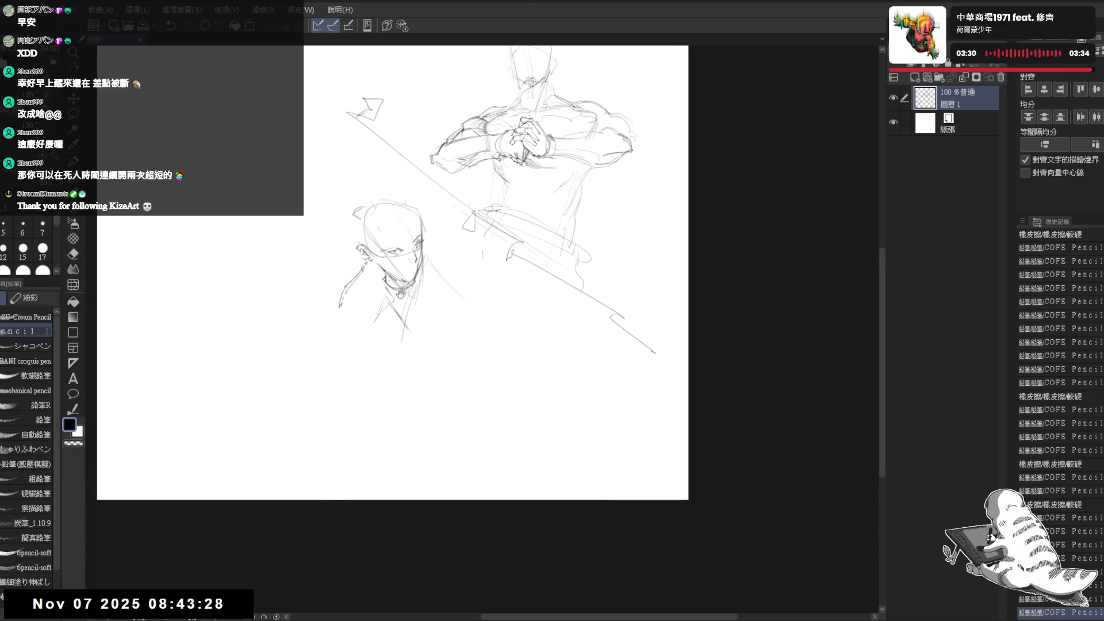
Erase a stray line on the head sketch and add small pencil marks to the face.
{"action": "key", "text": "e"}
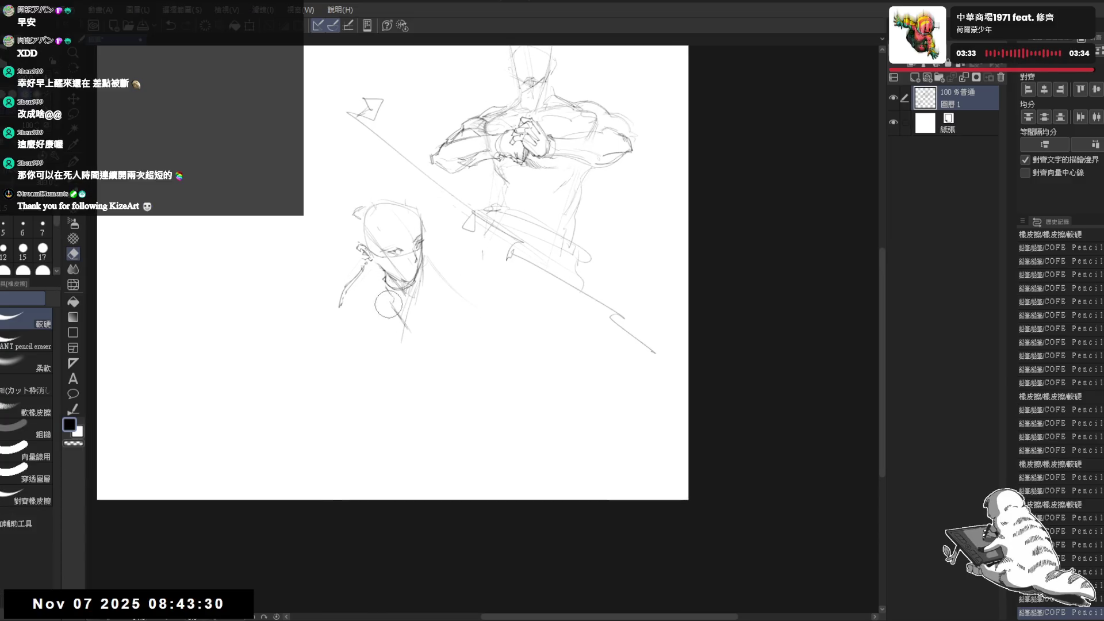
{"action": "left_click_drag", "start_coordinate": [383, 290], "coordinate": [391, 285]}
{"action": "key", "text": "p"}
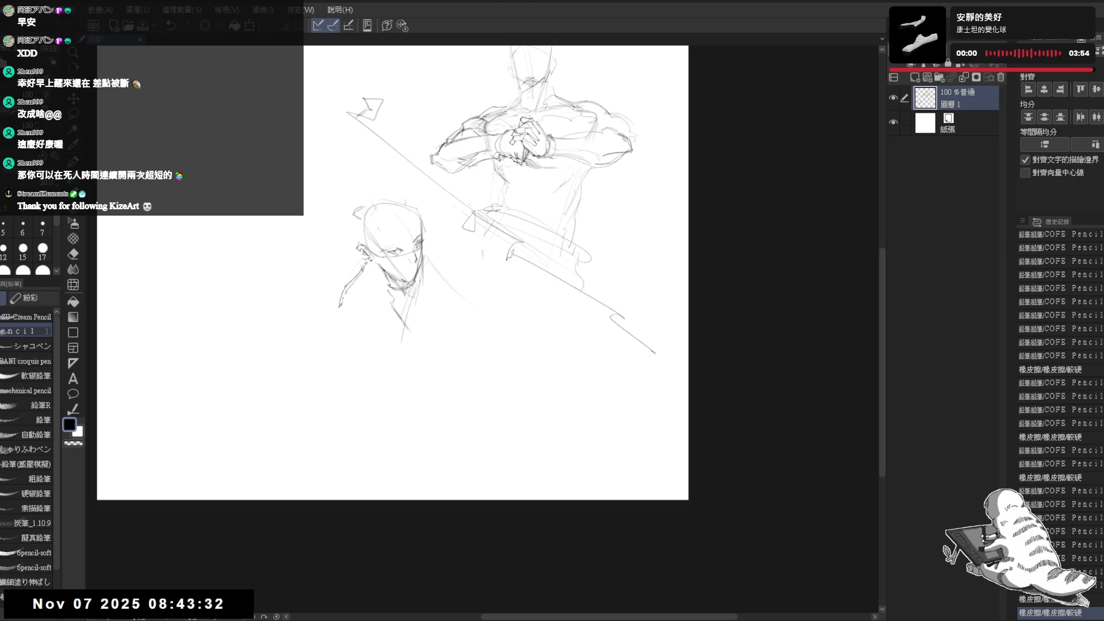
{"action": "left_click", "coordinate": [406, 232]}
{"action": "left_click", "coordinate": [403, 229]}
{"action": "left_click", "coordinate": [402, 231]}
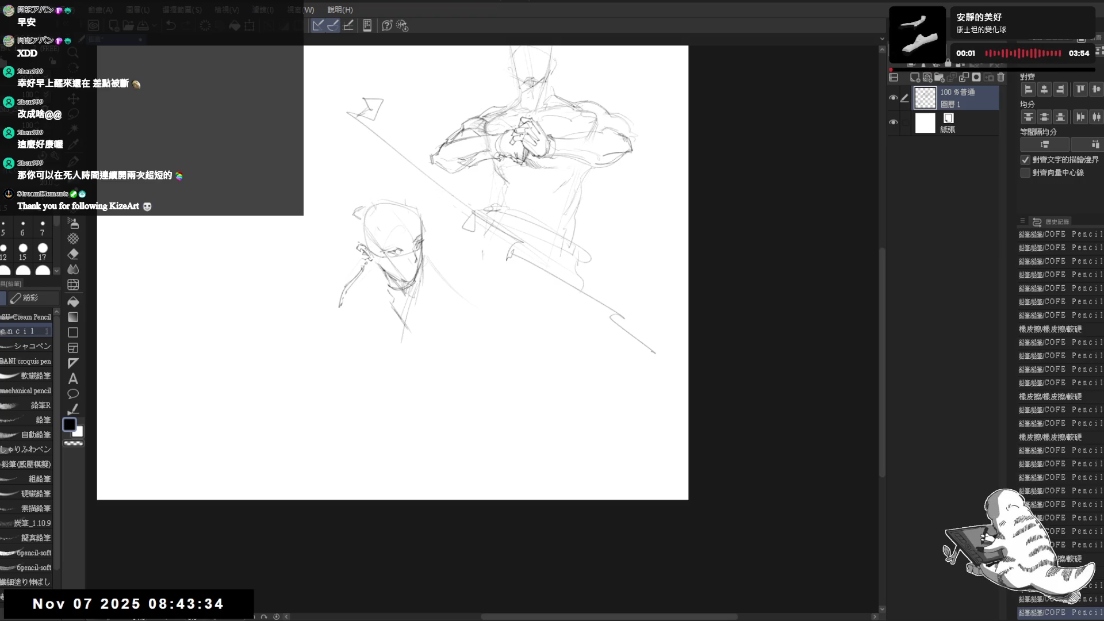
Add short pencil touches to the right side of the face.
{"action": "left_click", "coordinate": [475, 220]}
{"action": "left_click", "coordinate": [476, 218]}
{"action": "left_click", "coordinate": [475, 220]}
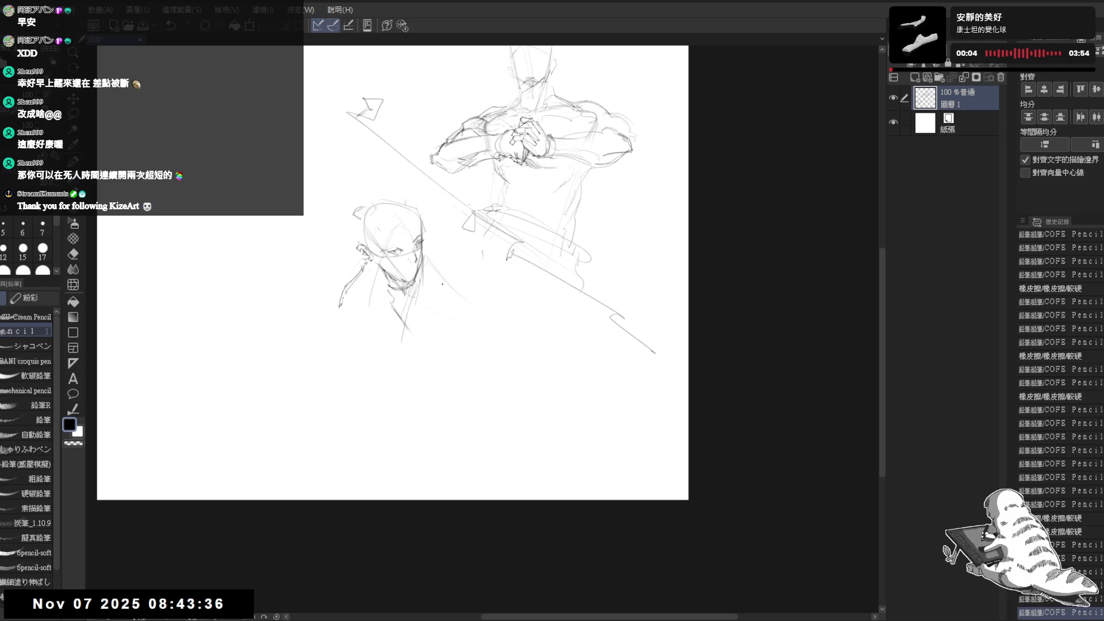
{"action": "left_click", "coordinate": [477, 219]}
{"action": "left_click_drag", "start_coordinate": [475, 218], "coordinate": [481, 232]}
Dab a few small pencil marks just left of the face.
{"action": "left_click", "coordinate": [349, 262]}
{"action": "left_click", "coordinate": [348, 263]}
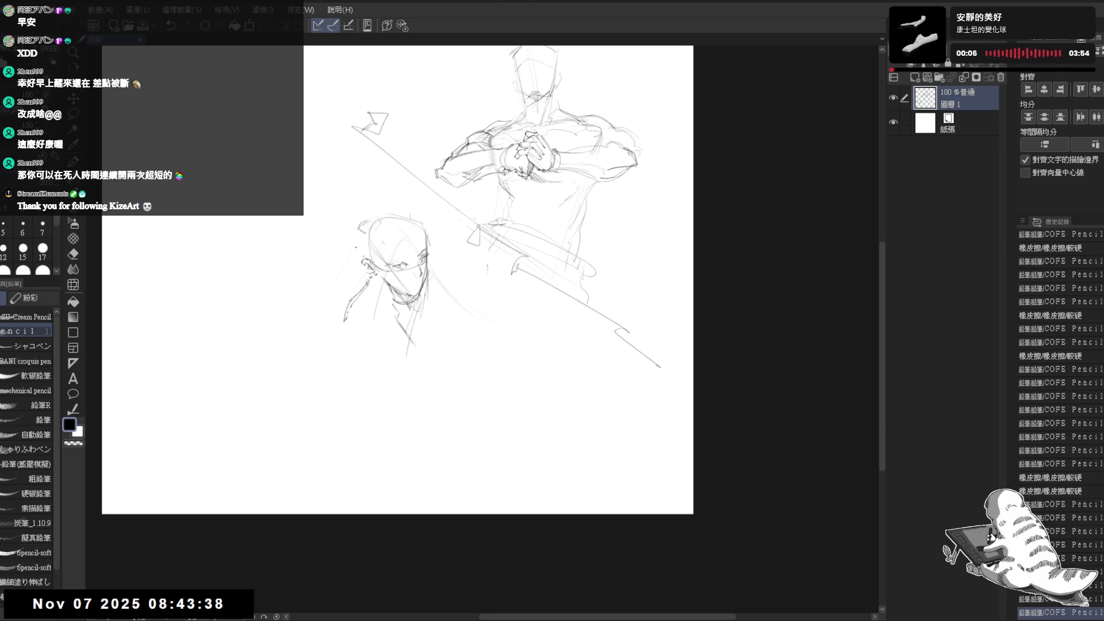
{"action": "left_click", "coordinate": [350, 261]}
{"action": "left_click", "coordinate": [348, 262]}
{"action": "left_click", "coordinate": [349, 262]}
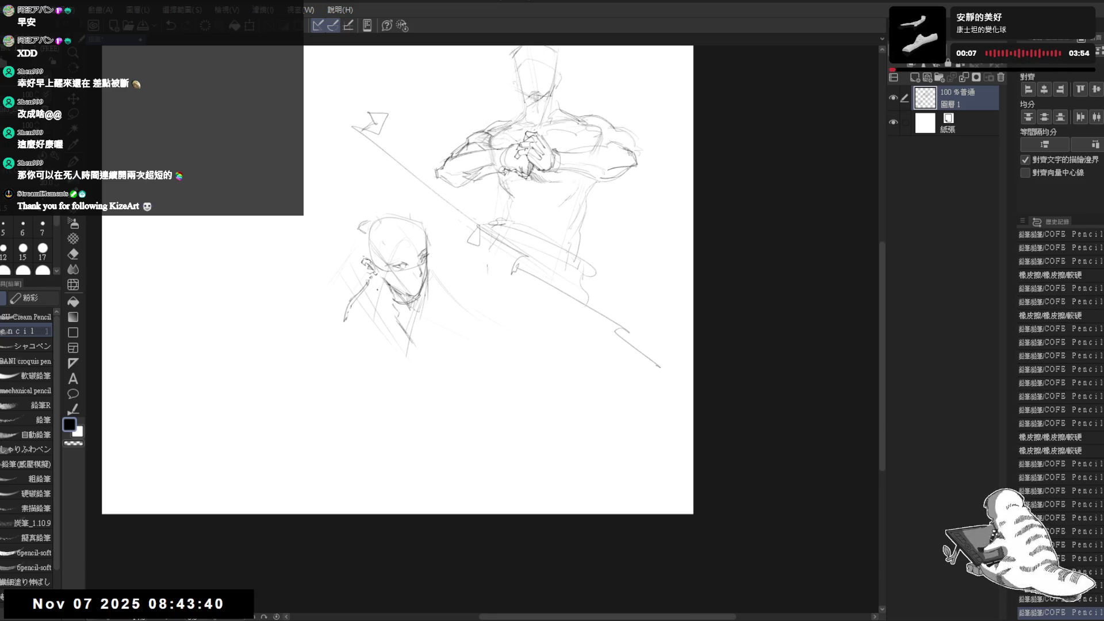
Erase stray marks on the head and add a couple of tiny strokes to the face.
{"action": "left_click", "coordinate": [349, 262]}
{"action": "left_click", "coordinate": [350, 264]}
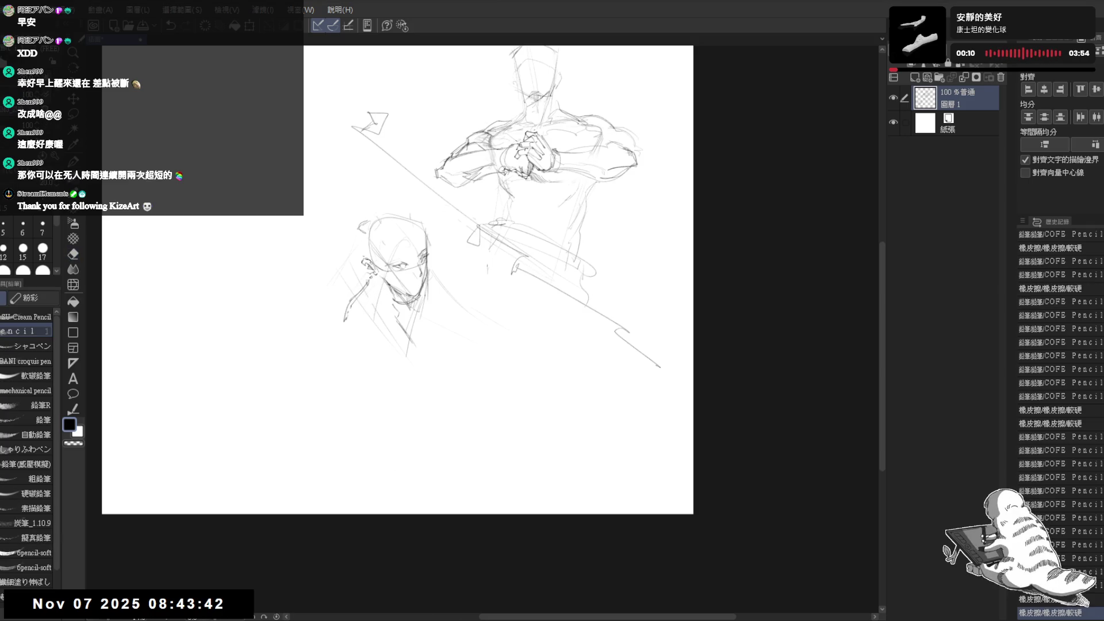
{"action": "left_click_drag", "start_coordinate": [349, 262], "coordinate": [358, 264]}
{"action": "left_click", "coordinate": [383, 323]}
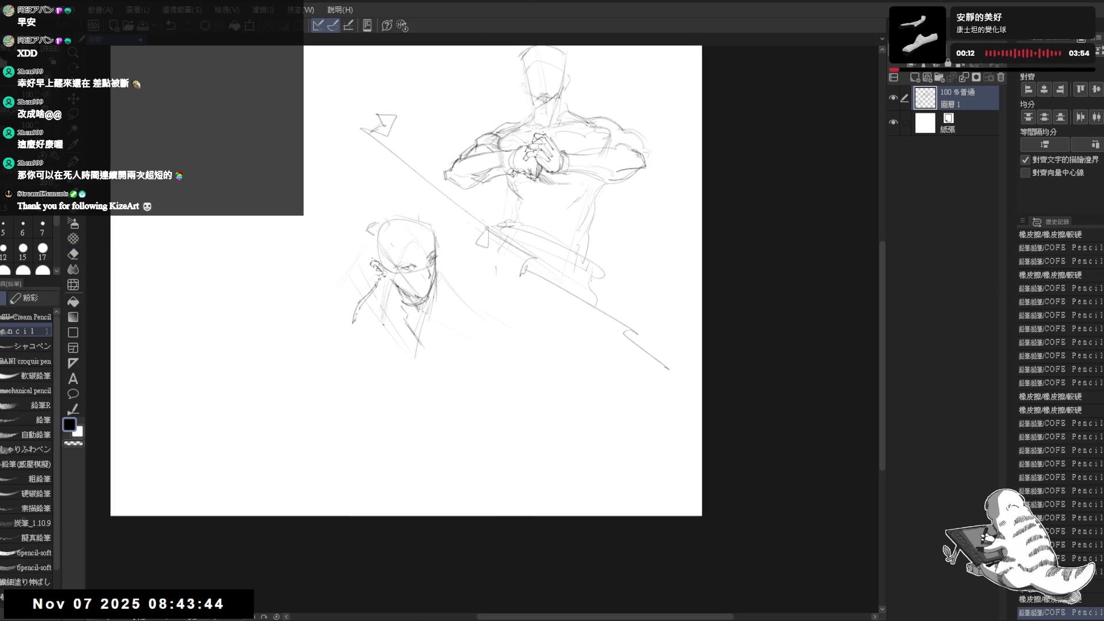
{"action": "left_click", "coordinate": [402, 270]}
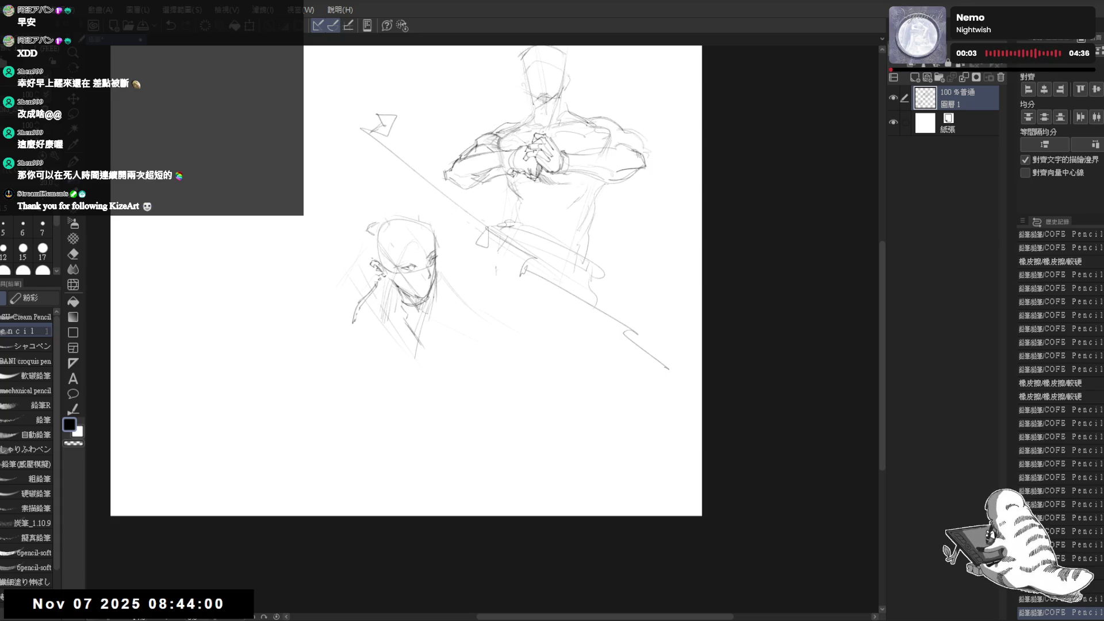
{"action": "scroll", "coordinate": [374, 288], "scroll_direction": "up", "scroll_amount": 2}
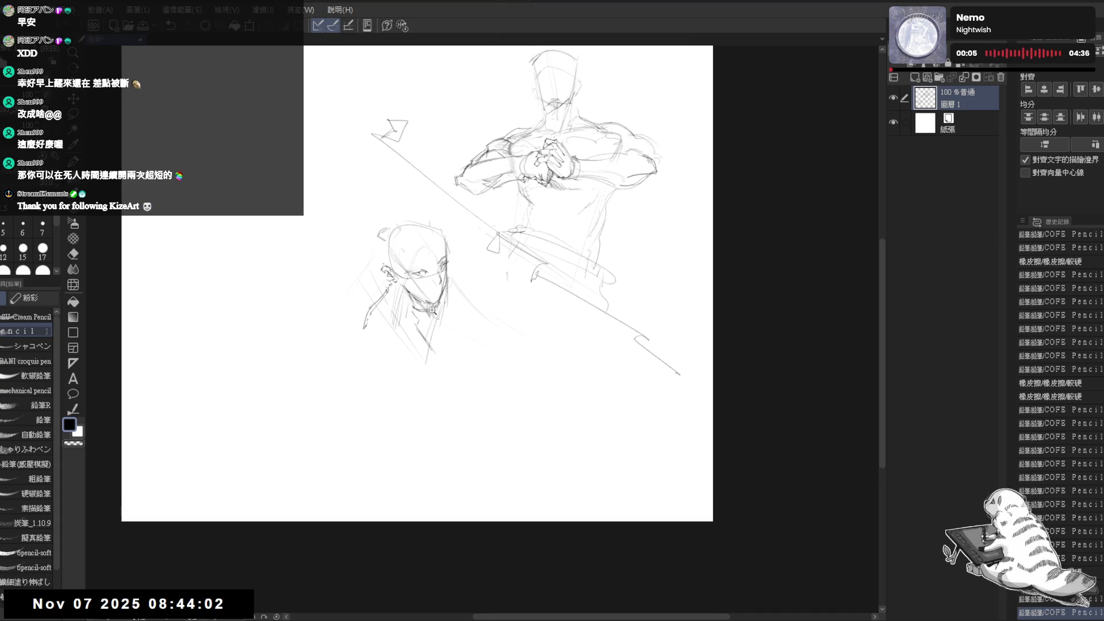
Erase old head lines and sketch marks around the right cheek and the head's top-right.
{"action": "key", "text": "e"}
{"action": "mouse_move", "coordinate": [386, 333]}
{"action": "left_mouse_down"}
{"action": "mouse_move", "coordinate": [413, 339]}
{"action": "mouse_move", "coordinate": [408, 322]}
{"action": "left_mouse_up"}
{"action": "key", "text": "p"}
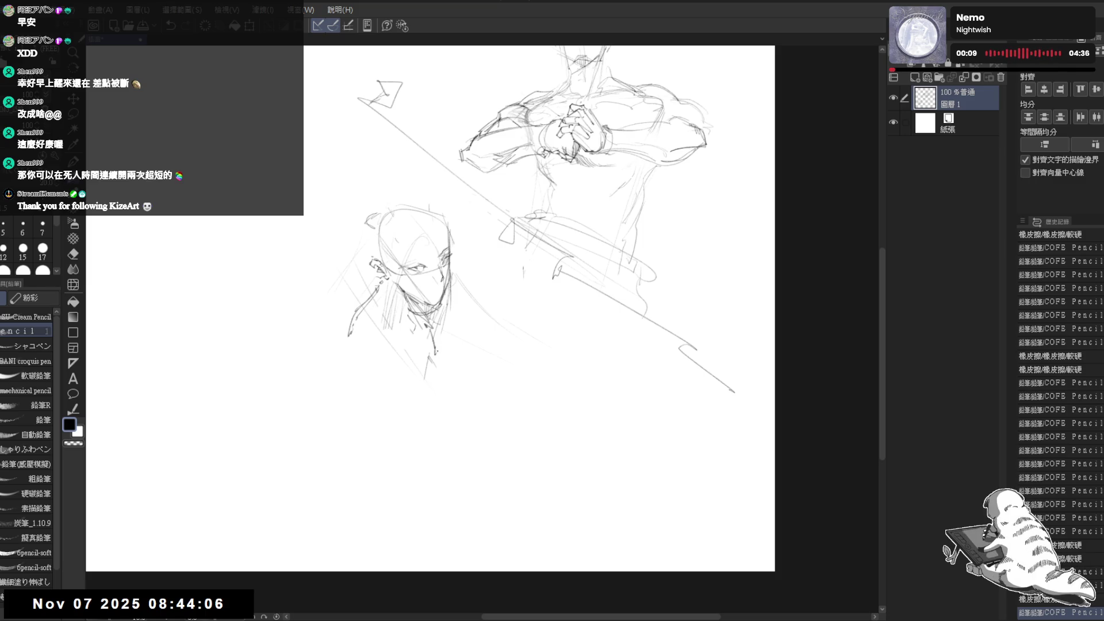
{"action": "left_click", "coordinate": [457, 339]}
{"action": "mouse_move", "coordinate": [455, 257]}
{"action": "left_mouse_down"}
{"action": "mouse_move", "coordinate": [457, 274]}
{"action": "mouse_move", "coordinate": [510, 317]}
{"action": "left_mouse_up"}
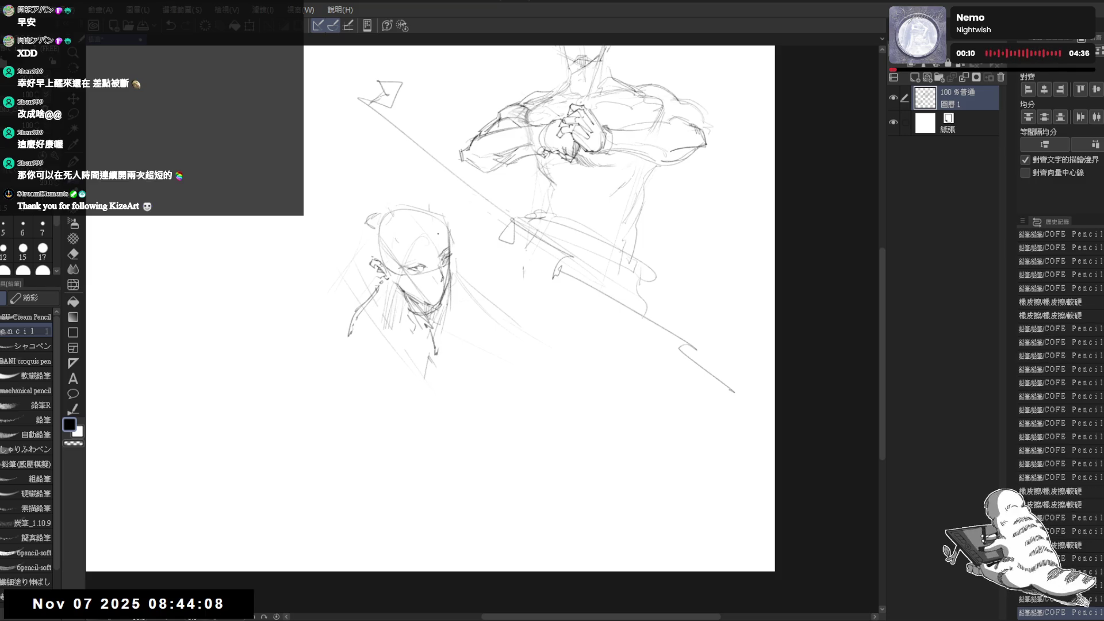
{"action": "mouse_move", "coordinate": [449, 214]}
{"action": "left_mouse_down"}
{"action": "mouse_move", "coordinate": [444, 233]}
{"action": "mouse_move", "coordinate": [456, 230]}
{"action": "mouse_move", "coordinate": [475, 262]}
{"action": "left_mouse_up"}
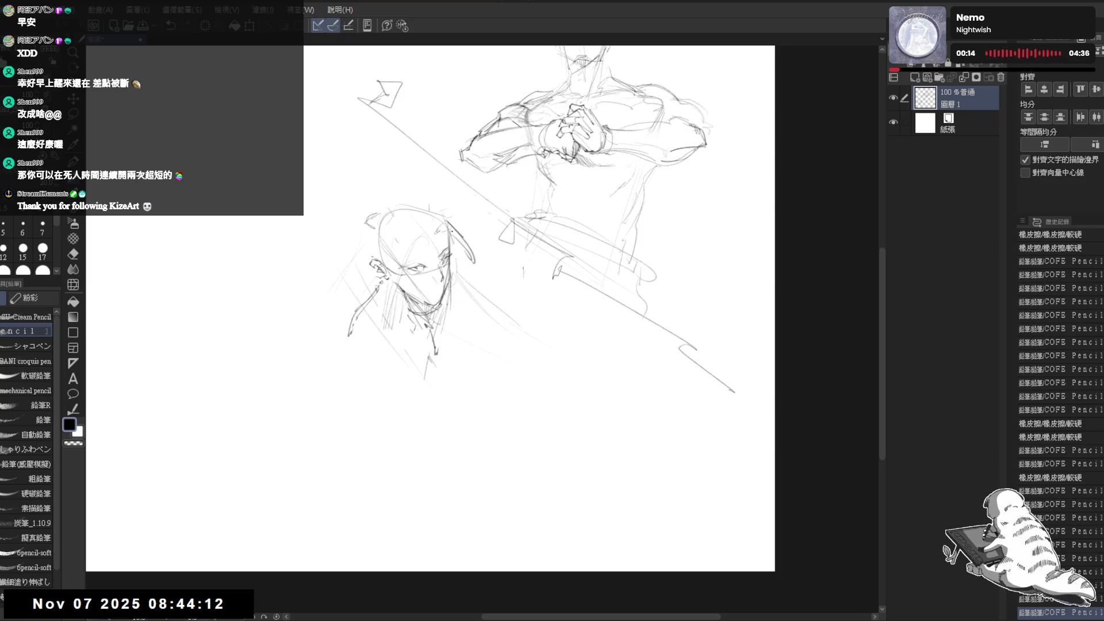
{"action": "left_click_drag", "start_coordinate": [438, 225], "coordinate": [447, 261]}
{"action": "key", "text": "ctrl+z"}
{"action": "key", "text": "ctrl+z"}
{"action": "key", "text": "ctrl+z"}
{"action": "left_click_drag", "start_coordinate": [455, 222], "coordinate": [445, 246]}
Draw the head's top contour, a stroke near the ear, and a trimmed line beside the jaw.
{"action": "left_click_drag", "start_coordinate": [387, 221], "coordinate": [435, 206]}
{"action": "mouse_move", "coordinate": [482, 287]}
{"action": "left_mouse_down"}
{"action": "mouse_move", "coordinate": [498, 265]}
{"action": "mouse_move", "coordinate": [432, 328]}
{"action": "left_mouse_up"}
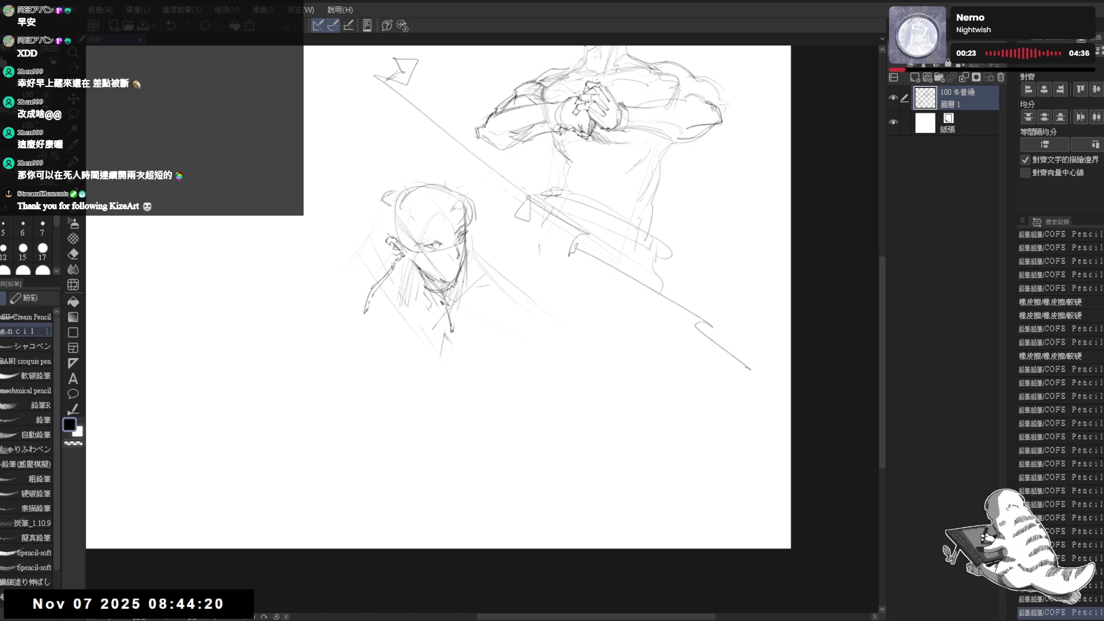
{"action": "mouse_move", "coordinate": [406, 260]}
{"action": "left_mouse_down"}
{"action": "mouse_move", "coordinate": [400, 300]}
{"action": "mouse_move", "coordinate": [418, 288]}
{"action": "mouse_move", "coordinate": [415, 302]}
{"action": "left_mouse_up"}
{"action": "key", "text": "e"}
{"action": "key", "text": "p"}
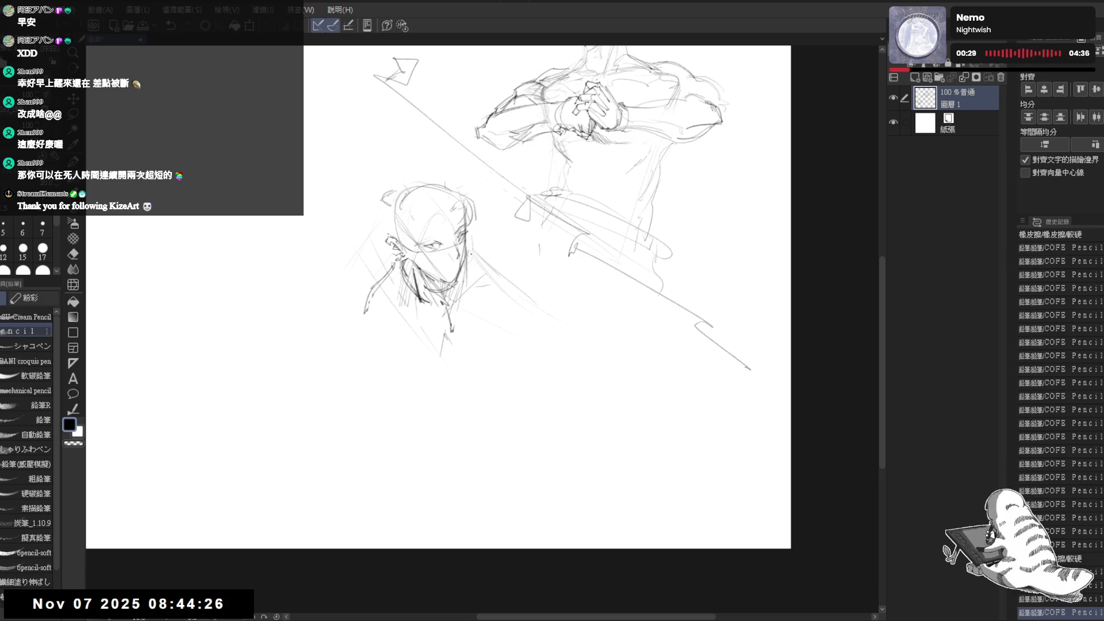
{"action": "left_click_drag", "start_coordinate": [466, 249], "coordinate": [514, 293]}
{"action": "key", "text": "e"}
{"action": "mouse_move", "coordinate": [468, 241]}
{"action": "left_mouse_down"}
{"action": "mouse_move", "coordinate": [494, 286]}
{"action": "mouse_move", "coordinate": [532, 307]}
{"action": "mouse_move", "coordinate": [502, 331]}
{"action": "mouse_move", "coordinate": [522, 320]}
{"action": "left_mouse_up"}
{"action": "key", "text": "p"}
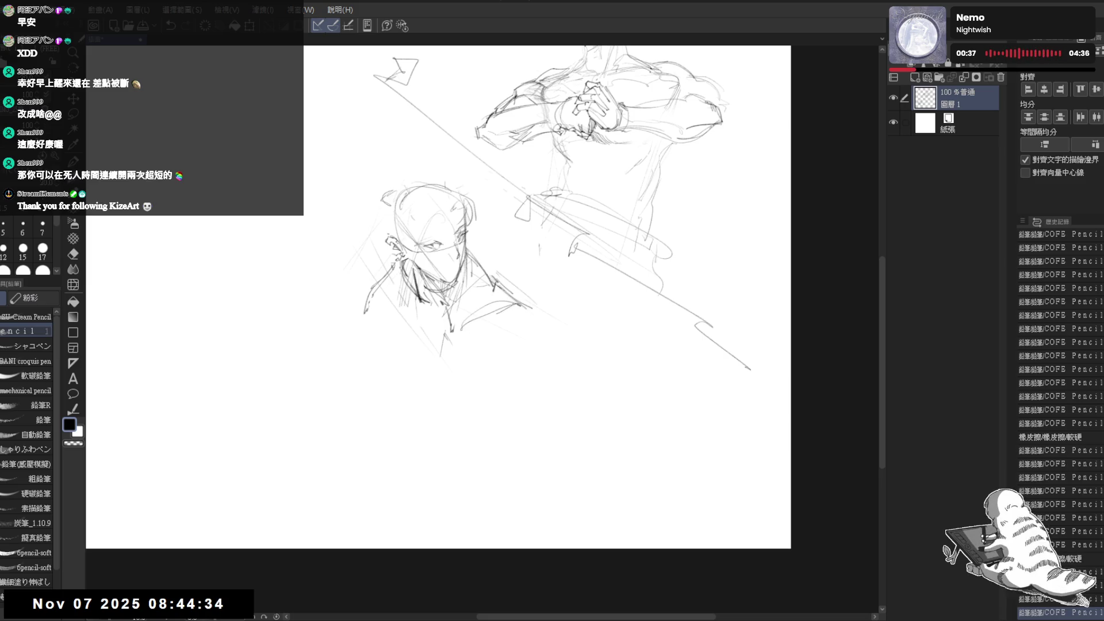
Sketch the neck and left shoulder, redrawing the neck line higher up.
{"action": "scroll", "coordinate": [436, 299], "scroll_direction": "up", "scroll_amount": 1}
{"action": "left_click_drag", "start_coordinate": [413, 293], "coordinate": [415, 304]}
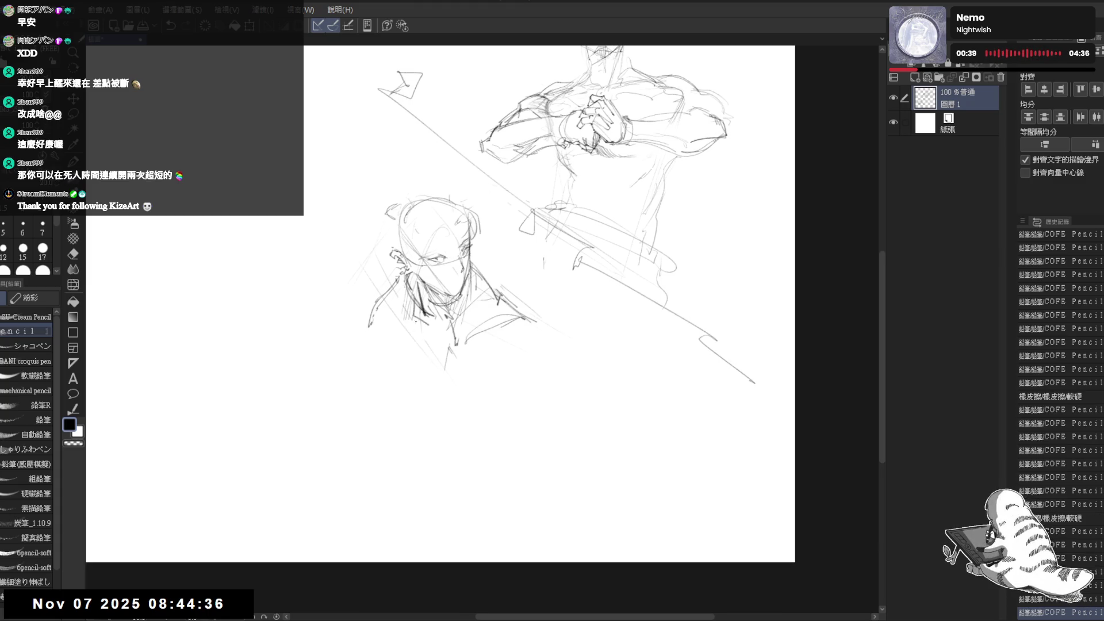
{"action": "left_click", "coordinate": [450, 483]}
{"action": "left_click", "coordinate": [419, 330]}
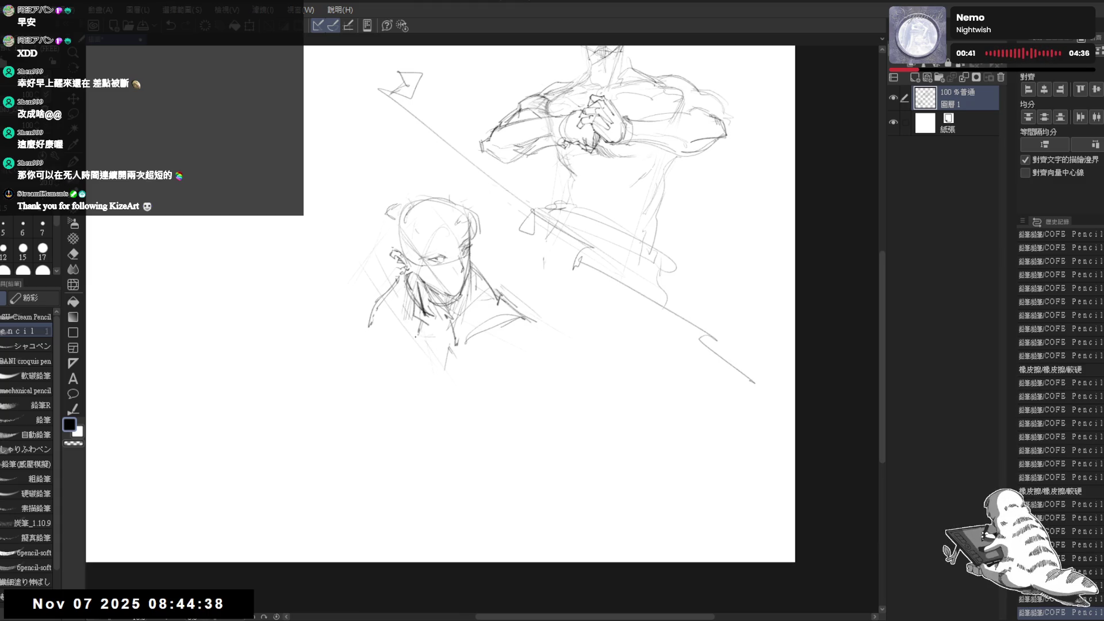
{"action": "mouse_move", "coordinate": [414, 299]}
{"action": "left_mouse_down"}
{"action": "mouse_move", "coordinate": [411, 371]}
{"action": "mouse_move", "coordinate": [465, 379]}
{"action": "mouse_move", "coordinate": [496, 340]}
{"action": "left_mouse_up"}
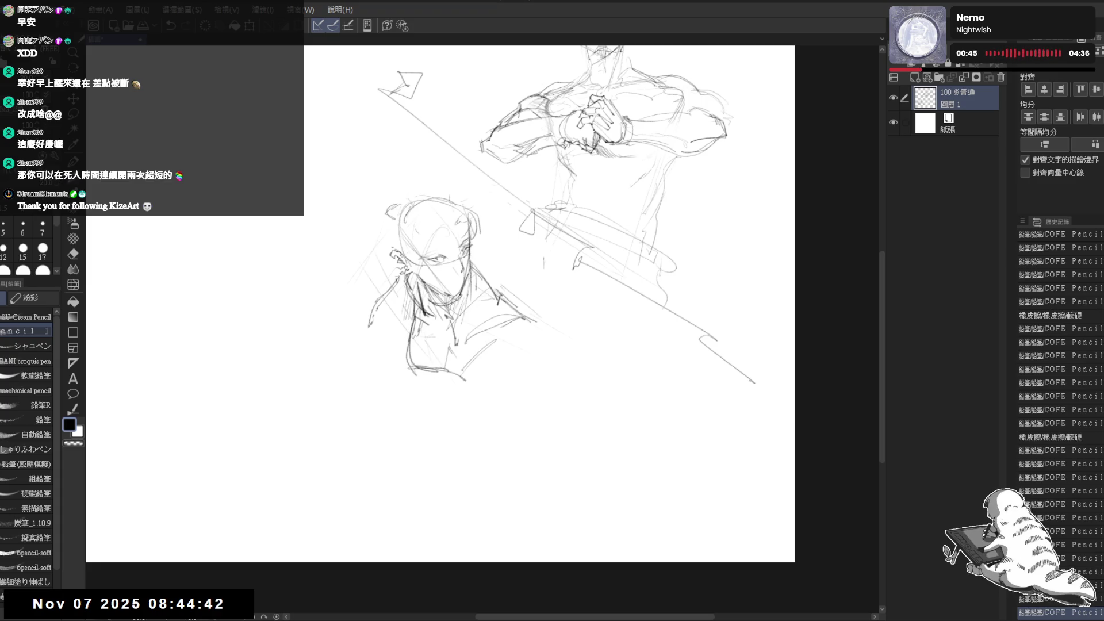
{"action": "key", "text": "e"}
{"action": "left_click_drag", "start_coordinate": [467, 381], "coordinate": [444, 367]}
{"action": "key", "text": "p"}
{"action": "mouse_move", "coordinate": [440, 313]}
{"action": "left_mouse_down"}
{"action": "mouse_move", "coordinate": [410, 359]}
{"action": "mouse_move", "coordinate": [422, 352]}
{"action": "mouse_move", "coordinate": [441, 371]}
{"action": "mouse_move", "coordinate": [435, 385]}
{"action": "mouse_move", "coordinate": [442, 373]}
{"action": "mouse_move", "coordinate": [479, 384]}
{"action": "left_mouse_up"}
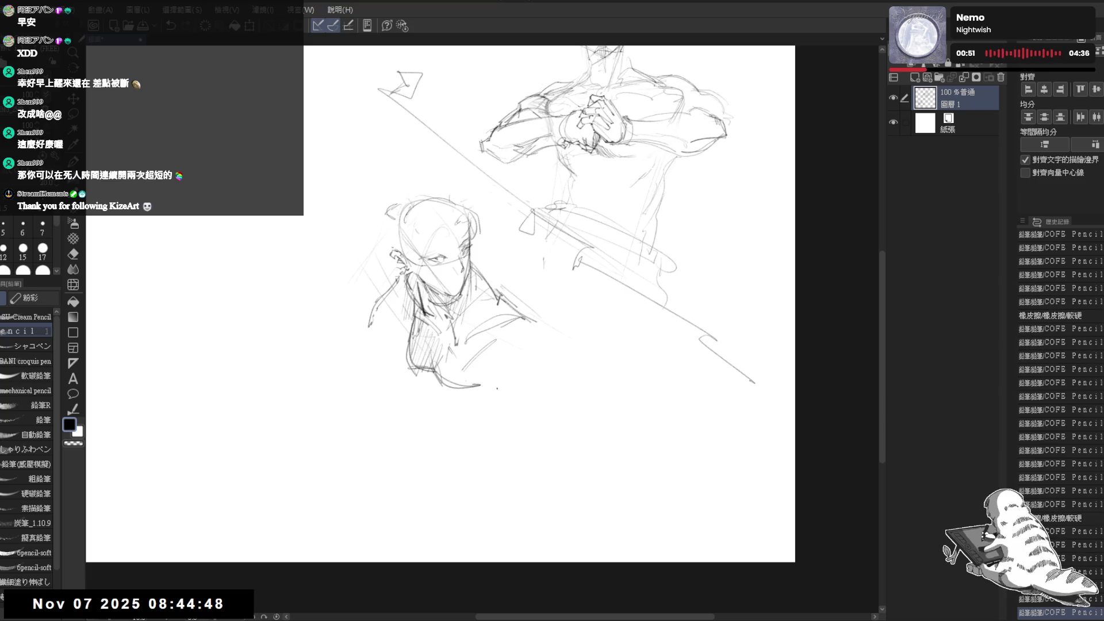
Add short collar strokes and marks along the bottom of the lower figure.
{"action": "left_click_drag", "start_coordinate": [555, 368], "coordinate": [497, 343]}
{"action": "key", "text": "e"}
{"action": "mouse_move", "coordinate": [460, 259]}
{"action": "left_mouse_down"}
{"action": "mouse_move", "coordinate": [493, 310]}
{"action": "mouse_move", "coordinate": [480, 320]}
{"action": "mouse_move", "coordinate": [505, 344]}
{"action": "left_mouse_up"}
{"action": "key", "text": "p"}
{"action": "mouse_move", "coordinate": [429, 333]}
{"action": "left_mouse_down"}
{"action": "mouse_move", "coordinate": [498, 341]}
{"action": "mouse_move", "coordinate": [449, 331]}
{"action": "mouse_move", "coordinate": [494, 368]}
{"action": "mouse_move", "coordinate": [490, 351]}
{"action": "mouse_move", "coordinate": [446, 370]}
{"action": "mouse_move", "coordinate": [456, 379]}
{"action": "mouse_move", "coordinate": [446, 378]}
{"action": "mouse_move", "coordinate": [444, 421]}
{"action": "mouse_move", "coordinate": [460, 424]}
{"action": "left_mouse_up"}
{"action": "key", "text": "e"}
{"action": "key", "text": "p"}
{"action": "key", "text": "e"}
{"action": "key", "text": "p"}
{"action": "left_click_drag", "start_coordinate": [435, 403], "coordinate": [455, 419]}
Sketch and refine the right shoulder line leading into the outstretched arm.
{"action": "left_click_drag", "start_coordinate": [475, 328], "coordinate": [539, 375]}
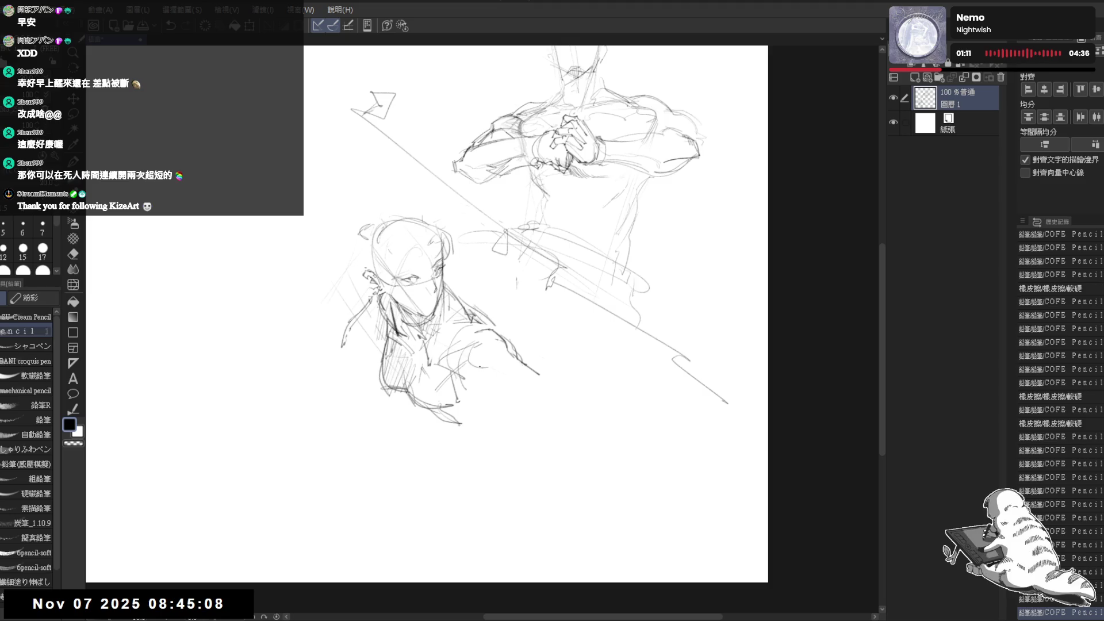
{"action": "left_click_drag", "start_coordinate": [463, 365], "coordinate": [513, 386]}
{"action": "left_click_drag", "start_coordinate": [517, 345], "coordinate": [494, 327]}
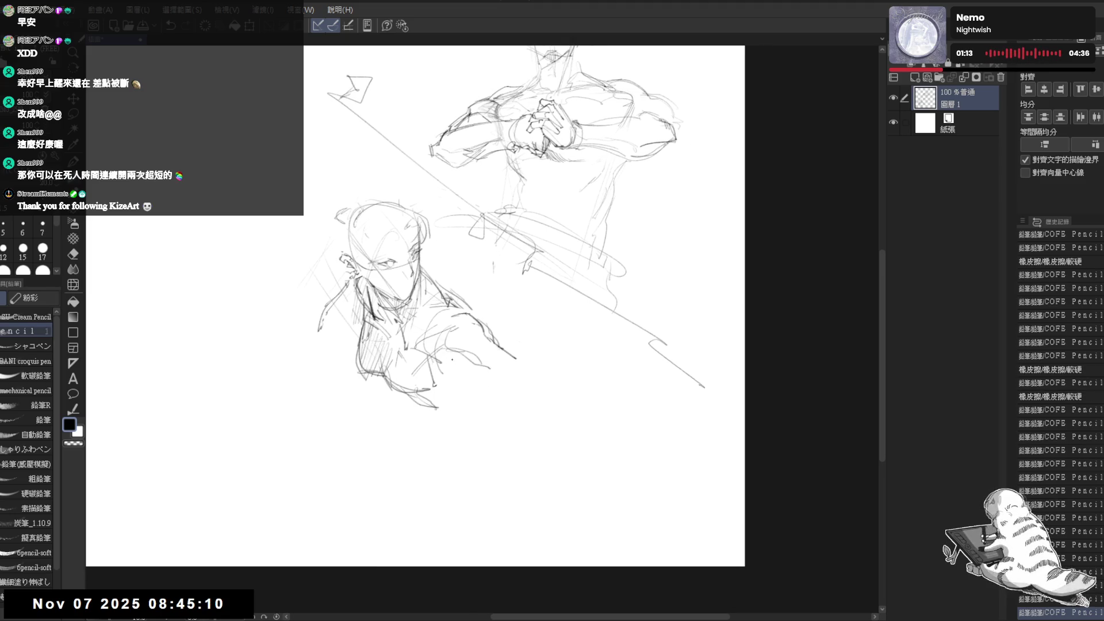
{"action": "mouse_move", "coordinate": [449, 359]}
{"action": "left_mouse_down"}
{"action": "mouse_move", "coordinate": [503, 372]}
{"action": "mouse_move", "coordinate": [455, 377]}
{"action": "left_mouse_up"}
{"action": "key", "text": "e"}
{"action": "left_click_drag", "start_coordinate": [447, 336], "coordinate": [503, 375]}
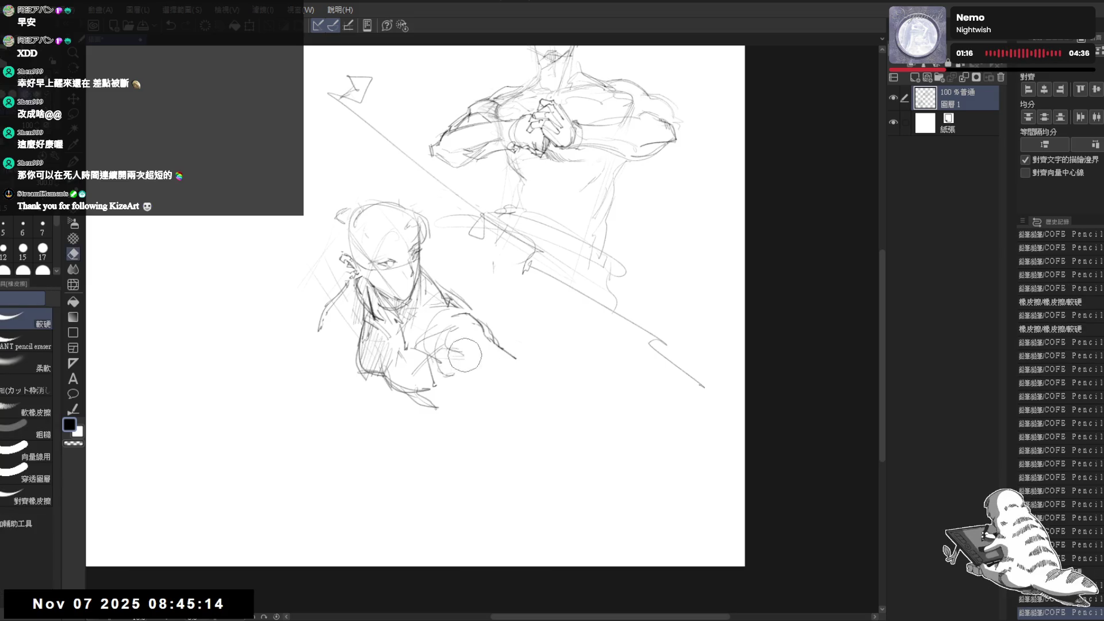
{"action": "key", "text": "p"}
{"action": "left_click_drag", "start_coordinate": [483, 333], "coordinate": [505, 372]}
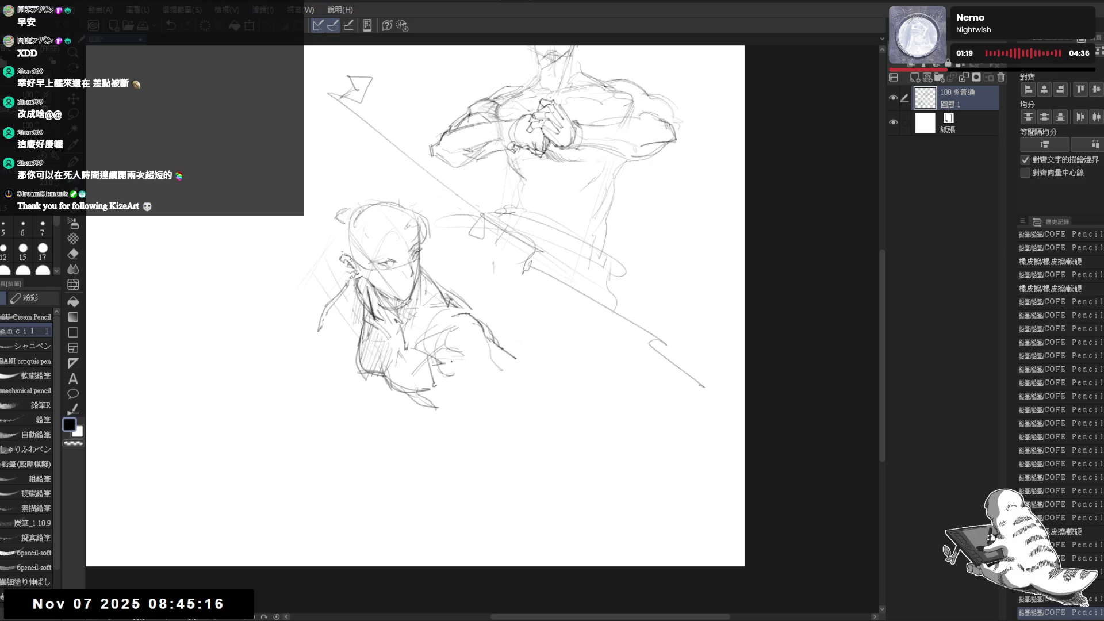
{"action": "mouse_move", "coordinate": [433, 351]}
{"action": "left_mouse_down"}
{"action": "mouse_move", "coordinate": [443, 366]}
{"action": "mouse_move", "coordinate": [467, 360]}
{"action": "mouse_move", "coordinate": [472, 379]}
{"action": "mouse_move", "coordinate": [503, 393]}
{"action": "mouse_move", "coordinate": [478, 363]}
{"action": "mouse_move", "coordinate": [509, 373]}
{"action": "mouse_move", "coordinate": [468, 368]}
{"action": "mouse_move", "coordinate": [477, 380]}
{"action": "mouse_move", "coordinate": [505, 363]}
{"action": "mouse_move", "coordinate": [482, 356]}
{"action": "mouse_move", "coordinate": [497, 361]}
{"action": "mouse_move", "coordinate": [484, 369]}
{"action": "mouse_move", "coordinate": [488, 414]}
{"action": "mouse_move", "coordinate": [471, 381]}
{"action": "mouse_move", "coordinate": [491, 412]}
{"action": "left_mouse_up"}
{"action": "left_click", "coordinate": [469, 390]}
Zoom in and sketch outline strokes around the fist and near the forearm.
{"action": "scroll", "coordinate": [458, 391], "scroll_direction": "up", "scroll_amount": 2}
{"action": "mouse_move", "coordinate": [493, 329]}
{"action": "left_mouse_down"}
{"action": "mouse_move", "coordinate": [515, 371]}
{"action": "mouse_move", "coordinate": [485, 365]}
{"action": "mouse_move", "coordinate": [521, 374]}
{"action": "mouse_move", "coordinate": [508, 347]}
{"action": "mouse_move", "coordinate": [486, 380]}
{"action": "left_mouse_up"}
{"action": "left_click_drag", "start_coordinate": [498, 327], "coordinate": [515, 341]}
{"action": "mouse_move", "coordinate": [515, 340]}
{"action": "left_mouse_down"}
{"action": "mouse_move", "coordinate": [522, 372]}
{"action": "mouse_move", "coordinate": [506, 406]}
{"action": "mouse_move", "coordinate": [480, 406]}
{"action": "left_mouse_up"}
{"action": "key", "text": "e"}
{"action": "key", "text": "p"}
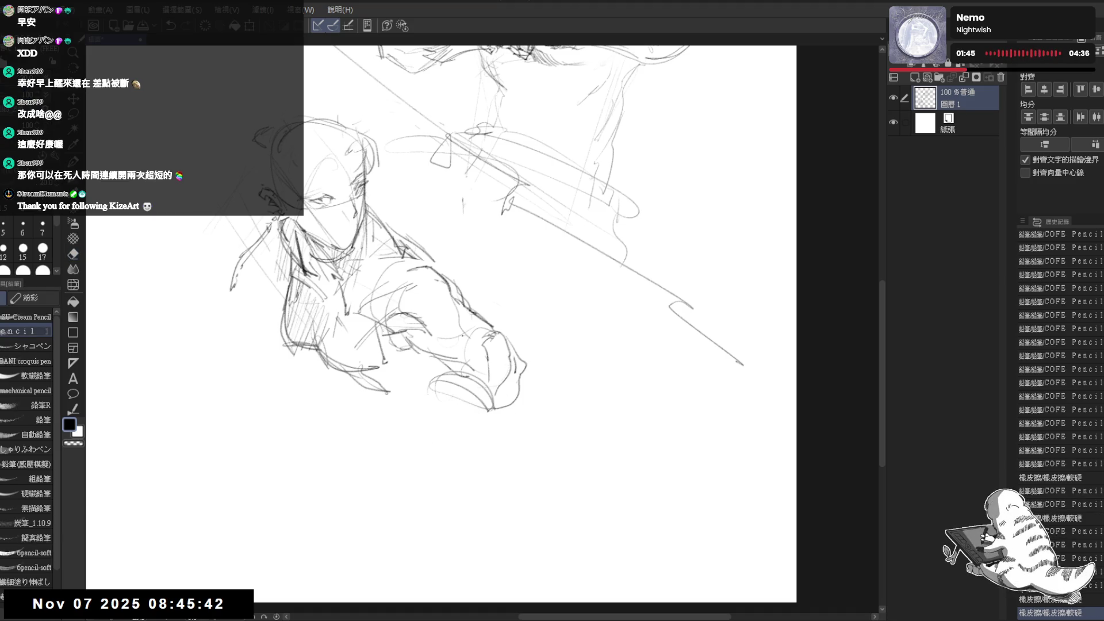
{"action": "mouse_move", "coordinate": [450, 369]}
{"action": "left_mouse_down"}
{"action": "mouse_move", "coordinate": [463, 377]}
{"action": "mouse_move", "coordinate": [455, 402]}
{"action": "mouse_move", "coordinate": [478, 395]}
{"action": "mouse_move", "coordinate": [405, 365]}
{"action": "mouse_move", "coordinate": [452, 379]}
{"action": "mouse_move", "coordinate": [477, 411]}
{"action": "left_mouse_up"}
{"action": "key", "text": "e"}
{"action": "key", "text": "p"}
{"action": "key", "text": "e"}
{"action": "key", "text": "p"}
Add forearm lines and shape the bottom of the hand.
{"action": "left_click_drag", "start_coordinate": [334, 241], "coordinate": [410, 247]}
{"action": "left_click_drag", "start_coordinate": [287, 203], "coordinate": [299, 202]}
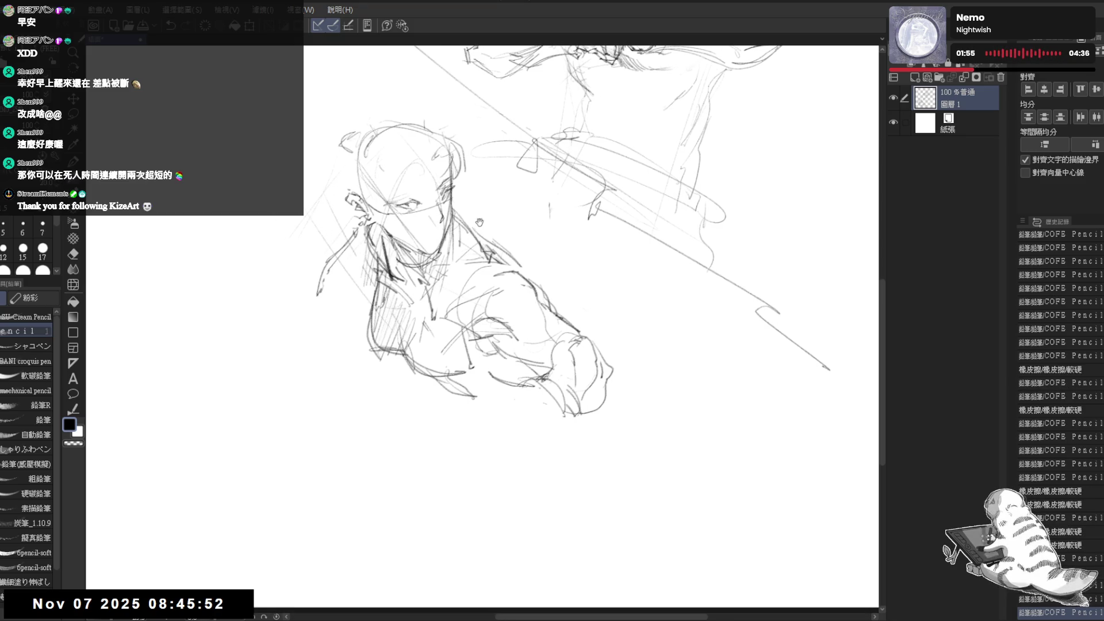
{"action": "left_click_drag", "start_coordinate": [535, 425], "coordinate": [527, 418]}
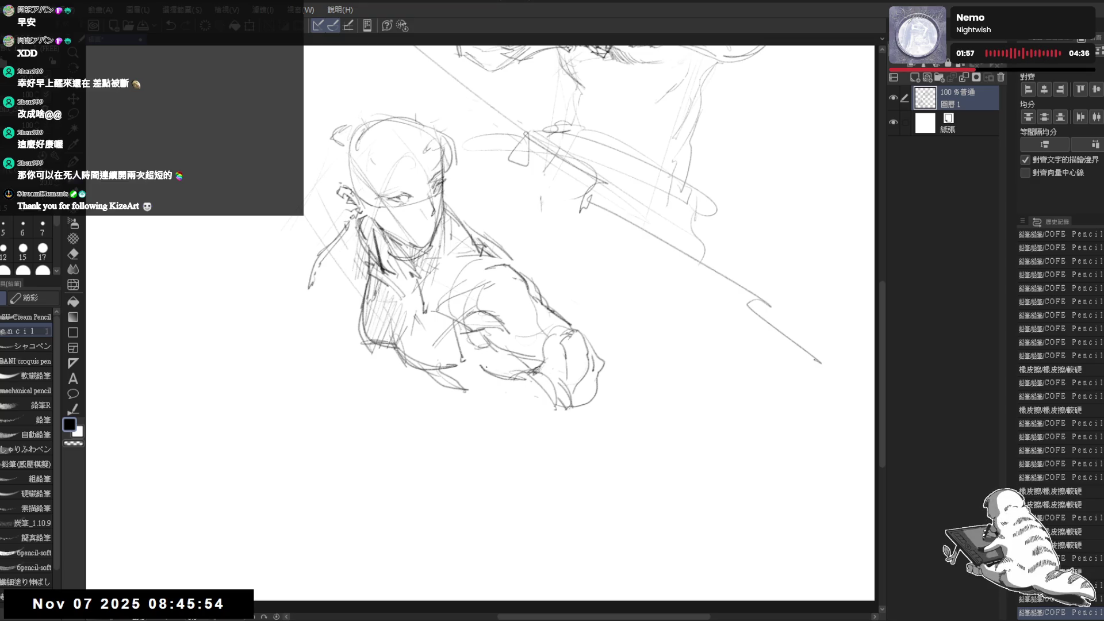
{"action": "left_click_drag", "start_coordinate": [491, 369], "coordinate": [545, 403]}
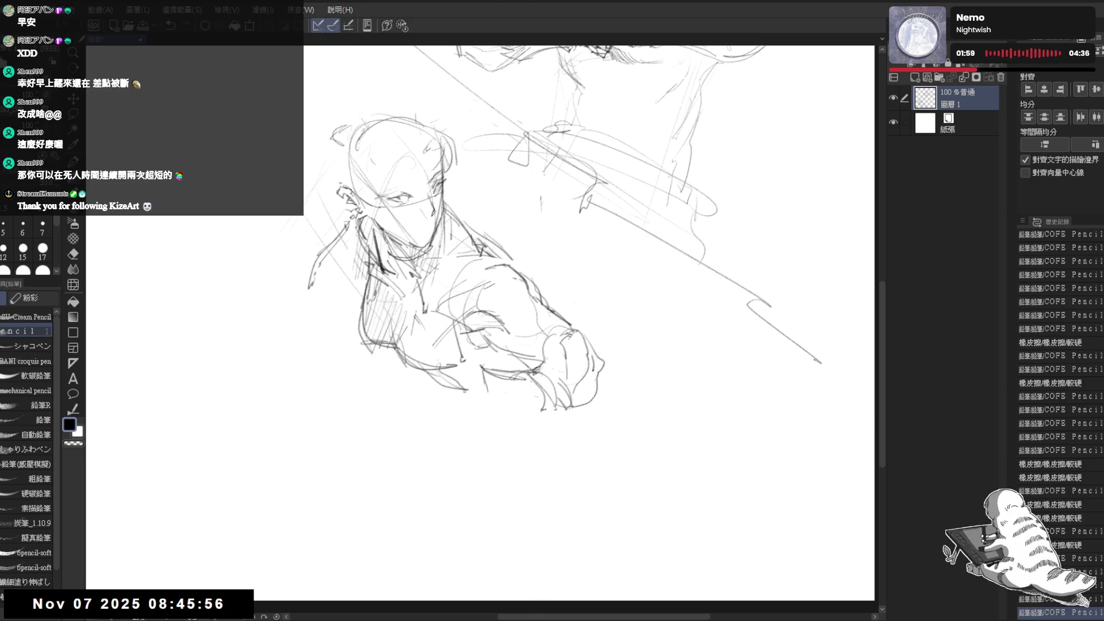
{"action": "mouse_move", "coordinate": [471, 381]}
{"action": "left_mouse_down"}
{"action": "mouse_move", "coordinate": [480, 366]}
{"action": "mouse_move", "coordinate": [489, 387]}
{"action": "left_mouse_up"}
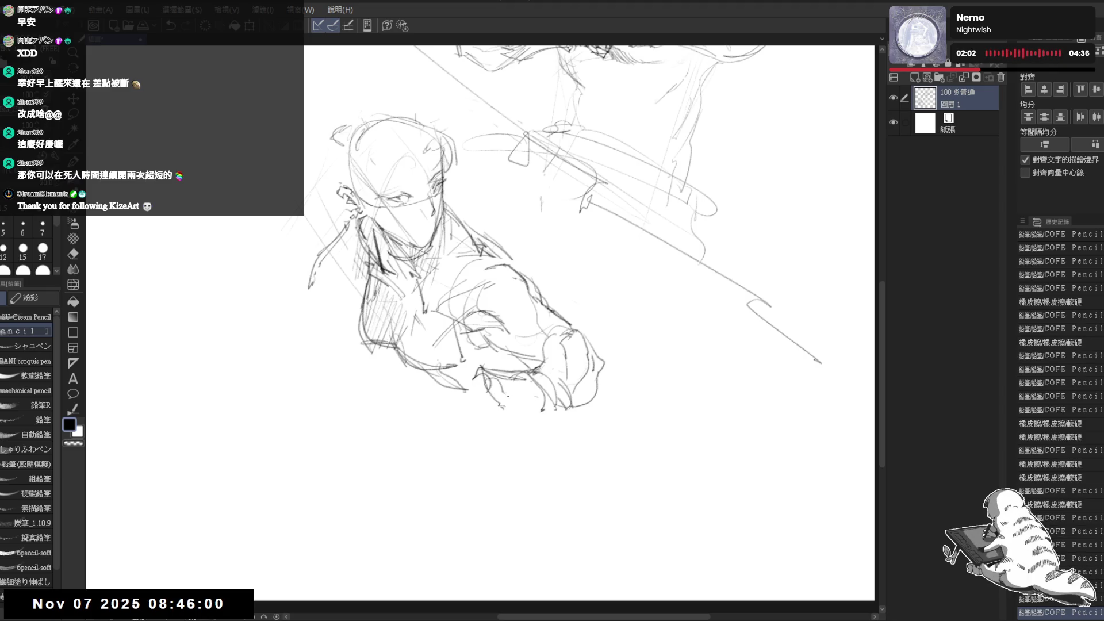
{"action": "left_click_drag", "start_coordinate": [508, 409], "coordinate": [552, 414]}
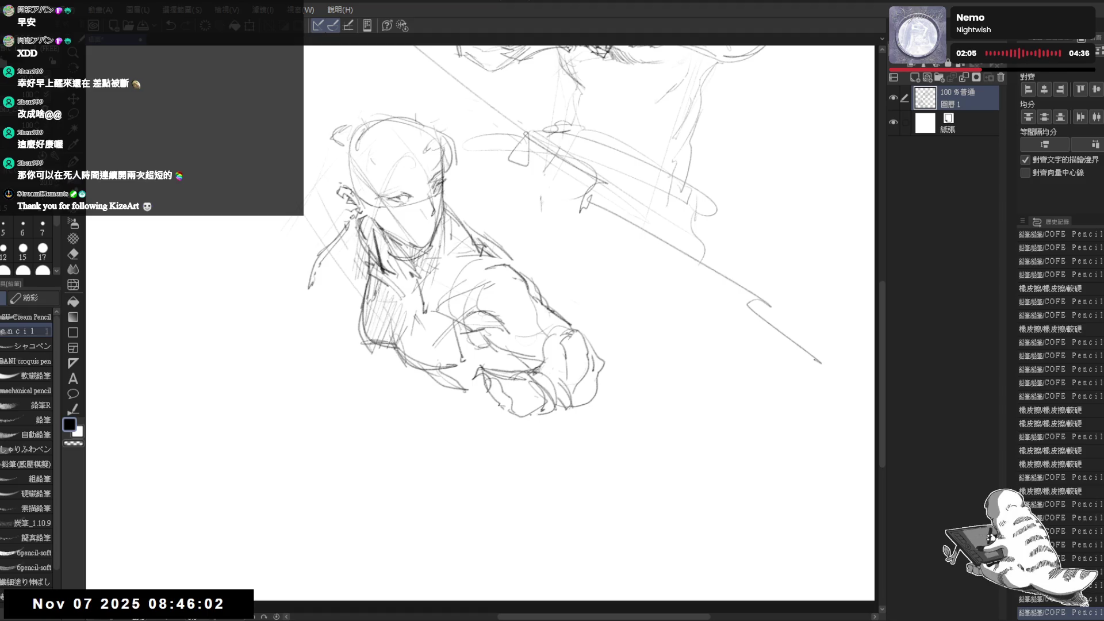
Hatch the fist with diagonal pencil shading and small marks.
{"action": "scroll", "coordinate": [541, 395], "scroll_direction": "down", "scroll_amount": 1}
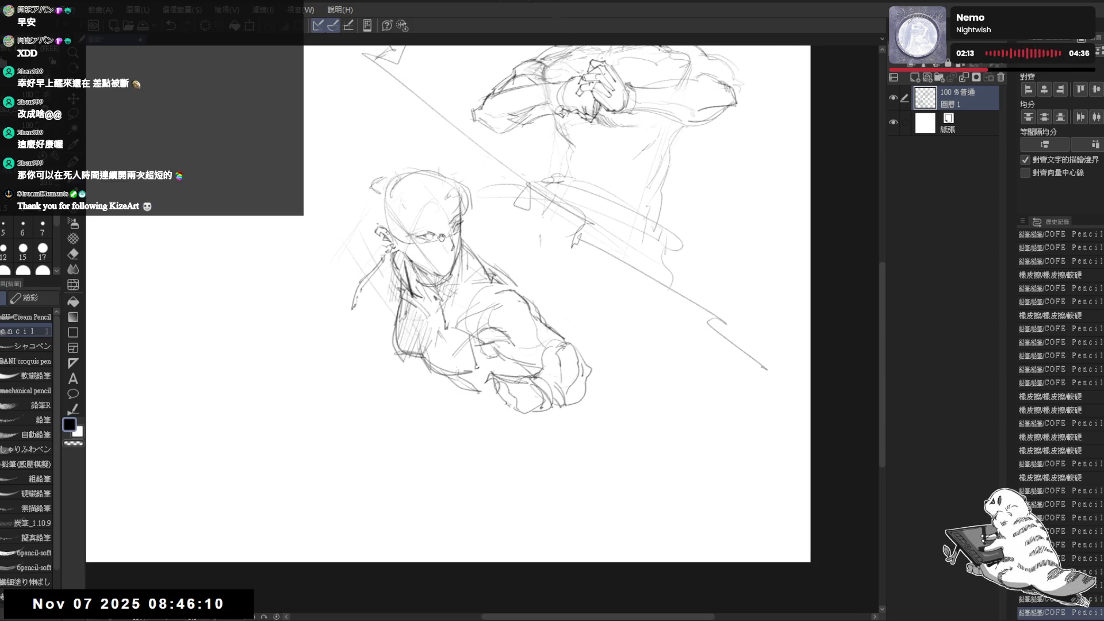
{"action": "left_click_drag", "start_coordinate": [441, 236], "coordinate": [441, 234]}
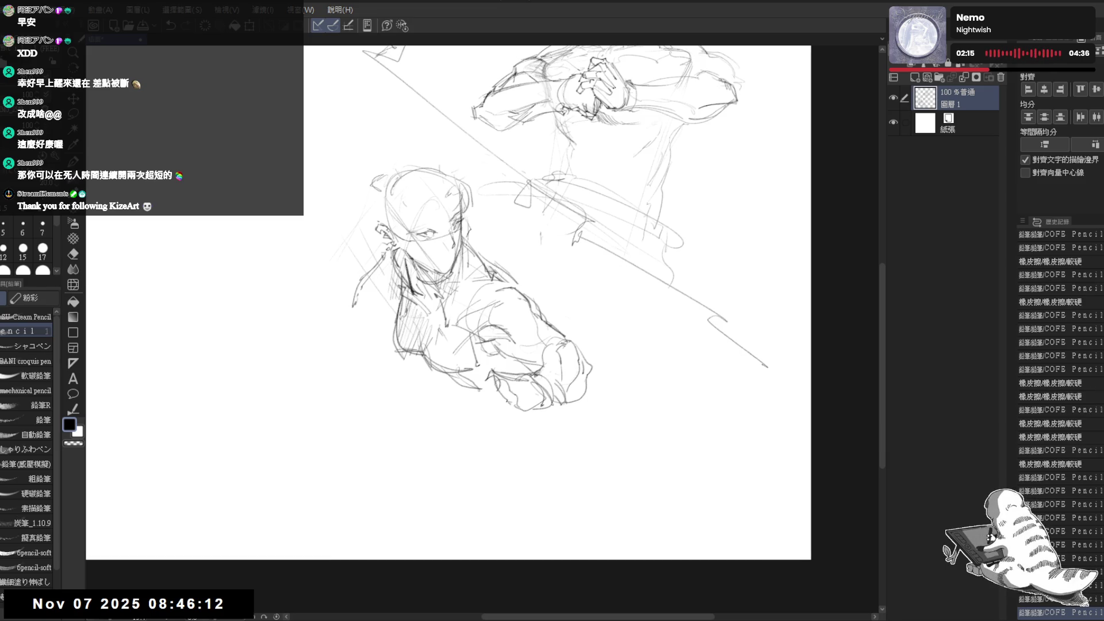
{"action": "scroll", "coordinate": [435, 114], "scroll_direction": "up", "scroll_amount": 2}
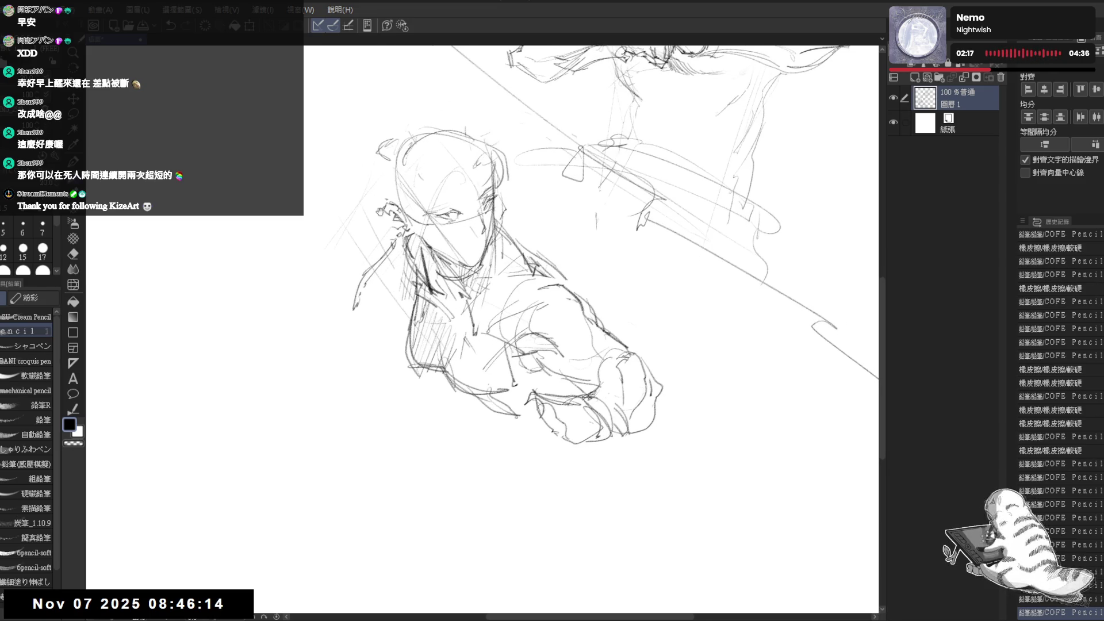
{"action": "left_click_drag", "start_coordinate": [534, 446], "coordinate": [512, 434]}
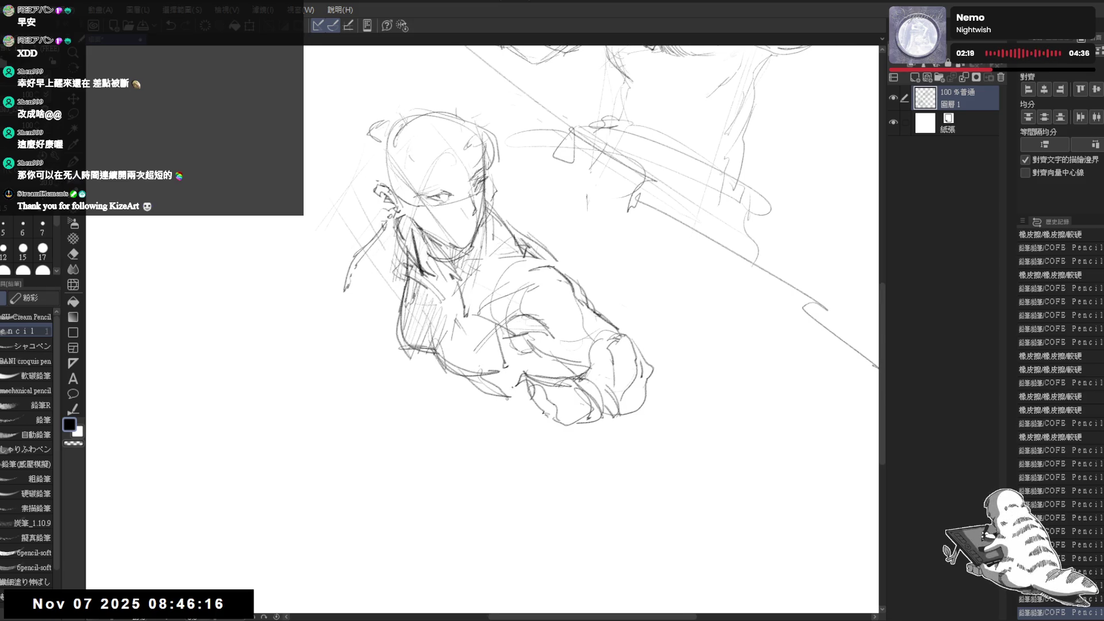
{"action": "mouse_move", "coordinate": [521, 375]}
{"action": "left_mouse_down"}
{"action": "mouse_move", "coordinate": [506, 407]}
{"action": "mouse_move", "coordinate": [524, 423]}
{"action": "mouse_move", "coordinate": [556, 418]}
{"action": "mouse_move", "coordinate": [541, 439]}
{"action": "left_mouse_up"}
{"action": "left_click", "coordinate": [523, 437]}
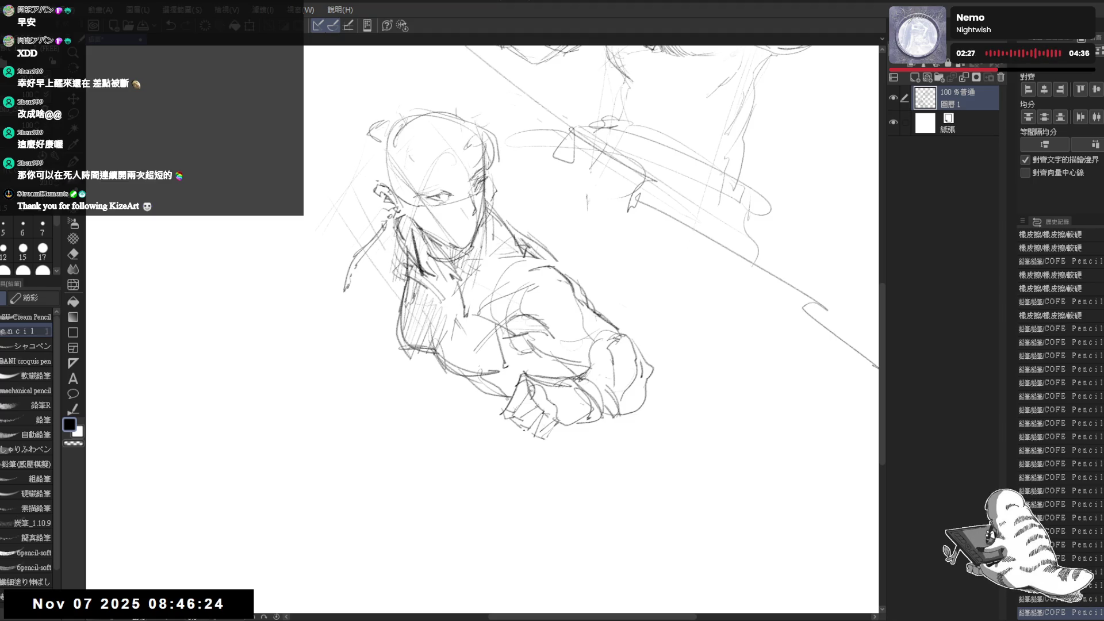
{"action": "mouse_move", "coordinate": [511, 402]}
{"action": "left_mouse_down"}
{"action": "mouse_move", "coordinate": [520, 425]}
{"action": "mouse_move", "coordinate": [533, 395]}
{"action": "mouse_move", "coordinate": [543, 437]}
{"action": "mouse_move", "coordinate": [564, 435]}
{"action": "mouse_move", "coordinate": [567, 418]}
{"action": "left_mouse_up"}
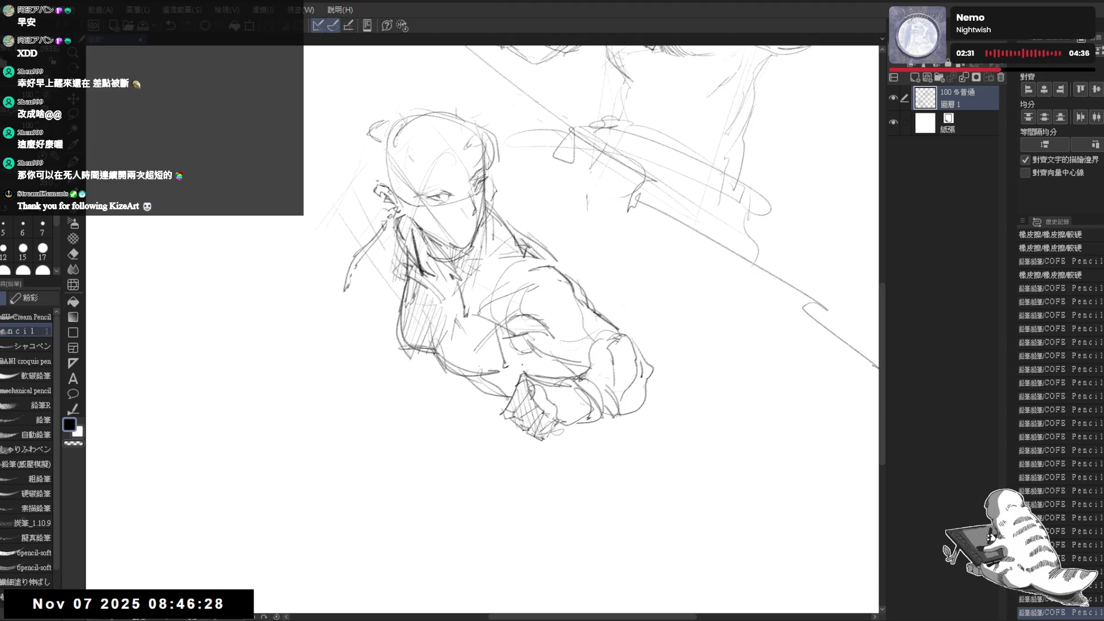
{"action": "left_click_drag", "start_coordinate": [583, 376], "coordinate": [560, 390]}
Mirror the view and back, then tilt the canvas clockwise to check the drawing.
{"action": "key", "text": "h"}
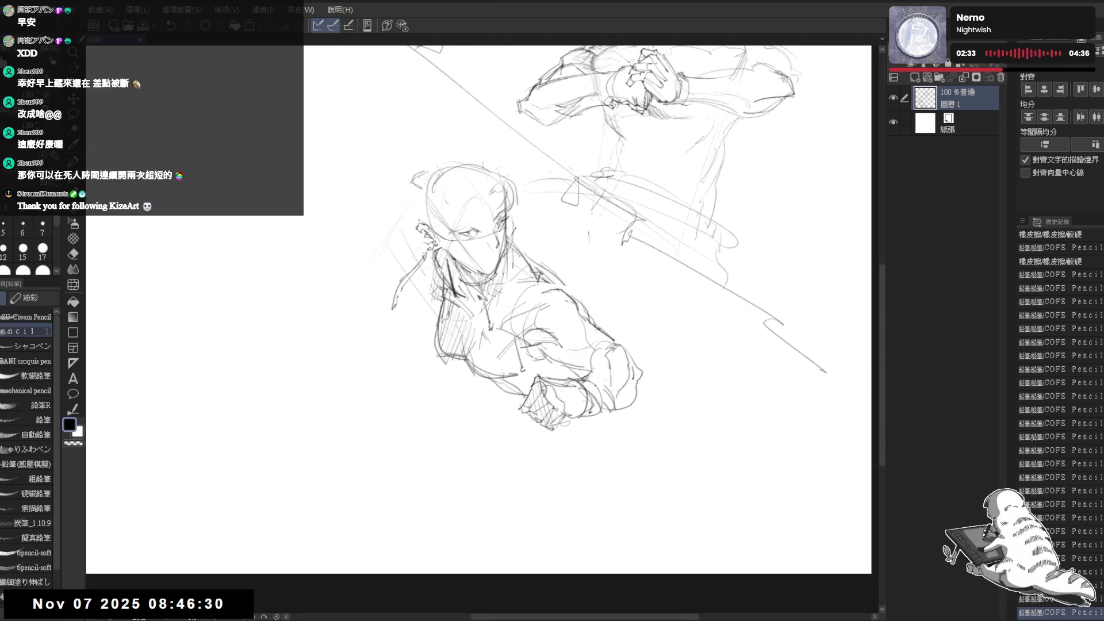
{"action": "key", "text": "h"}
{"action": "key", "text": "asciicircum"}
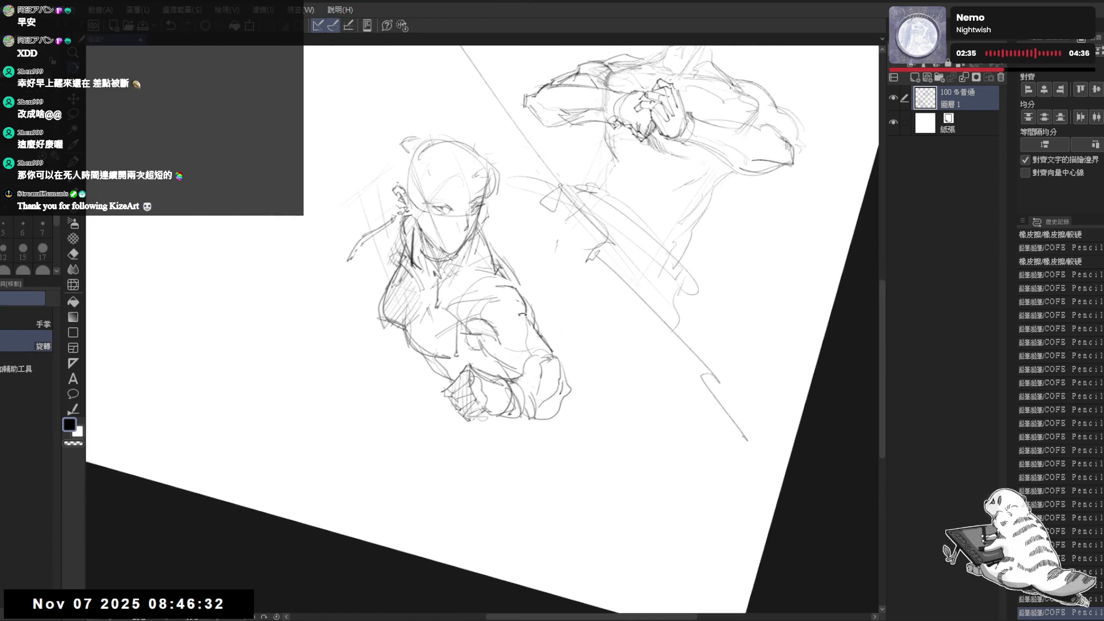
Straighten the view, lasso-select the fist, shift it, and deselect.
{"action": "key", "text": "minus"}
{"action": "key", "text": "m"}
{"action": "mouse_move", "coordinate": [493, 260]}
{"action": "left_mouse_down"}
{"action": "mouse_move", "coordinate": [455, 336]}
{"action": "mouse_move", "coordinate": [459, 405]}
{"action": "mouse_move", "coordinate": [551, 280]}
{"action": "mouse_move", "coordinate": [545, 317]}
{"action": "mouse_move", "coordinate": [543, 308]}
{"action": "left_mouse_up"}
{"action": "key", "text": "ctrl+d"}
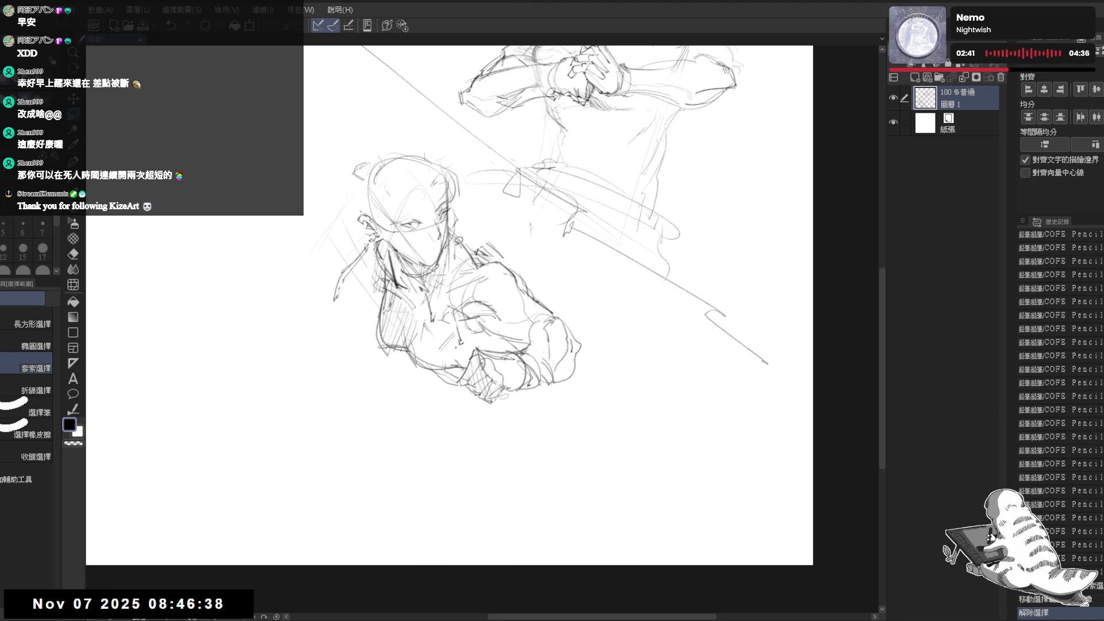
Erase stray strokes near the neck and redraw lines around the head.
{"action": "key", "text": "e"}
{"action": "mouse_move", "coordinate": [469, 216]}
{"action": "left_mouse_down"}
{"action": "mouse_move", "coordinate": [454, 248]}
{"action": "mouse_move", "coordinate": [466, 221]}
{"action": "left_mouse_up"}
{"action": "key", "text": "p"}
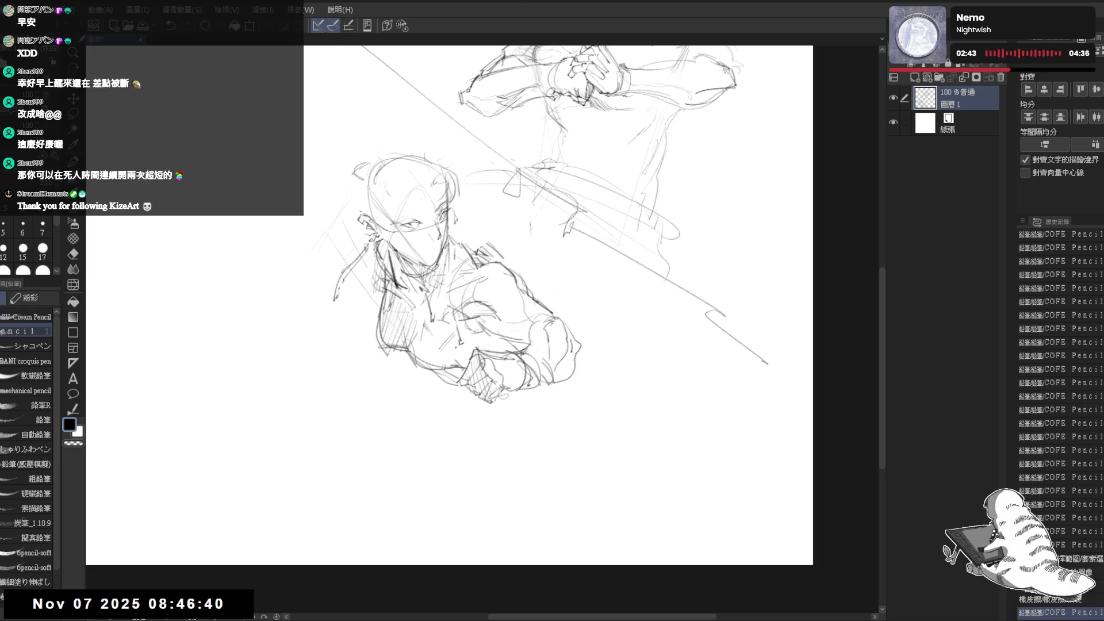
{"action": "left_click_drag", "start_coordinate": [396, 215], "coordinate": [348, 270]}
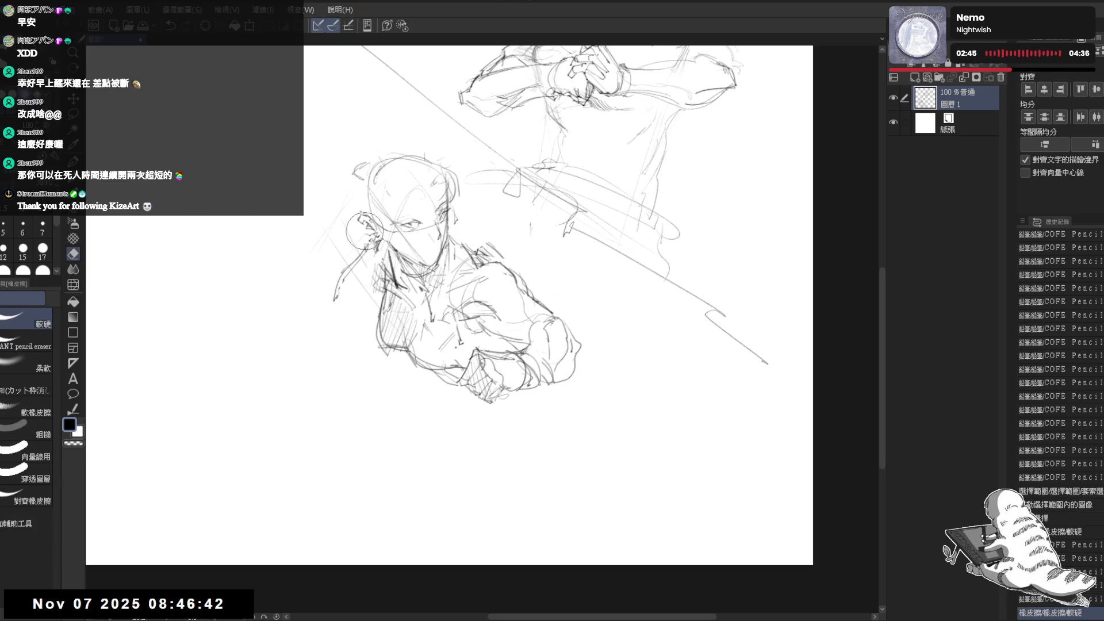
{"action": "left_click_drag", "start_coordinate": [349, 227], "coordinate": [367, 234]}
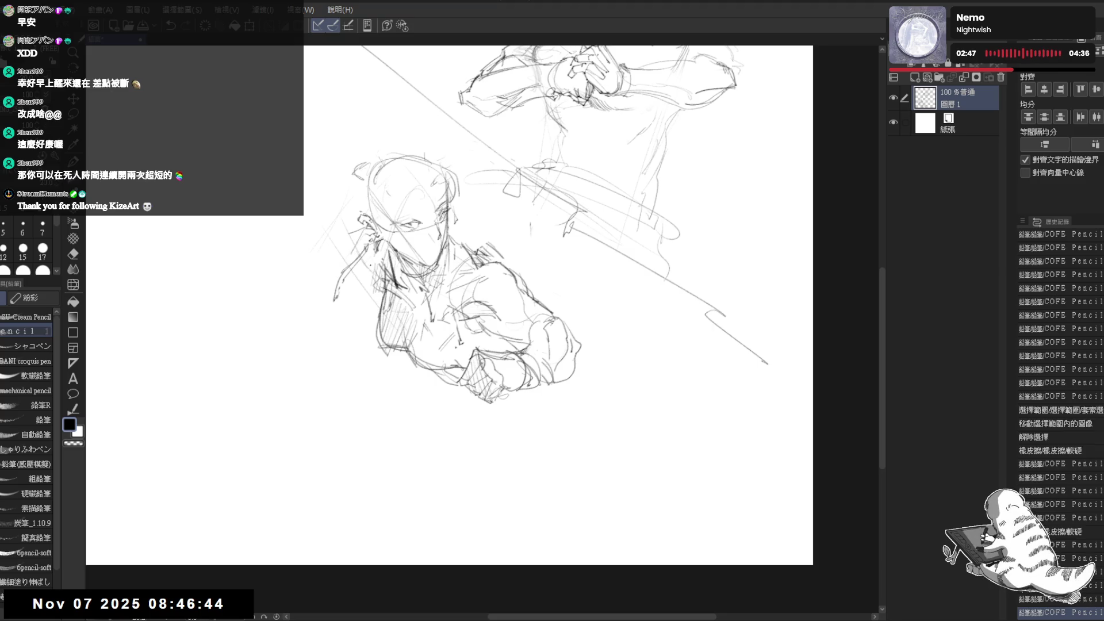
{"action": "scroll", "coordinate": [399, 239], "scroll_direction": "down", "scroll_amount": 1}
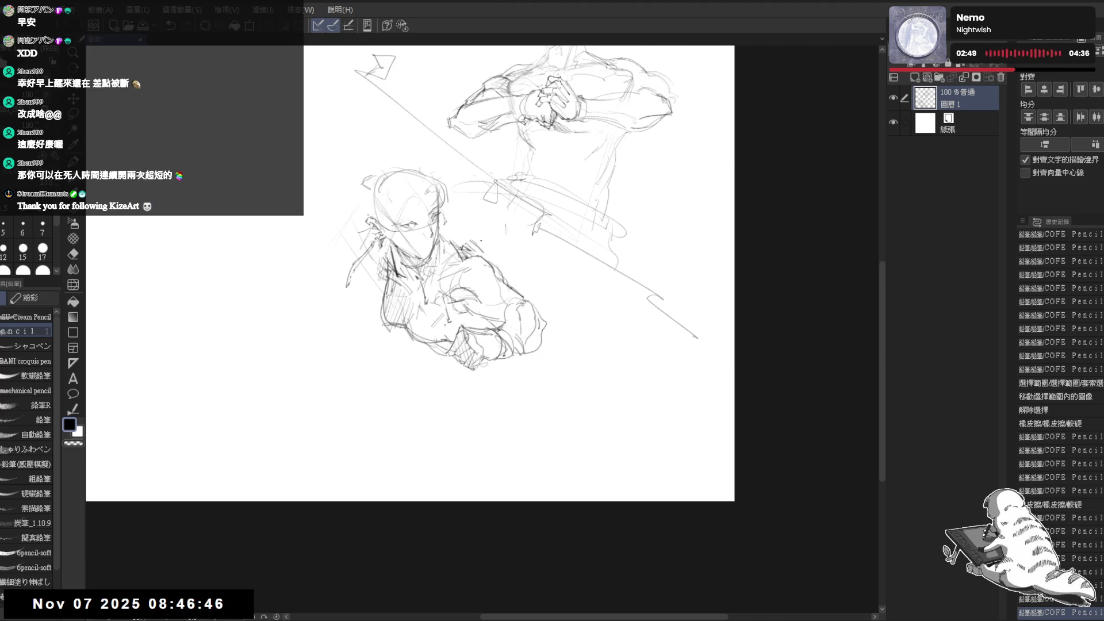
Zoom in on the face and erase part of the old eye.
{"action": "scroll", "coordinate": [507, 236], "scroll_direction": "up", "scroll_amount": 1}
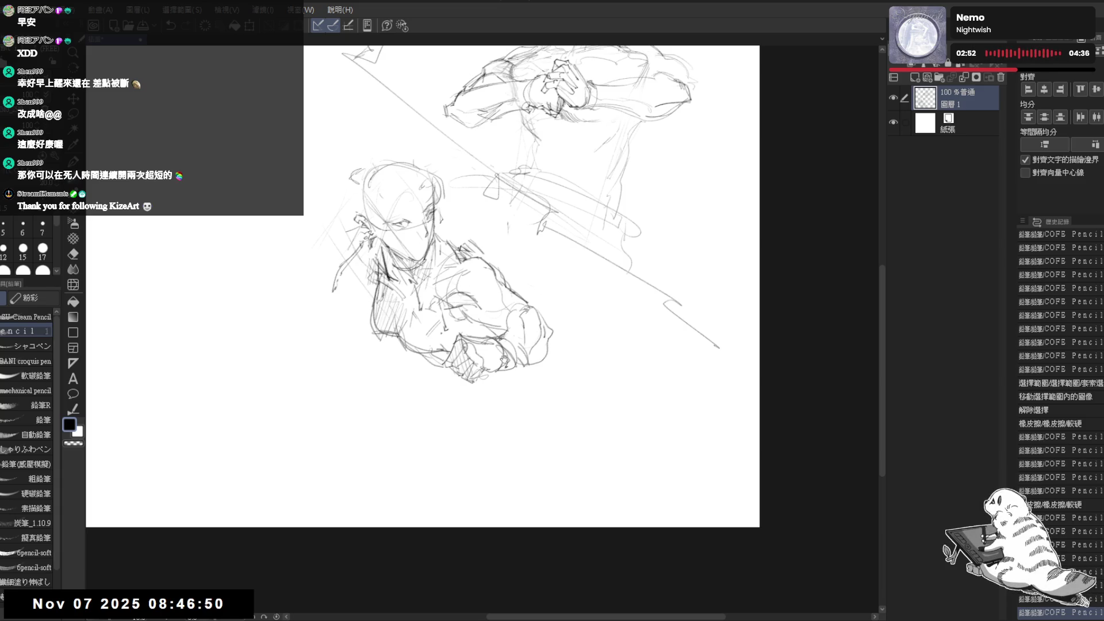
{"action": "left_click_drag", "start_coordinate": [476, 439], "coordinate": [488, 412]}
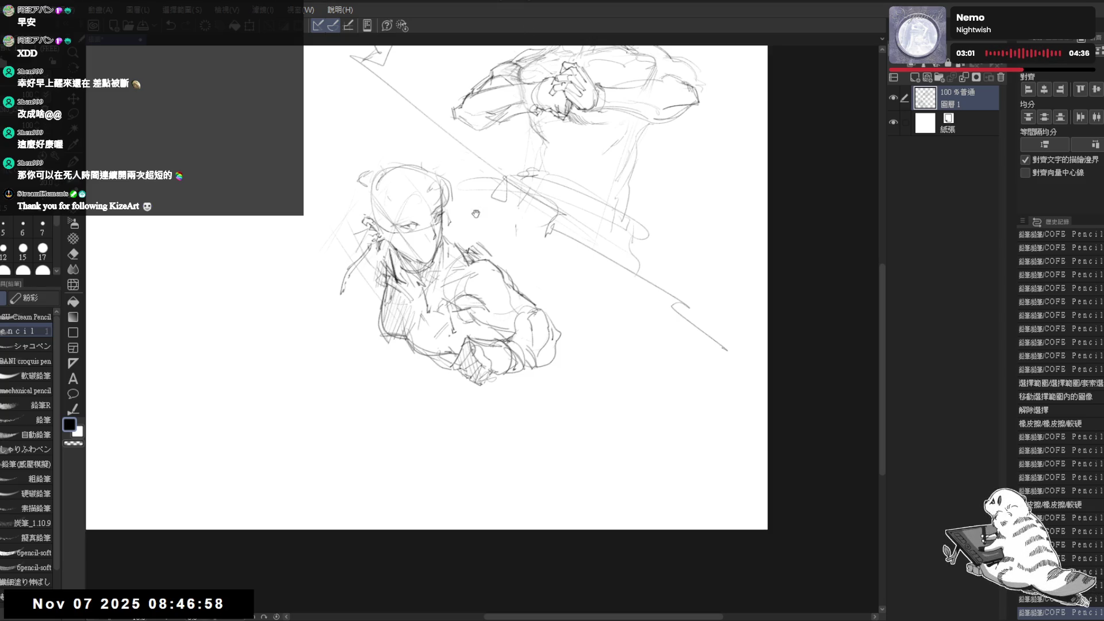
{"action": "left_click_drag", "start_coordinate": [446, 237], "coordinate": [452, 237]}
{"action": "left_click_drag", "start_coordinate": [527, 385], "coordinate": [522, 386]}
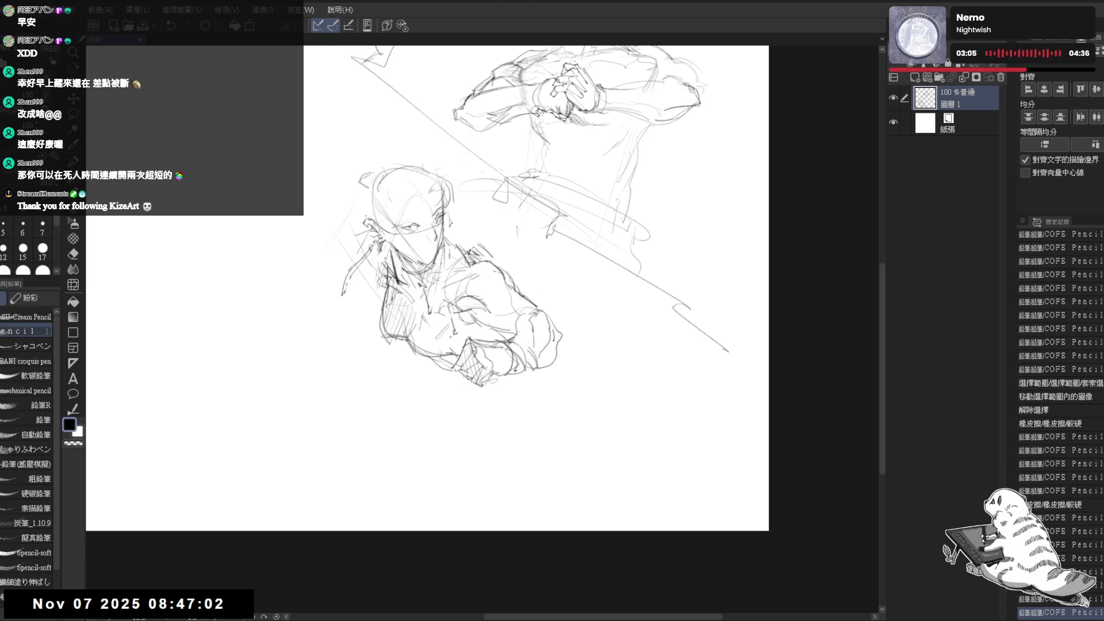
{"action": "scroll", "coordinate": [419, 217], "scroll_direction": "up", "scroll_amount": 2}
{"action": "key", "text": "e"}
{"action": "left_click_drag", "start_coordinate": [418, 240], "coordinate": [415, 241]}
{"action": "key", "text": "p"}
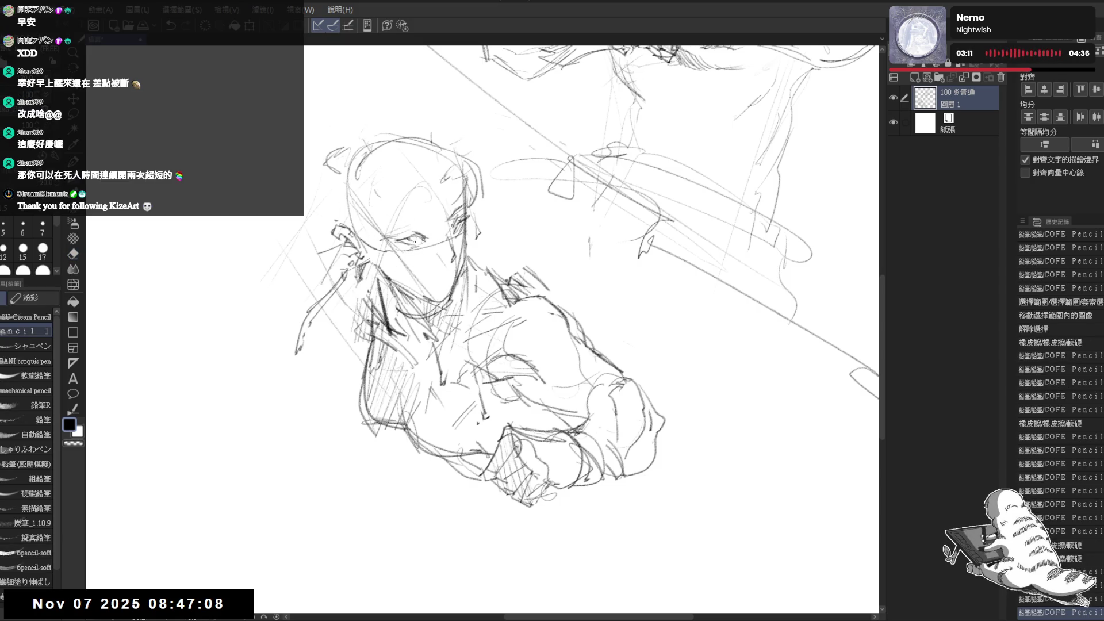
Darken the head's right side, add the brow hair curl, and redraw the line above the eye.
{"action": "left_click_drag", "start_coordinate": [444, 171], "coordinate": [437, 247]}
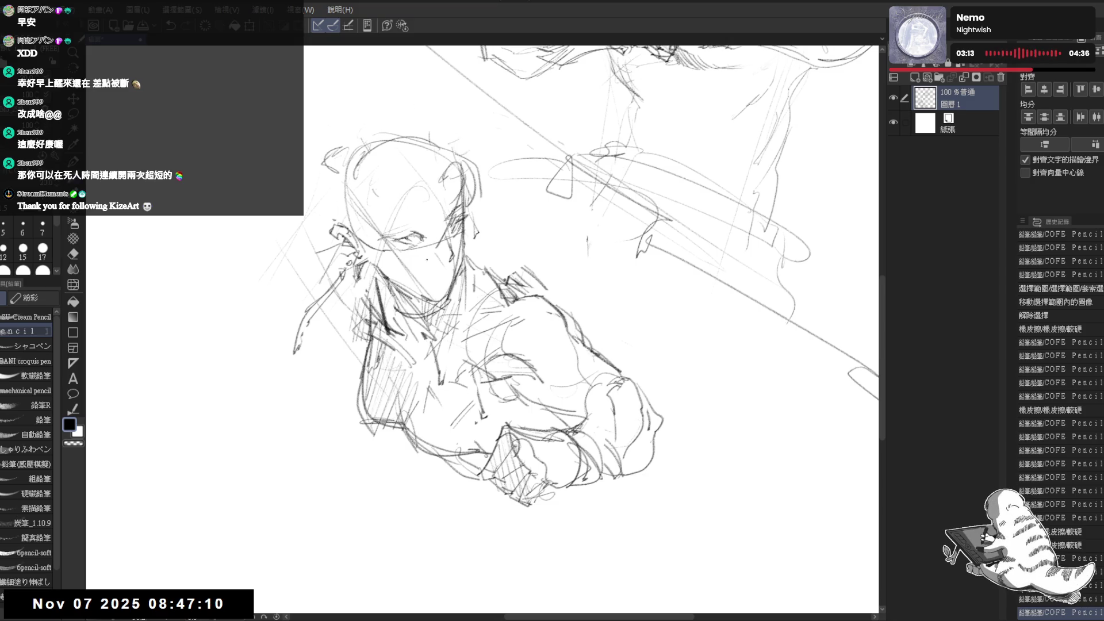
{"action": "mouse_move", "coordinate": [454, 169]}
{"action": "left_mouse_down"}
{"action": "mouse_move", "coordinate": [438, 248]}
{"action": "mouse_move", "coordinate": [414, 180]}
{"action": "mouse_move", "coordinate": [423, 184]}
{"action": "mouse_move", "coordinate": [408, 167]}
{"action": "mouse_move", "coordinate": [370, 162]}
{"action": "mouse_move", "coordinate": [460, 138]}
{"action": "mouse_move", "coordinate": [467, 168]}
{"action": "left_mouse_up"}
{"action": "key", "text": "e"}
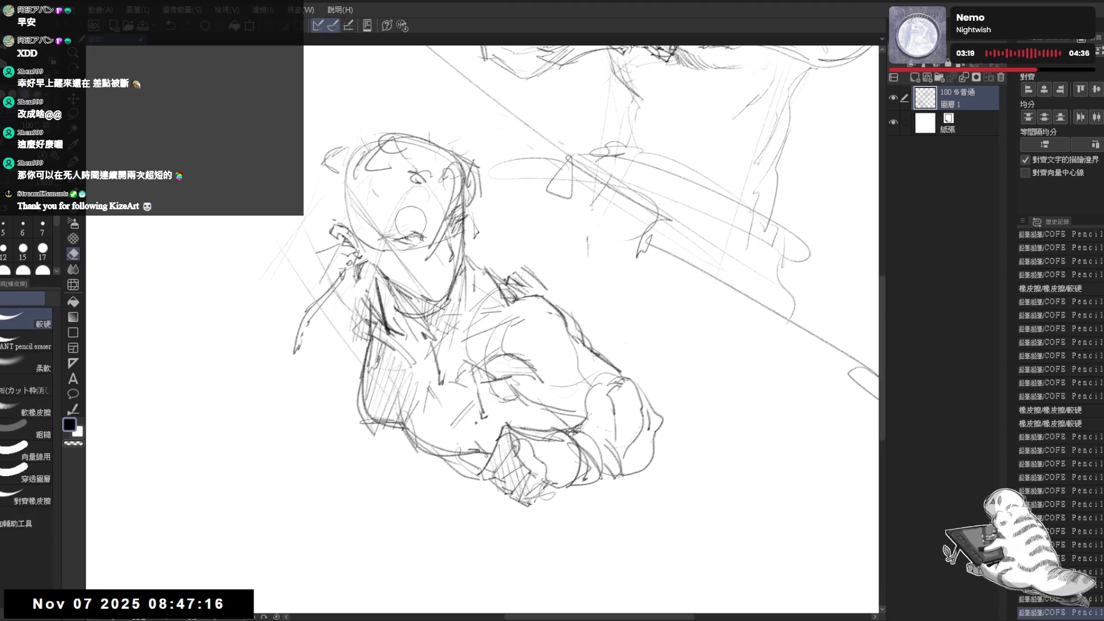
{"action": "left_click_drag", "start_coordinate": [411, 222], "coordinate": [413, 227]}
{"action": "key", "text": "p"}
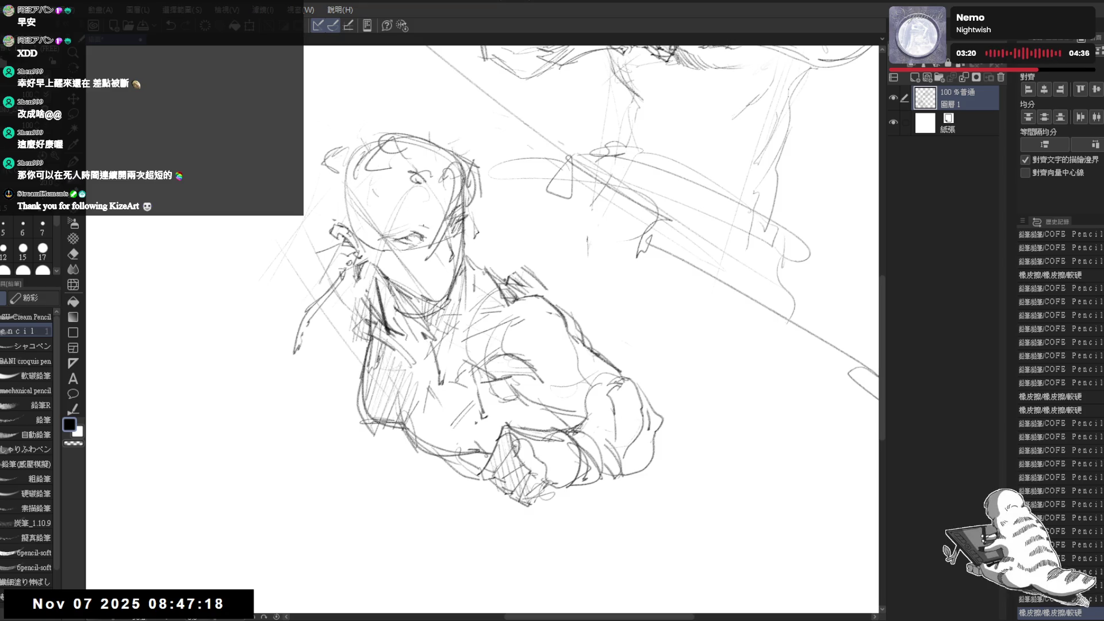
{"action": "mouse_move", "coordinate": [393, 222]}
{"action": "left_mouse_down"}
{"action": "mouse_move", "coordinate": [418, 220]}
{"action": "mouse_move", "coordinate": [413, 239]}
{"action": "left_mouse_up"}
{"action": "key", "text": "e"}
{"action": "key", "text": "p"}
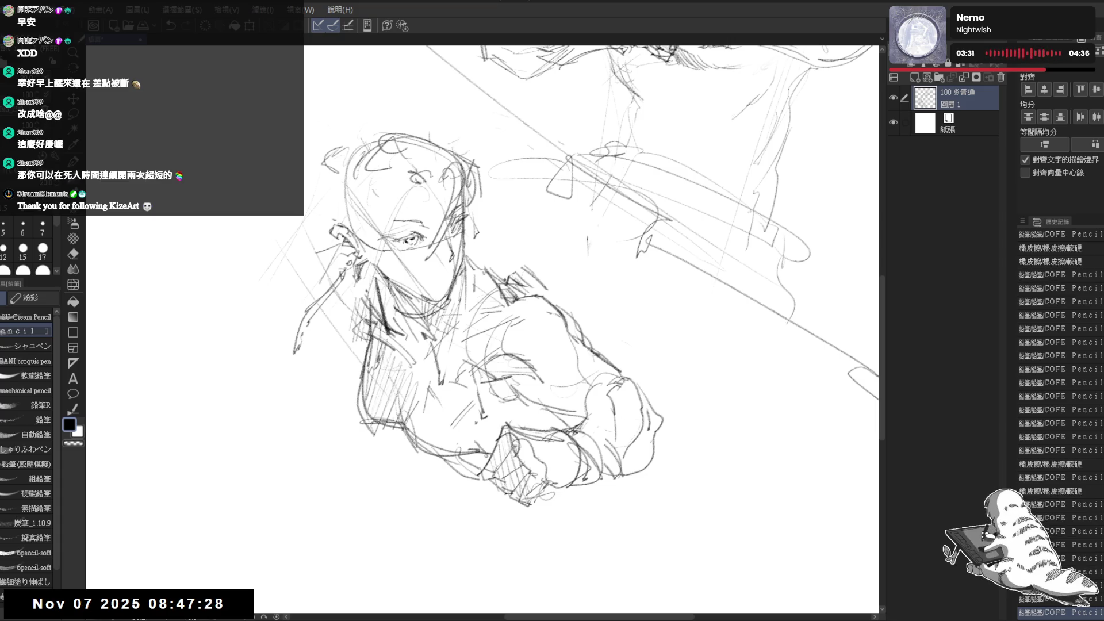
{"action": "scroll", "coordinate": [380, 200], "scroll_direction": "down", "scroll_amount": 3}
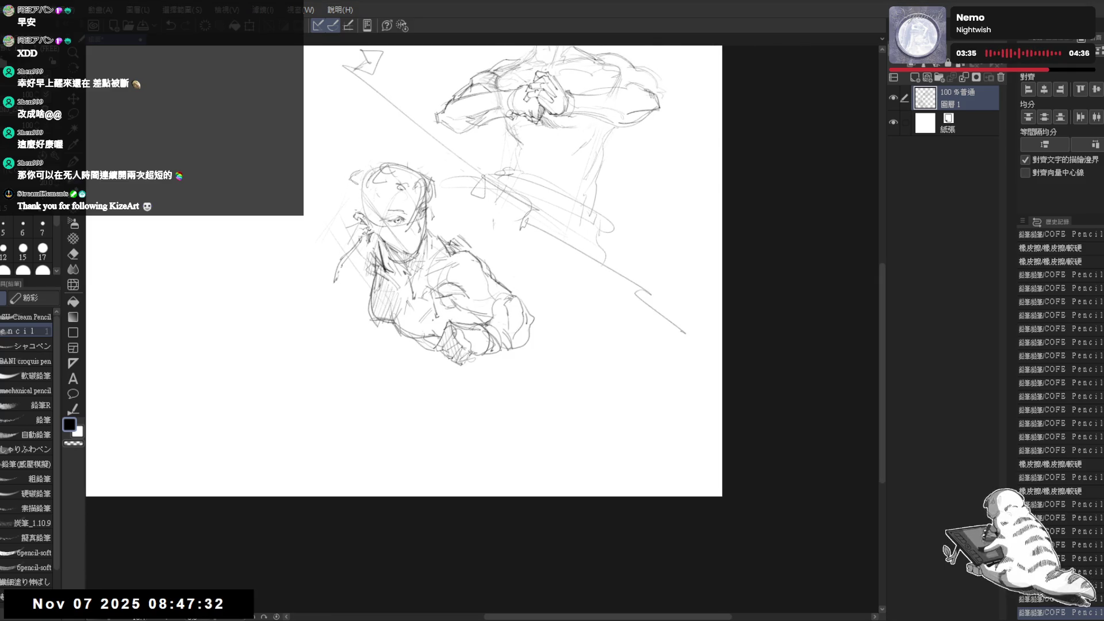
Sketch faint sweeping arcs below and to the lower left of the figure.
{"action": "left_click_drag", "start_coordinate": [366, 236], "coordinate": [377, 246]}
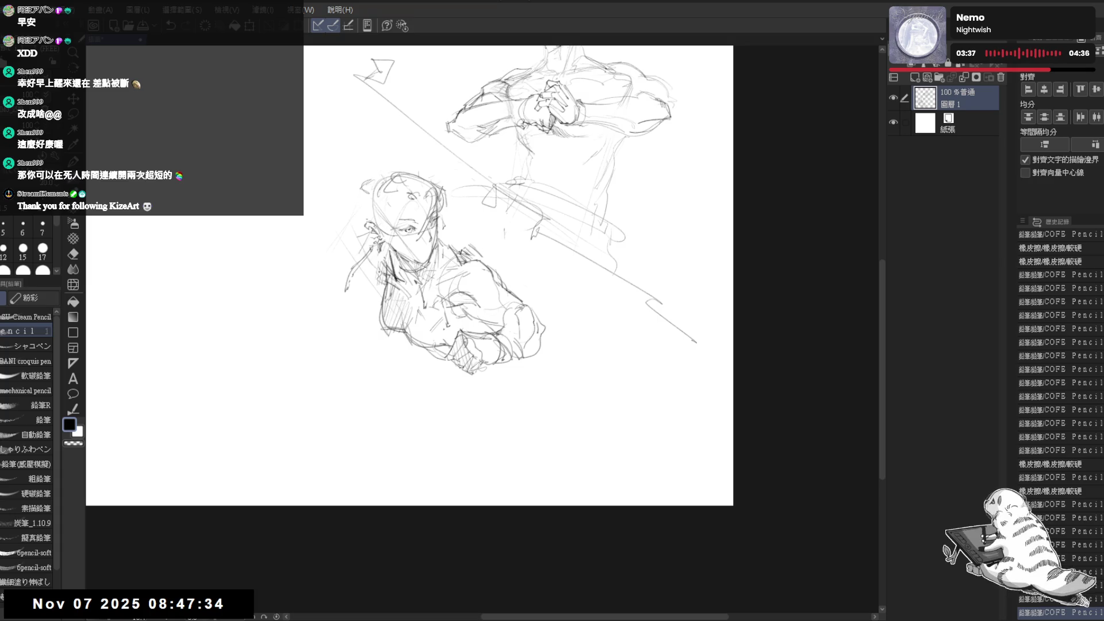
{"action": "mouse_move", "coordinate": [402, 356]}
{"action": "left_mouse_down"}
{"action": "mouse_move", "coordinate": [506, 403]}
{"action": "mouse_move", "coordinate": [345, 402]}
{"action": "mouse_move", "coordinate": [391, 457]}
{"action": "left_mouse_up"}
{"action": "left_click_drag", "start_coordinate": [336, 416], "coordinate": [394, 459]}
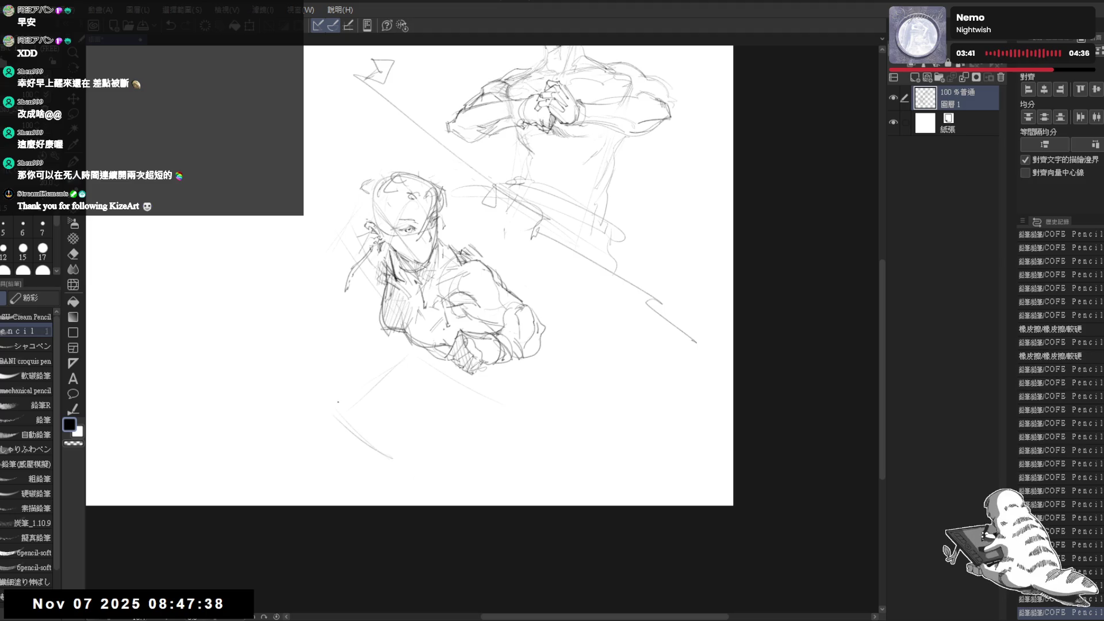
{"action": "left_click_drag", "start_coordinate": [364, 377], "coordinate": [317, 423]}
Erase small stray marks near the face.
{"action": "key", "text": "e"}
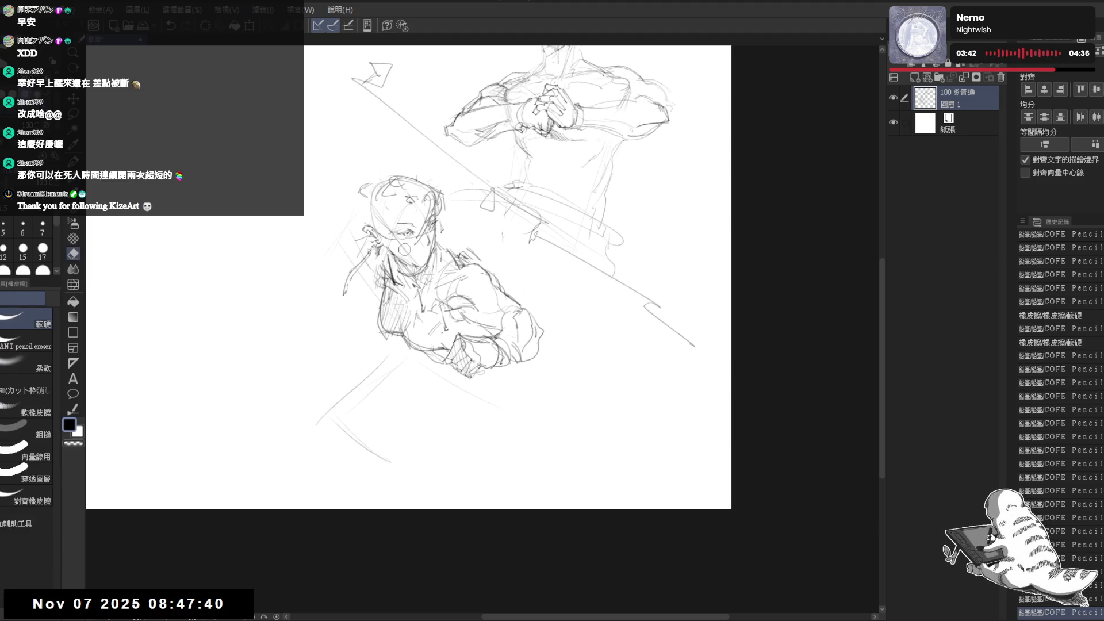
{"action": "left_click", "coordinate": [404, 250]}
{"action": "key", "text": "p"}
{"action": "left_click_drag", "start_coordinate": [549, 198], "coordinate": [553, 223]}
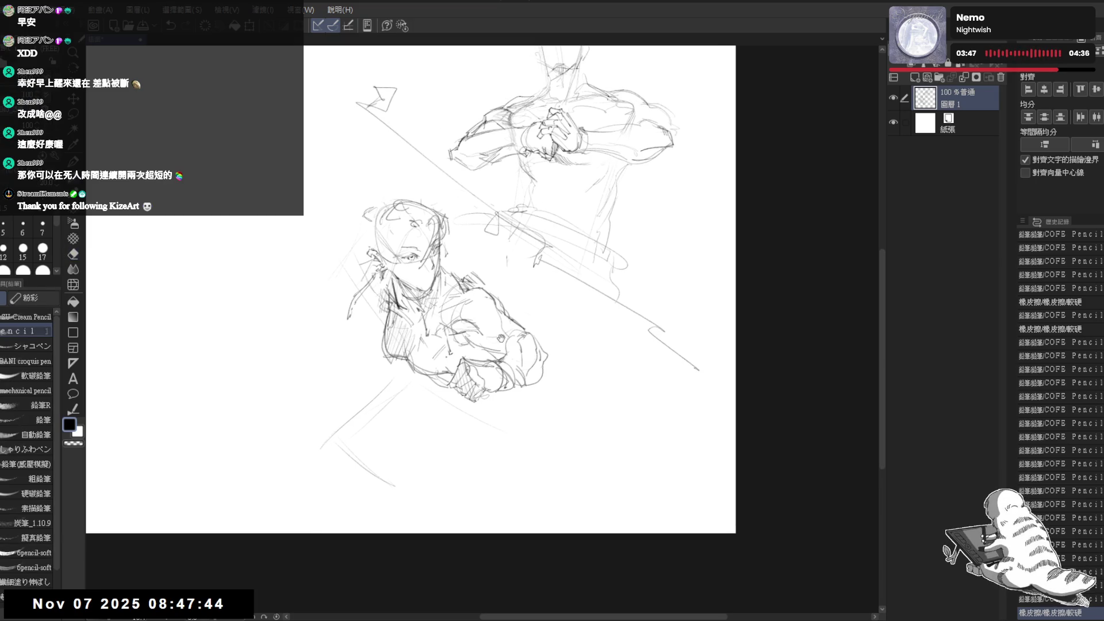
{"action": "left_click_drag", "start_coordinate": [500, 338], "coordinate": [523, 356]}
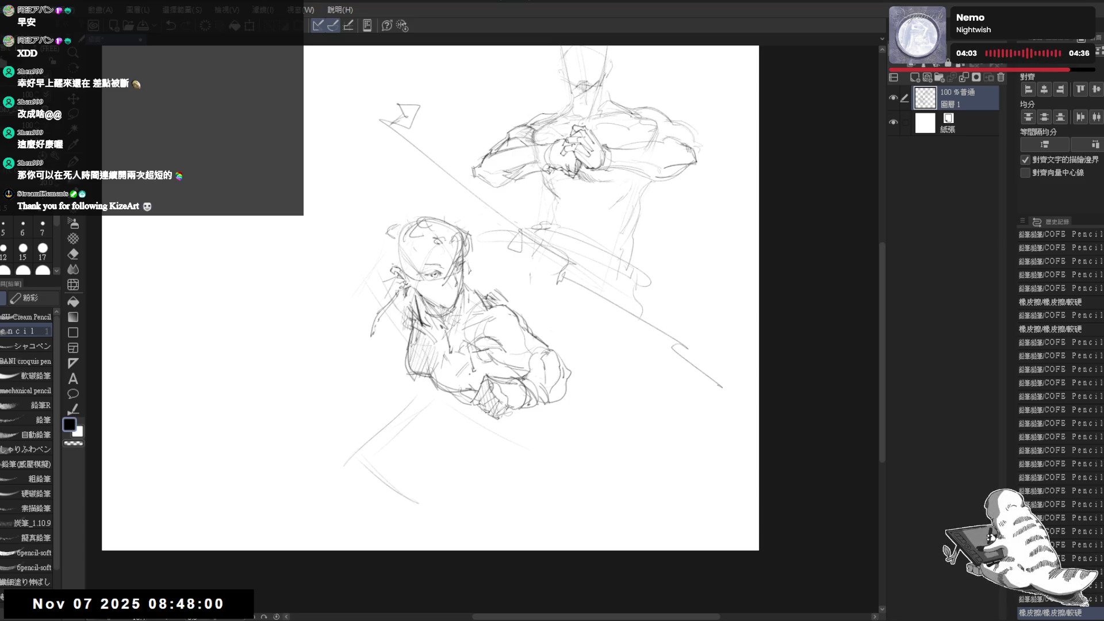
{"action": "left_click_drag", "start_coordinate": [537, 169], "coordinate": [552, 200]}
Clear the sketch layer and rough in a new head outline with jaw and inner arc.
{"action": "key", "text": "Delete"}
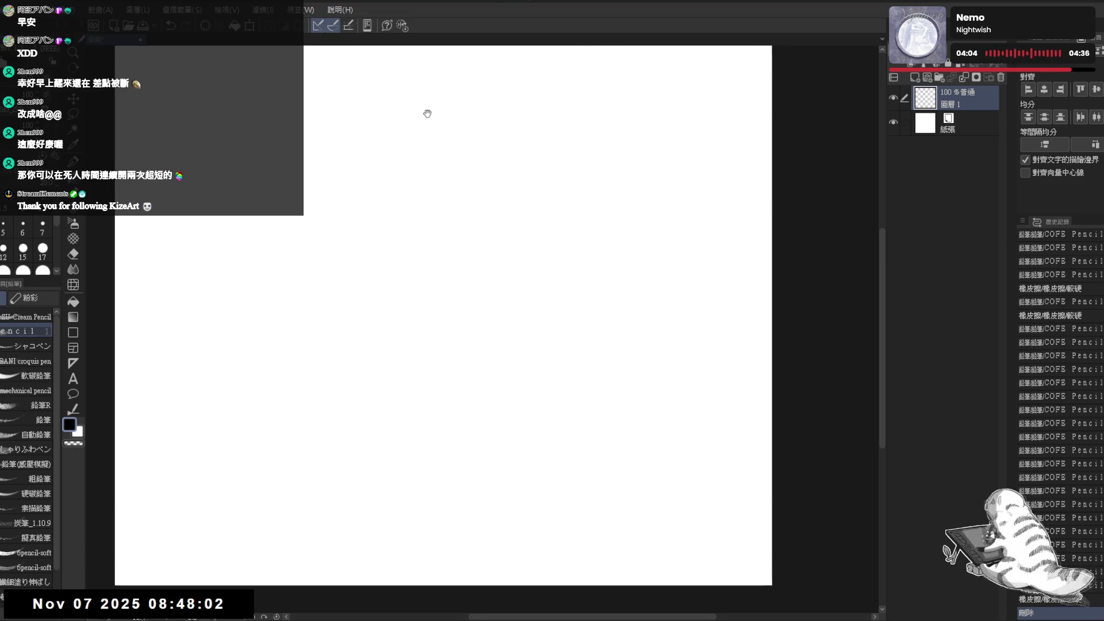
{"action": "left_click_drag", "start_coordinate": [601, 189], "coordinate": [597, 180]}
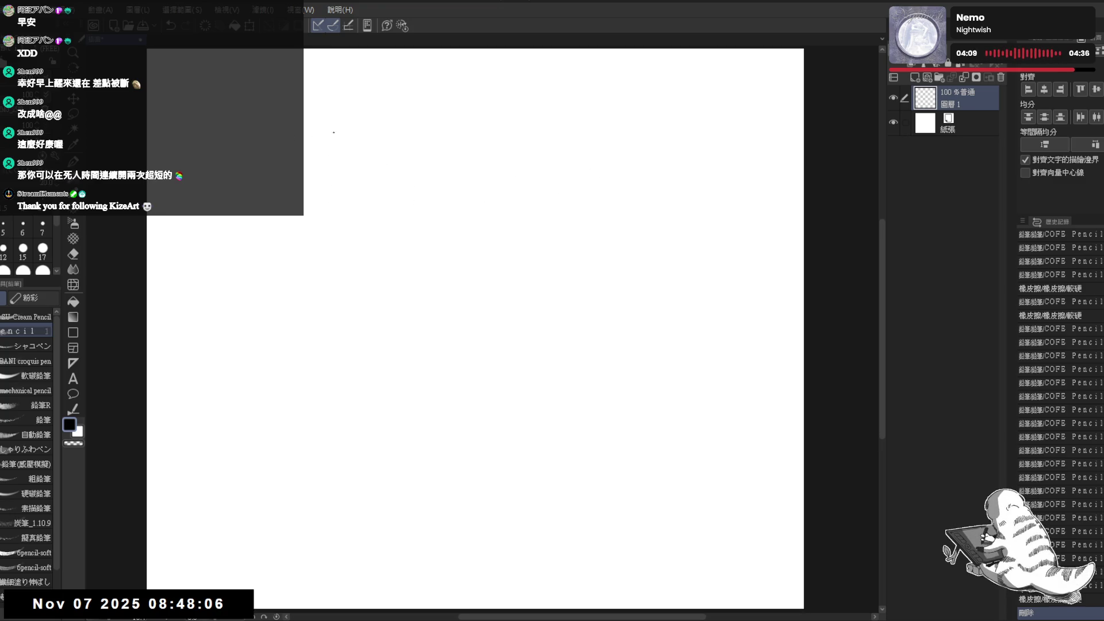
{"action": "mouse_move", "coordinate": [588, 94]}
{"action": "left_mouse_down"}
{"action": "mouse_move", "coordinate": [632, 108]}
{"action": "mouse_move", "coordinate": [573, 109]}
{"action": "left_mouse_up"}
{"action": "left_click_drag", "start_coordinate": [558, 174], "coordinate": [586, 225]}
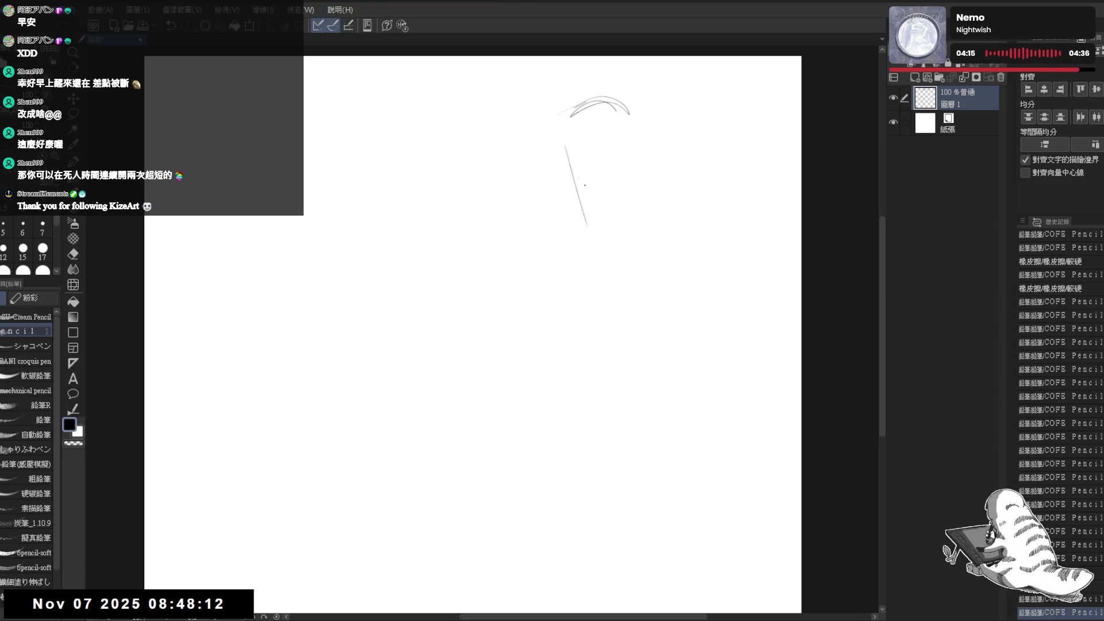
{"action": "left_click_drag", "start_coordinate": [560, 127], "coordinate": [576, 158]}
{"action": "mouse_move", "coordinate": [586, 98]}
{"action": "left_mouse_down"}
{"action": "mouse_move", "coordinate": [615, 92]}
{"action": "mouse_move", "coordinate": [634, 135]}
{"action": "mouse_move", "coordinate": [592, 174]}
{"action": "mouse_move", "coordinate": [634, 128]}
{"action": "left_mouse_up"}
{"action": "mouse_move", "coordinate": [592, 186]}
{"action": "left_mouse_down"}
{"action": "mouse_move", "coordinate": [628, 139]}
{"action": "mouse_move", "coordinate": [572, 158]}
{"action": "left_mouse_up"}
{"action": "left_click_drag", "start_coordinate": [574, 101], "coordinate": [596, 189]}
{"action": "left_click_drag", "start_coordinate": [578, 150], "coordinate": [586, 181]}
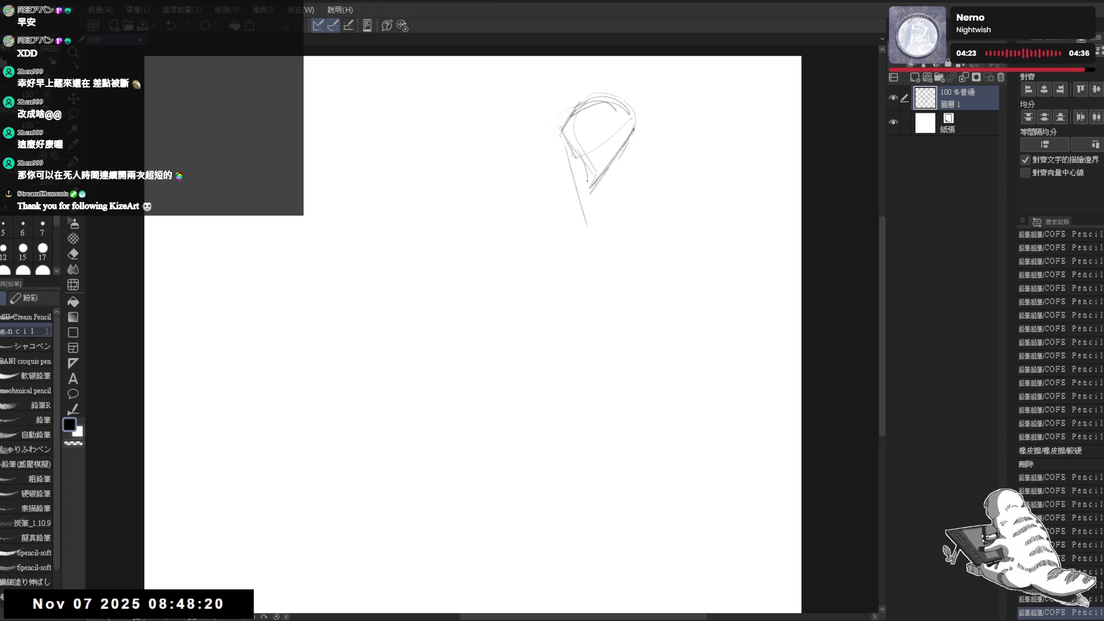
Add long crossing diagonal body lines below the head, trimming extra strokes with the eraser.
{"action": "left_click_drag", "start_coordinate": [648, 136], "coordinate": [573, 235]}
{"action": "key", "text": "e"}
{"action": "mouse_move", "coordinate": [635, 118]}
{"action": "left_mouse_down"}
{"action": "mouse_move", "coordinate": [626, 150]}
{"action": "mouse_move", "coordinate": [636, 143]}
{"action": "left_mouse_up"}
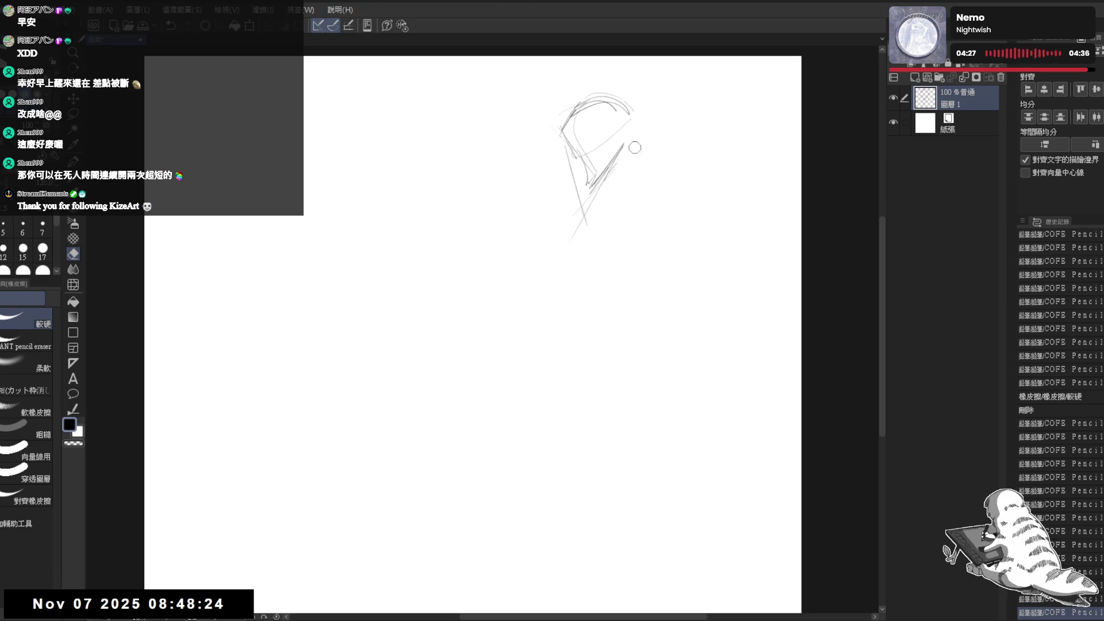
{"action": "key", "text": "p"}
{"action": "left_click_drag", "start_coordinate": [545, 220], "coordinate": [644, 170]}
{"action": "left_click_drag", "start_coordinate": [562, 201], "coordinate": [577, 275]}
{"action": "left_click_drag", "start_coordinate": [557, 214], "coordinate": [571, 253]}
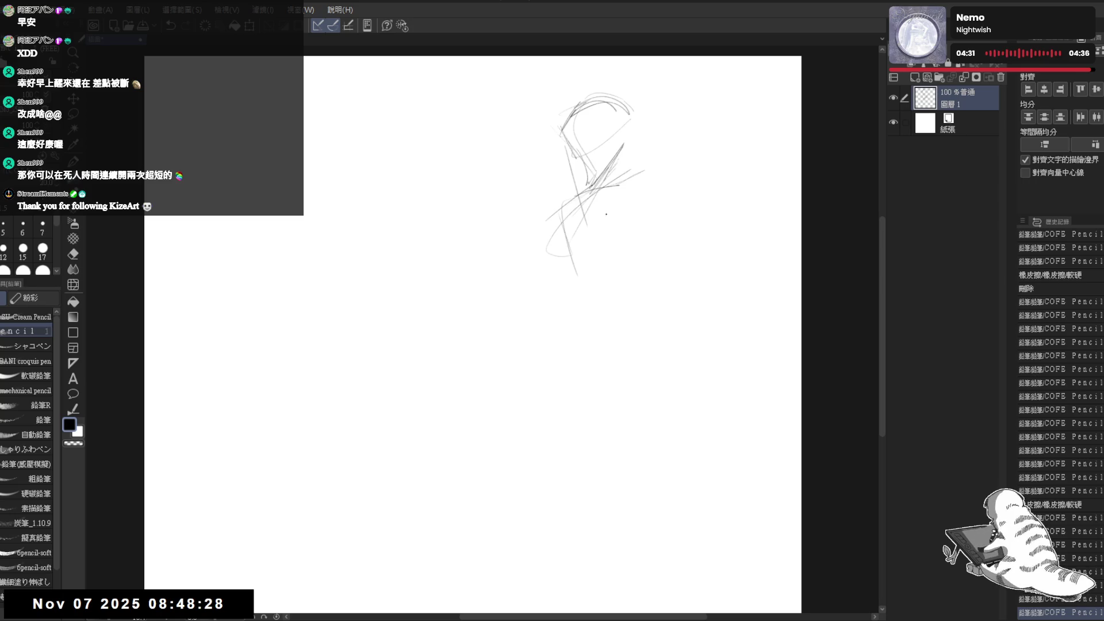
{"action": "key", "text": "e"}
{"action": "left_click_drag", "start_coordinate": [566, 196], "coordinate": [547, 227]}
{"action": "key", "text": "p"}
{"action": "left_click_drag", "start_coordinate": [642, 176], "coordinate": [555, 340]}
{"action": "key", "text": "ctrl+t"}
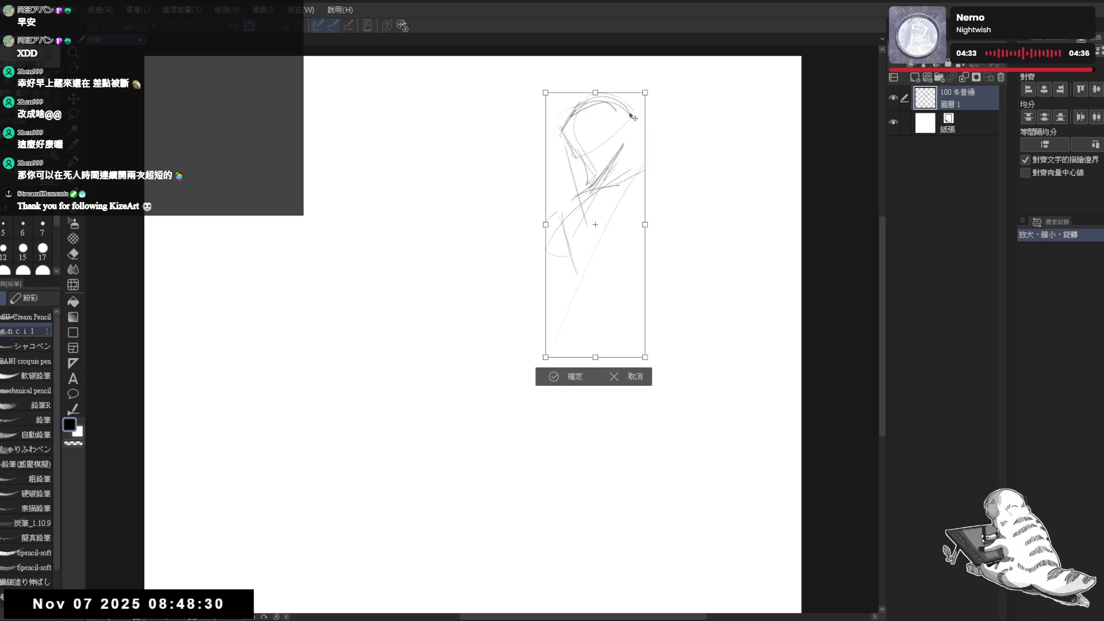
Shift the sketch upward and draw curved lower-body and hip strokes.
{"action": "left_click_drag", "start_coordinate": [619, 163], "coordinate": [619, 143]}
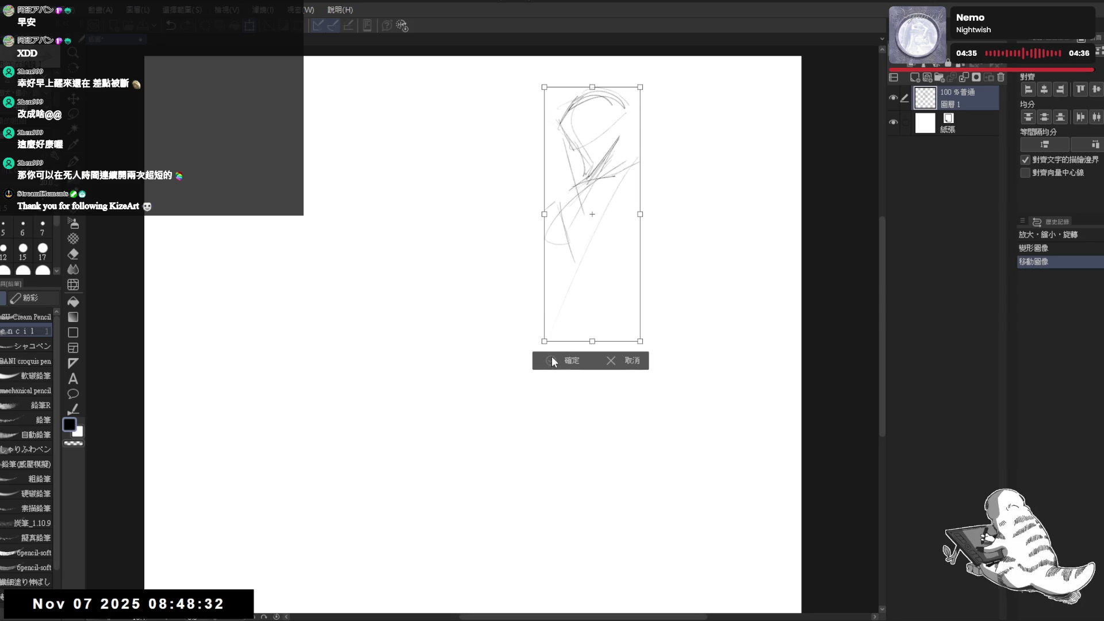
{"action": "left_click", "coordinate": [567, 373]}
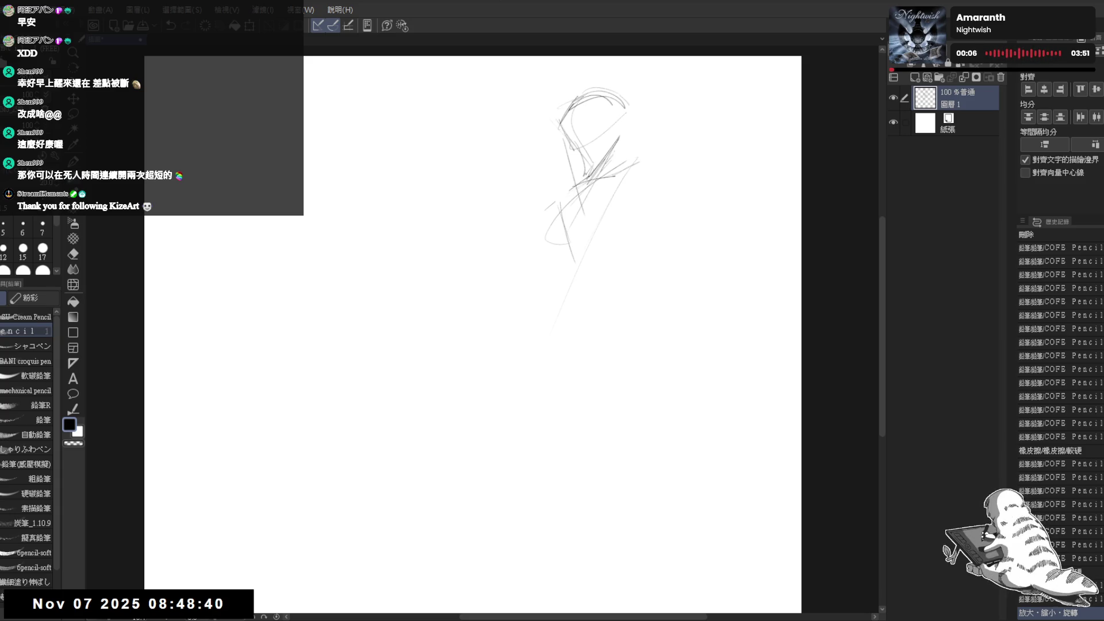
{"action": "left_click_drag", "start_coordinate": [667, 168], "coordinate": [611, 172]}
{"action": "key", "text": "e"}
{"action": "key", "text": "p"}
{"action": "left_click_drag", "start_coordinate": [525, 247], "coordinate": [489, 271]}
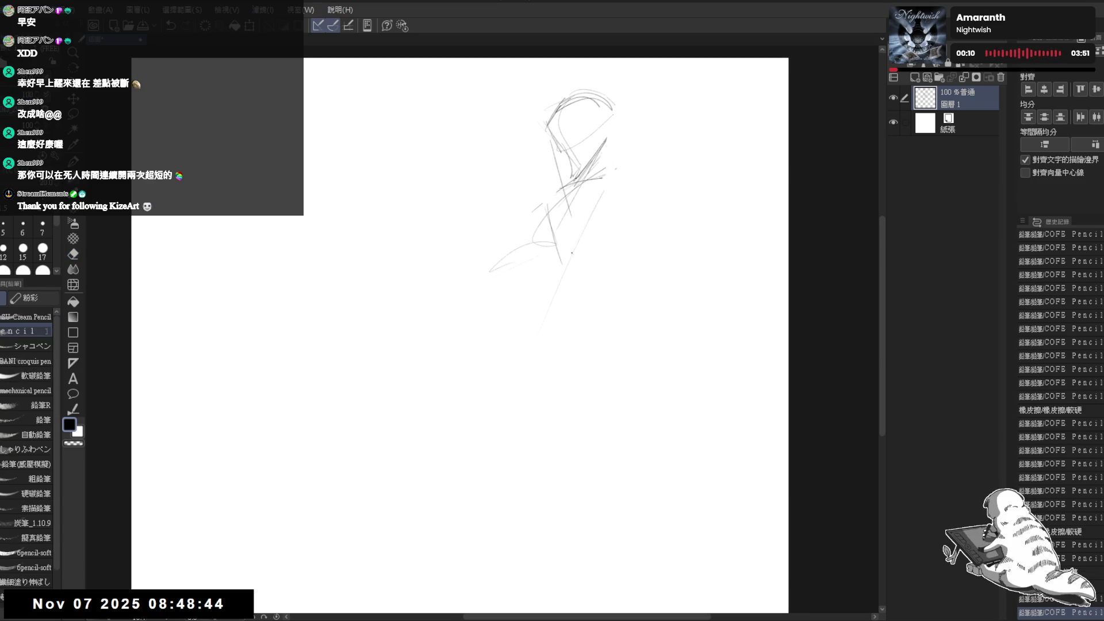
{"action": "mouse_move", "coordinate": [558, 243]}
{"action": "left_mouse_down"}
{"action": "mouse_move", "coordinate": [585, 291]}
{"action": "mouse_move", "coordinate": [479, 263]}
{"action": "mouse_move", "coordinate": [603, 281]}
{"action": "left_mouse_up"}
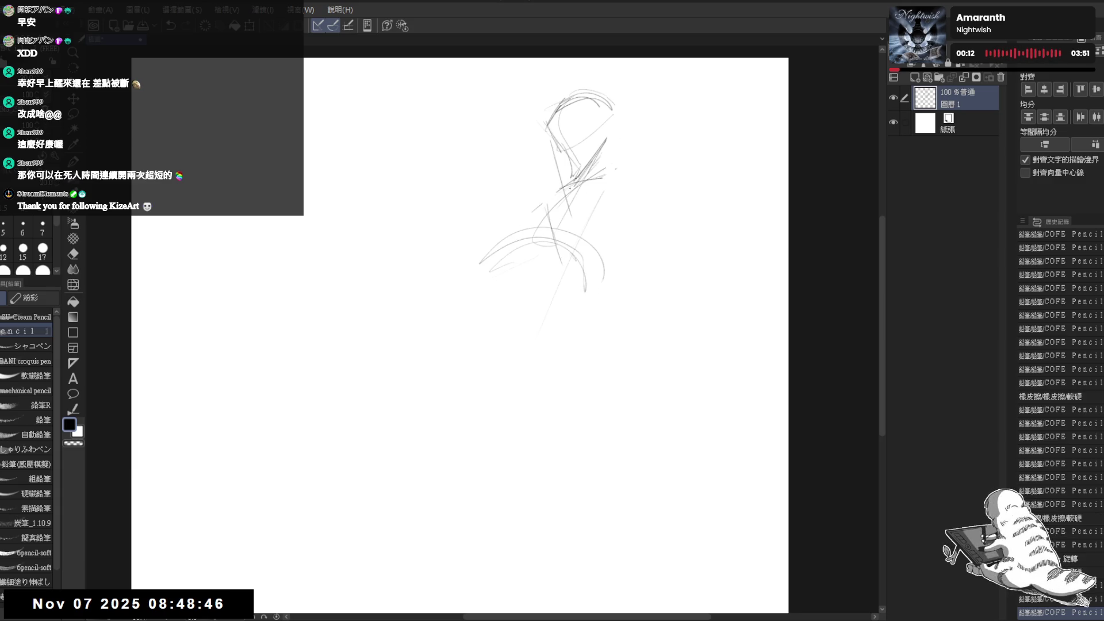
{"action": "mouse_move", "coordinate": [564, 185]}
{"action": "left_mouse_down"}
{"action": "mouse_move", "coordinate": [520, 202]}
{"action": "mouse_move", "coordinate": [523, 224]}
{"action": "mouse_move", "coordinate": [490, 271]}
{"action": "left_mouse_up"}
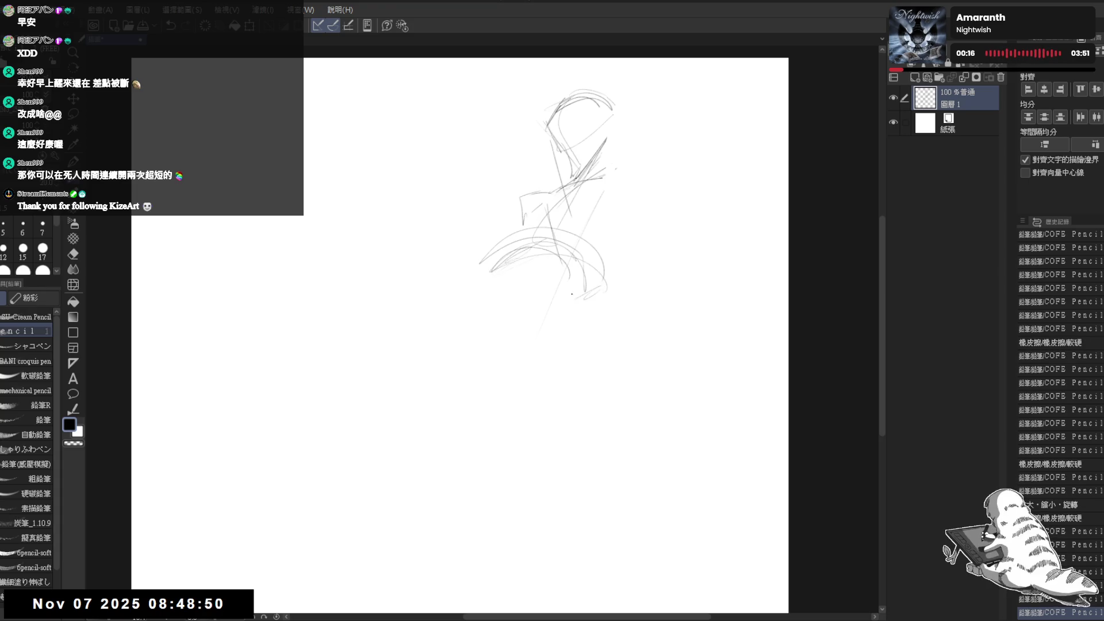
Erase stray hip strokes and draw a long sweeping back-leg stroke.
{"action": "left_click_drag", "start_coordinate": [566, 293], "coordinate": [588, 257]}
{"action": "key", "text": "e"}
{"action": "mouse_move", "coordinate": [523, 211]}
{"action": "left_mouse_down"}
{"action": "mouse_move", "coordinate": [485, 236]}
{"action": "mouse_move", "coordinate": [520, 219]}
{"action": "left_mouse_up"}
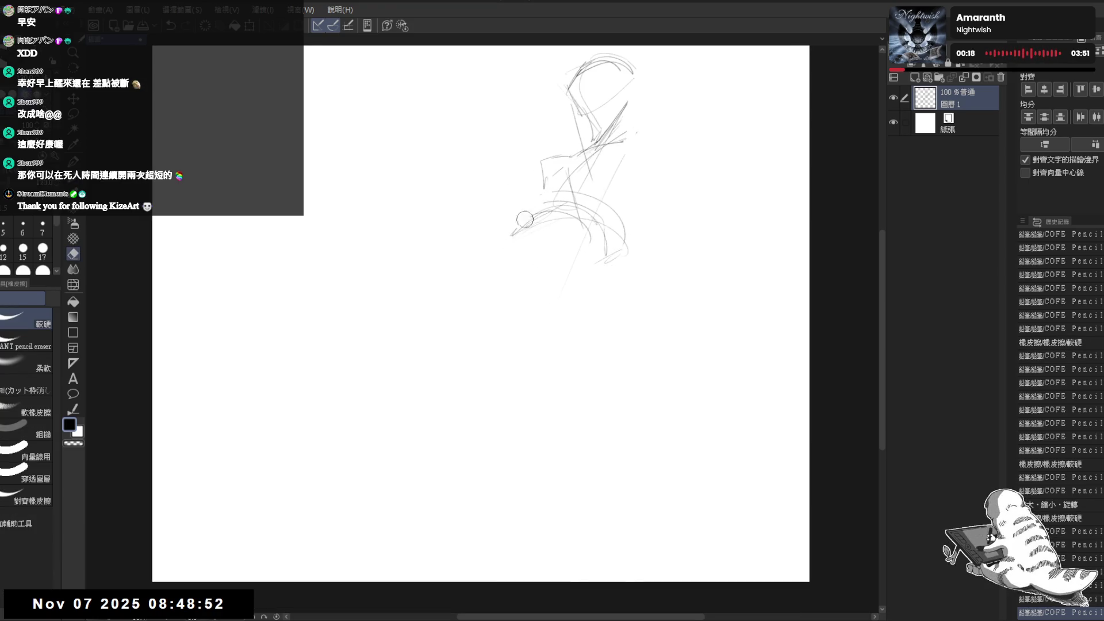
{"action": "key", "text": "p"}
{"action": "left_click_drag", "start_coordinate": [460, 296], "coordinate": [537, 216]}
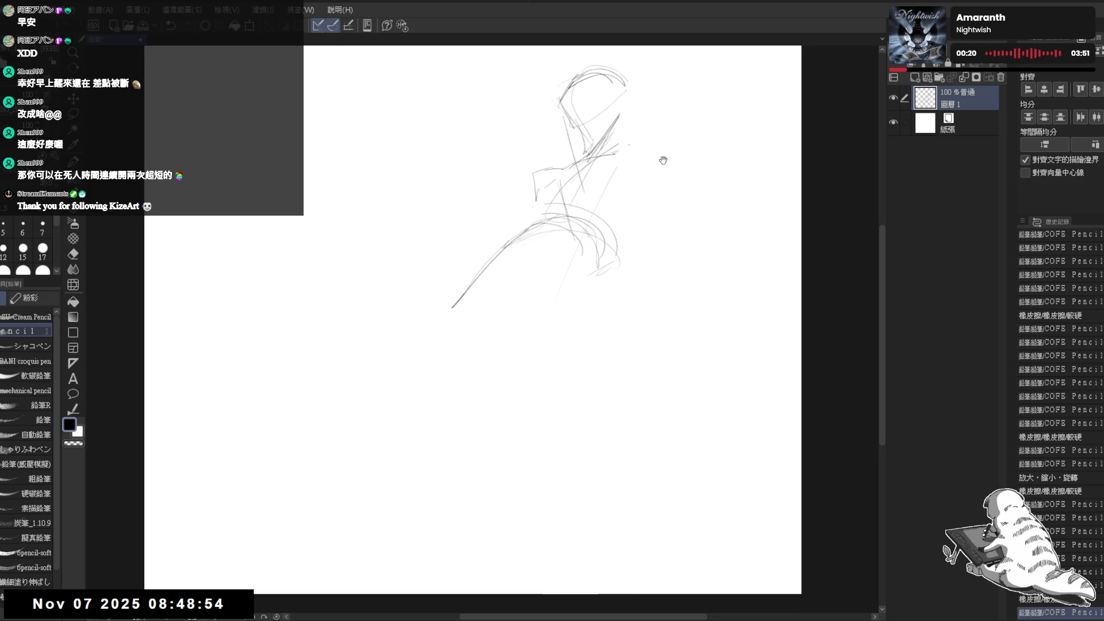
Rotate the whole sketch slightly clockwise and reposition it with Ctrl+T.
{"action": "key", "text": "ctrl+t"}
{"action": "left_click_drag", "start_coordinate": [538, 88], "coordinate": [538, 102]}
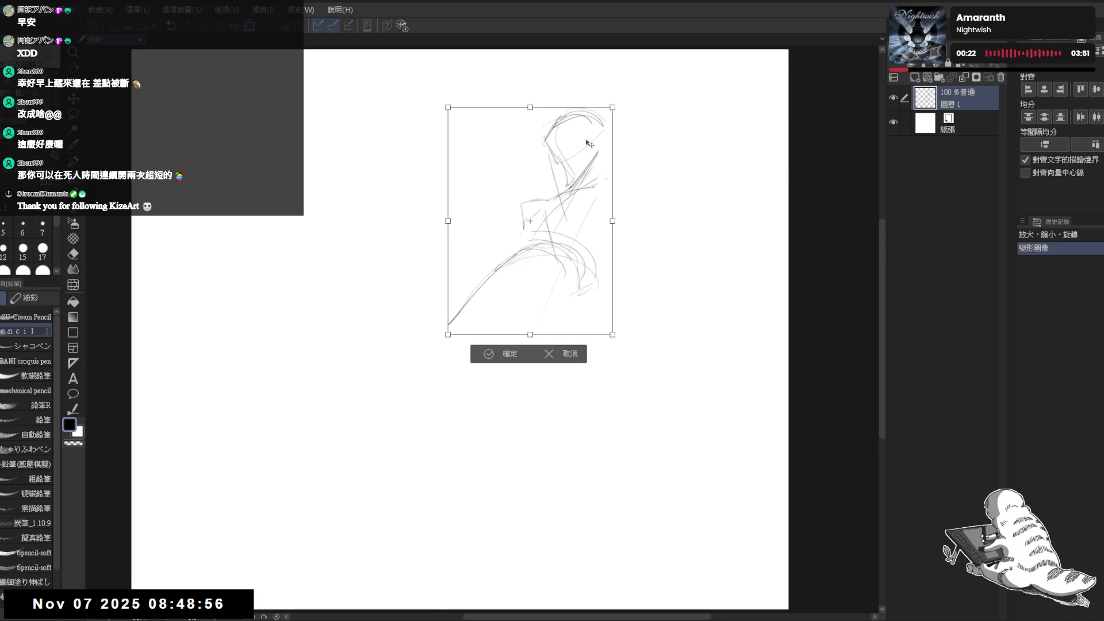
{"action": "left_click_drag", "start_coordinate": [629, 92], "coordinate": [656, 115]}
{"action": "mouse_move", "coordinate": [572, 251]}
{"action": "left_mouse_down"}
{"action": "mouse_move", "coordinate": [616, 188]}
{"action": "mouse_move", "coordinate": [554, 333]}
{"action": "left_mouse_up"}
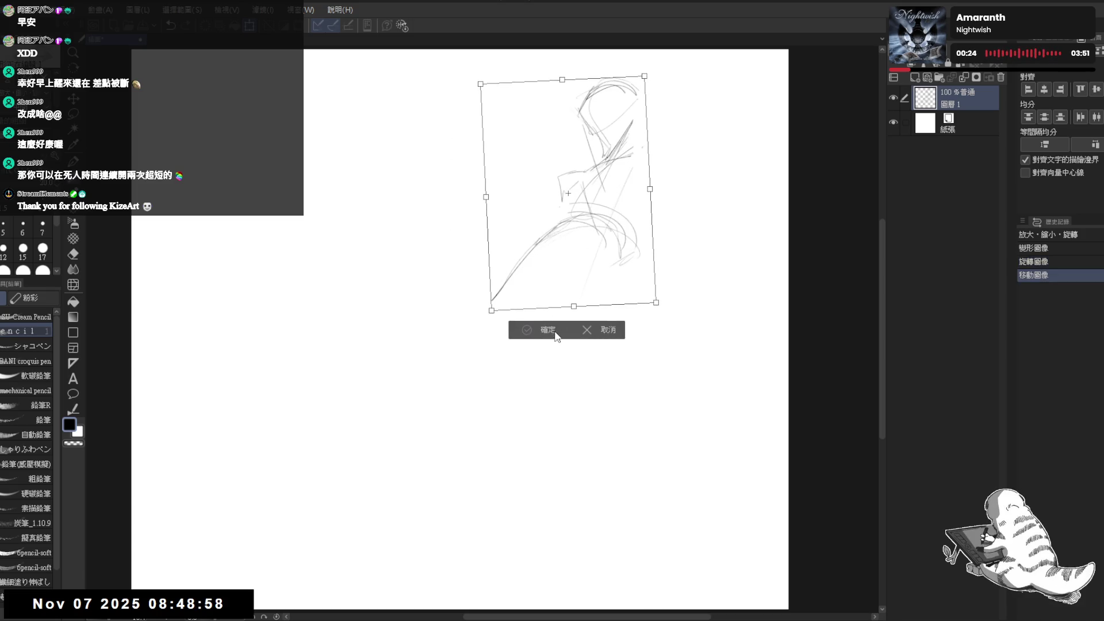
{"action": "key", "text": "Return"}
Lasso the head and rescale it with a transform, then deselect.
{"action": "key", "text": "m"}
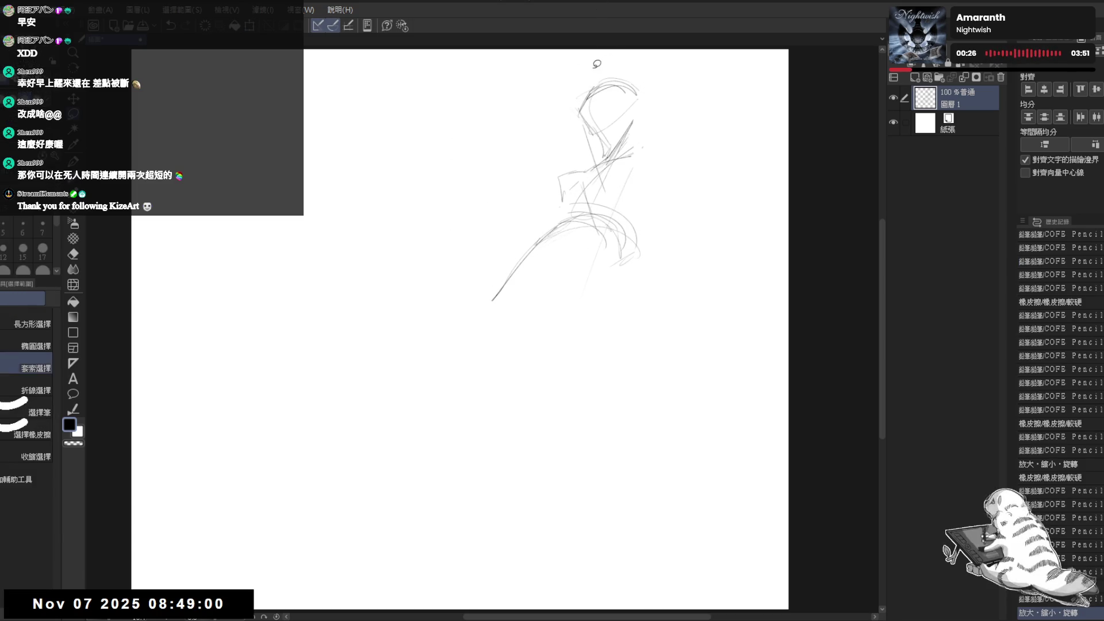
{"action": "mouse_move", "coordinate": [601, 68]}
{"action": "left_mouse_down"}
{"action": "mouse_move", "coordinate": [589, 164]}
{"action": "mouse_move", "coordinate": [628, 92]}
{"action": "mouse_move", "coordinate": [608, 85]}
{"action": "left_mouse_up"}
{"action": "key", "text": "ctrl+t"}
{"action": "key", "text": "Return"}
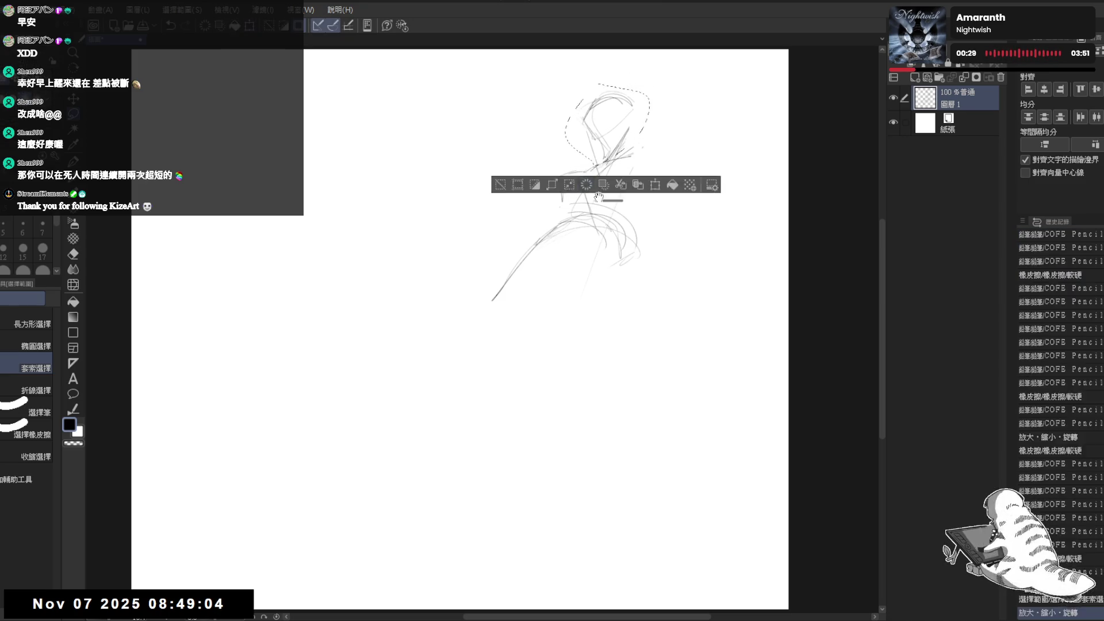
{"action": "key", "text": "ctrl+d"}
Add strokes around the lower torso, erasing stray marks at its lower right.
{"action": "key", "text": "p"}
{"action": "left_click_drag", "start_coordinate": [648, 148], "coordinate": [621, 210]}
{"action": "left_click", "coordinate": [513, 266]}
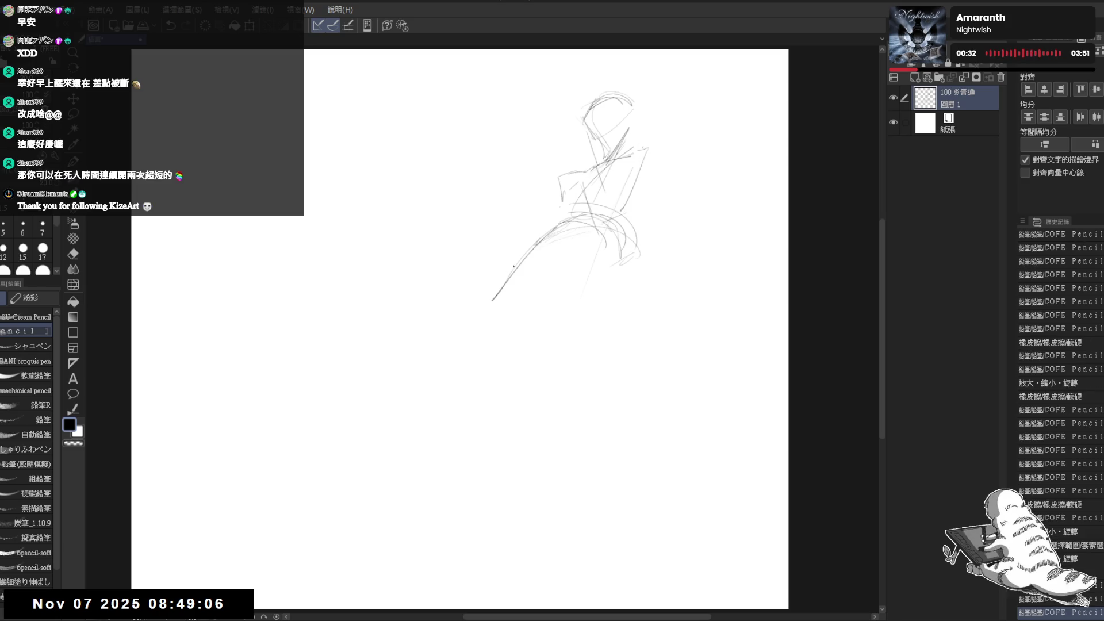
{"action": "left_click_drag", "start_coordinate": [524, 234], "coordinate": [519, 260]}
{"action": "key", "text": "e"}
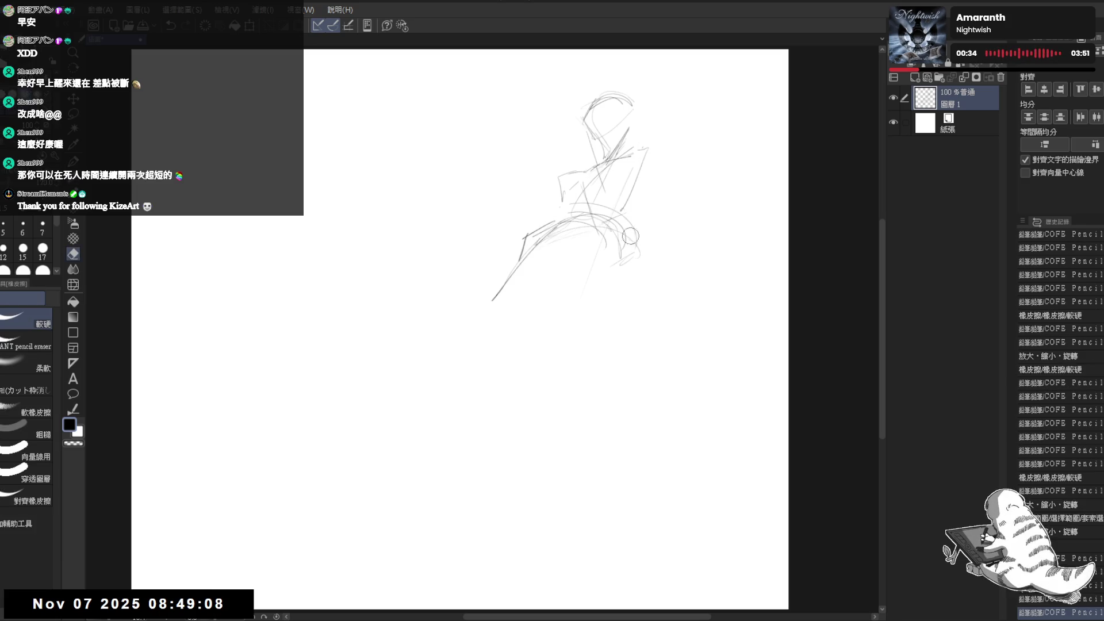
{"action": "mouse_move", "coordinate": [630, 230]}
{"action": "left_mouse_down"}
{"action": "mouse_move", "coordinate": [607, 238]}
{"action": "mouse_move", "coordinate": [633, 241]}
{"action": "left_mouse_up"}
{"action": "key", "text": "p"}
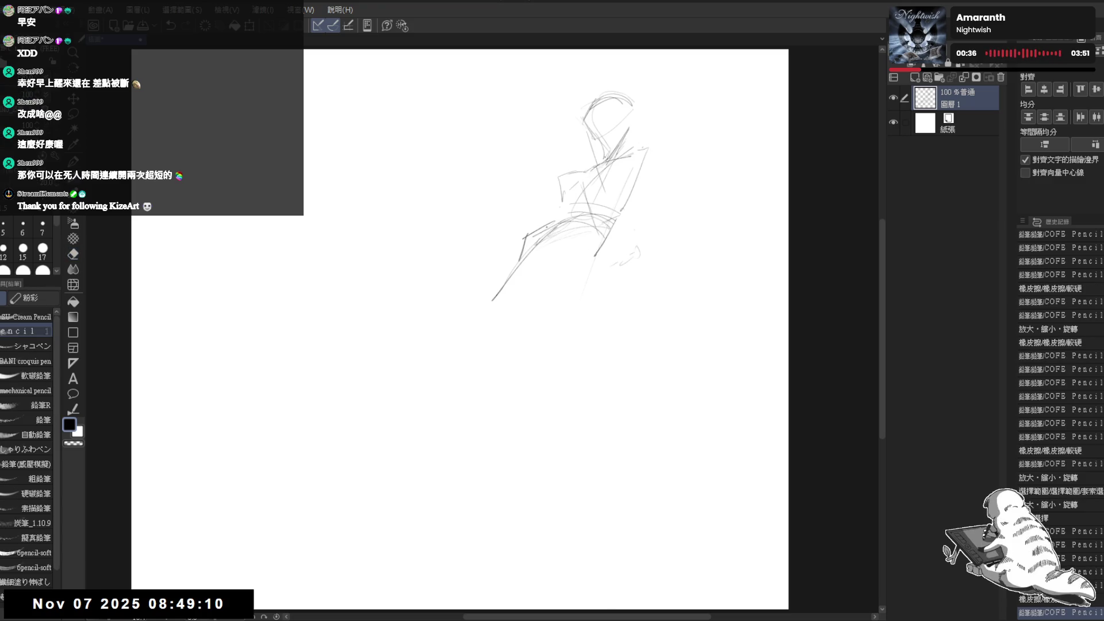
{"action": "mouse_move", "coordinate": [512, 250]}
{"action": "left_mouse_down"}
{"action": "mouse_move", "coordinate": [595, 253]}
{"action": "mouse_move", "coordinate": [658, 221]}
{"action": "left_mouse_up"}
Draw the thigh, rounded knee and lower leg reaching down toward the foot.
{"action": "mouse_move", "coordinate": [582, 267]}
{"action": "left_mouse_down"}
{"action": "mouse_move", "coordinate": [549, 296]}
{"action": "mouse_move", "coordinate": [598, 252]}
{"action": "left_mouse_up"}
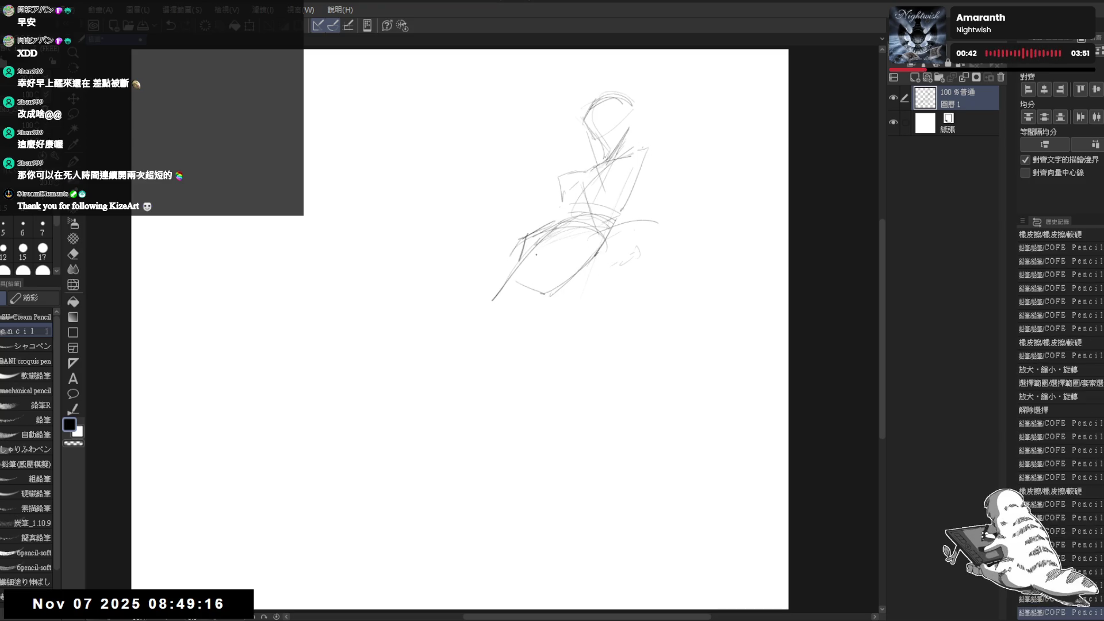
{"action": "mouse_move", "coordinate": [514, 262]}
{"action": "left_mouse_down"}
{"action": "mouse_move", "coordinate": [485, 322]}
{"action": "mouse_move", "coordinate": [503, 340]}
{"action": "left_mouse_up"}
{"action": "mouse_move", "coordinate": [494, 291]}
{"action": "left_mouse_down"}
{"action": "mouse_move", "coordinate": [458, 333]}
{"action": "mouse_move", "coordinate": [487, 351]}
{"action": "left_mouse_up"}
{"action": "left_click_drag", "start_coordinate": [489, 305], "coordinate": [417, 437]}
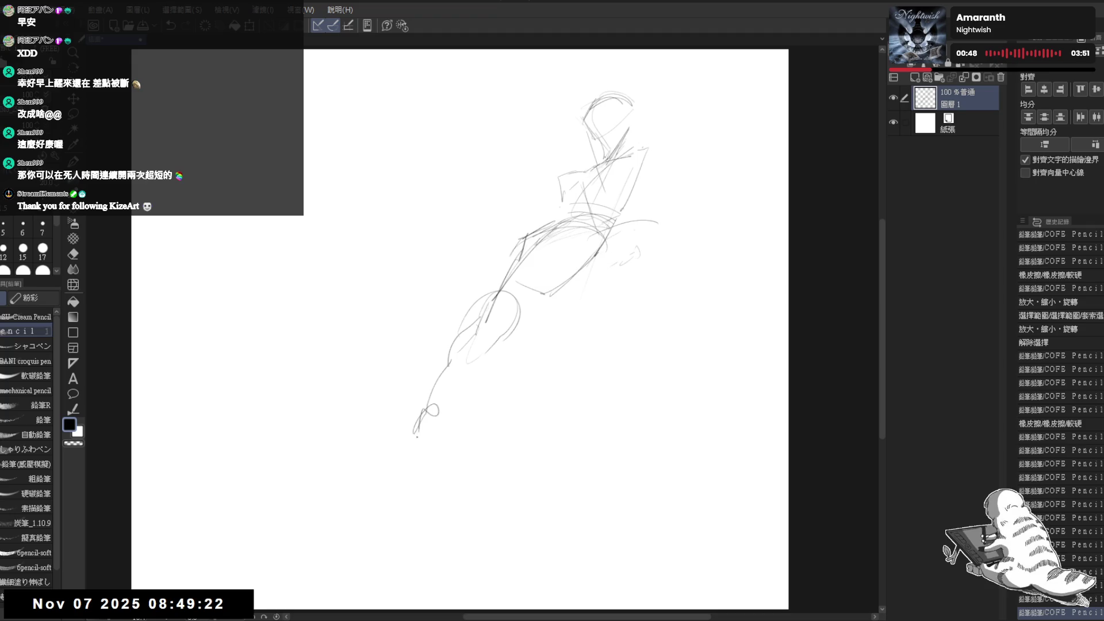
{"action": "left_click_drag", "start_coordinate": [434, 381], "coordinate": [411, 444]}
Trim the knee strokes and add short strokes at the hip.
{"action": "key", "text": "e"}
{"action": "left_click_drag", "start_coordinate": [498, 297], "coordinate": [458, 361]}
{"action": "key", "text": "p"}
{"action": "mouse_move", "coordinate": [520, 299]}
{"action": "left_mouse_down"}
{"action": "mouse_move", "coordinate": [544, 292]}
{"action": "mouse_move", "coordinate": [514, 333]}
{"action": "left_mouse_up"}
{"action": "left_click_drag", "start_coordinate": [517, 296], "coordinate": [546, 294]}
{"action": "left_click_drag", "start_coordinate": [520, 311], "coordinate": [512, 335]}
{"action": "mouse_move", "coordinate": [575, 218]}
{"action": "left_mouse_down"}
{"action": "mouse_move", "coordinate": [609, 227]}
{"action": "mouse_move", "coordinate": [603, 252]}
{"action": "left_mouse_up"}
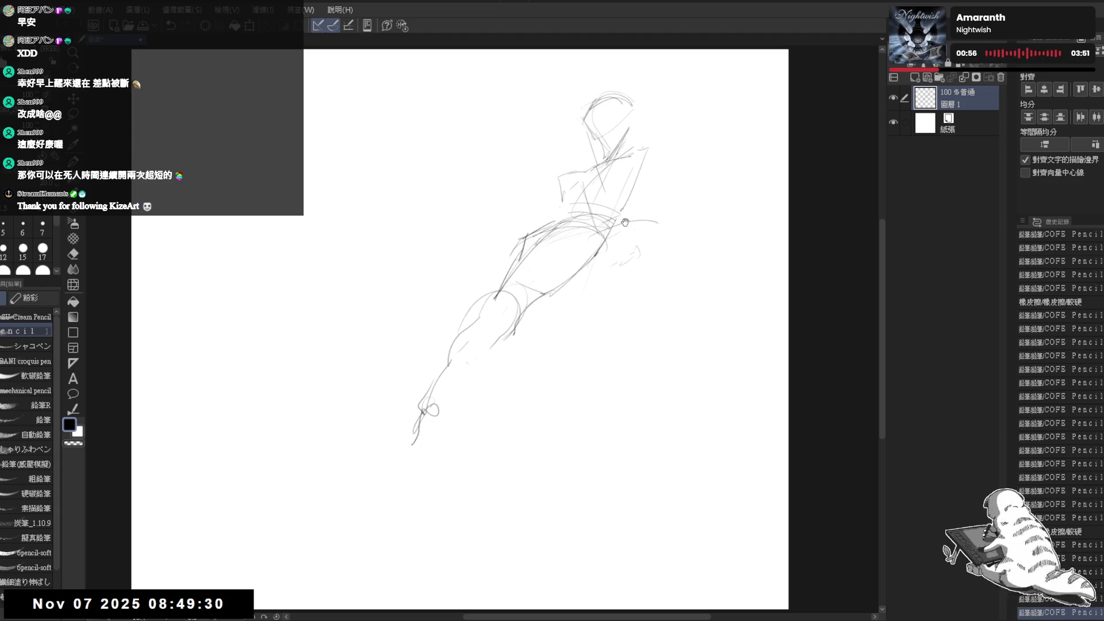
{"action": "left_click_drag", "start_coordinate": [451, 428], "coordinate": [489, 423]}
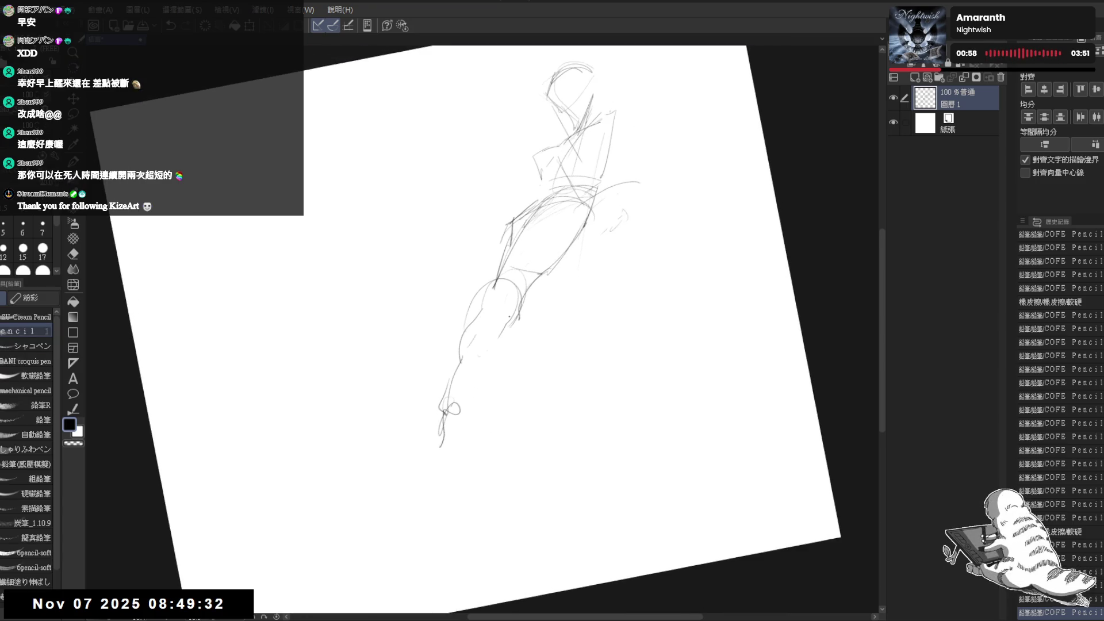
Strengthen and darken the lower leg lines down to the foot.
{"action": "left_click_drag", "start_coordinate": [497, 339], "coordinate": [458, 371]}
{"action": "left_click_drag", "start_coordinate": [497, 341], "coordinate": [468, 401]}
{"action": "mouse_move", "coordinate": [498, 340]}
{"action": "left_mouse_down"}
{"action": "mouse_move", "coordinate": [467, 404]}
{"action": "mouse_move", "coordinate": [443, 421]}
{"action": "mouse_move", "coordinate": [513, 410]}
{"action": "mouse_move", "coordinate": [442, 450]}
{"action": "mouse_move", "coordinate": [461, 446]}
{"action": "left_mouse_up"}
{"action": "key", "text": "e"}
{"action": "key", "text": "p"}
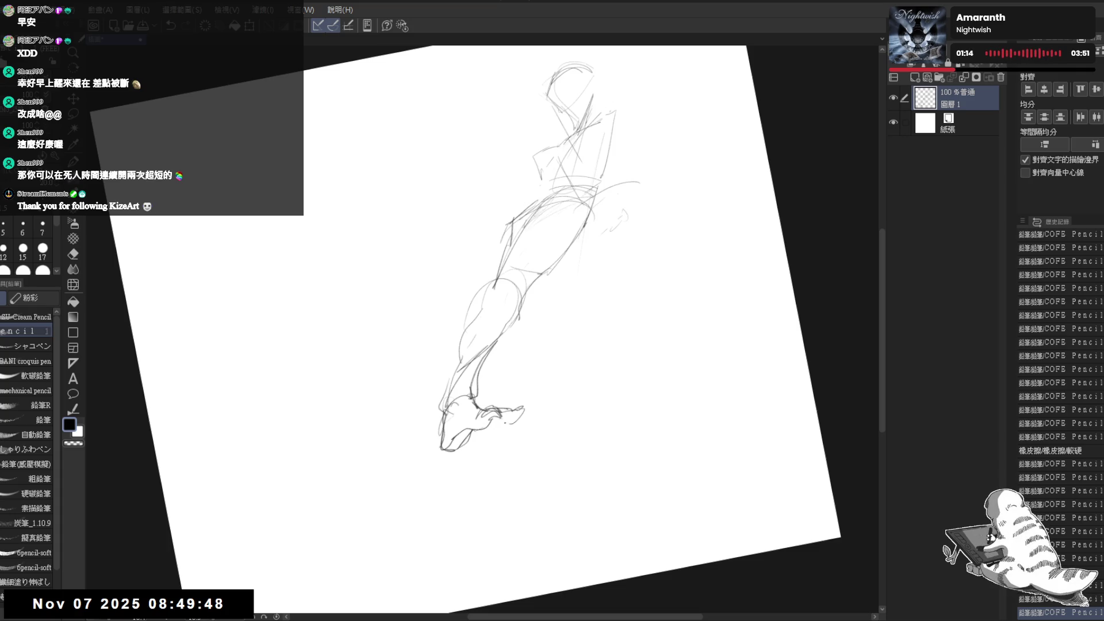
Redraw strokes along the figure's back and clean up lines near the torso and shoulder.
{"action": "left_click_drag", "start_coordinate": [583, 225], "coordinate": [546, 273]}
{"action": "left_click_drag", "start_coordinate": [545, 201], "coordinate": [482, 292]}
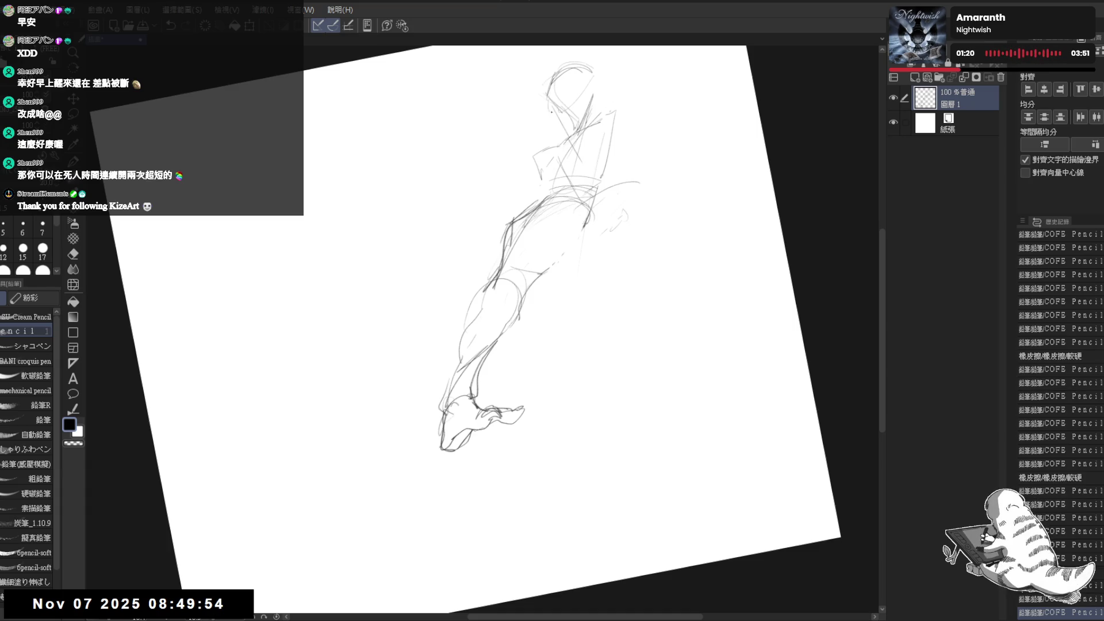
{"action": "key", "text": "r"}
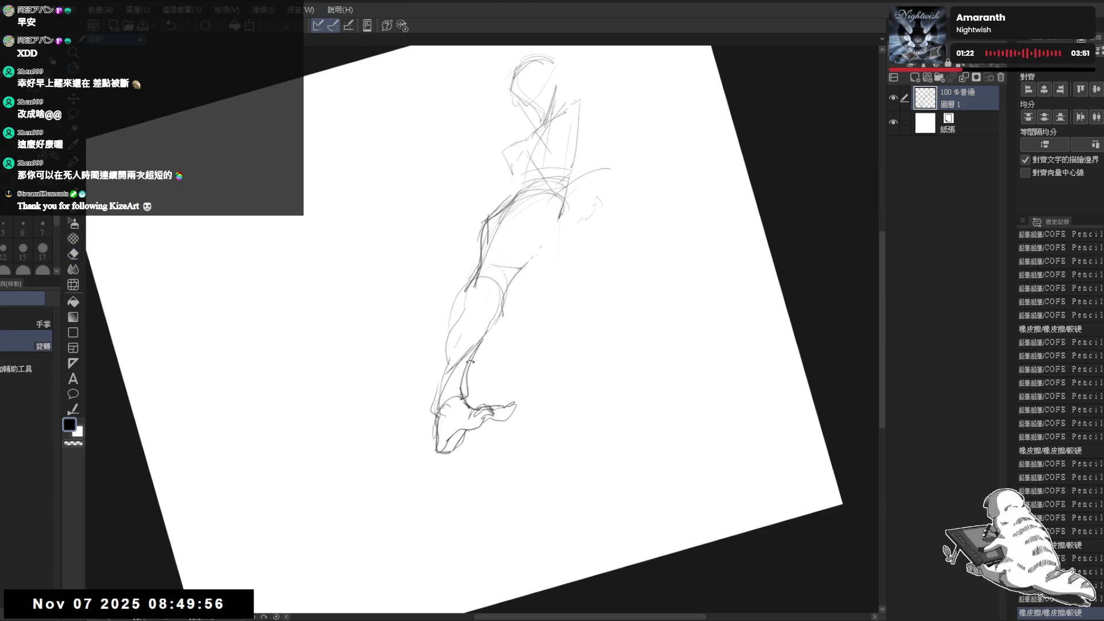
{"action": "key", "text": "p"}
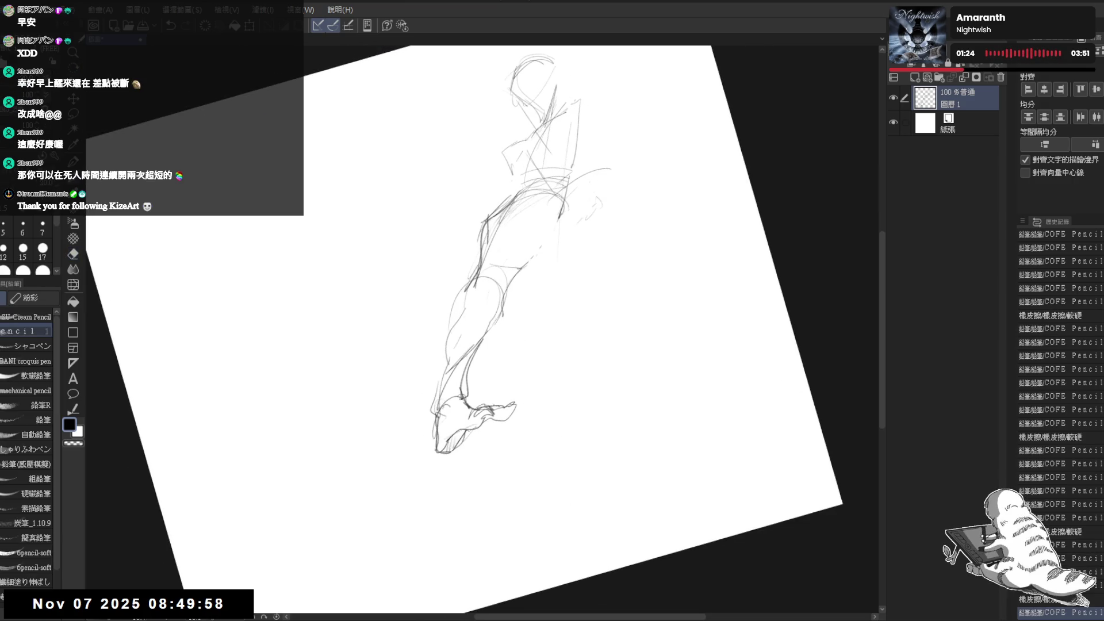
{"action": "key", "text": "e"}
{"action": "key", "text": "p"}
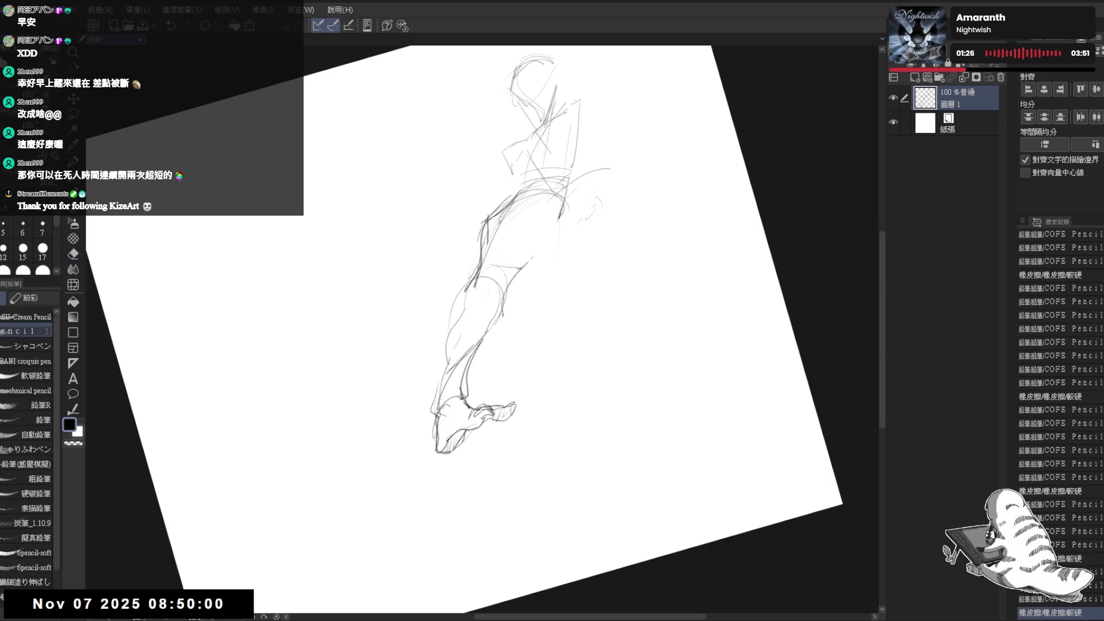
{"action": "mouse_move", "coordinate": [493, 221]}
{"action": "left_mouse_down"}
{"action": "mouse_move", "coordinate": [518, 205]}
{"action": "mouse_move", "coordinate": [530, 234]}
{"action": "left_mouse_up"}
{"action": "key", "text": "e"}
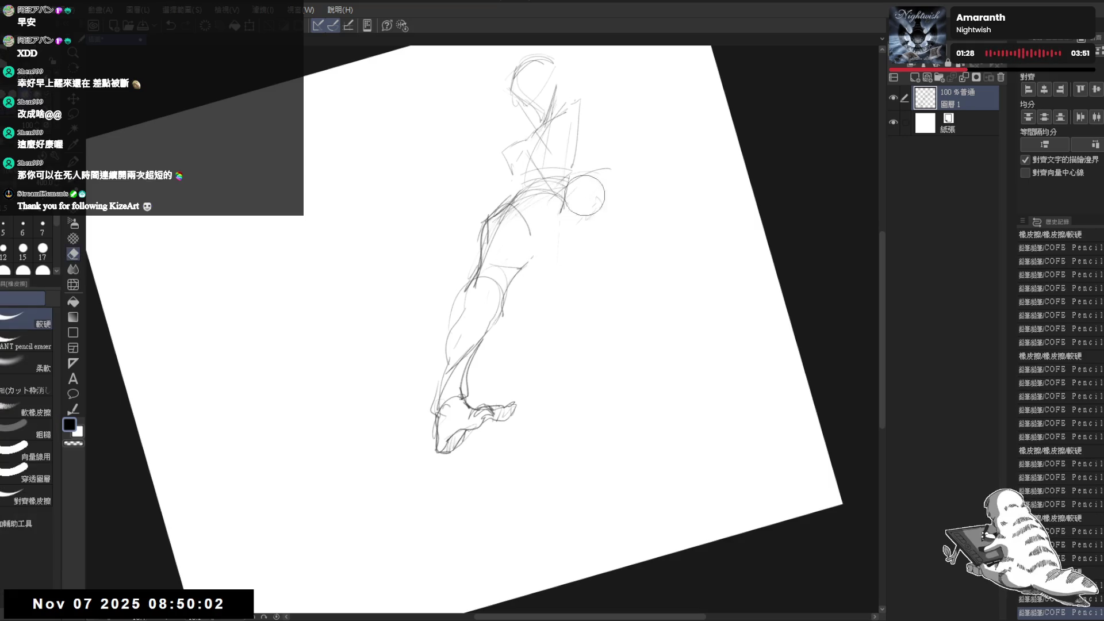
{"action": "left_click_drag", "start_coordinate": [586, 197], "coordinate": [598, 190]}
{"action": "key", "text": "p"}
{"action": "key", "text": "ctrl+0"}
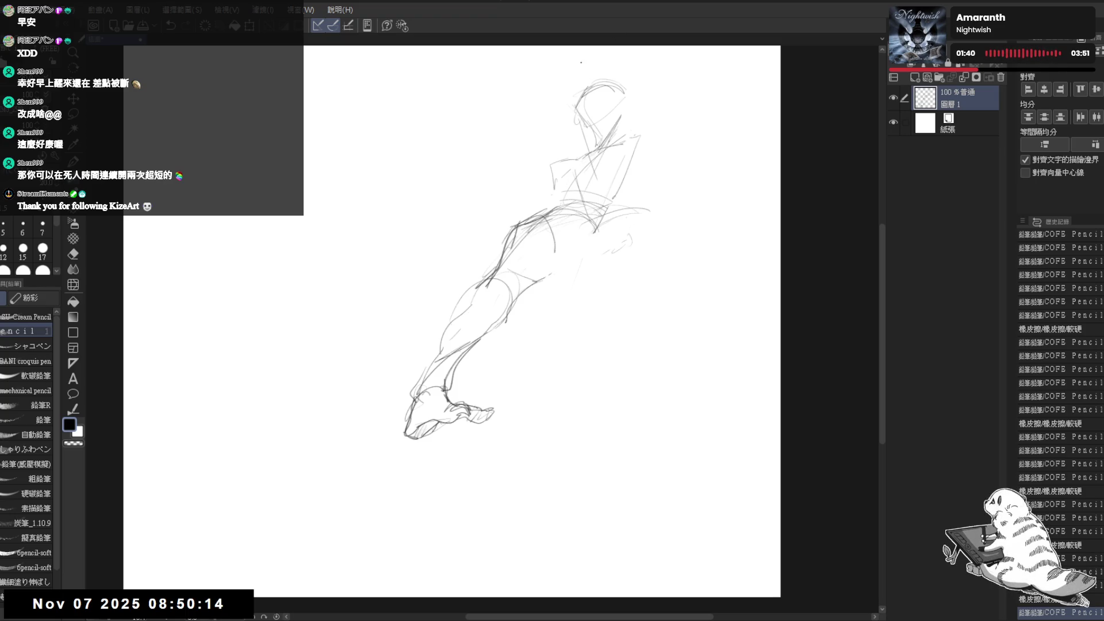
Touch up the hip area with small marks and a line running right from the hip.
{"action": "key", "text": "minus"}
{"action": "key", "text": "e"}
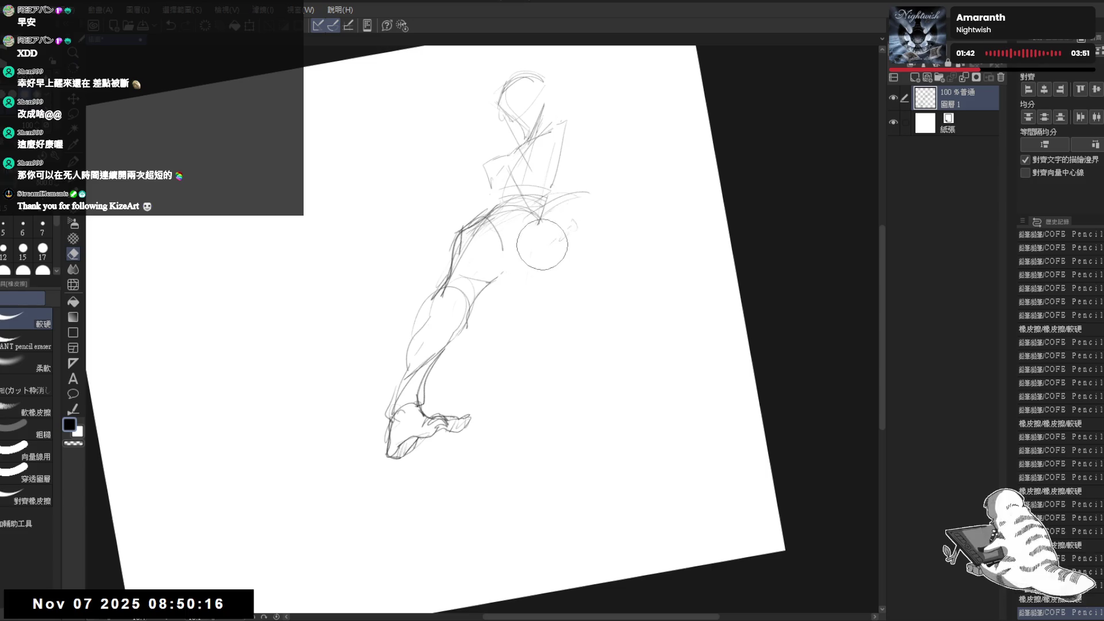
{"action": "left_click", "coordinate": [573, 221]}
{"action": "key", "text": "p"}
{"action": "key", "text": "e"}
{"action": "left_click", "coordinate": [535, 227]}
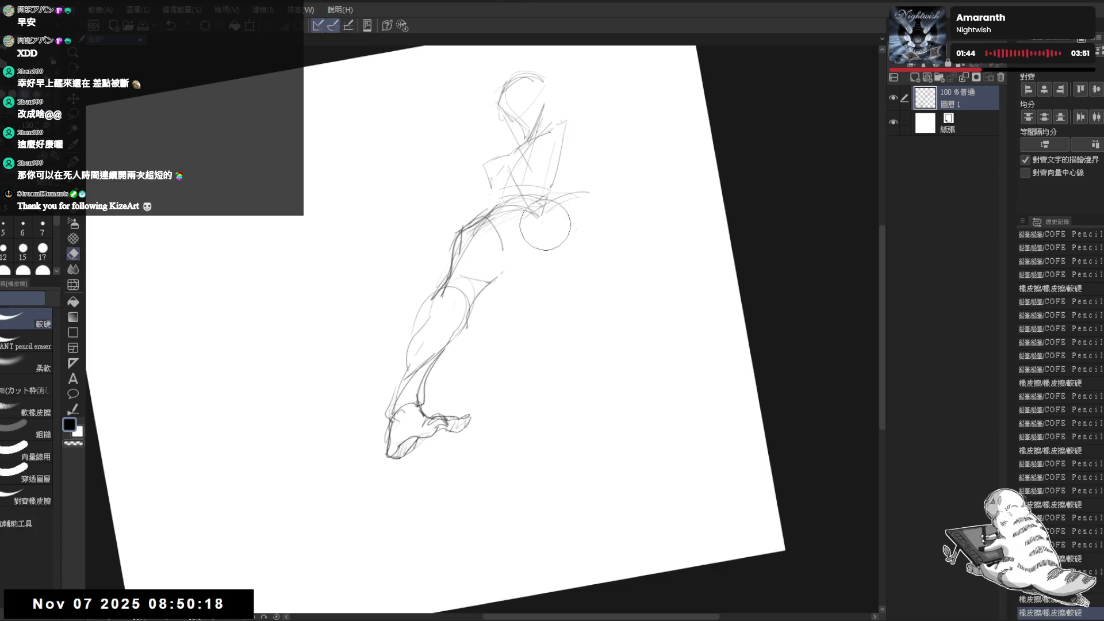
{"action": "key", "text": "p"}
{"action": "left_click", "coordinate": [524, 228]}
{"action": "left_click", "coordinate": [509, 253]}
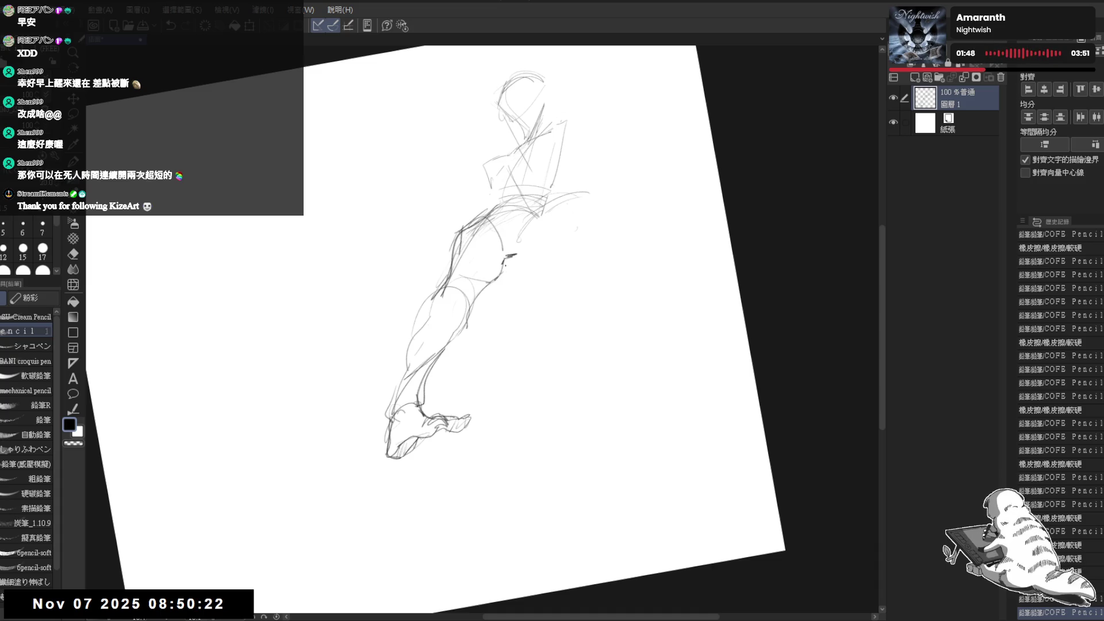
{"action": "left_click_drag", "start_coordinate": [515, 254], "coordinate": [541, 239]}
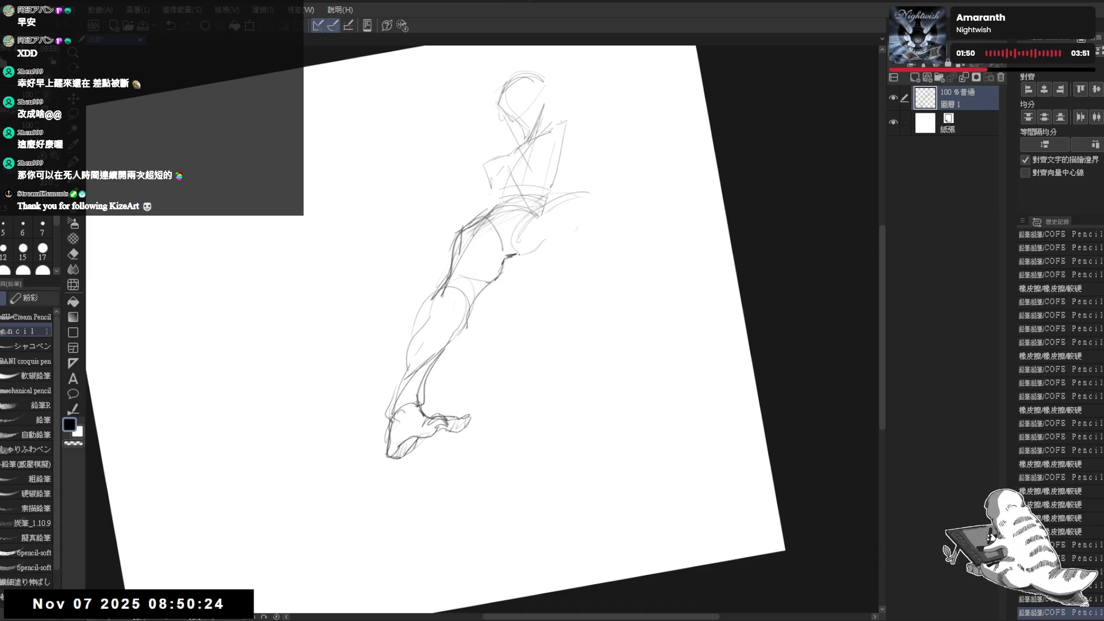
{"action": "left_click", "coordinate": [513, 257]}
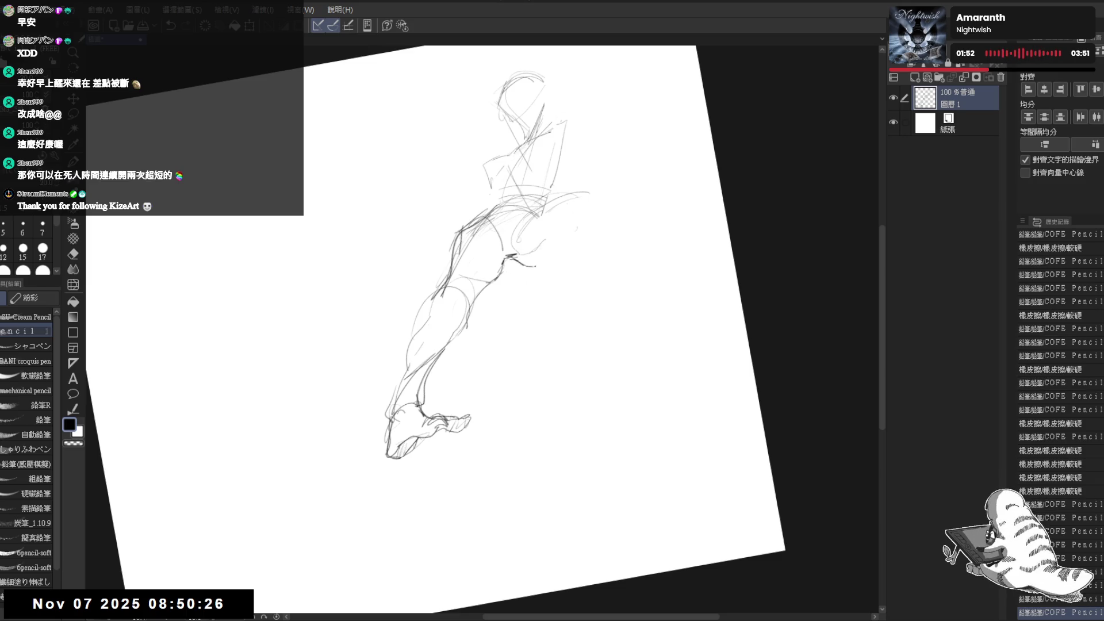
{"action": "left_click_drag", "start_coordinate": [506, 260], "coordinate": [563, 254]}
Add a curved outline along the figure's back and mirror the view to check the pose.
{"action": "mouse_move", "coordinate": [583, 191]}
{"action": "left_mouse_down"}
{"action": "mouse_move", "coordinate": [602, 231]}
{"action": "mouse_move", "coordinate": [547, 237]}
{"action": "mouse_move", "coordinate": [564, 238]}
{"action": "mouse_move", "coordinate": [573, 272]}
{"action": "mouse_move", "coordinate": [561, 272]}
{"action": "mouse_move", "coordinate": [567, 251]}
{"action": "mouse_move", "coordinate": [539, 279]}
{"action": "mouse_move", "coordinate": [564, 278]}
{"action": "mouse_move", "coordinate": [537, 297]}
{"action": "left_mouse_up"}
{"action": "key", "text": "e"}
{"action": "key", "text": "p"}
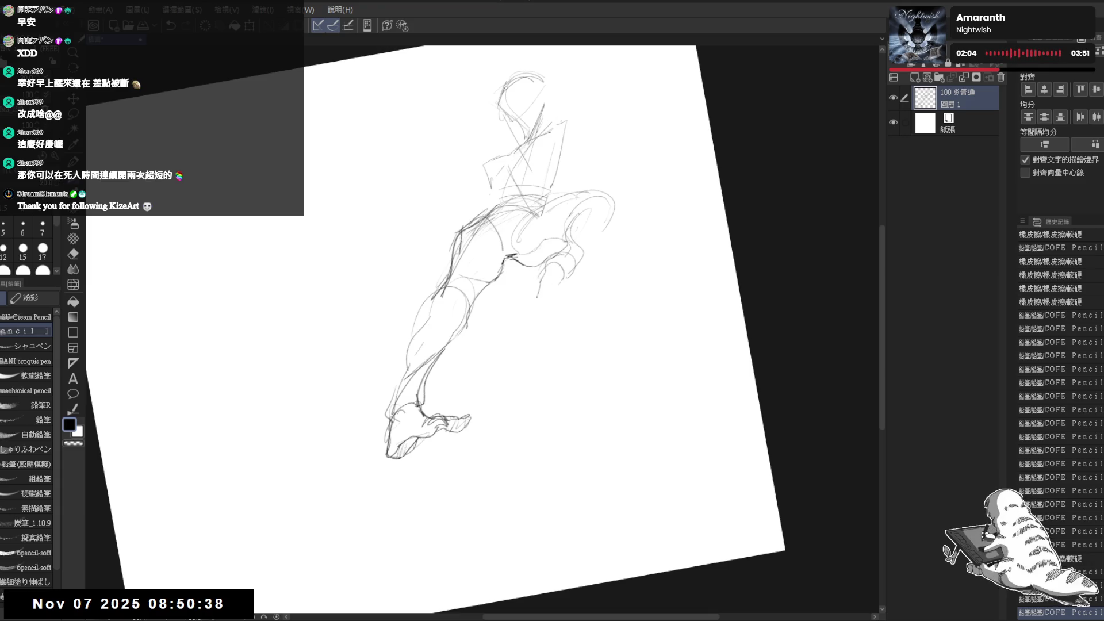
{"action": "left_click", "coordinate": [597, 229]}
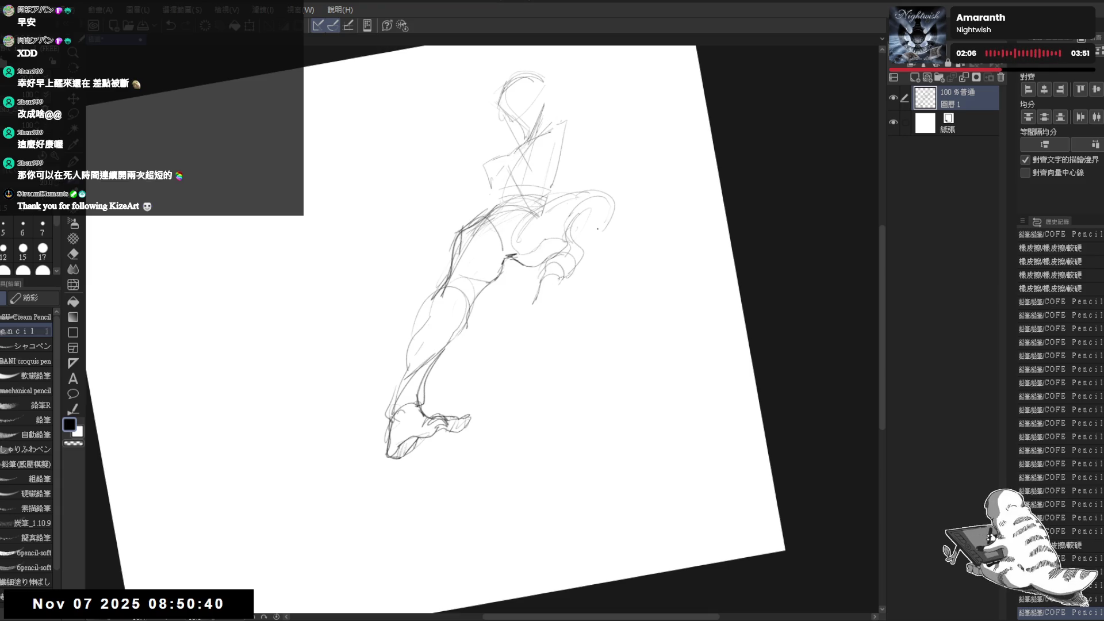
{"action": "left_click_drag", "start_coordinate": [614, 204], "coordinate": [605, 223]}
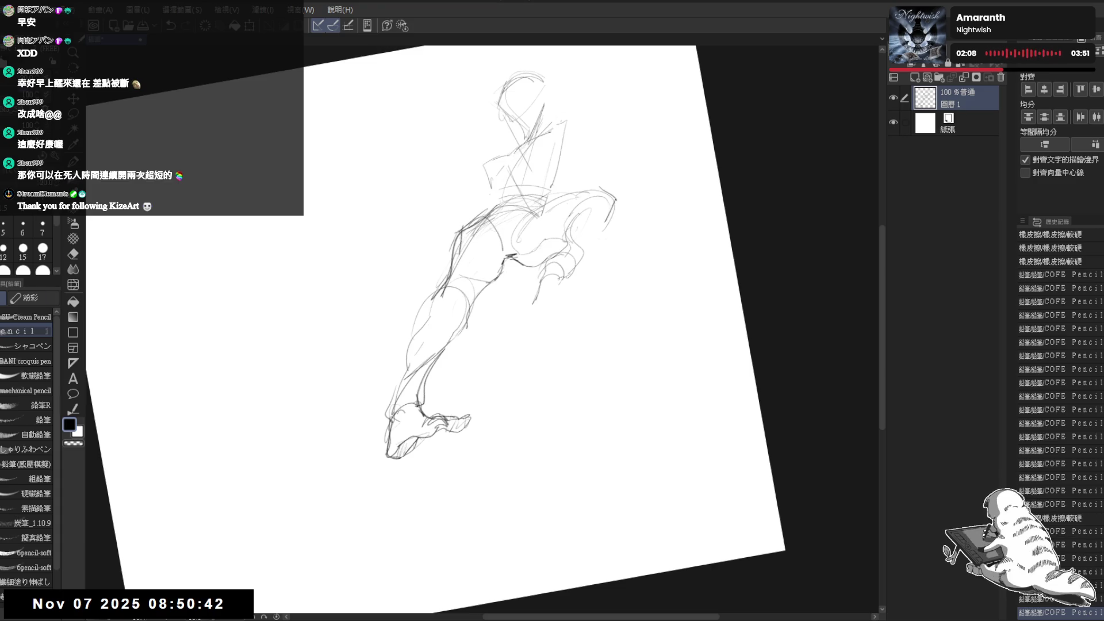
{"action": "mouse_move", "coordinate": [572, 184]}
{"action": "left_mouse_down"}
{"action": "mouse_move", "coordinate": [618, 230]}
{"action": "mouse_move", "coordinate": [602, 221]}
{"action": "left_mouse_up"}
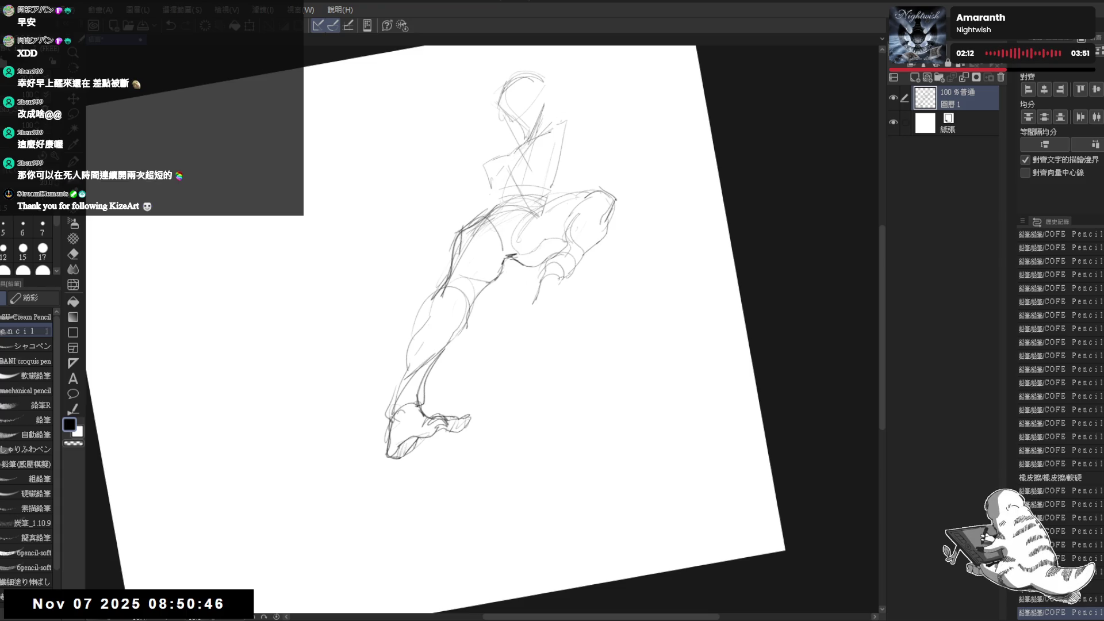
{"action": "key", "text": "h"}
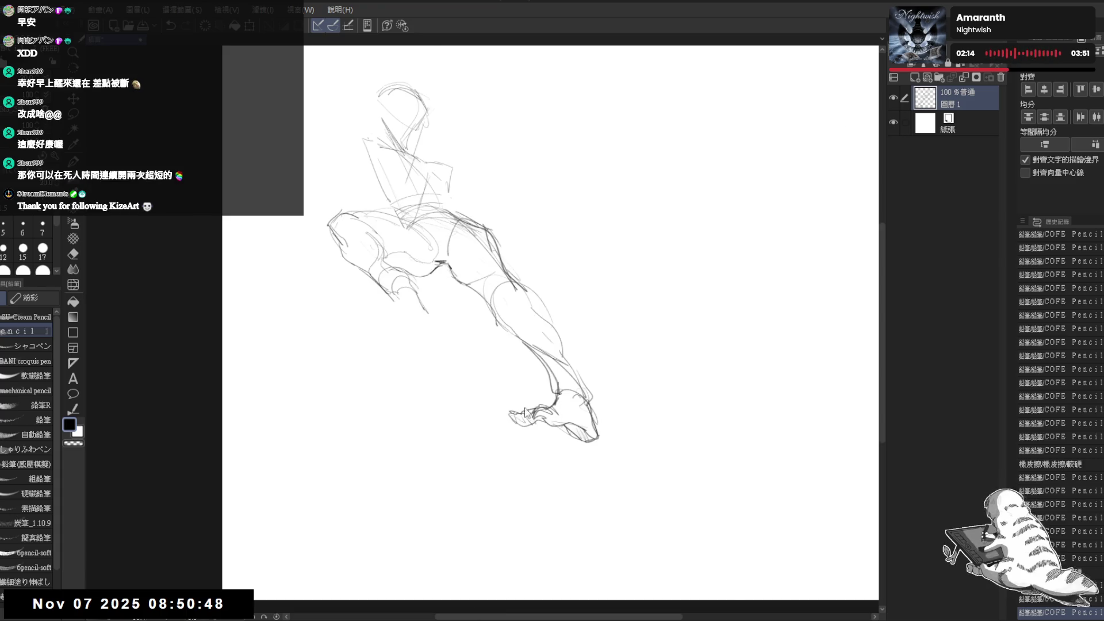
{"action": "key", "text": "h"}
Erase and redraw the upper torso lines.
{"action": "key", "text": "minus"}
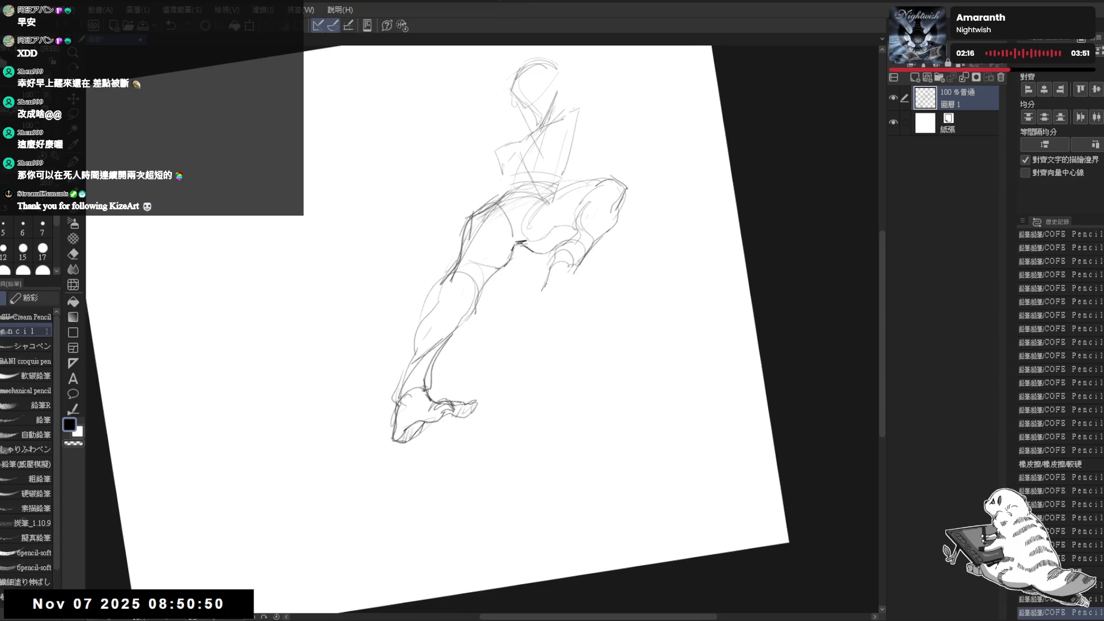
{"action": "scroll", "coordinate": [516, 184], "scroll_direction": "up", "scroll_amount": 1}
{"action": "key", "text": "e"}
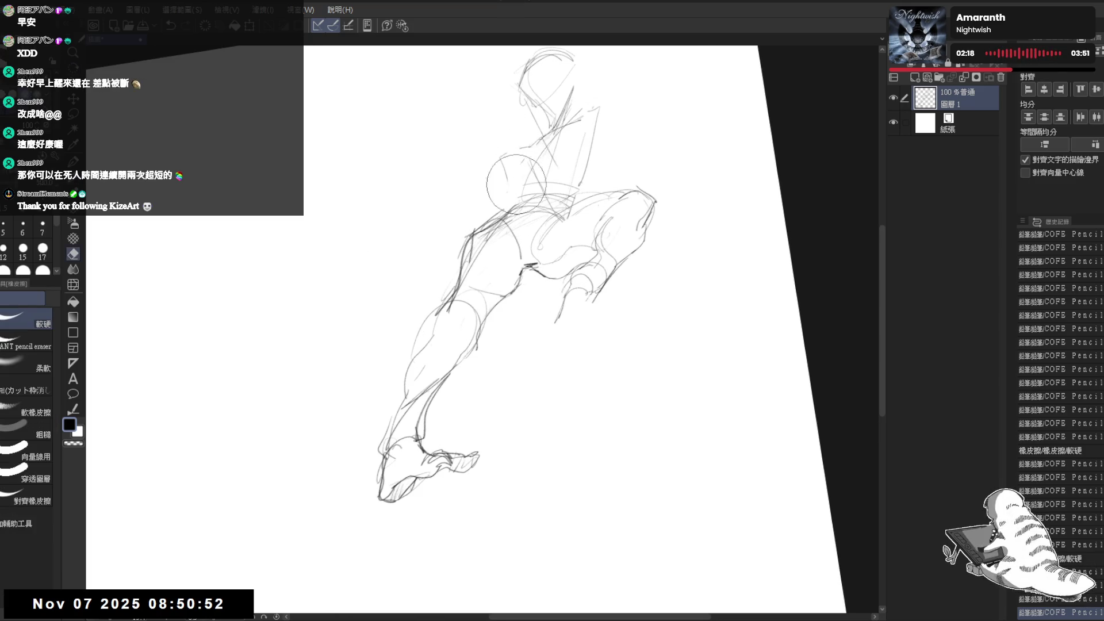
{"action": "left_click_drag", "start_coordinate": [516, 184], "coordinate": [581, 143]}
{"action": "key", "text": "p"}
{"action": "mouse_move", "coordinate": [503, 172]}
{"action": "left_mouse_down"}
{"action": "mouse_move", "coordinate": [597, 109]}
{"action": "mouse_move", "coordinate": [615, 113]}
{"action": "left_mouse_up"}
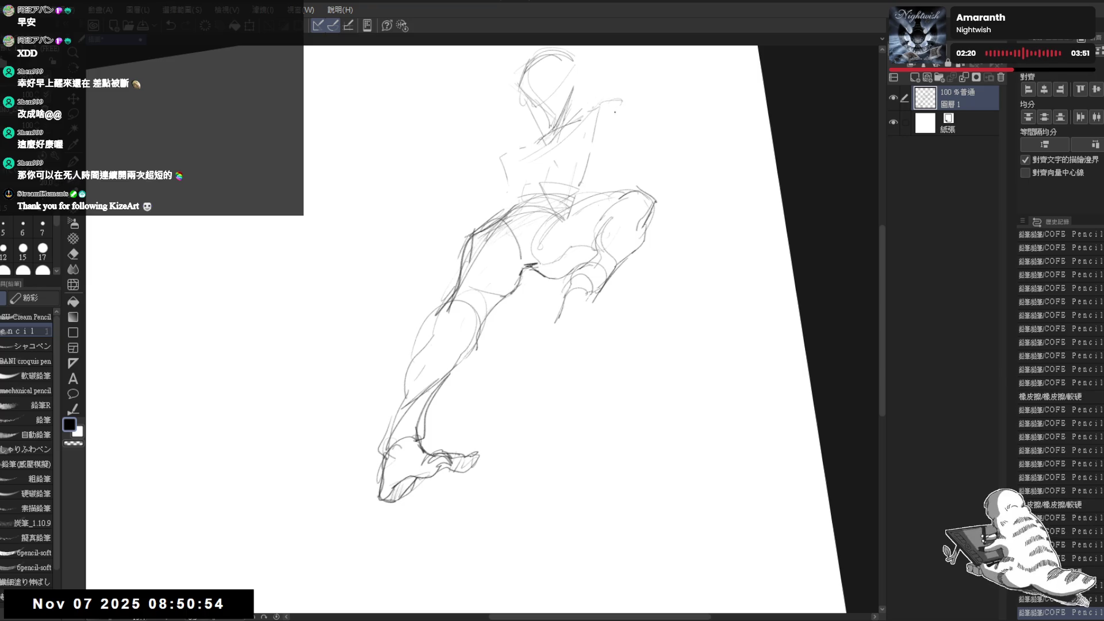
{"action": "key", "text": "asciicircum"}
{"action": "key", "text": "asciicircum"}
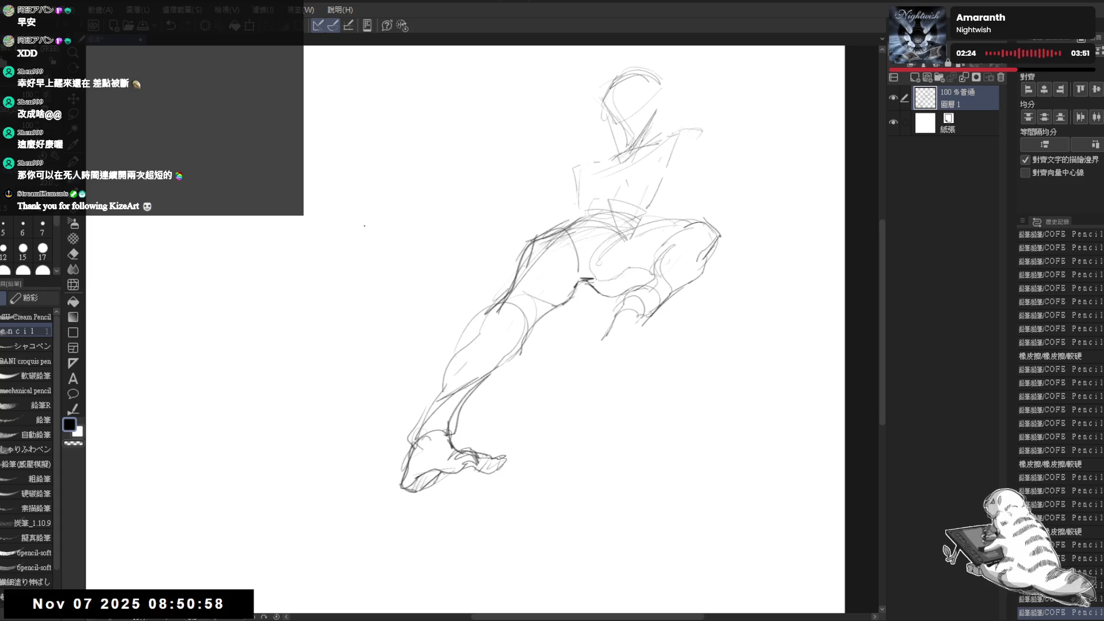
Draw a long diagonal line left of the figure and touch up the neck and shoulder.
{"action": "left_click_drag", "start_coordinate": [339, 229], "coordinate": [443, 286]}
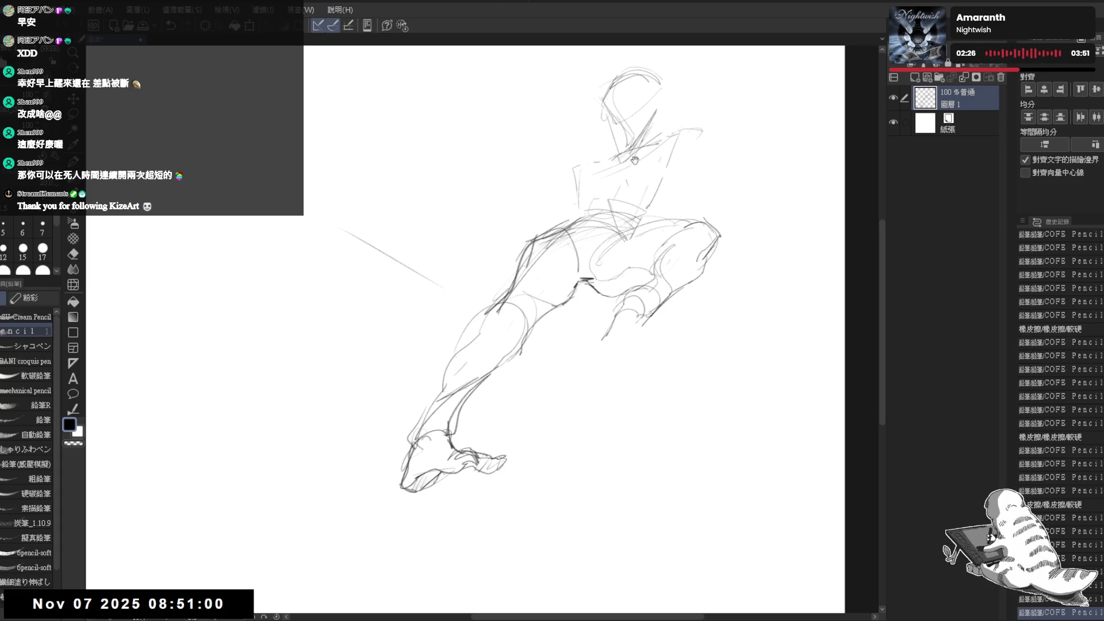
{"action": "mouse_move", "coordinate": [634, 160]}
{"action": "left_mouse_down"}
{"action": "mouse_move", "coordinate": [612, 168]}
{"action": "mouse_move", "coordinate": [638, 149]}
{"action": "mouse_move", "coordinate": [566, 213]}
{"action": "left_mouse_up"}
{"action": "left_click", "coordinate": [586, 166]}
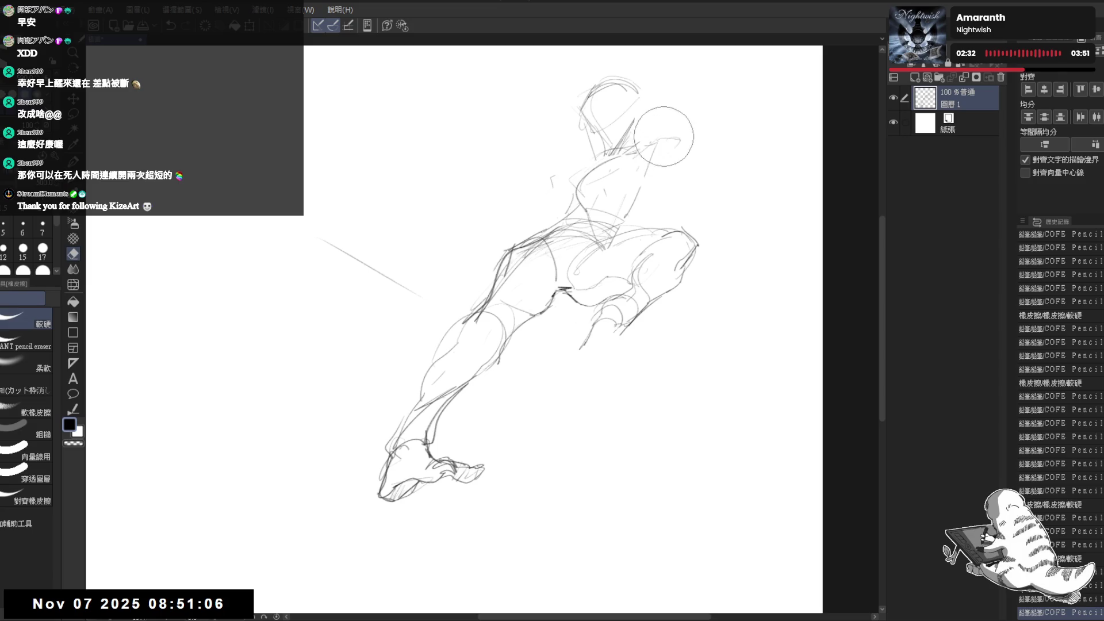
{"action": "left_click_drag", "start_coordinate": [678, 155], "coordinate": [661, 140]}
{"action": "left_click", "coordinate": [579, 165]}
{"action": "mouse_move", "coordinate": [562, 173]}
{"action": "left_mouse_down"}
{"action": "mouse_move", "coordinate": [573, 168]}
{"action": "mouse_move", "coordinate": [423, 207]}
{"action": "left_mouse_up"}
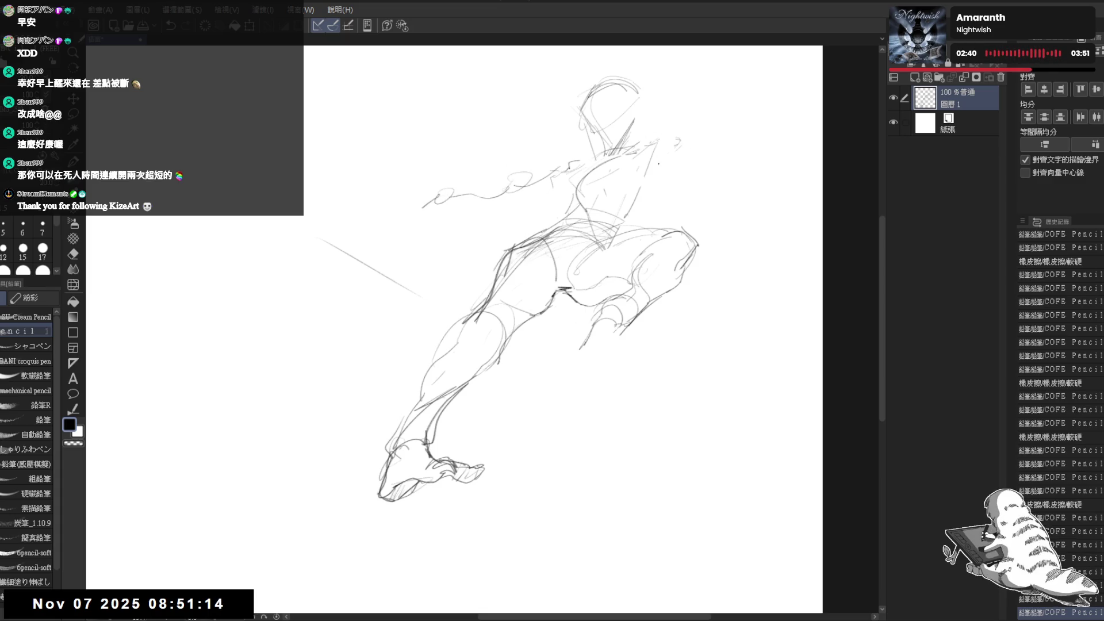
Clean stray marks near the head and add a stroke of the outstretched arm.
{"action": "key", "text": "e"}
{"action": "mouse_move", "coordinate": [643, 143]}
{"action": "left_mouse_down"}
{"action": "mouse_move", "coordinate": [652, 140]}
{"action": "mouse_move", "coordinate": [655, 166]}
{"action": "left_mouse_up"}
{"action": "key", "text": "p"}
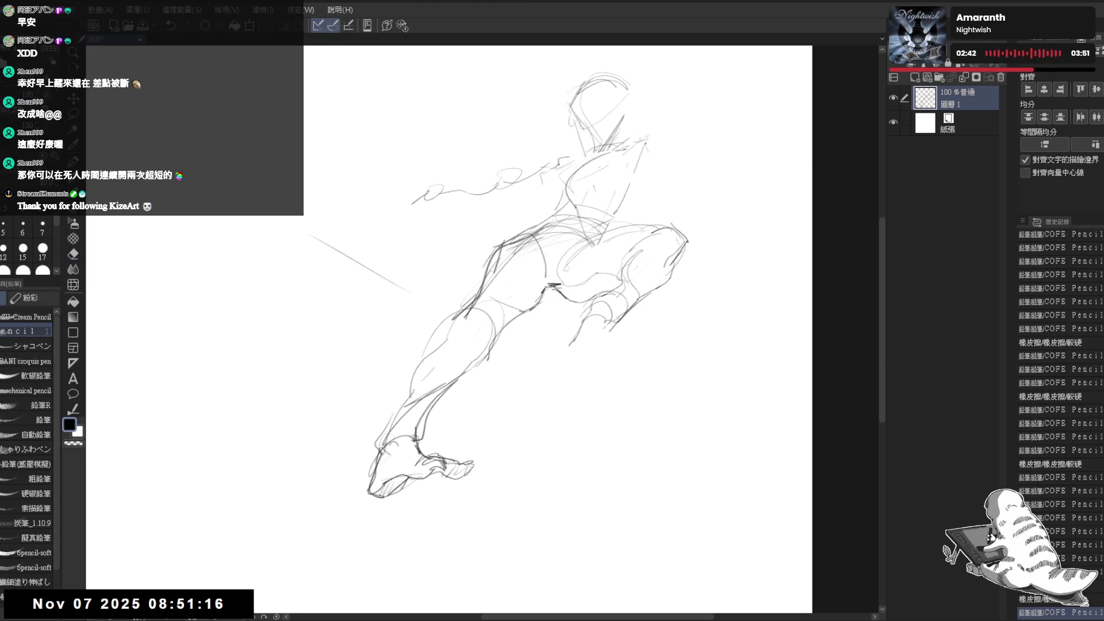
{"action": "left_click_drag", "start_coordinate": [646, 310], "coordinate": [654, 301]}
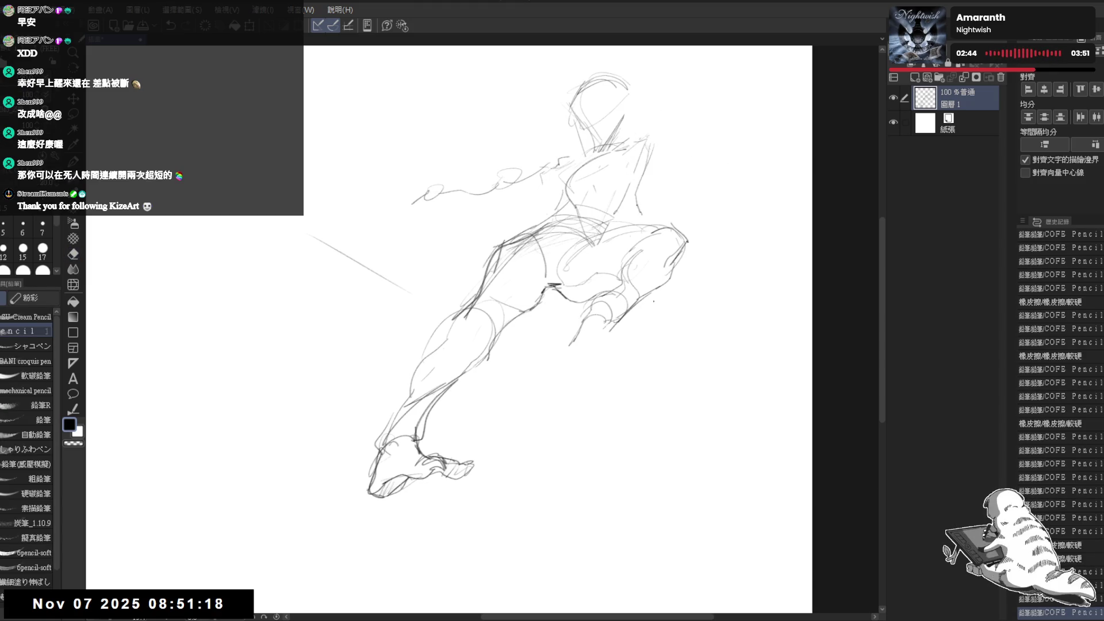
{"action": "left_click_drag", "start_coordinate": [629, 348], "coordinate": [709, 351]}
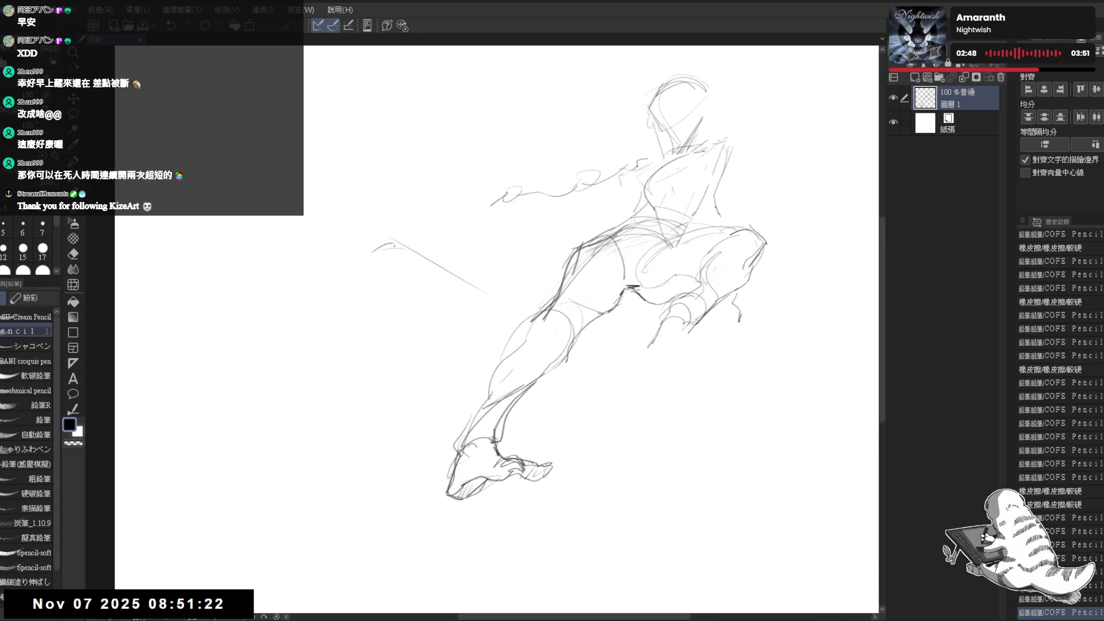
Rough in the creature's wedge with a long diagonal, hooked end and vertical line.
{"action": "left_click_drag", "start_coordinate": [367, 259], "coordinate": [395, 239]}
{"action": "left_click_drag", "start_coordinate": [340, 262], "coordinate": [432, 300]}
{"action": "mouse_move", "coordinate": [397, 241]}
{"action": "left_mouse_down"}
{"action": "mouse_move", "coordinate": [457, 270]}
{"action": "mouse_move", "coordinate": [452, 314]}
{"action": "left_mouse_up"}
{"action": "key", "text": "e"}
{"action": "left_click_drag", "start_coordinate": [419, 234], "coordinate": [456, 316]}
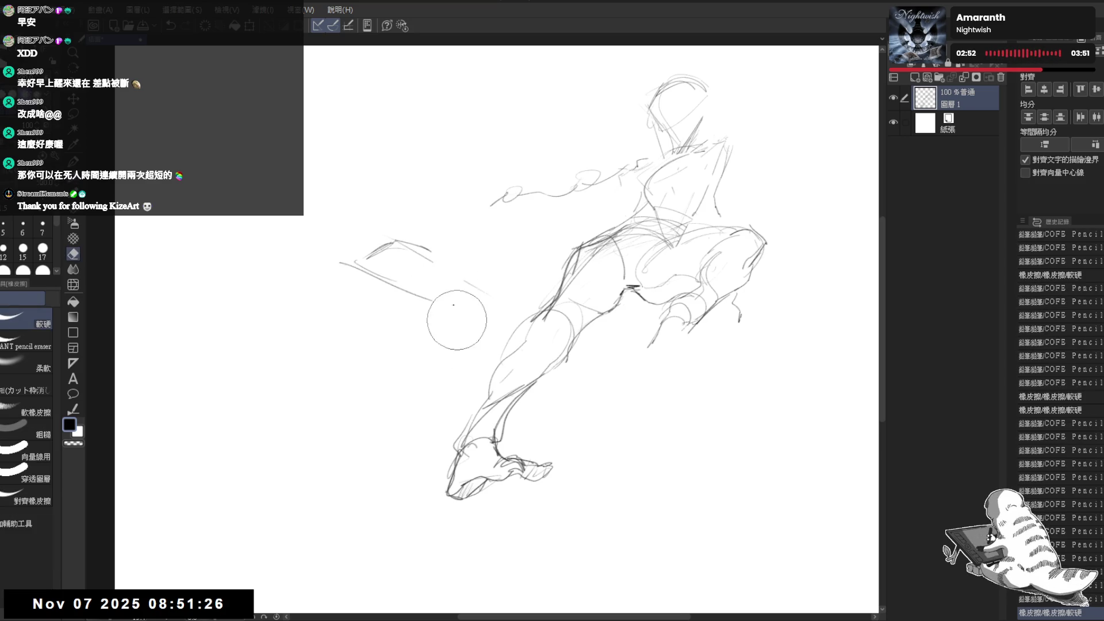
{"action": "key", "text": "p"}
{"action": "mouse_move", "coordinate": [447, 242]}
{"action": "left_mouse_down"}
{"action": "mouse_move", "coordinate": [460, 330]}
{"action": "mouse_move", "coordinate": [454, 322]}
{"action": "left_mouse_up"}
{"action": "left_click_drag", "start_coordinate": [393, 246], "coordinate": [398, 250]}
Draw a test guide circle left of the figure and clean it up with the eraser.
{"action": "left_click_drag", "start_coordinate": [460, 288], "coordinate": [483, 279]}
{"action": "left_click_drag", "start_coordinate": [419, 212], "coordinate": [437, 253]}
{"action": "key", "text": "e"}
{"action": "key", "text": "p"}
{"action": "mouse_move", "coordinate": [468, 321]}
{"action": "left_mouse_down"}
{"action": "mouse_move", "coordinate": [450, 298]}
{"action": "mouse_move", "coordinate": [480, 284]}
{"action": "mouse_move", "coordinate": [420, 319]}
{"action": "left_mouse_up"}
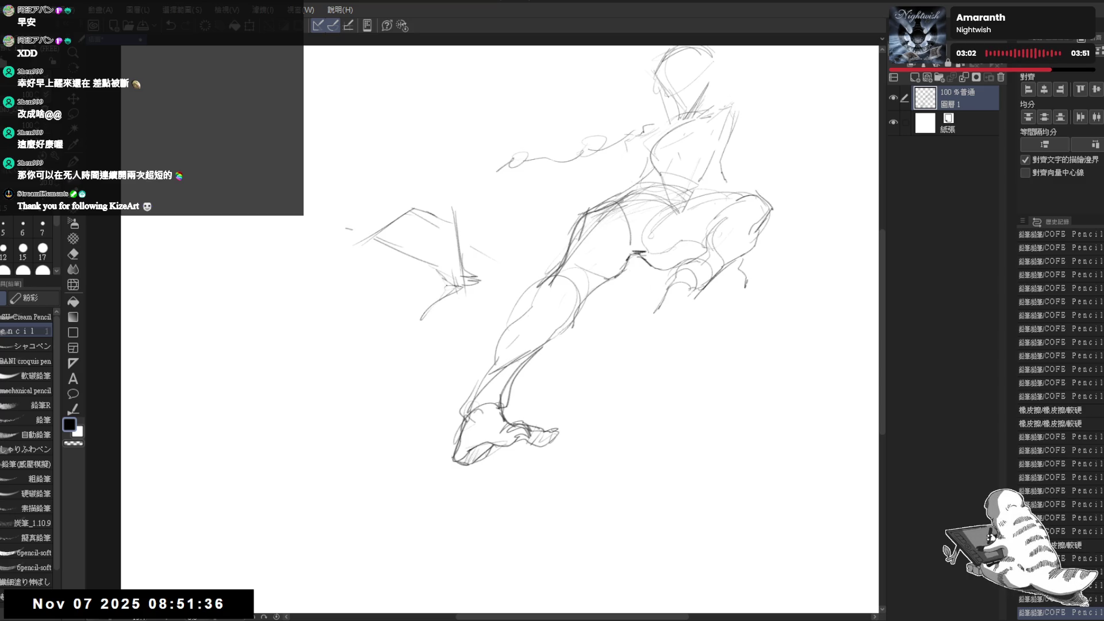
Sketch loose creature lines and long body strokes left of the figure's foot.
{"action": "left_click_drag", "start_coordinate": [448, 281], "coordinate": [424, 308]}
{"action": "mouse_move", "coordinate": [405, 251]}
{"action": "left_mouse_down"}
{"action": "mouse_move", "coordinate": [375, 303]}
{"action": "mouse_move", "coordinate": [417, 263]}
{"action": "mouse_move", "coordinate": [368, 224]}
{"action": "left_mouse_up"}
{"action": "scroll", "coordinate": [592, 256], "scroll_direction": "down", "scroll_amount": 2}
{"action": "left_click", "coordinate": [470, 255]}
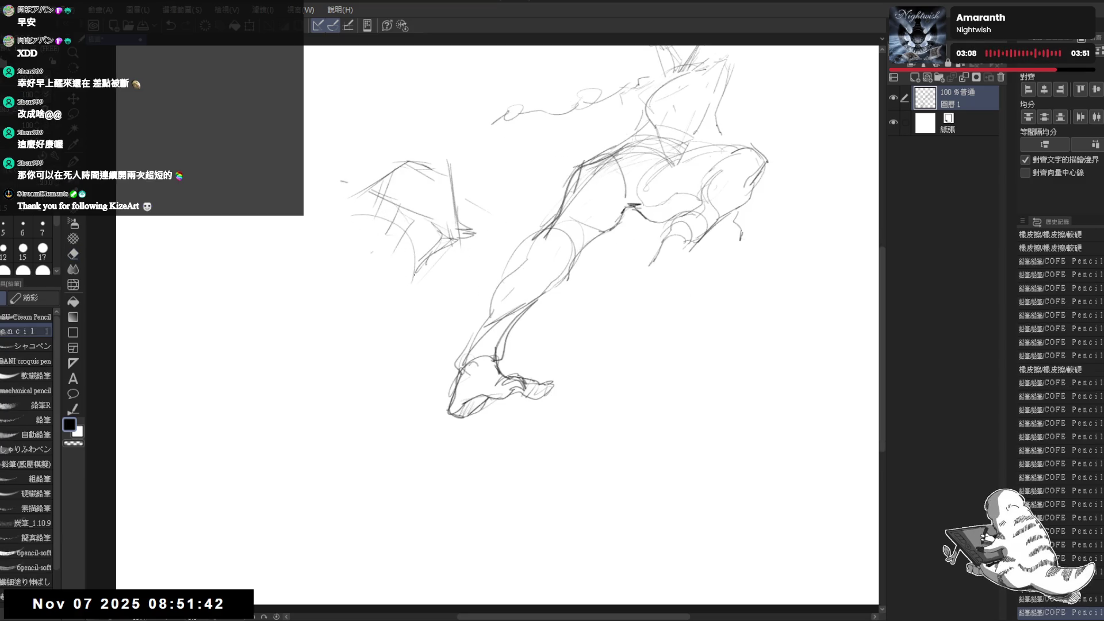
{"action": "mouse_move", "coordinate": [428, 279]}
{"action": "left_mouse_down"}
{"action": "mouse_move", "coordinate": [377, 333]}
{"action": "mouse_move", "coordinate": [363, 383]}
{"action": "mouse_move", "coordinate": [444, 262]}
{"action": "mouse_move", "coordinate": [405, 318]}
{"action": "left_mouse_up"}
{"action": "left_click", "coordinate": [379, 256]}
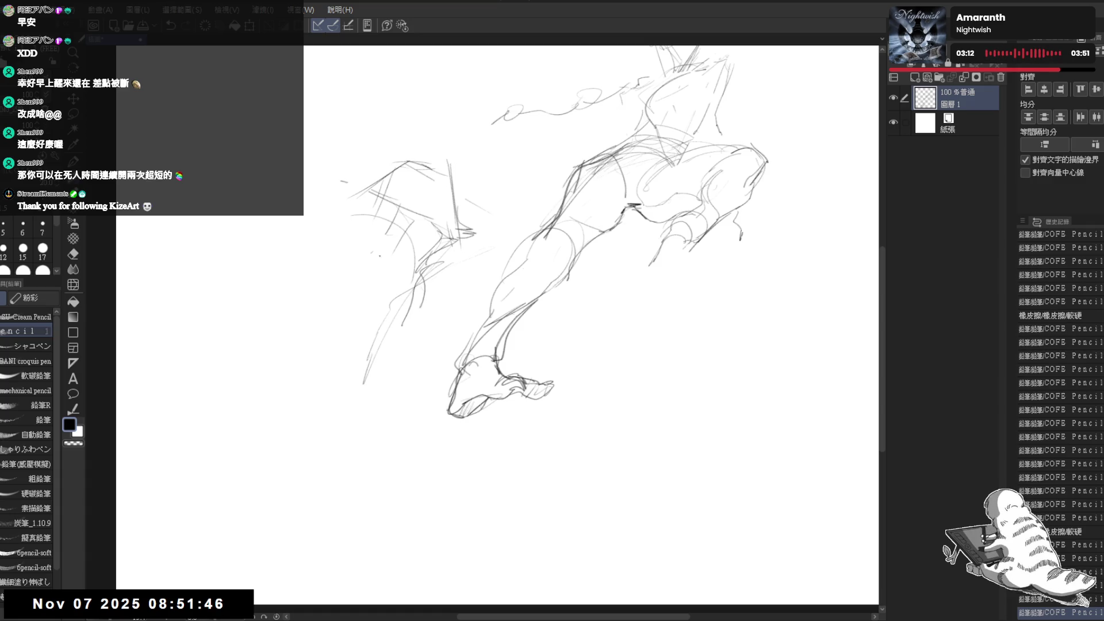
{"action": "left_click_drag", "start_coordinate": [361, 218], "coordinate": [364, 224]}
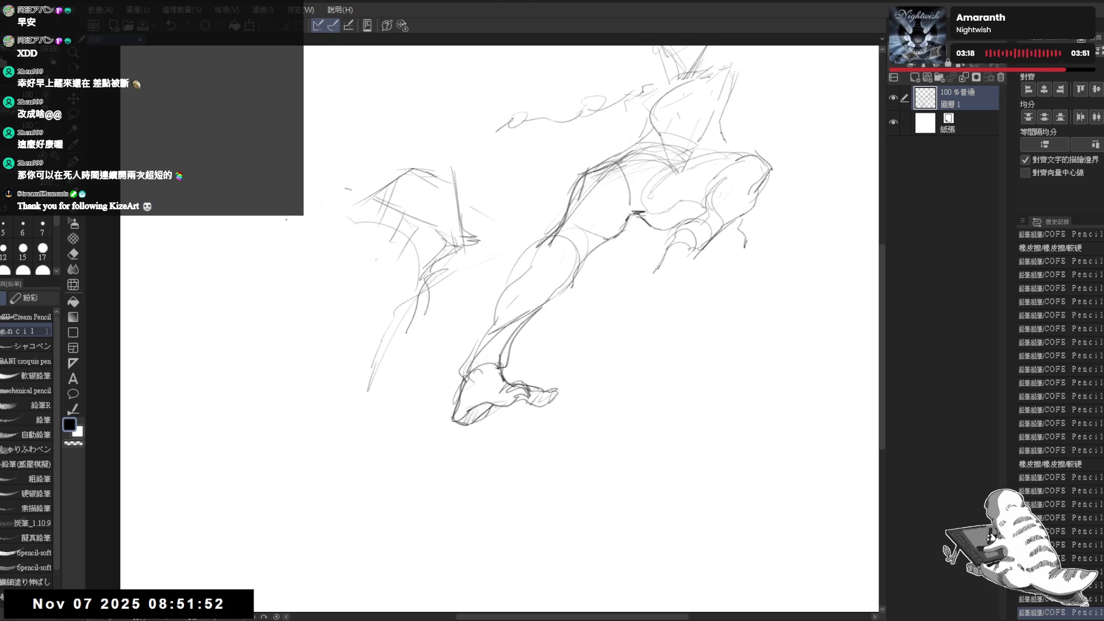
Sketch strokes for the creature's head and erase the unwanted ones.
{"action": "mouse_move", "coordinate": [328, 215]}
{"action": "left_mouse_down"}
{"action": "mouse_move", "coordinate": [352, 221]}
{"action": "mouse_move", "coordinate": [378, 261]}
{"action": "left_mouse_up"}
{"action": "key", "text": "e"}
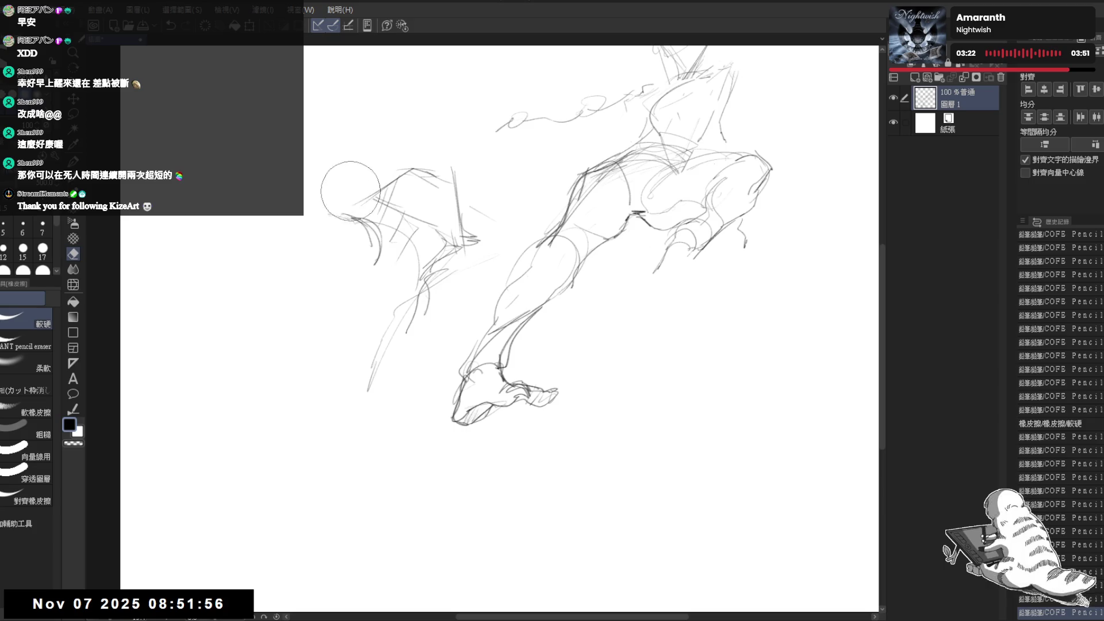
{"action": "left_click_drag", "start_coordinate": [362, 195], "coordinate": [380, 185]}
{"action": "key", "text": "p"}
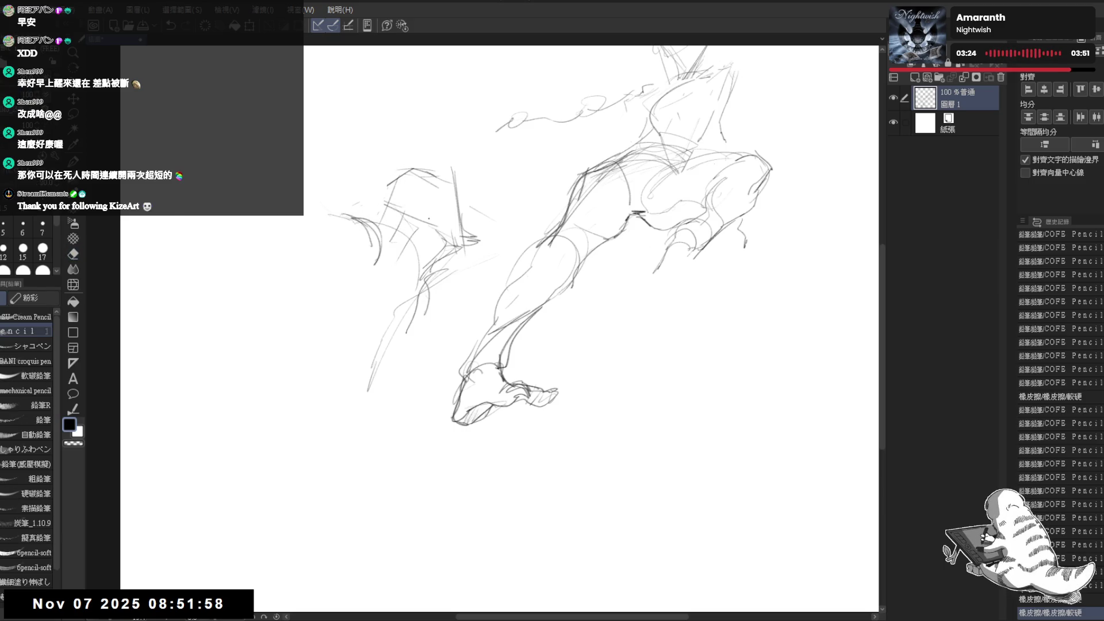
{"action": "scroll", "coordinate": [432, 410], "scroll_direction": "down", "scroll_amount": 1}
{"action": "left_click_drag", "start_coordinate": [441, 429], "coordinate": [433, 410]}
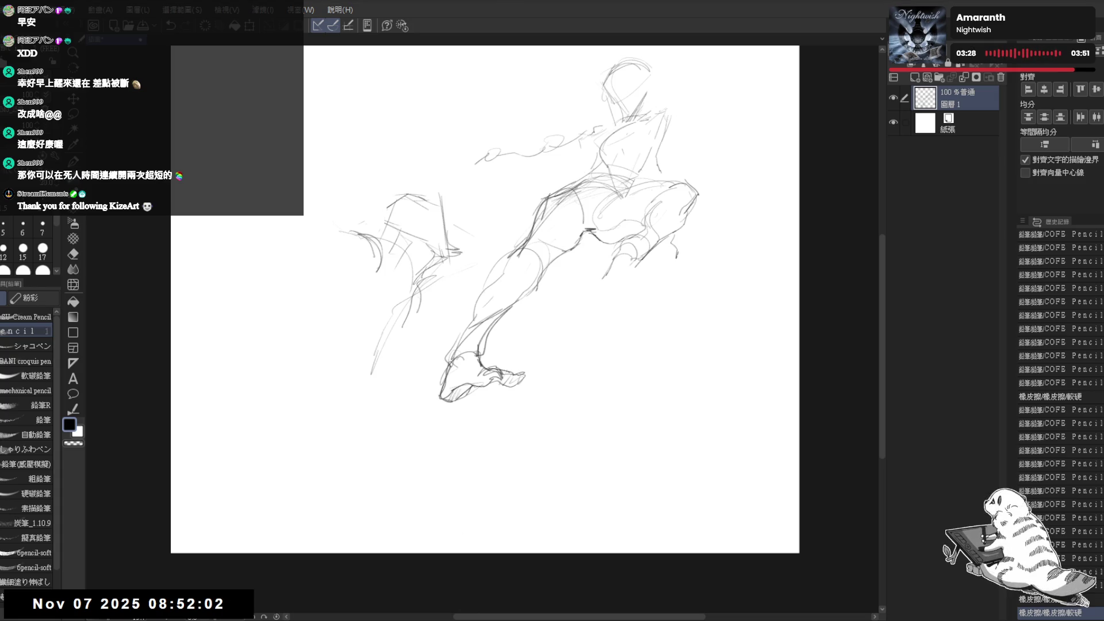
{"action": "left_click_drag", "start_coordinate": [428, 240], "coordinate": [438, 248]}
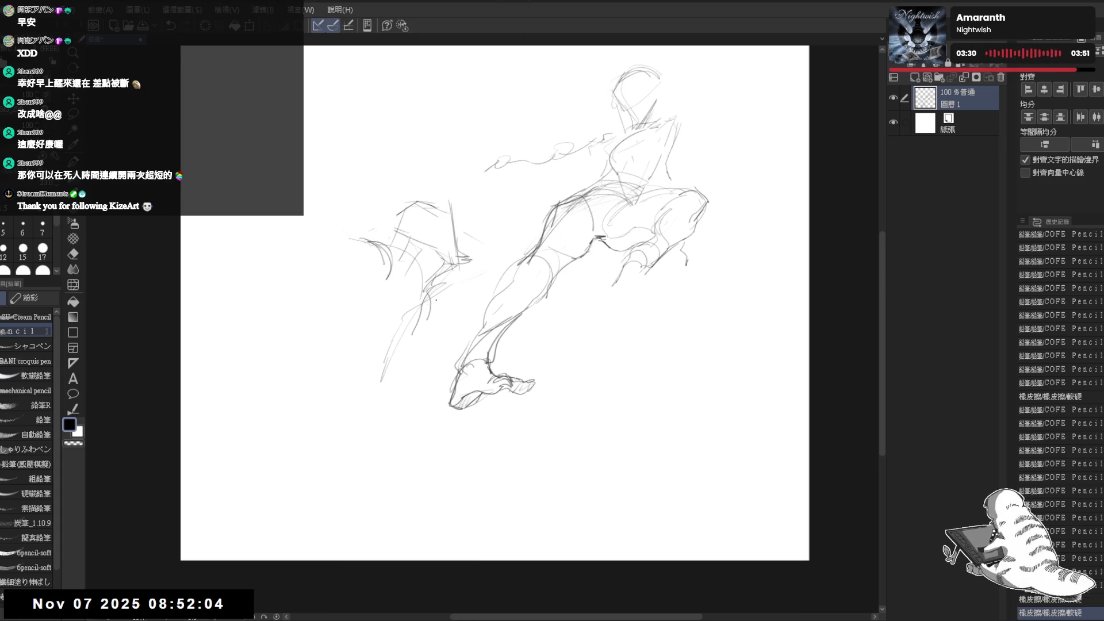
Rework the pencil marks around the creature's head.
{"action": "left_click_drag", "start_coordinate": [309, 313], "coordinate": [322, 322]}
{"action": "left_click_drag", "start_coordinate": [345, 253], "coordinate": [368, 270]}
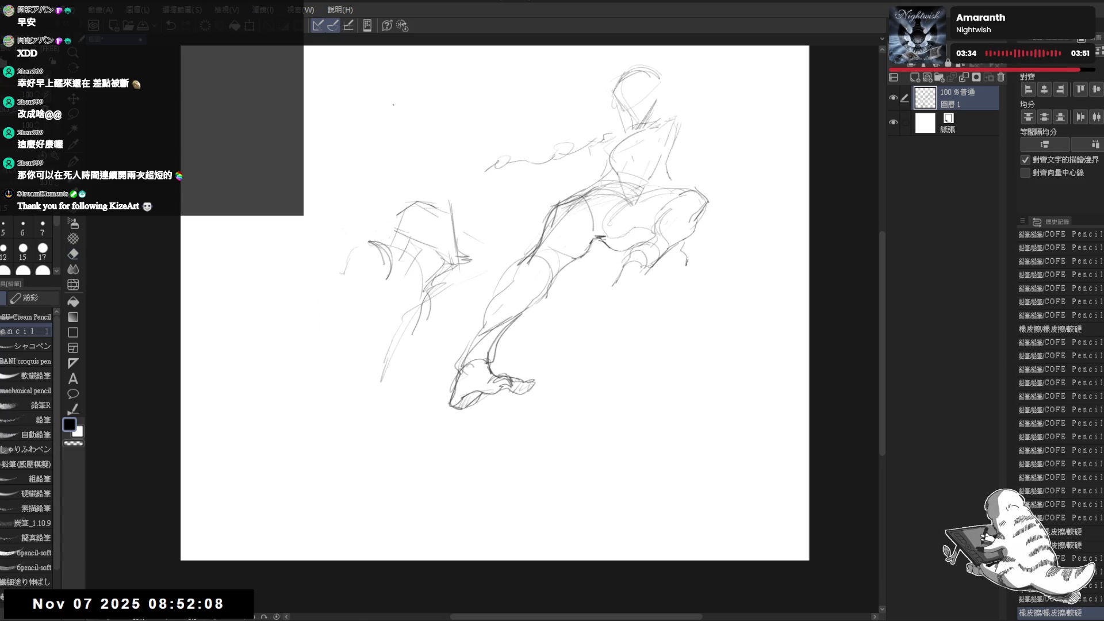
{"action": "scroll", "coordinate": [397, 322], "scroll_direction": "up", "scroll_amount": 2}
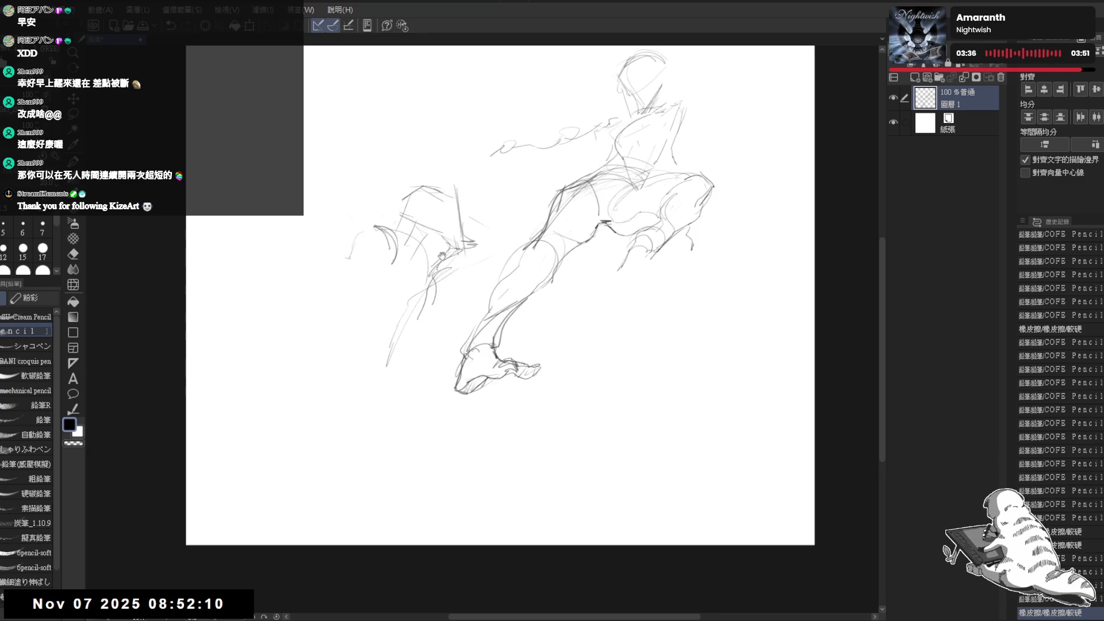
{"action": "key", "text": "e"}
{"action": "key", "text": "p"}
{"action": "left_click_drag", "start_coordinate": [408, 304], "coordinate": [425, 319]}
Add a stroke near the arm, erase lower marks, and draw a curled rounded head shape.
{"action": "left_click_drag", "start_coordinate": [460, 261], "coordinate": [493, 293]}
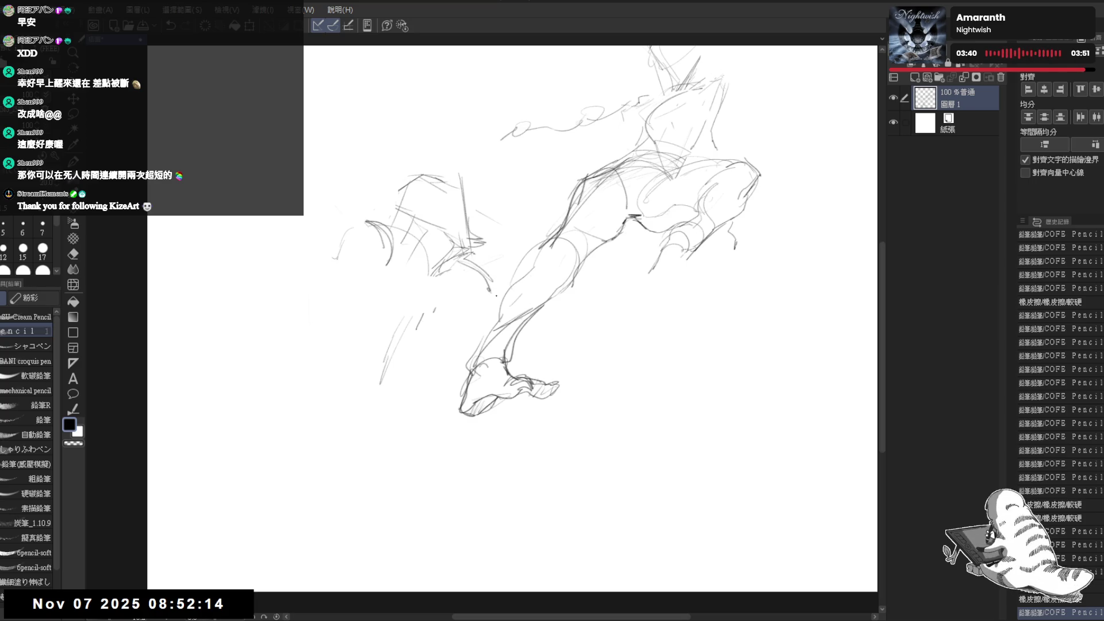
{"action": "key", "text": "e"}
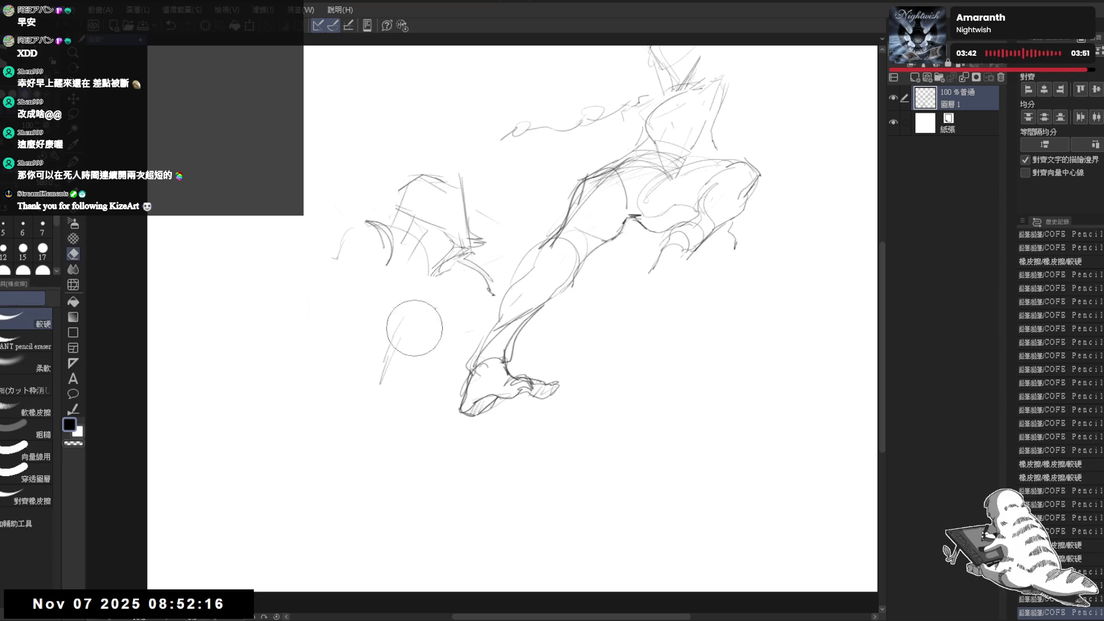
{"action": "key", "text": "p"}
{"action": "mouse_move", "coordinate": [412, 327]}
{"action": "left_mouse_down"}
{"action": "mouse_move", "coordinate": [423, 315]}
{"action": "mouse_move", "coordinate": [400, 315]}
{"action": "left_mouse_up"}
{"action": "mouse_move", "coordinate": [371, 233]}
{"action": "left_mouse_down"}
{"action": "mouse_move", "coordinate": [361, 271]}
{"action": "mouse_move", "coordinate": [318, 263]}
{"action": "left_mouse_up"}
{"action": "mouse_move", "coordinate": [321, 336]}
{"action": "left_mouse_down"}
{"action": "mouse_move", "coordinate": [345, 325]}
{"action": "mouse_move", "coordinate": [348, 310]}
{"action": "mouse_move", "coordinate": [397, 321]}
{"action": "left_mouse_up"}
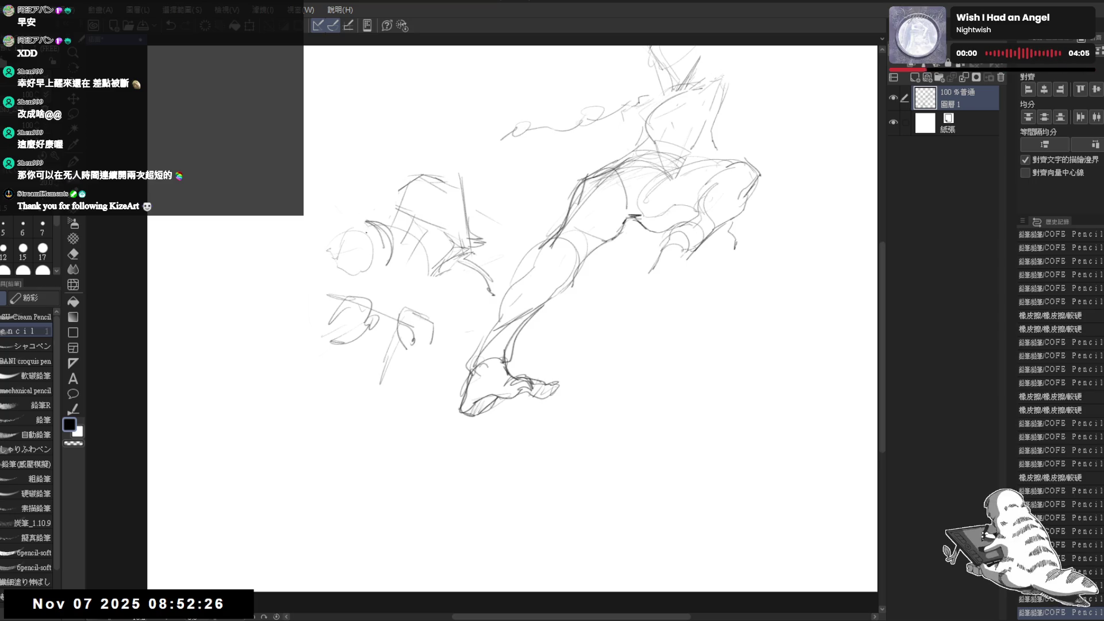
Draw long strokes at the creature's lower left, erasing one, and add small marks.
{"action": "left_click_drag", "start_coordinate": [335, 238], "coordinate": [335, 240]}
{"action": "key", "text": "ctrl+z"}
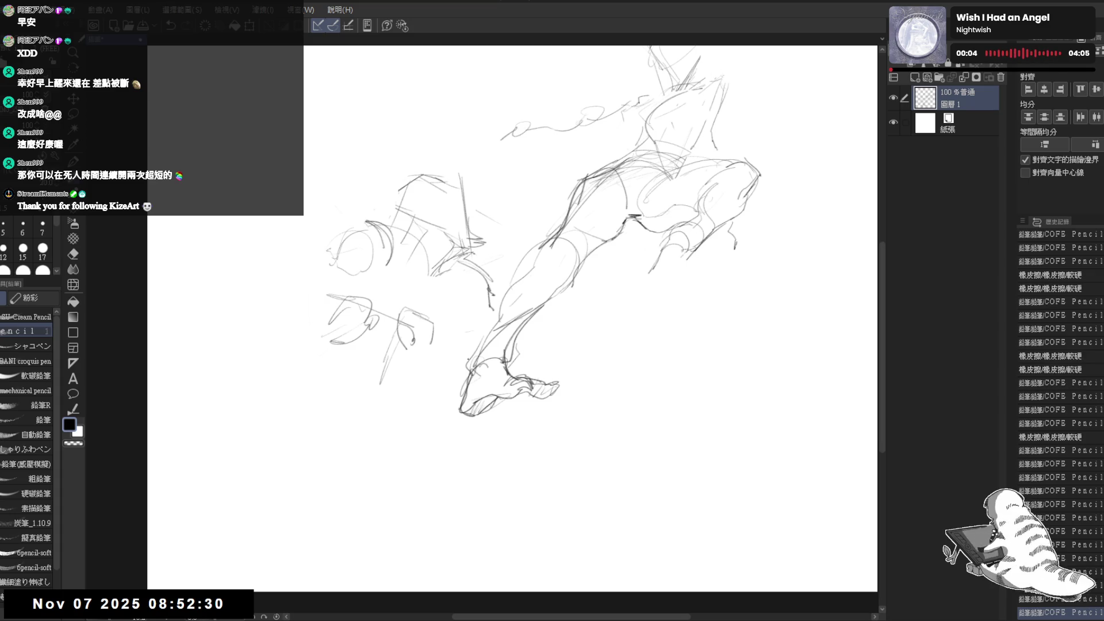
{"action": "scroll", "coordinate": [512, 319], "scroll_direction": "left", "scroll_amount": 3}
{"action": "left_click_drag", "start_coordinate": [357, 332], "coordinate": [320, 475]}
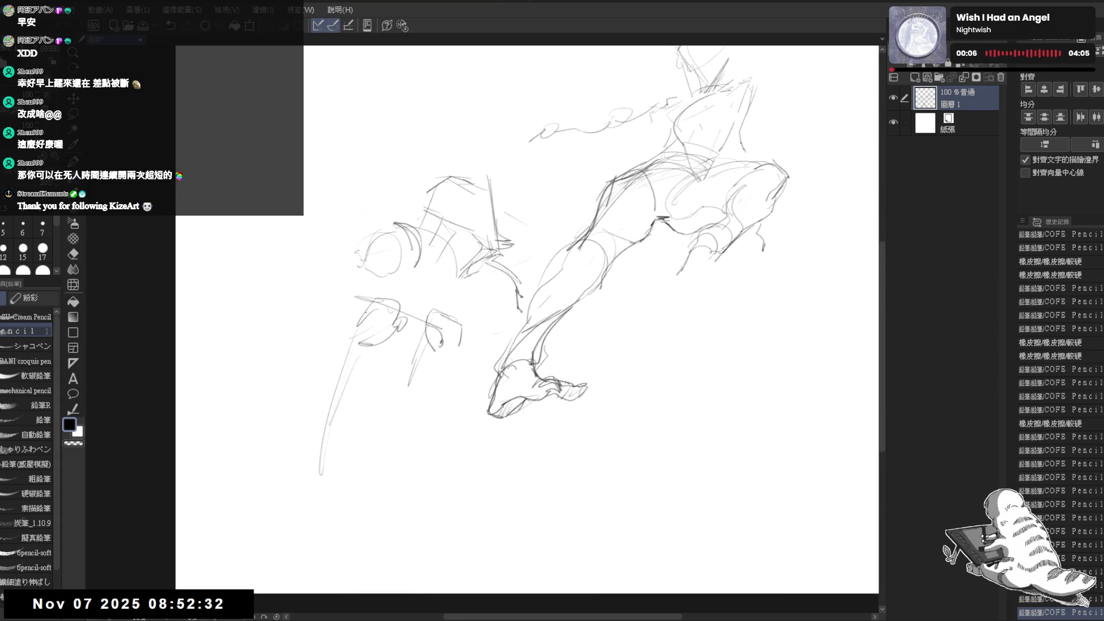
{"action": "left_click_drag", "start_coordinate": [376, 282], "coordinate": [348, 454]}
{"action": "key", "text": "e"}
{"action": "left_click_drag", "start_coordinate": [333, 394], "coordinate": [323, 460]}
{"action": "key", "text": "p"}
{"action": "mouse_move", "coordinate": [356, 356]}
{"action": "left_mouse_down"}
{"action": "mouse_move", "coordinate": [362, 413]}
{"action": "mouse_move", "coordinate": [420, 391]}
{"action": "left_mouse_up"}
Sketch the creature's face lines on a counter-clockwise rotated view.
{"action": "left_click_drag", "start_coordinate": [495, 276], "coordinate": [421, 419]}
{"action": "left_click_drag", "start_coordinate": [454, 368], "coordinate": [422, 431]}
{"action": "left_click_drag", "start_coordinate": [446, 392], "coordinate": [354, 427]}
{"action": "left_click_drag", "start_coordinate": [518, 288], "coordinate": [551, 290]}
{"action": "key", "text": "minus"}
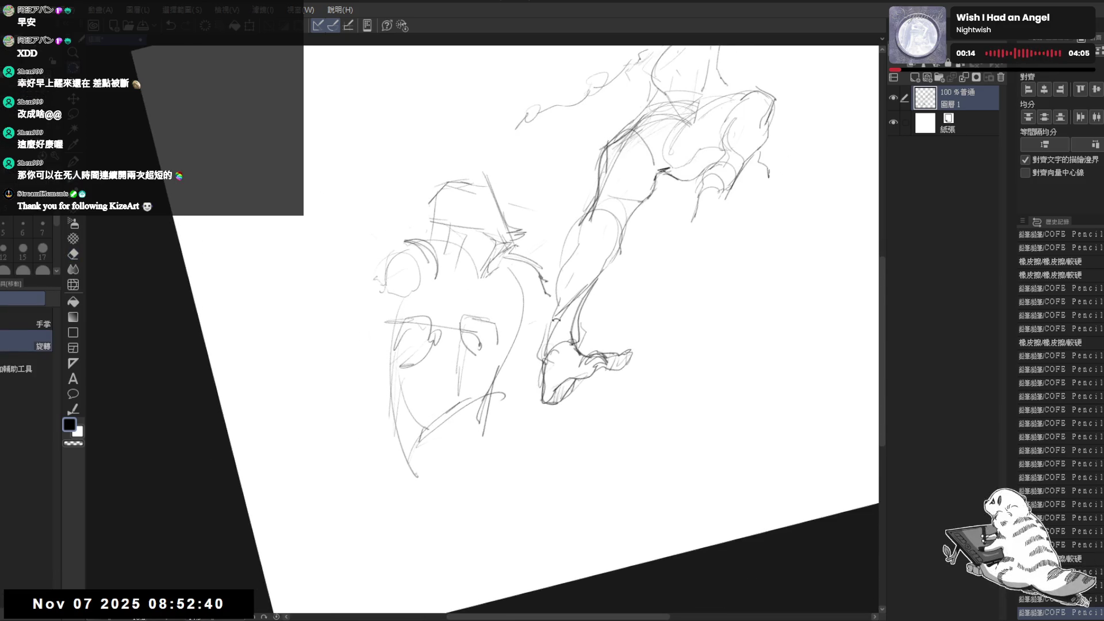
{"action": "left_click", "coordinate": [589, 302]}
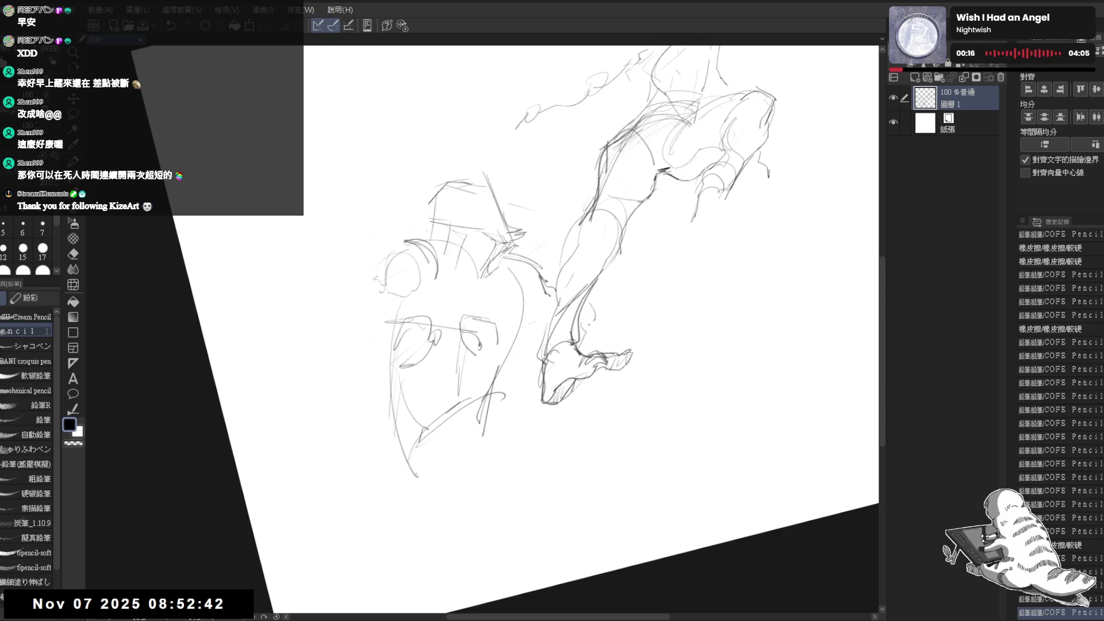
Rework the creature's strokes with small pencil marks, then straighten the view upright.
{"action": "mouse_move", "coordinate": [495, 299]}
{"action": "left_mouse_down"}
{"action": "mouse_move", "coordinate": [460, 328]}
{"action": "mouse_move", "coordinate": [494, 362]}
{"action": "left_mouse_up"}
{"action": "mouse_move", "coordinate": [448, 333]}
{"action": "left_mouse_down"}
{"action": "mouse_move", "coordinate": [494, 374]}
{"action": "mouse_move", "coordinate": [523, 311]}
{"action": "mouse_move", "coordinate": [520, 319]}
{"action": "left_mouse_up"}
{"action": "left_click", "coordinate": [369, 348]}
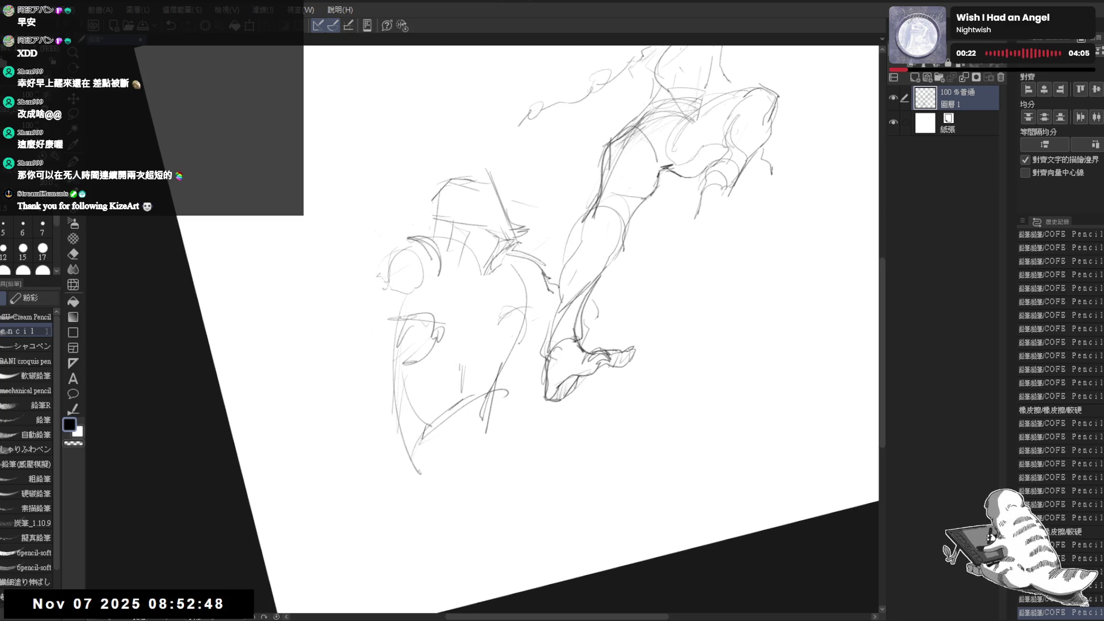
{"action": "left_click", "coordinate": [389, 356]}
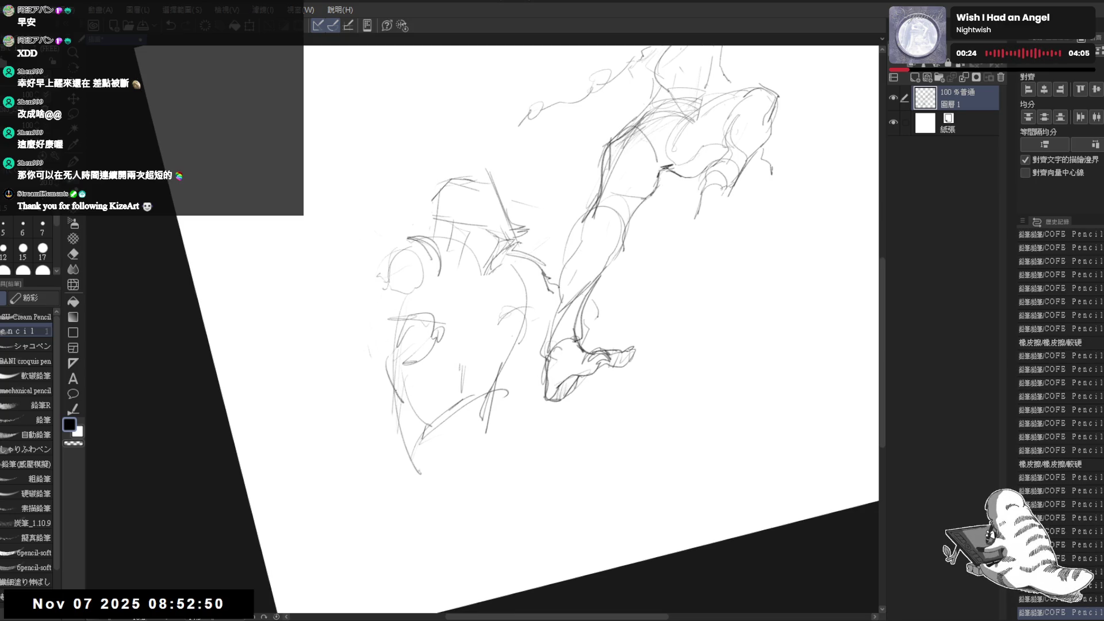
{"action": "left_click_drag", "start_coordinate": [394, 390], "coordinate": [406, 403]}
{"action": "left_click_drag", "start_coordinate": [561, 246], "coordinate": [512, 225]}
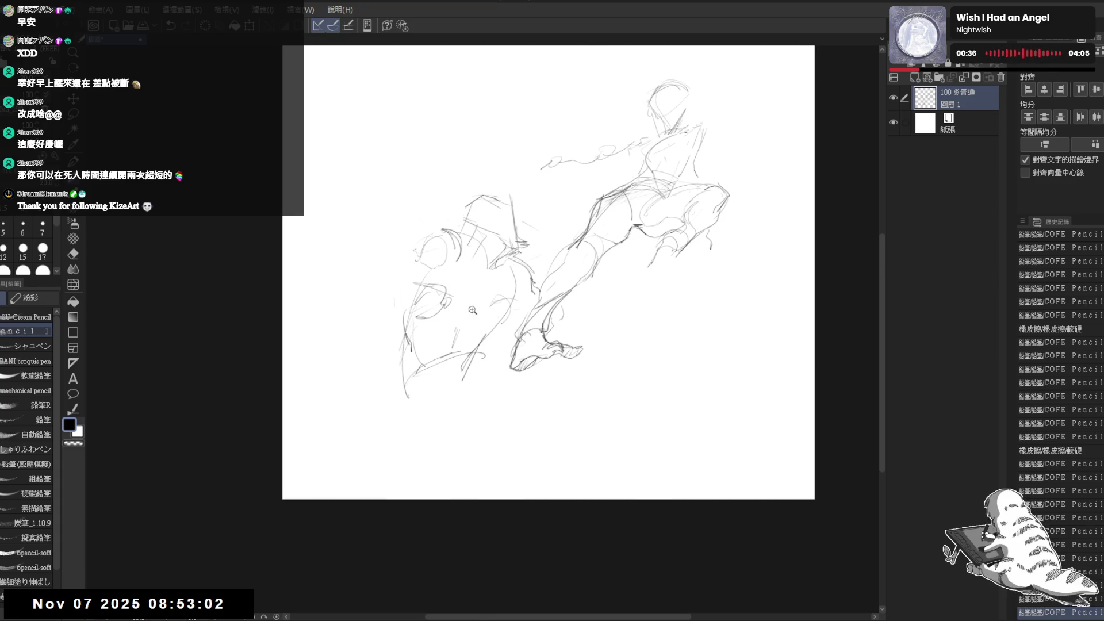
Erase the rough jaw lines and draw a looped ear shape, undoing one loop.
{"action": "scroll", "coordinate": [557, 283], "scroll_direction": "up", "scroll_amount": 4}
{"action": "mouse_move", "coordinate": [344, 313]}
{"action": "left_mouse_down"}
{"action": "mouse_move", "coordinate": [413, 287]}
{"action": "mouse_move", "coordinate": [436, 325]}
{"action": "mouse_move", "coordinate": [426, 336]}
{"action": "left_mouse_up"}
{"action": "mouse_move", "coordinate": [396, 281]}
{"action": "left_mouse_down"}
{"action": "mouse_move", "coordinate": [384, 334]}
{"action": "mouse_move", "coordinate": [465, 312]}
{"action": "mouse_move", "coordinate": [465, 294]}
{"action": "left_mouse_up"}
{"action": "key", "text": "ctrl+z"}
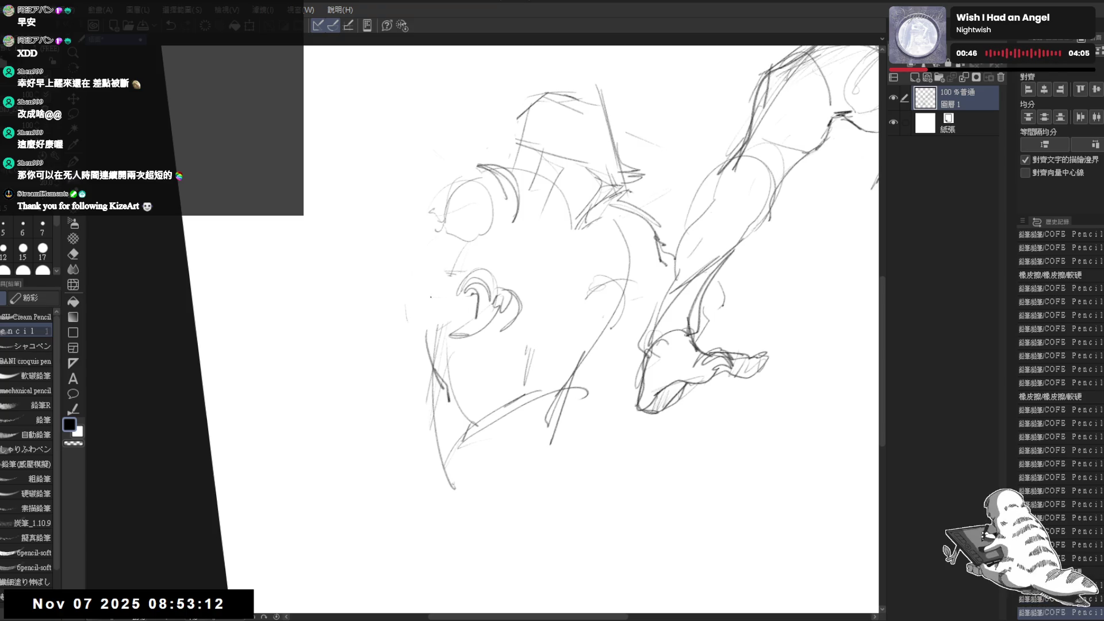
Draw long spear lines piercing toward the creature's head near the ear.
{"action": "left_click", "coordinate": [431, 297]}
{"action": "left_click_drag", "start_coordinate": [249, 329], "coordinate": [459, 285]}
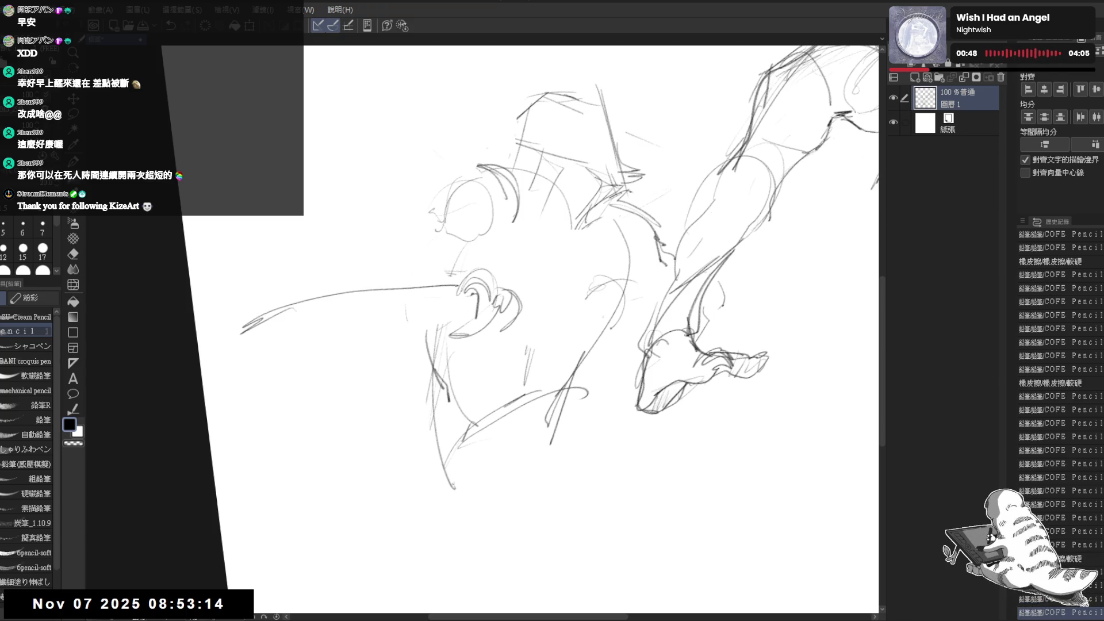
{"action": "left_click_drag", "start_coordinate": [230, 331], "coordinate": [389, 294]}
{"action": "left_click_drag", "start_coordinate": [509, 297], "coordinate": [608, 303]}
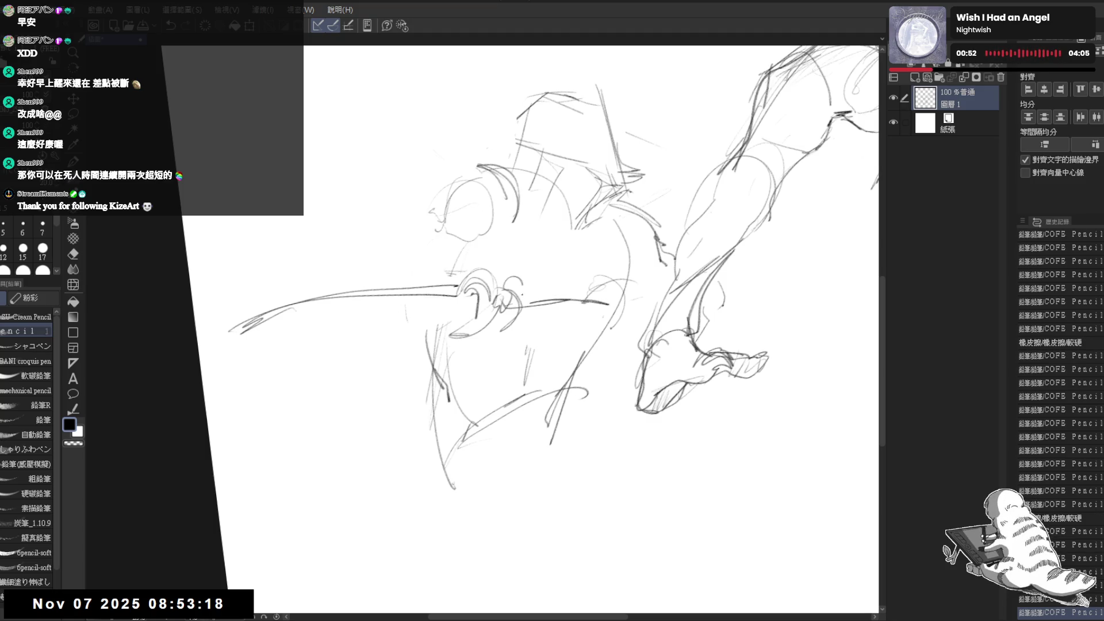
{"action": "mouse_move", "coordinate": [520, 288]}
{"action": "left_mouse_down"}
{"action": "mouse_move", "coordinate": [489, 338]}
{"action": "mouse_move", "coordinate": [493, 322]}
{"action": "left_mouse_up"}
{"action": "mouse_move", "coordinate": [213, 344]}
{"action": "left_mouse_down"}
{"action": "mouse_move", "coordinate": [247, 325]}
{"action": "mouse_move", "coordinate": [454, 288]}
{"action": "left_mouse_up"}
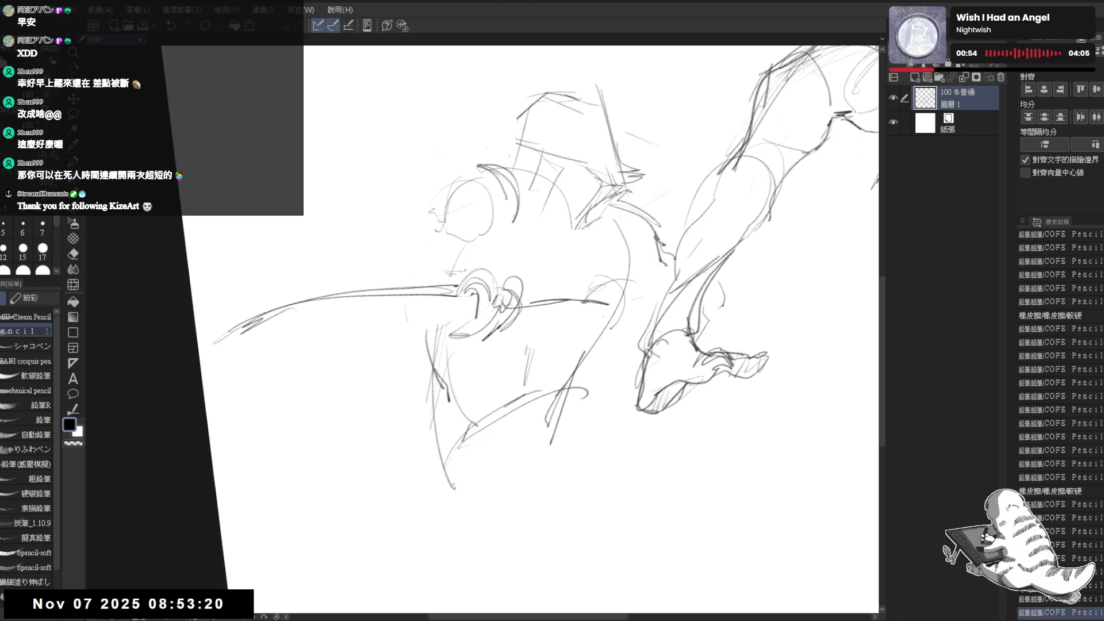
Sketch curves along the creature's back, under its body, and below the figure's foot.
{"action": "mouse_move", "coordinate": [450, 175]}
{"action": "left_mouse_down"}
{"action": "mouse_move", "coordinate": [382, 258]}
{"action": "mouse_move", "coordinate": [403, 260]}
{"action": "left_mouse_up"}
{"action": "mouse_move", "coordinate": [423, 405]}
{"action": "left_mouse_down"}
{"action": "mouse_move", "coordinate": [486, 494]}
{"action": "mouse_move", "coordinate": [500, 552]}
{"action": "mouse_move", "coordinate": [431, 575]}
{"action": "left_mouse_up"}
{"action": "left_click_drag", "start_coordinate": [517, 345], "coordinate": [410, 324]}
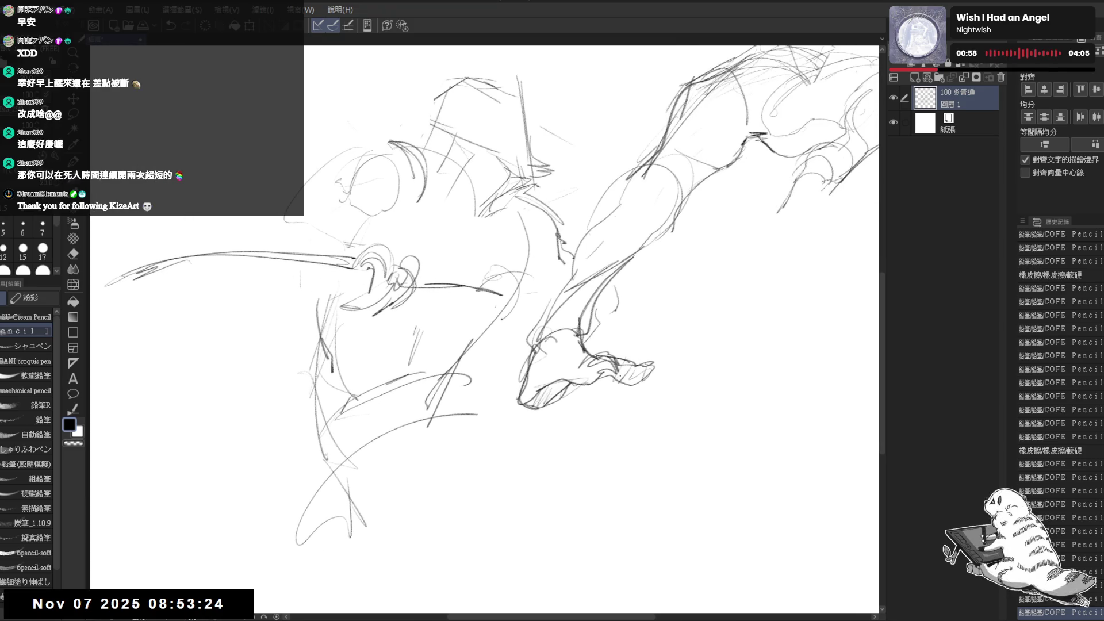
{"action": "left_click_drag", "start_coordinate": [753, 461], "coordinate": [734, 456]}
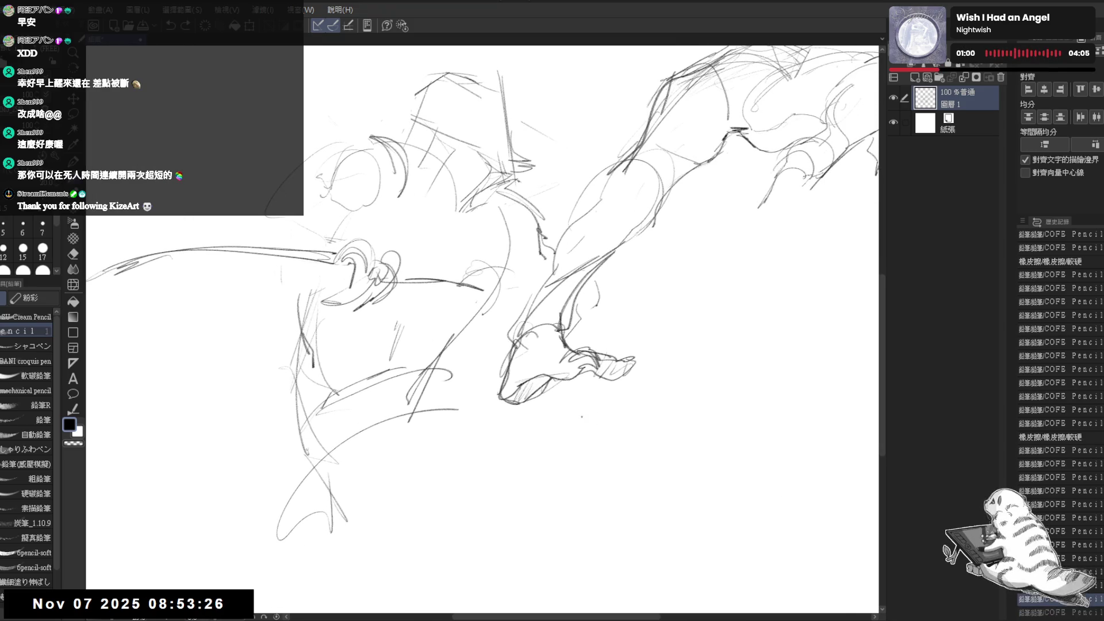
{"action": "left_click_drag", "start_coordinate": [531, 417], "coordinate": [682, 387]}
{"action": "left_click_drag", "start_coordinate": [626, 344], "coordinate": [726, 381]}
{"action": "mouse_move", "coordinate": [652, 517]}
{"action": "left_mouse_down"}
{"action": "mouse_move", "coordinate": [727, 402]}
{"action": "mouse_move", "coordinate": [695, 397]}
{"action": "mouse_move", "coordinate": [592, 560]}
{"action": "left_mouse_up"}
Erase the curves under the foot and sketch new lower-body curves for the creature.
{"action": "scroll", "coordinate": [538, 294], "scroll_direction": "down", "scroll_amount": 3}
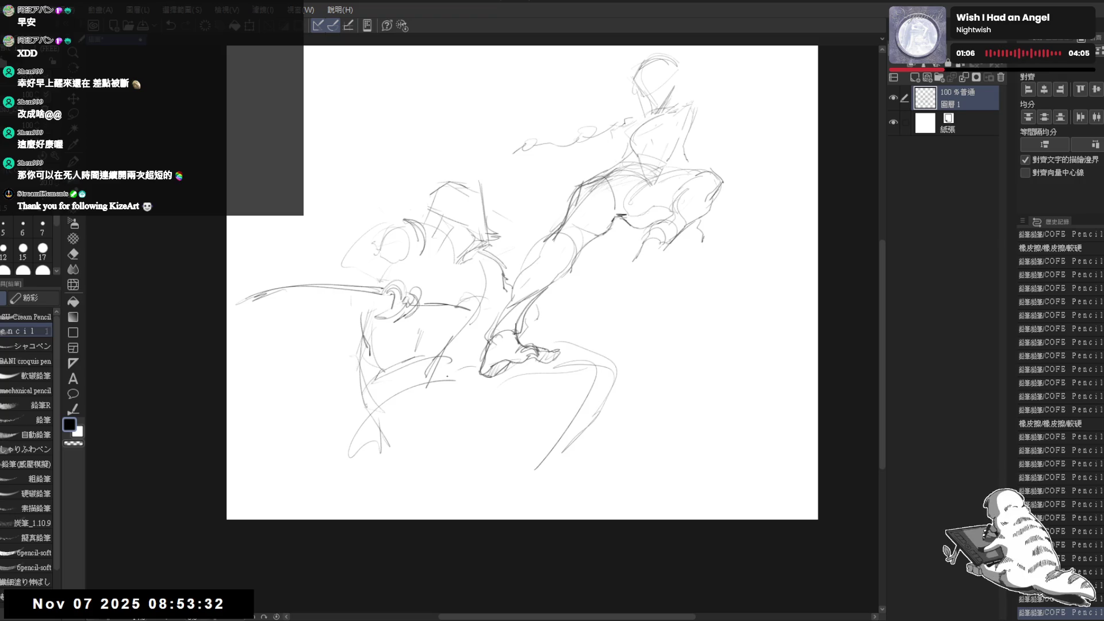
{"action": "left_click_drag", "start_coordinate": [438, 370], "coordinate": [465, 451]}
{"action": "left_click", "coordinate": [614, 386]}
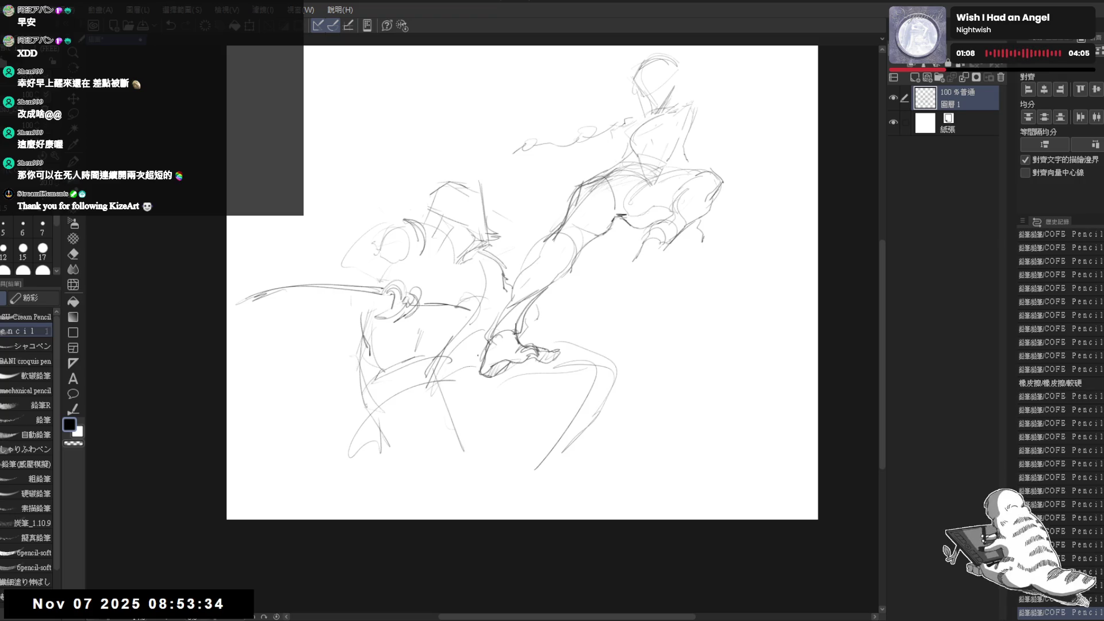
{"action": "left_click", "coordinate": [443, 457]}
{"action": "mouse_move", "coordinate": [575, 342]}
{"action": "left_mouse_down"}
{"action": "mouse_move", "coordinate": [586, 352]}
{"action": "mouse_move", "coordinate": [542, 493]}
{"action": "mouse_move", "coordinate": [492, 423]}
{"action": "left_mouse_up"}
{"action": "left_click_drag", "start_coordinate": [532, 386], "coordinate": [505, 472]}
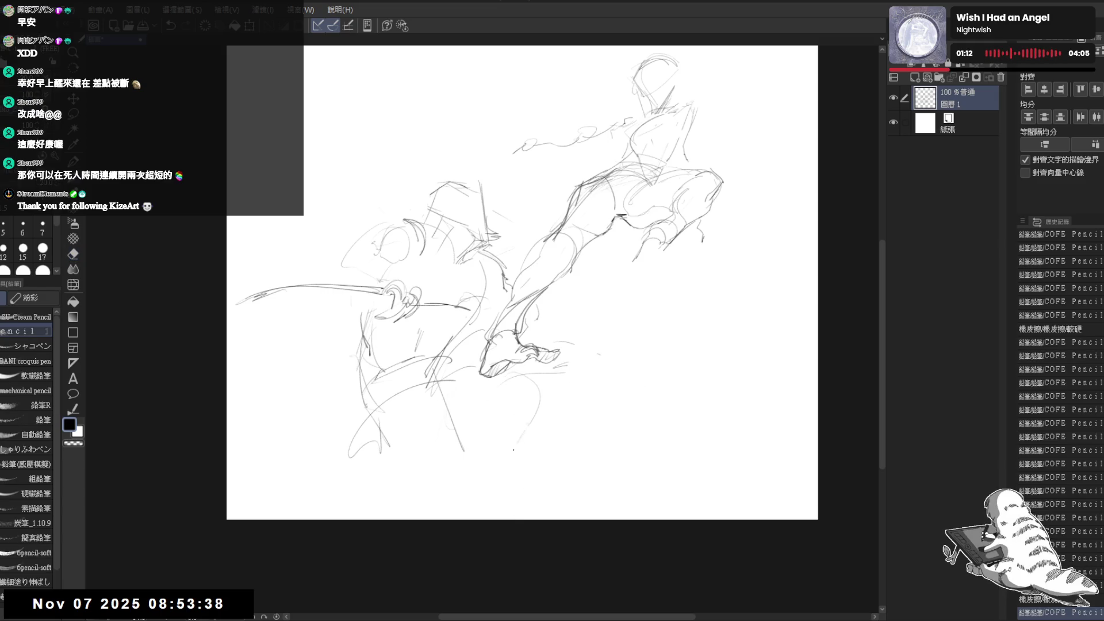
{"action": "mouse_move", "coordinate": [504, 338]}
{"action": "left_mouse_down"}
{"action": "mouse_move", "coordinate": [519, 330]}
{"action": "mouse_move", "coordinate": [500, 351]}
{"action": "left_mouse_up"}
Add lower-left and lower-middle strokes plus a zigzag below the creature, undoing one stroke.
{"action": "left_click_drag", "start_coordinate": [414, 464], "coordinate": [375, 533]}
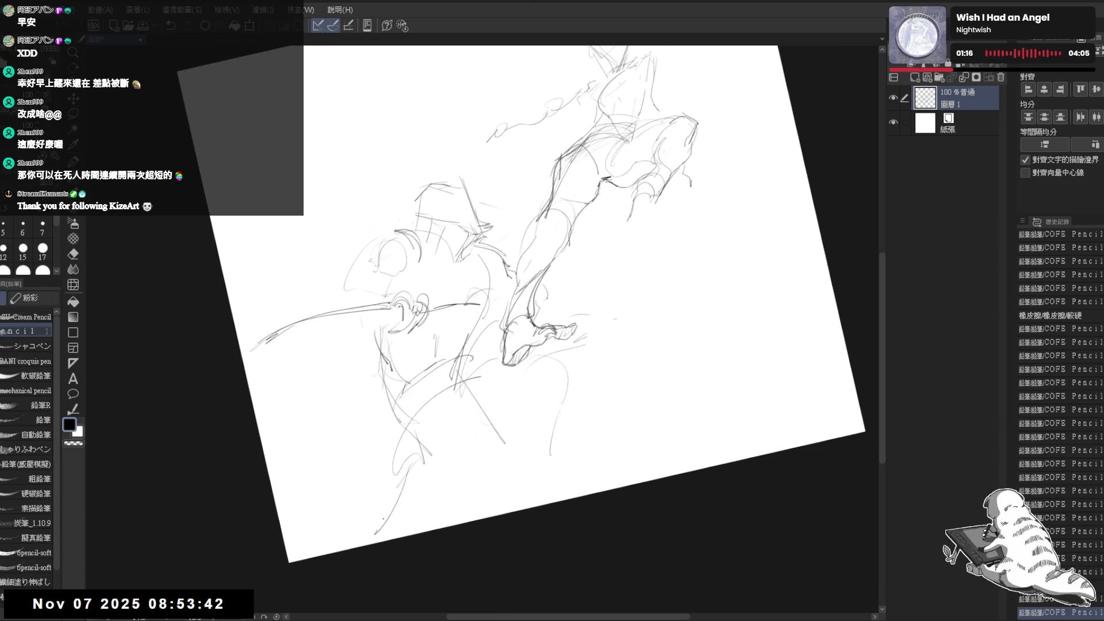
{"action": "left_click_drag", "start_coordinate": [406, 428], "coordinate": [384, 515]}
{"action": "key", "text": "ctrl+z"}
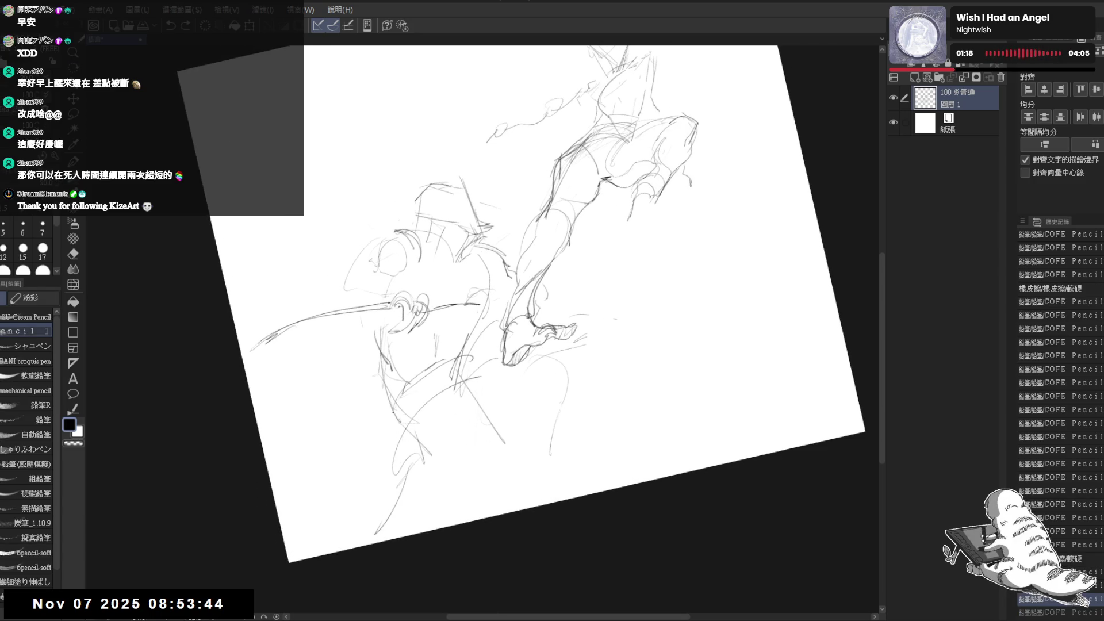
{"action": "left_click_drag", "start_coordinate": [391, 398], "coordinate": [506, 438]}
{"action": "left_click_drag", "start_coordinate": [466, 349], "coordinate": [412, 404]}
{"action": "key", "text": "e"}
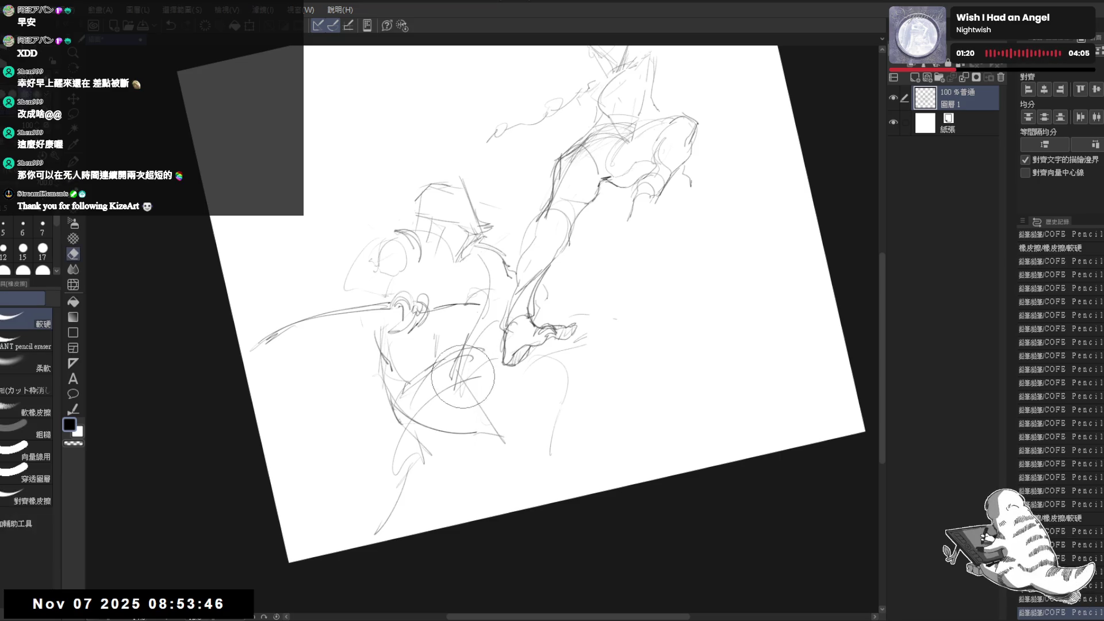
{"action": "key", "text": "p"}
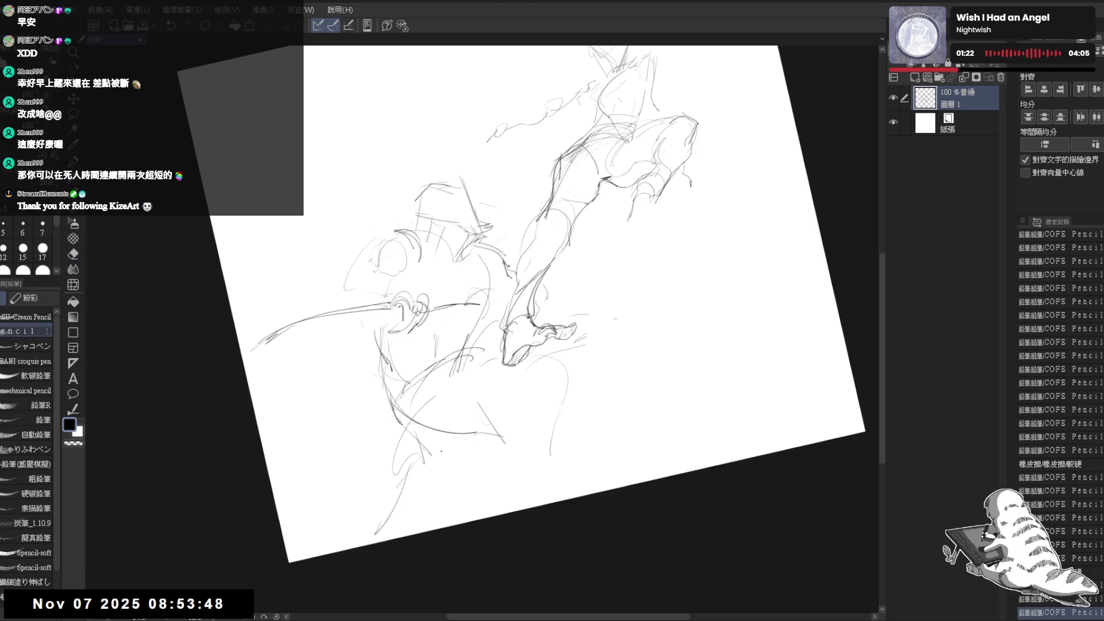
{"action": "left_click", "coordinate": [497, 457]}
{"action": "left_click_drag", "start_coordinate": [509, 474], "coordinate": [544, 458]}
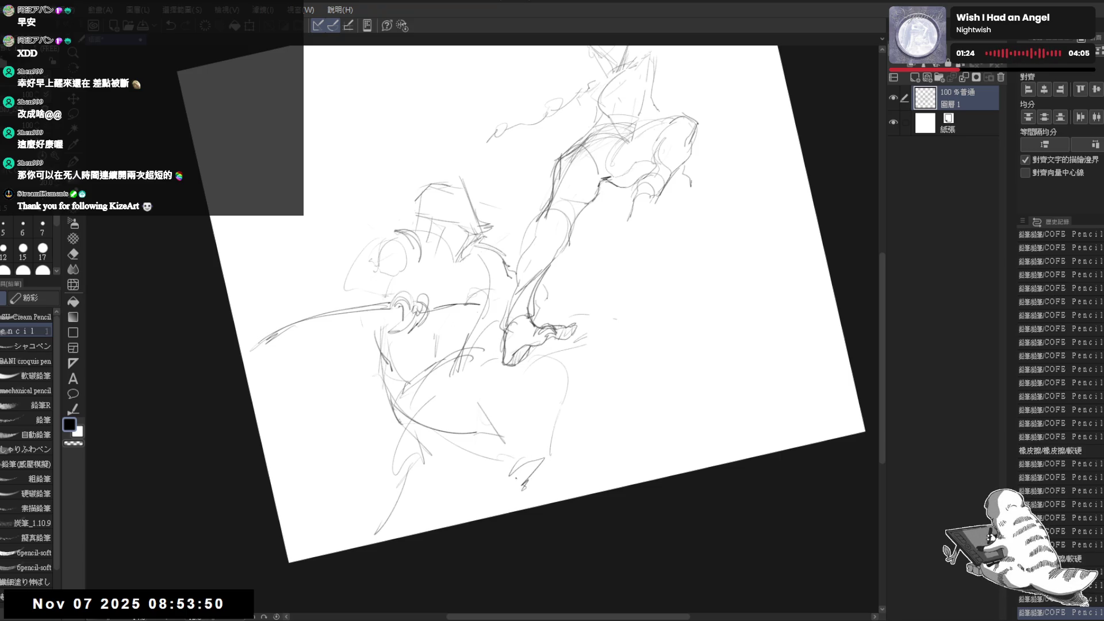
Darken the thigh lines, reset the view, and draw a long diagonal line beneath the figure.
{"action": "scroll", "coordinate": [508, 330], "scroll_direction": "up", "scroll_amount": 2}
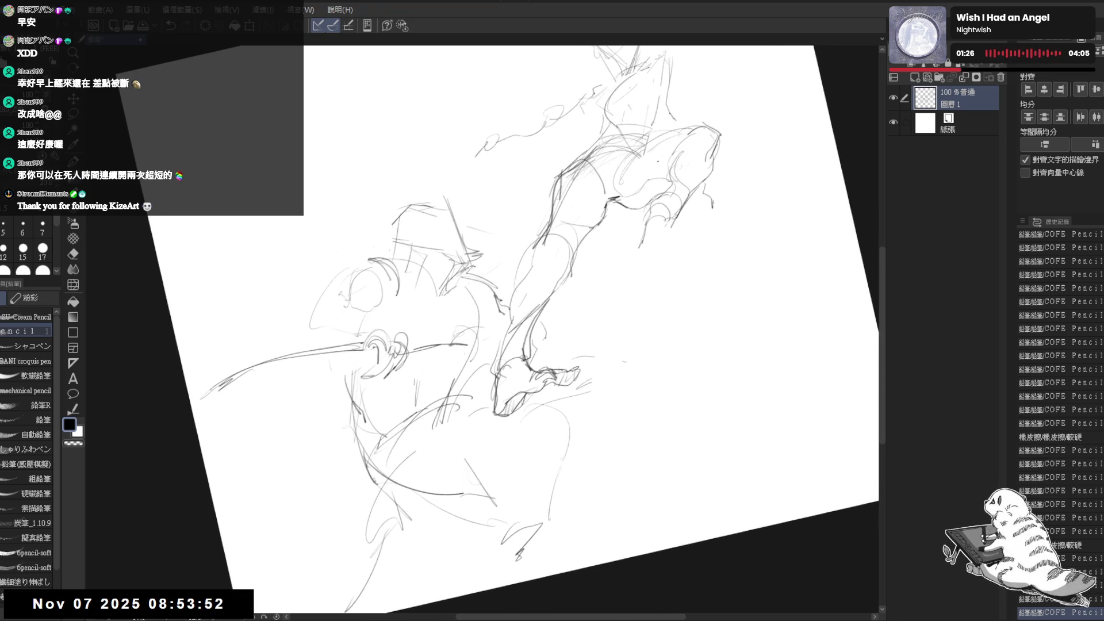
{"action": "left_click_drag", "start_coordinate": [645, 227], "coordinate": [672, 215]}
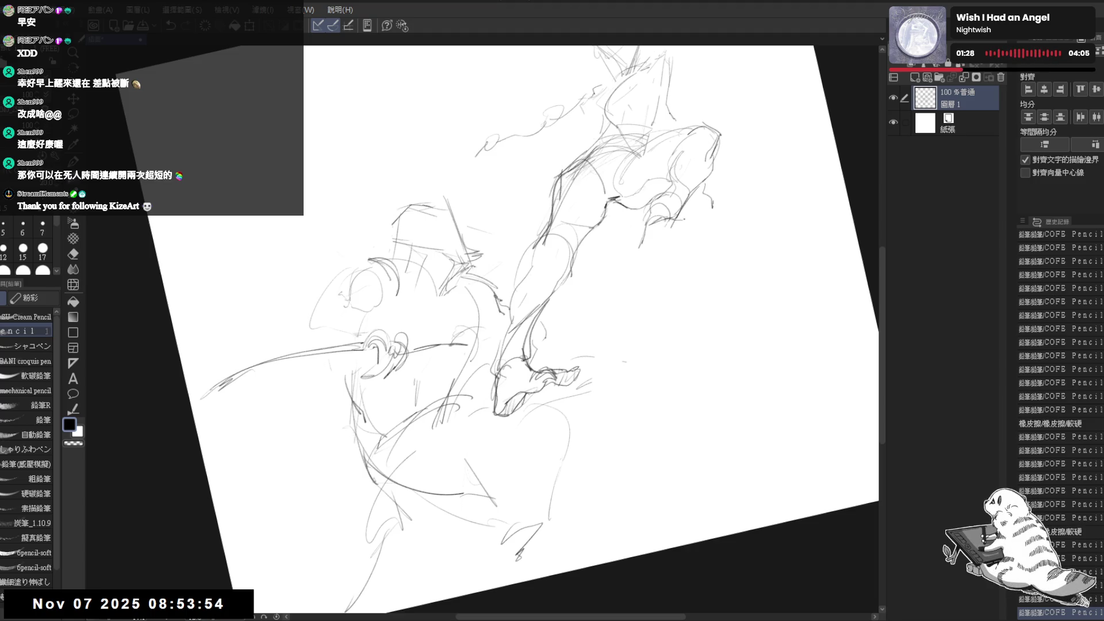
{"action": "left_click_drag", "start_coordinate": [661, 256], "coordinate": [713, 222]}
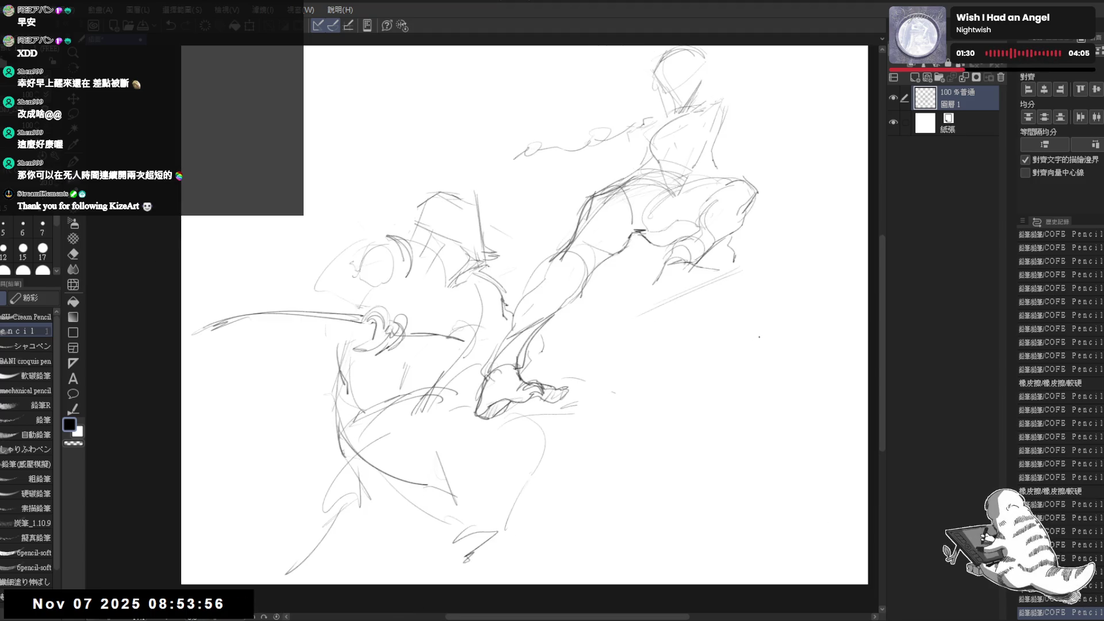
{"action": "key", "text": "ctrl+0"}
{"action": "left_click_drag", "start_coordinate": [317, 515], "coordinate": [754, 270]}
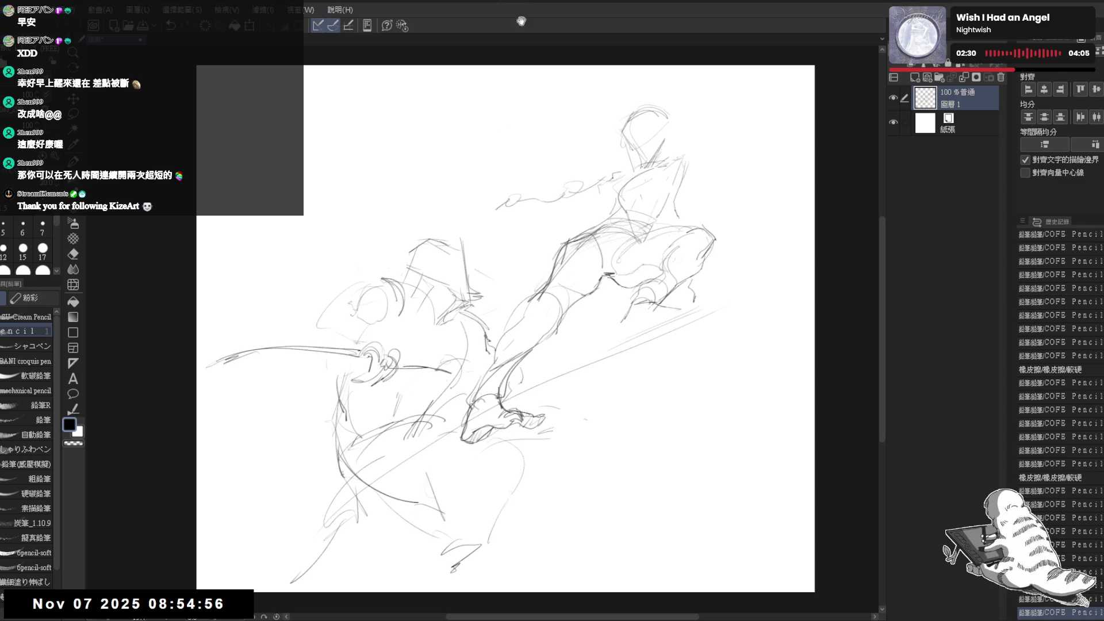
Erase stray lines on the creature's lower body and redraw its lower arc.
{"action": "left_click_drag", "start_coordinate": [506, 321], "coordinate": [499, 303]}
{"action": "mouse_move", "coordinate": [396, 398]}
{"action": "left_mouse_down"}
{"action": "mouse_move", "coordinate": [407, 413]}
{"action": "mouse_move", "coordinate": [397, 454]}
{"action": "left_mouse_up"}
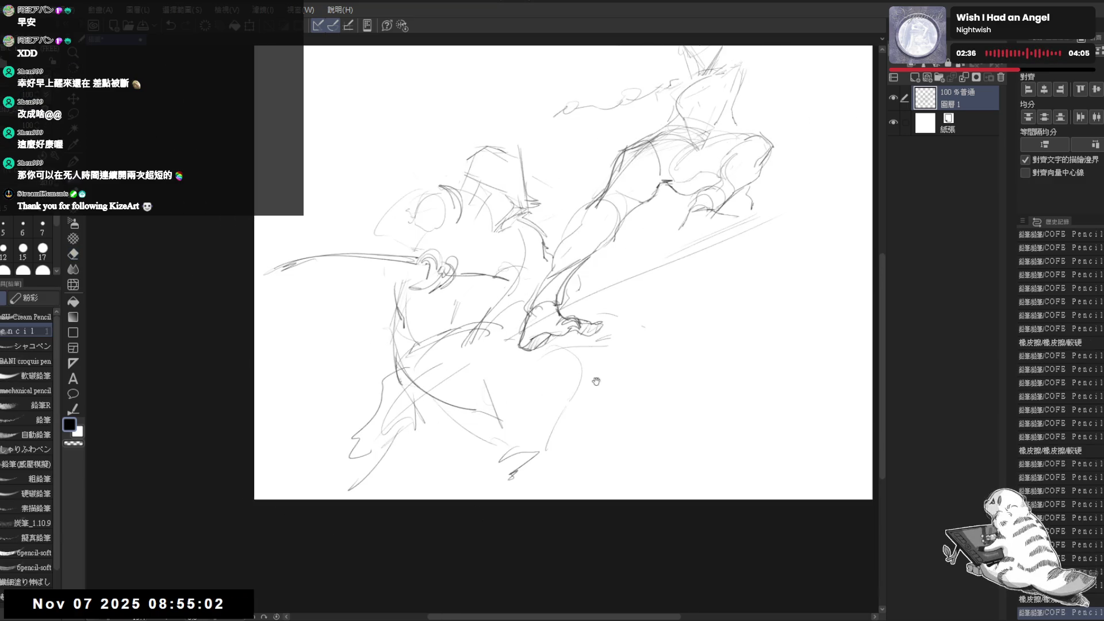
{"action": "key", "text": "ctrl+0"}
{"action": "key", "text": "e"}
{"action": "left_click_drag", "start_coordinate": [493, 399], "coordinate": [520, 414]}
{"action": "key", "text": "p"}
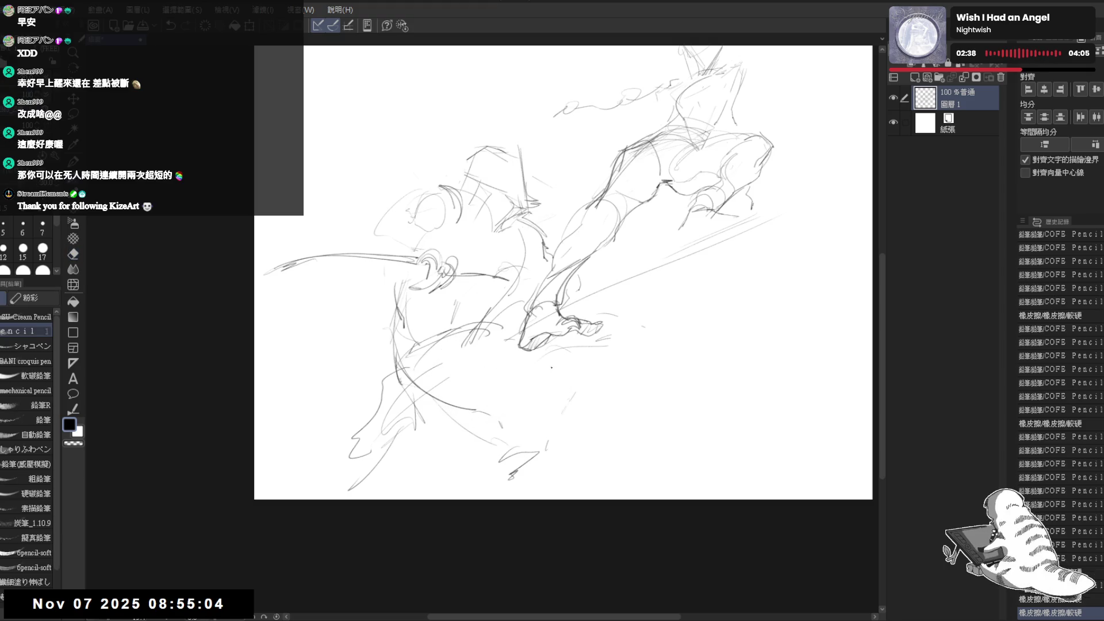
{"action": "mouse_move", "coordinate": [446, 399]}
{"action": "left_mouse_down"}
{"action": "mouse_move", "coordinate": [567, 380]}
{"action": "mouse_move", "coordinate": [541, 411]}
{"action": "mouse_move", "coordinate": [559, 391]}
{"action": "mouse_move", "coordinate": [500, 418]}
{"action": "mouse_move", "coordinate": [510, 467]}
{"action": "left_mouse_up"}
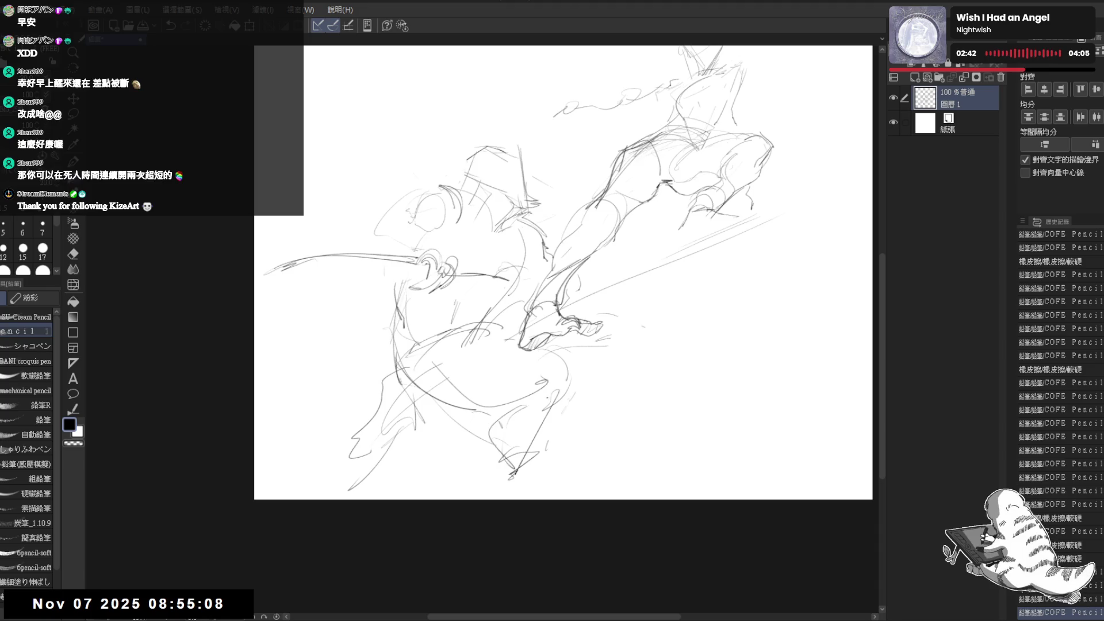
{"action": "left_click_drag", "start_coordinate": [559, 393], "coordinate": [520, 463]}
Add lines to the figure's head and torso, erase a spot by the knee, and firm the thigh.
{"action": "mouse_move", "coordinate": [630, 241]}
{"action": "left_mouse_down"}
{"action": "mouse_move", "coordinate": [652, 162]}
{"action": "mouse_move", "coordinate": [638, 130]}
{"action": "left_mouse_up"}
{"action": "left_click_drag", "start_coordinate": [639, 87], "coordinate": [635, 101]}
{"action": "left_click_drag", "start_coordinate": [635, 97], "coordinate": [662, 160]}
{"action": "key", "text": "e"}
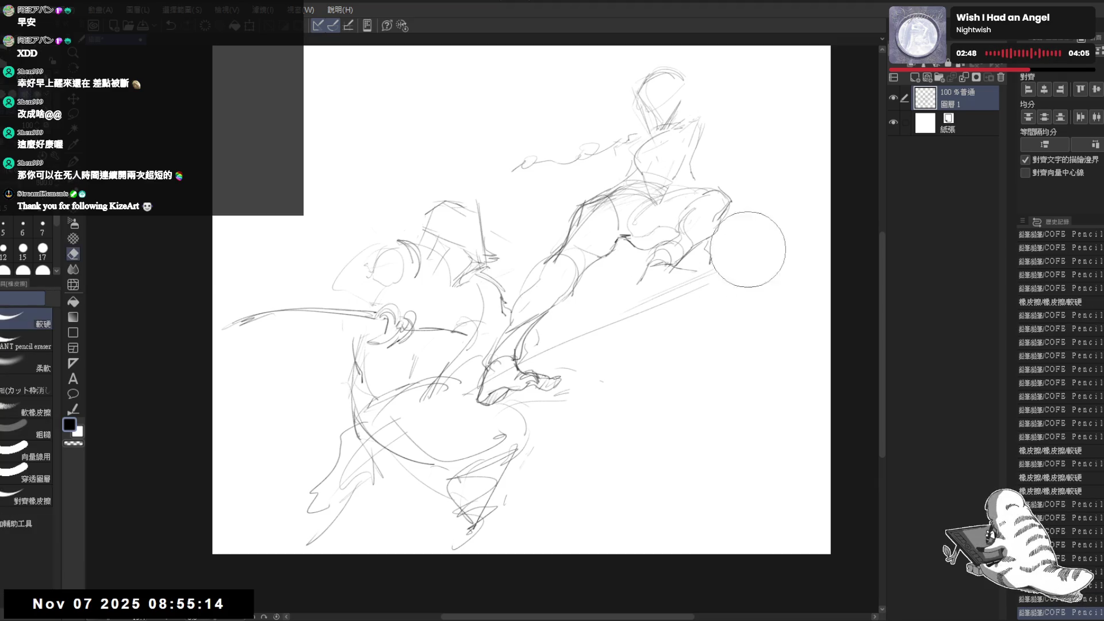
{"action": "left_click", "coordinate": [736, 257]}
{"action": "key", "text": "p"}
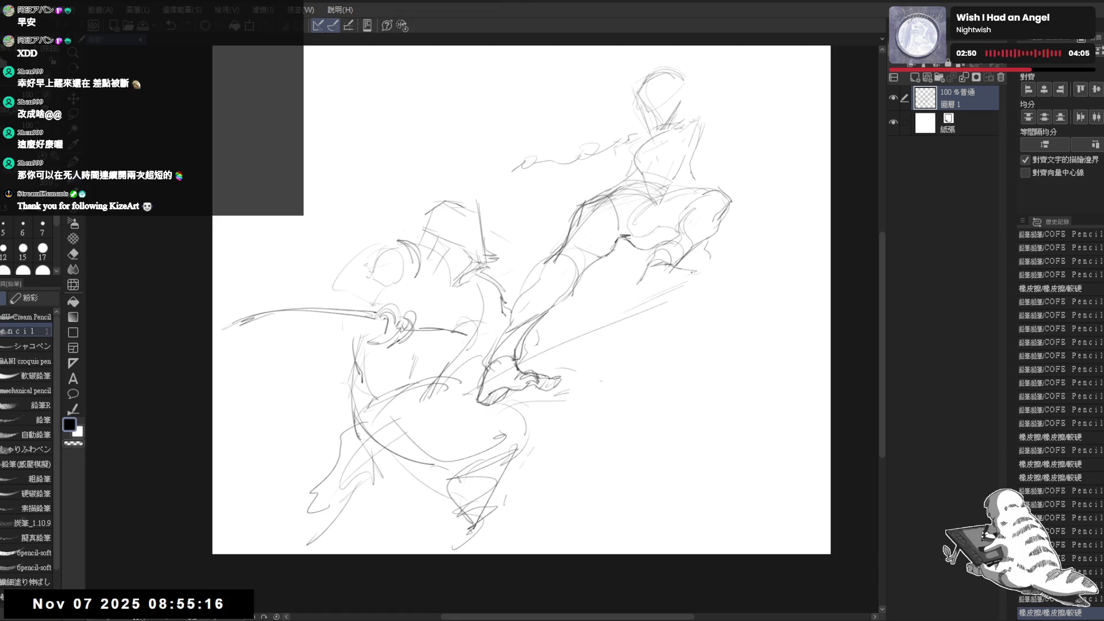
{"action": "left_click_drag", "start_coordinate": [700, 271], "coordinate": [713, 268]}
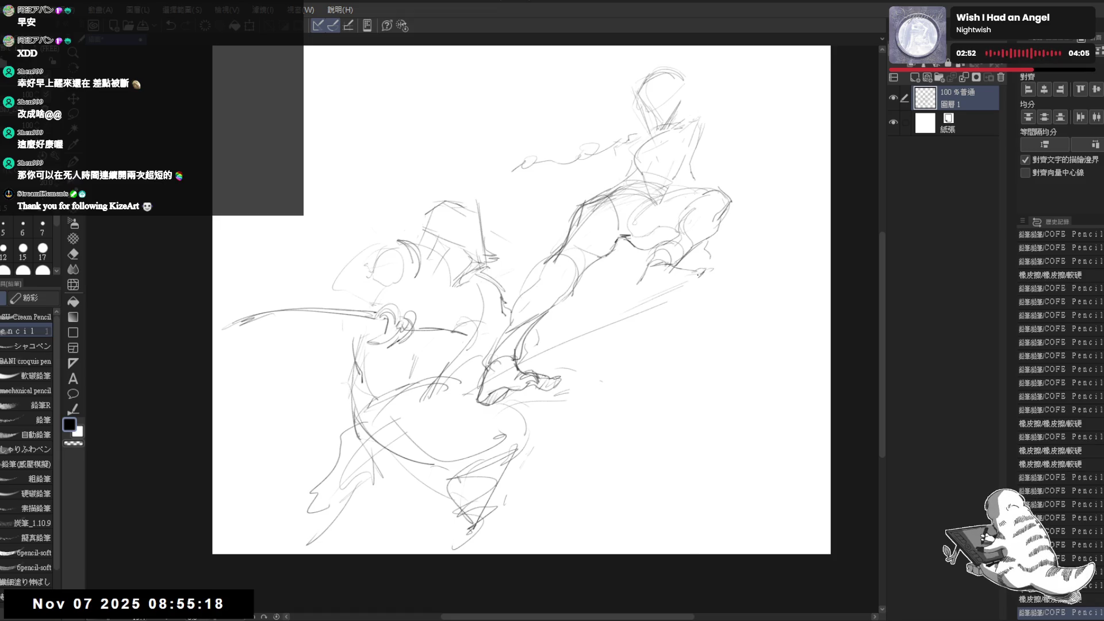
{"action": "scroll", "coordinate": [698, 274], "scroll_direction": "up", "scroll_amount": 3}
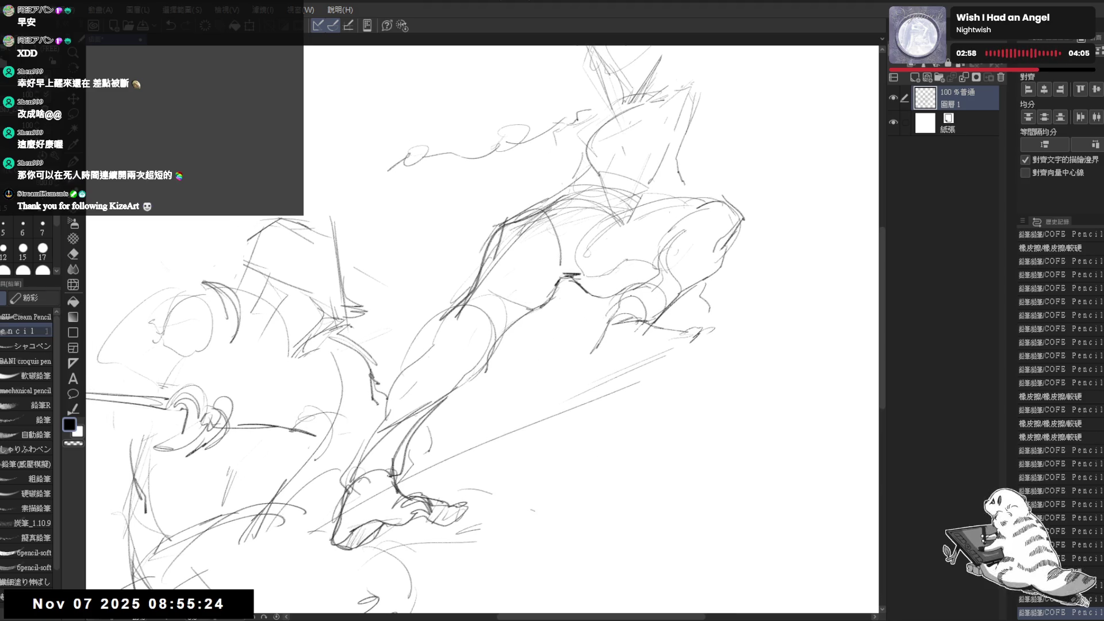
Erase lines near the figure's hip, leg and head.
{"action": "key", "text": "e"}
{"action": "mouse_move", "coordinate": [732, 207]}
{"action": "left_mouse_down"}
{"action": "mouse_move", "coordinate": [667, 287]}
{"action": "mouse_move", "coordinate": [692, 319]}
{"action": "mouse_move", "coordinate": [622, 342]}
{"action": "left_mouse_up"}
{"action": "key", "text": "p"}
{"action": "scroll", "coordinate": [622, 342], "scroll_direction": "down", "scroll_amount": 1}
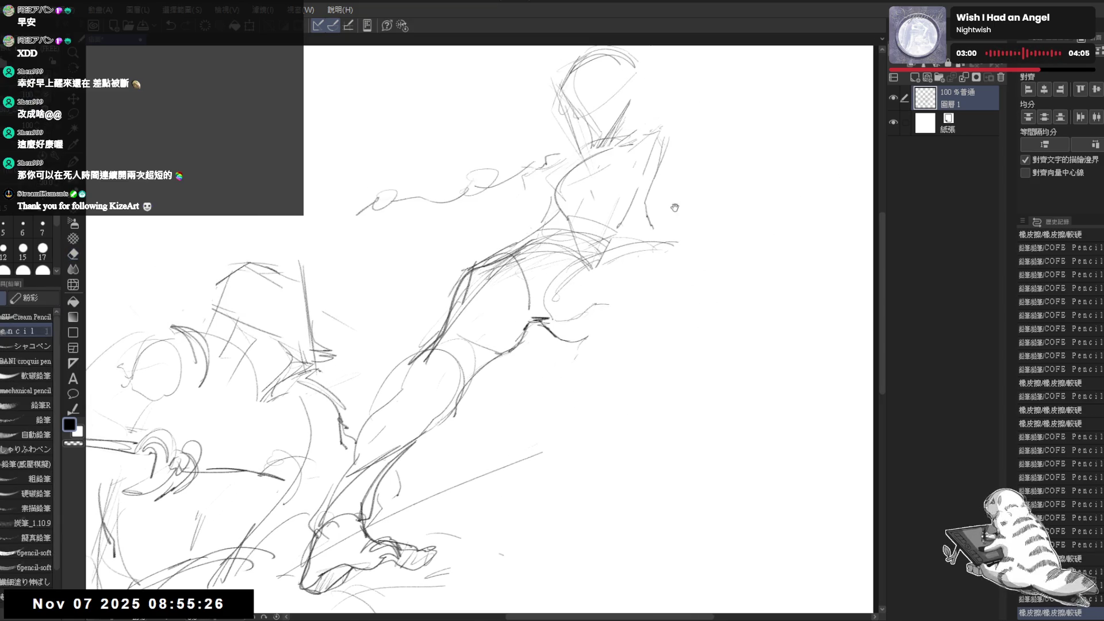
{"action": "scroll", "coordinate": [622, 342], "scroll_direction": "down", "scroll_amount": 1}
{"action": "left_click_drag", "start_coordinate": [547, 208], "coordinate": [576, 202]}
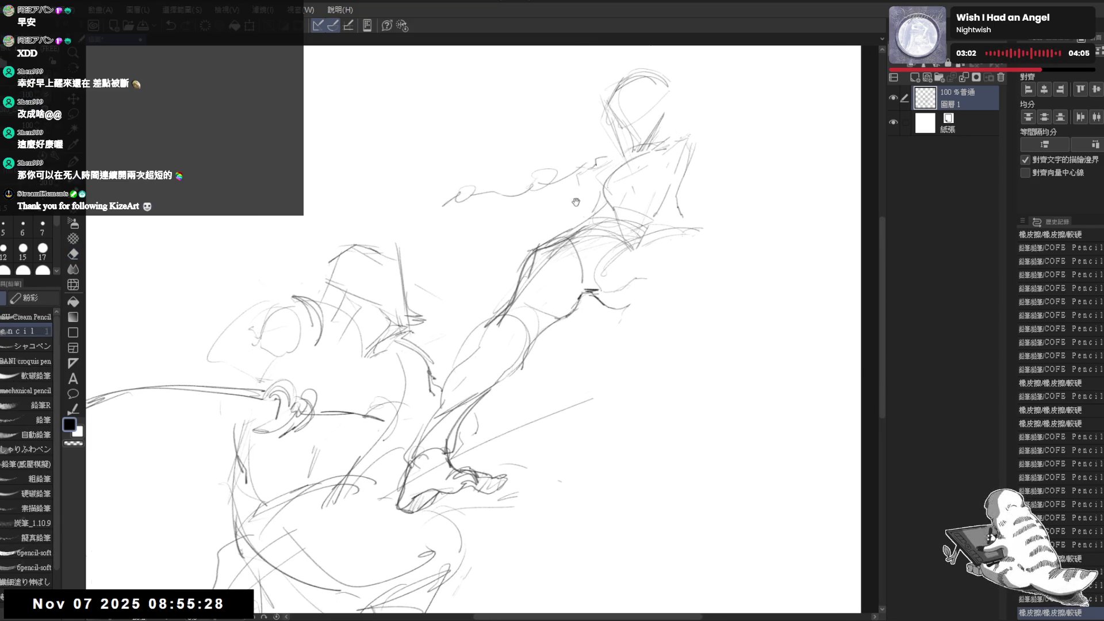
{"action": "key", "text": "e"}
{"action": "key", "text": "p"}
{"action": "mouse_move", "coordinate": [568, 159]}
{"action": "left_mouse_down"}
{"action": "mouse_move", "coordinate": [604, 165]}
{"action": "mouse_move", "coordinate": [585, 195]}
{"action": "left_mouse_up"}
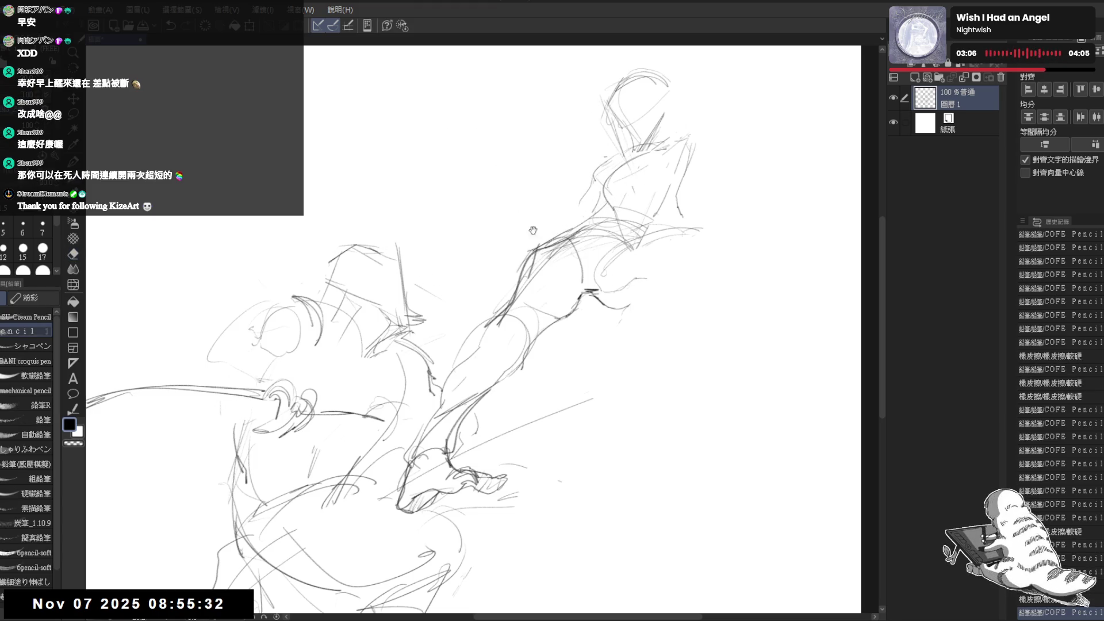
Erase remaining stray lines and add short strokes on the figure's torso.
{"action": "left_click_drag", "start_coordinate": [621, 302], "coordinate": [604, 295]}
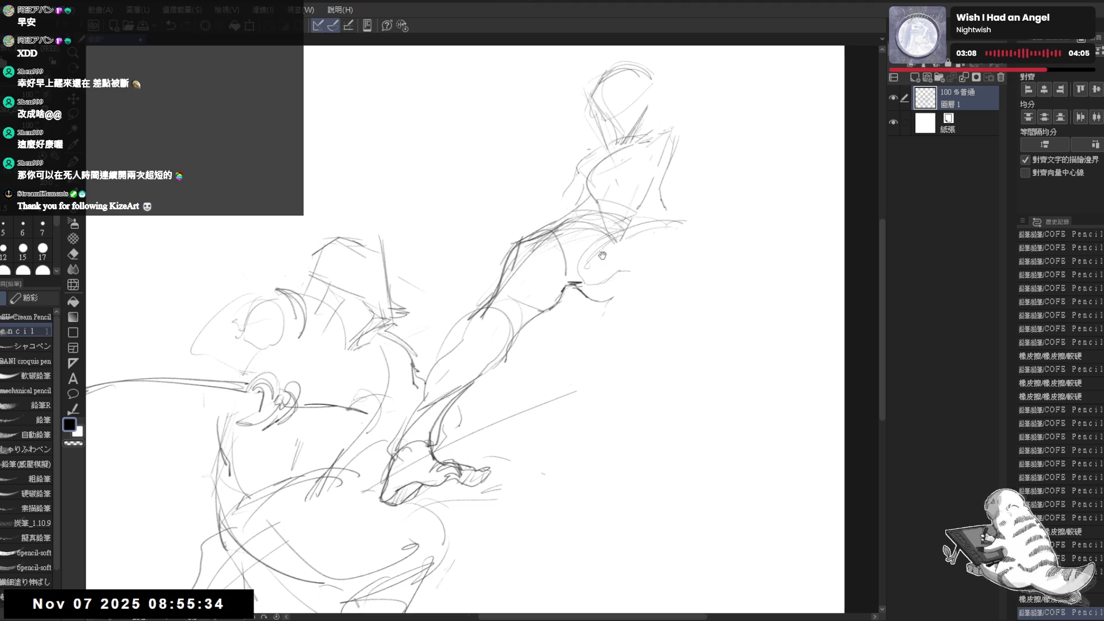
{"action": "key", "text": "e"}
{"action": "left_click_drag", "start_coordinate": [656, 247], "coordinate": [632, 270]}
{"action": "mouse_move", "coordinate": [638, 253]}
{"action": "left_mouse_down"}
{"action": "mouse_move", "coordinate": [601, 267]}
{"action": "mouse_move", "coordinate": [612, 252]}
{"action": "left_mouse_up"}
{"action": "key", "text": "p"}
{"action": "mouse_move", "coordinate": [695, 133]}
{"action": "left_mouse_down"}
{"action": "mouse_move", "coordinate": [656, 123]}
{"action": "mouse_move", "coordinate": [648, 137]}
{"action": "mouse_move", "coordinate": [712, 106]}
{"action": "mouse_move", "coordinate": [729, 118]}
{"action": "left_mouse_up"}
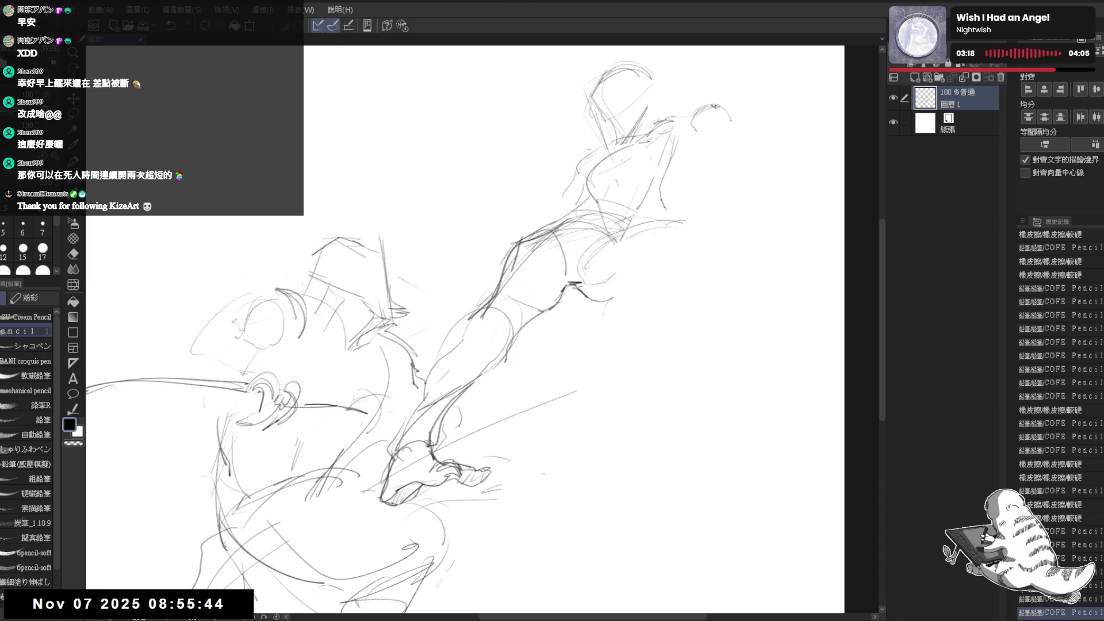
Rotate the canvas, clean up near the head, and draw curled claw strokes beside the leg.
{"action": "mouse_move", "coordinate": [506, 253]}
{"action": "left_mouse_down"}
{"action": "mouse_move", "coordinate": [469, 251]}
{"action": "mouse_move", "coordinate": [437, 144]}
{"action": "left_mouse_up"}
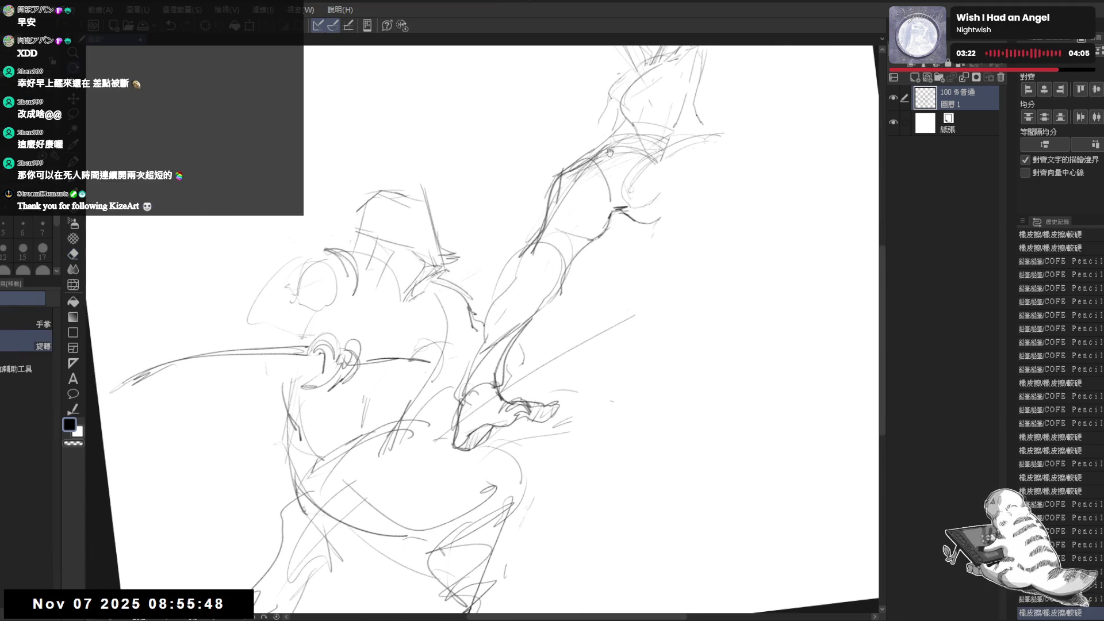
{"action": "mouse_move", "coordinate": [517, 230]}
{"action": "left_mouse_down"}
{"action": "mouse_move", "coordinate": [645, 196]}
{"action": "mouse_move", "coordinate": [528, 236]}
{"action": "mouse_move", "coordinate": [526, 260]}
{"action": "left_mouse_up"}
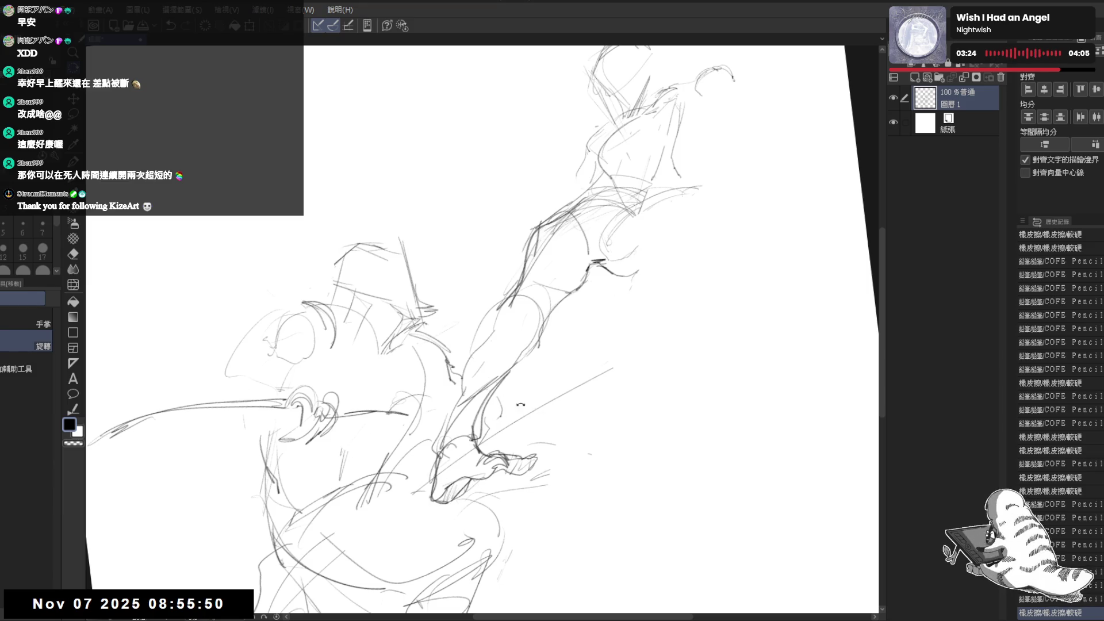
{"action": "key", "text": "e"}
{"action": "key", "text": "p"}
{"action": "mouse_move", "coordinate": [507, 386]}
{"action": "left_mouse_down"}
{"action": "mouse_move", "coordinate": [549, 392]}
{"action": "mouse_move", "coordinate": [509, 408]}
{"action": "mouse_move", "coordinate": [557, 385]}
{"action": "mouse_move", "coordinate": [571, 396]}
{"action": "mouse_move", "coordinate": [538, 416]}
{"action": "mouse_move", "coordinate": [572, 405]}
{"action": "left_mouse_up"}
{"action": "mouse_move", "coordinate": [524, 411]}
{"action": "left_mouse_down"}
{"action": "mouse_move", "coordinate": [558, 391]}
{"action": "mouse_move", "coordinate": [544, 431]}
{"action": "left_mouse_up"}
{"action": "left_click_drag", "start_coordinate": [306, 409], "coordinate": [473, 363]}
{"action": "left_click_drag", "start_coordinate": [862, 63], "coordinate": [686, 149]}
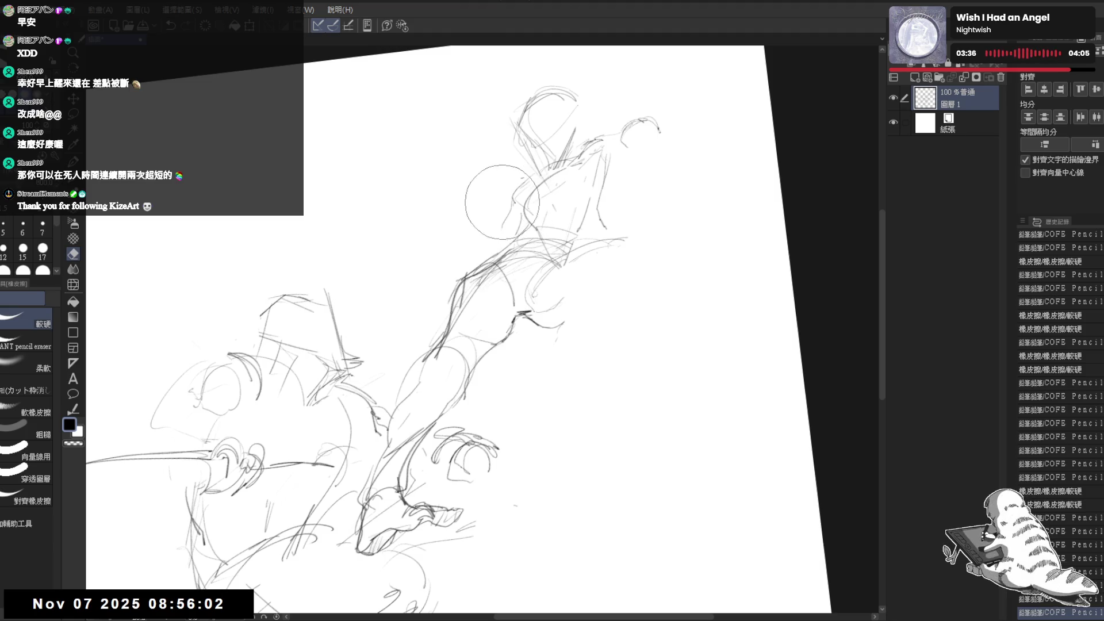
Rough in the head's inner lines, trimming part of the outer head ellipse with the Eraser.
{"action": "scroll", "coordinate": [506, 201], "scroll_direction": "up", "scroll_amount": 1}
{"action": "left_click", "coordinate": [693, 175]}
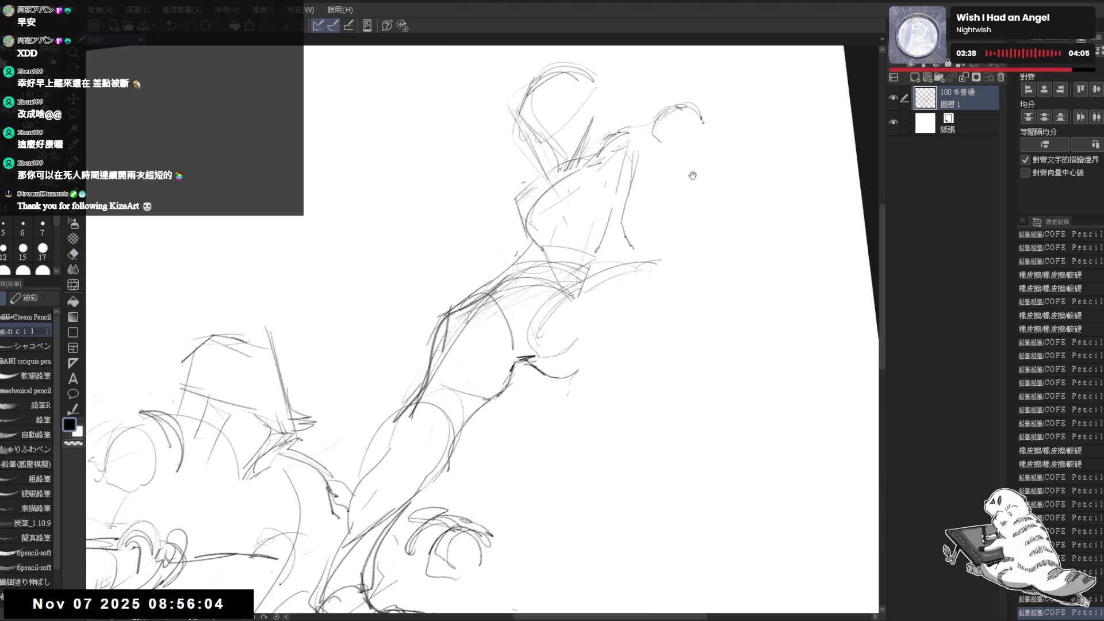
{"action": "left_click_drag", "start_coordinate": [460, 288], "coordinate": [438, 303]}
{"action": "mouse_move", "coordinate": [666, 130]}
{"action": "left_mouse_down"}
{"action": "mouse_move", "coordinate": [642, 169]}
{"action": "mouse_move", "coordinate": [692, 163]}
{"action": "mouse_move", "coordinate": [659, 144]}
{"action": "mouse_move", "coordinate": [672, 172]}
{"action": "left_mouse_up"}
{"action": "key", "text": "e"}
{"action": "left_click_drag", "start_coordinate": [633, 132], "coordinate": [655, 115]}
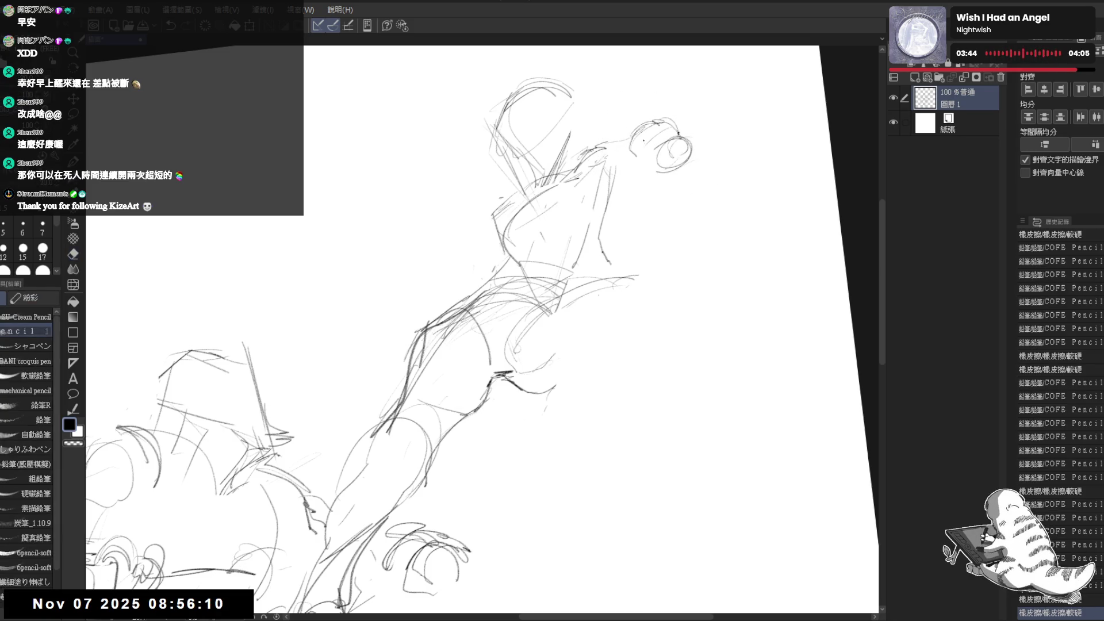
{"action": "key", "text": "p"}
{"action": "mouse_move", "coordinate": [643, 159]}
{"action": "left_mouse_down"}
{"action": "mouse_move", "coordinate": [656, 152]}
{"action": "mouse_move", "coordinate": [689, 172]}
{"action": "mouse_move", "coordinate": [669, 171]}
{"action": "mouse_move", "coordinate": [690, 192]}
{"action": "left_mouse_up"}
{"action": "left_click_drag", "start_coordinate": [504, 247], "coordinate": [505, 270]}
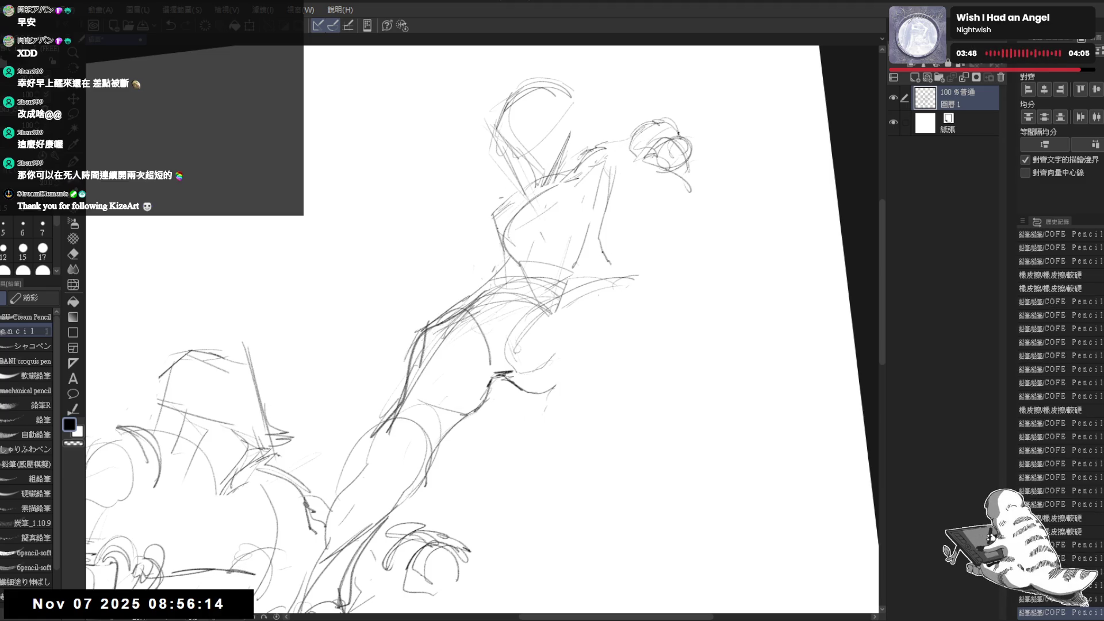
Add loops and curves below the hip and two lines along the lower leg.
{"action": "left_click_drag", "start_coordinate": [490, 392], "coordinate": [497, 474]}
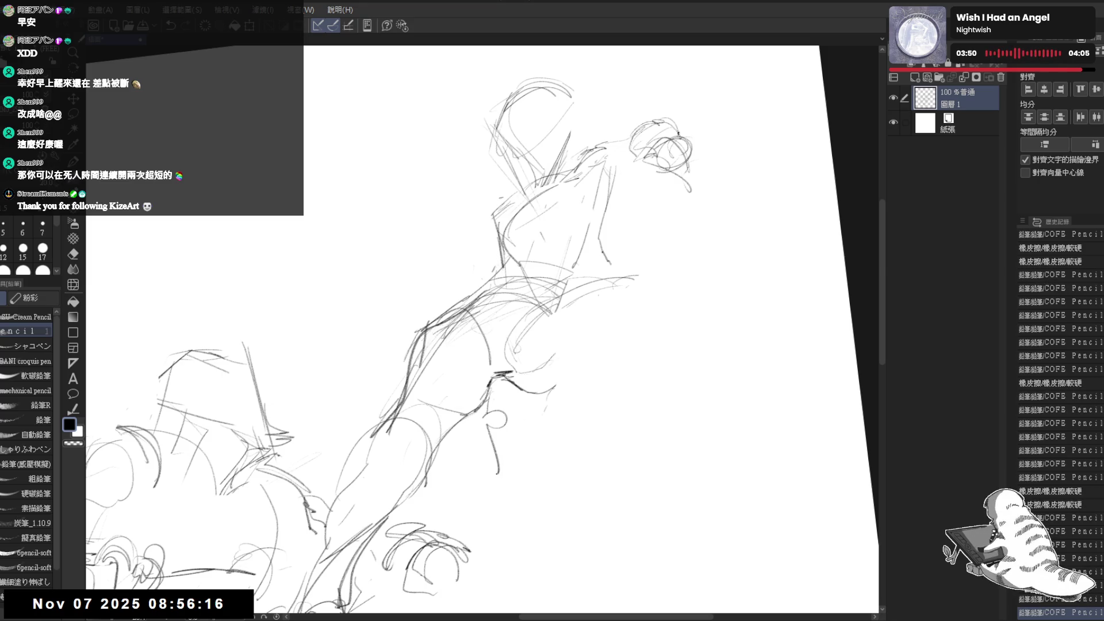
{"action": "left_click_drag", "start_coordinate": [488, 428], "coordinate": [495, 474]}
{"action": "mouse_move", "coordinate": [482, 426]}
{"action": "left_mouse_down"}
{"action": "mouse_move", "coordinate": [523, 414]}
{"action": "mouse_move", "coordinate": [506, 457]}
{"action": "left_mouse_up"}
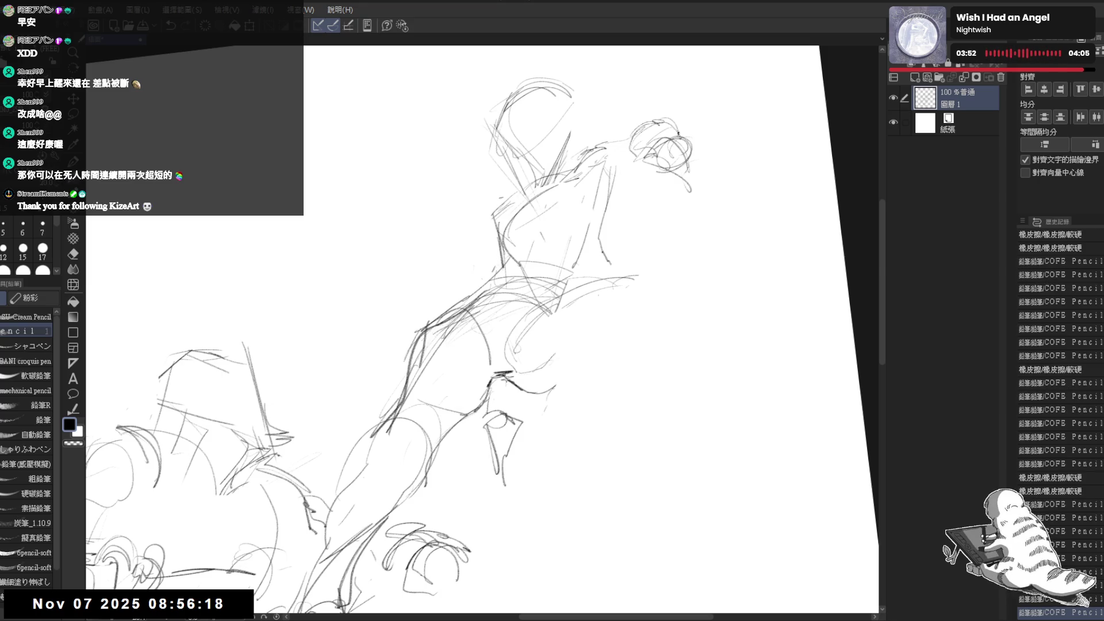
{"action": "left_click_drag", "start_coordinate": [631, 326], "coordinate": [570, 327]}
{"action": "left_click_drag", "start_coordinate": [425, 405], "coordinate": [423, 434]}
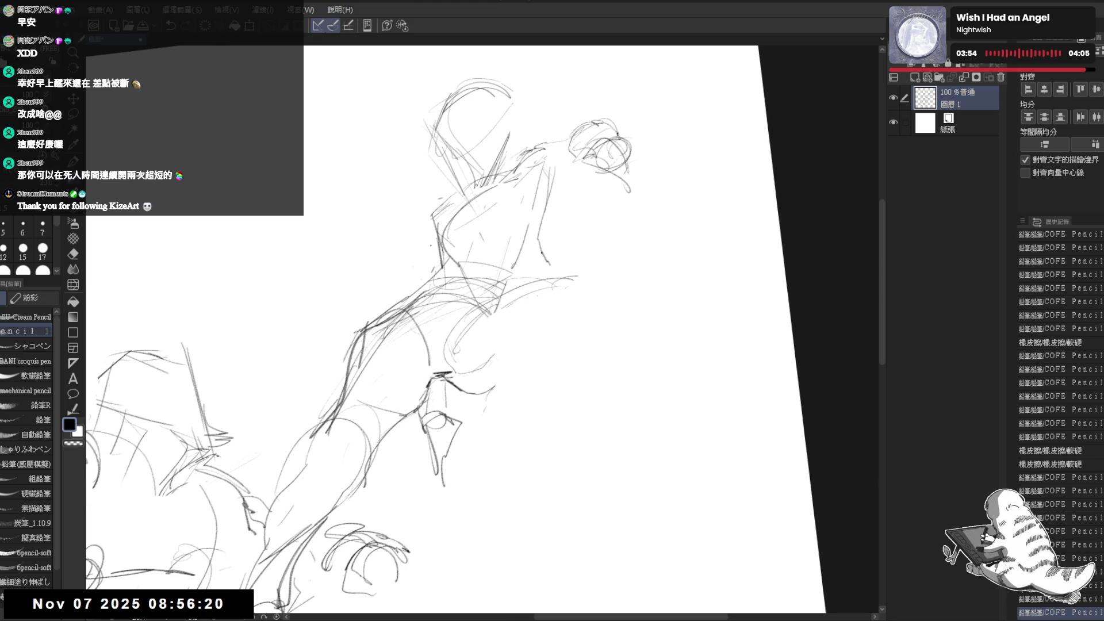
{"action": "left_click_drag", "start_coordinate": [433, 247], "coordinate": [428, 273]}
{"action": "mouse_move", "coordinate": [436, 374]}
{"action": "left_mouse_down"}
{"action": "mouse_move", "coordinate": [429, 428]}
{"action": "mouse_move", "coordinate": [451, 489]}
{"action": "left_mouse_up"}
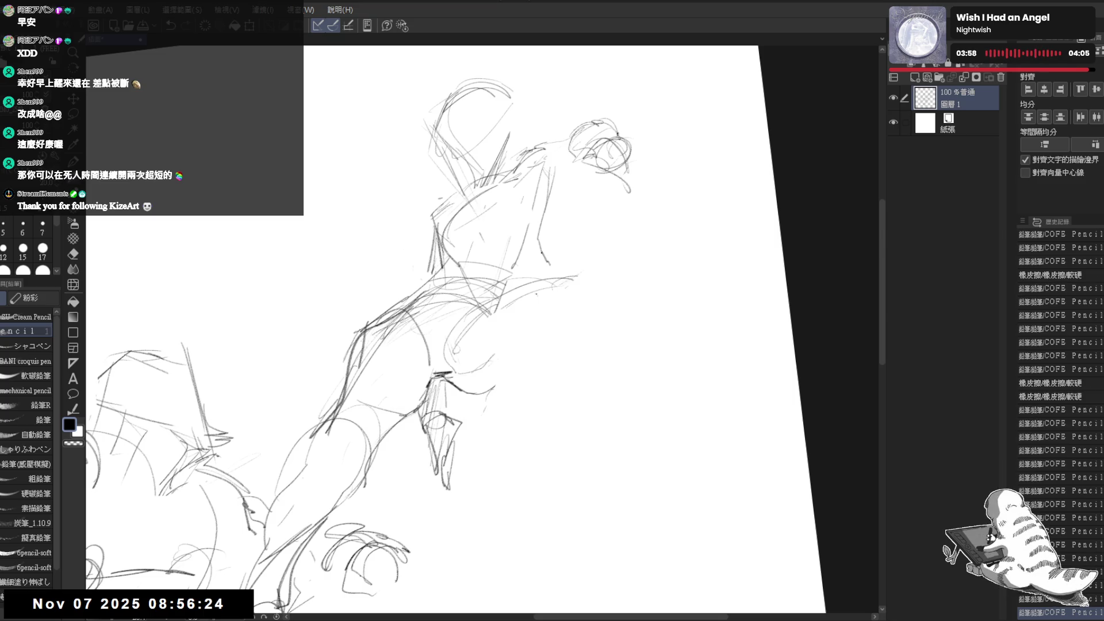
{"action": "mouse_move", "coordinate": [612, 291]}
{"action": "left_mouse_down"}
{"action": "mouse_move", "coordinate": [615, 104]}
{"action": "mouse_move", "coordinate": [581, 117]}
{"action": "mouse_move", "coordinate": [638, 207]}
{"action": "left_mouse_up"}
{"action": "left_click_drag", "start_coordinate": [644, 190], "coordinate": [696, 253]}
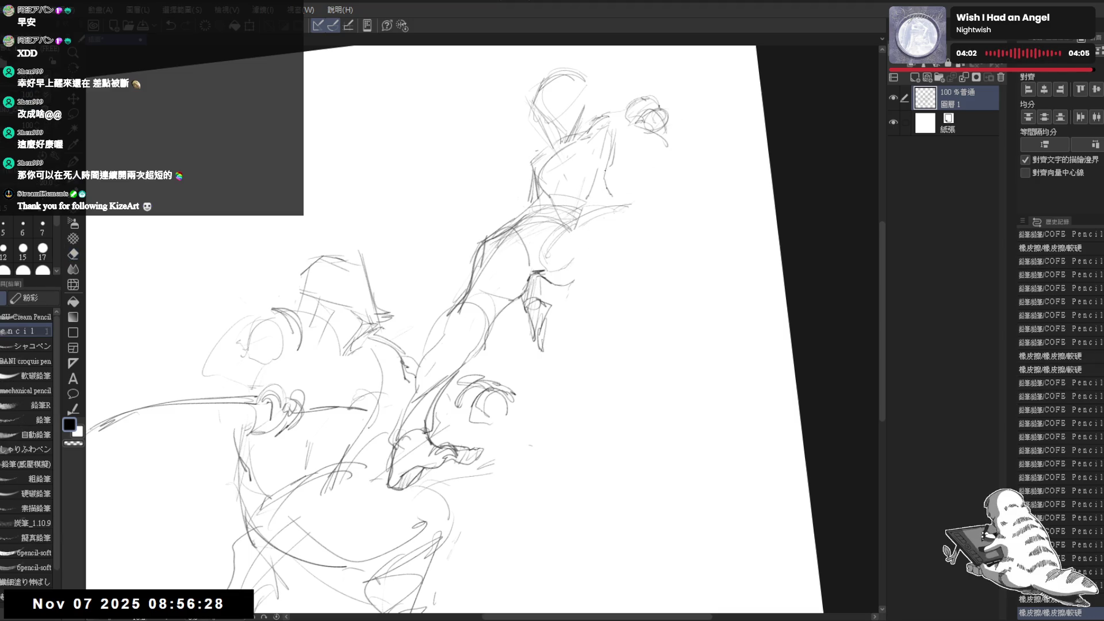
{"action": "left_click", "coordinate": [425, 201]}
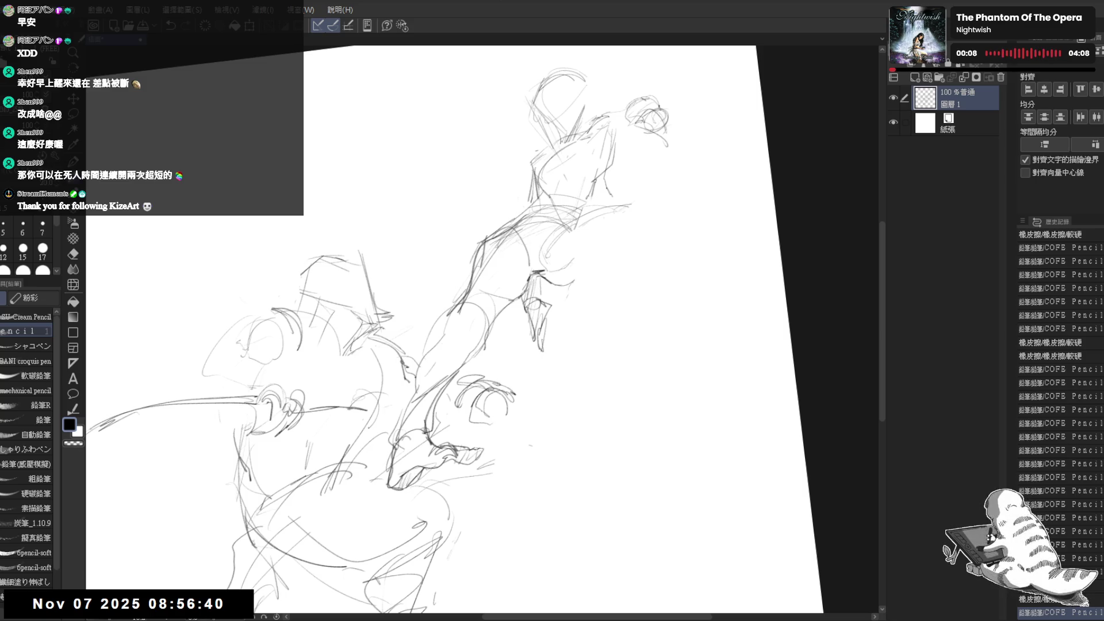
Rotate the canvas toward the creature and try the first long shaft curves, undoing failed attempts.
{"action": "mouse_move", "coordinate": [482, 327]}
{"action": "left_mouse_down"}
{"action": "mouse_move", "coordinate": [472, 321]}
{"action": "mouse_move", "coordinate": [500, 296]}
{"action": "left_mouse_up"}
{"action": "left_click_drag", "start_coordinate": [345, 345], "coordinate": [586, 276]}
{"action": "left_click_drag", "start_coordinate": [575, 322], "coordinate": [517, 368]}
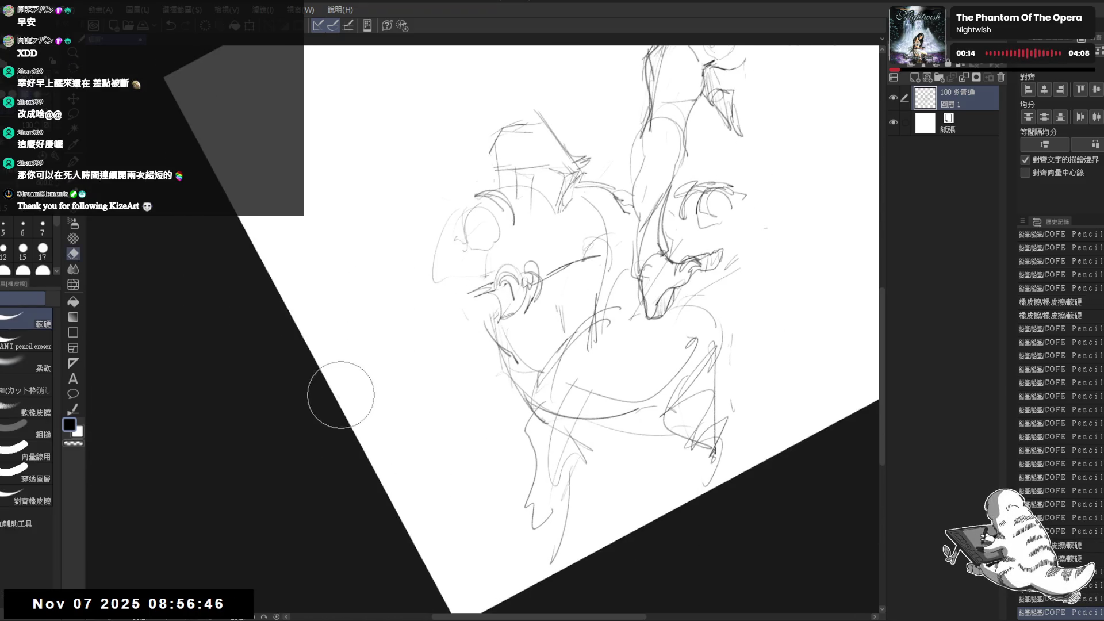
{"action": "left_click_drag", "start_coordinate": [437, 299], "coordinate": [535, 270]}
{"action": "mouse_move", "coordinate": [508, 282]}
{"action": "left_mouse_down"}
{"action": "mouse_move", "coordinate": [532, 311]}
{"action": "mouse_move", "coordinate": [412, 428]}
{"action": "left_mouse_up"}
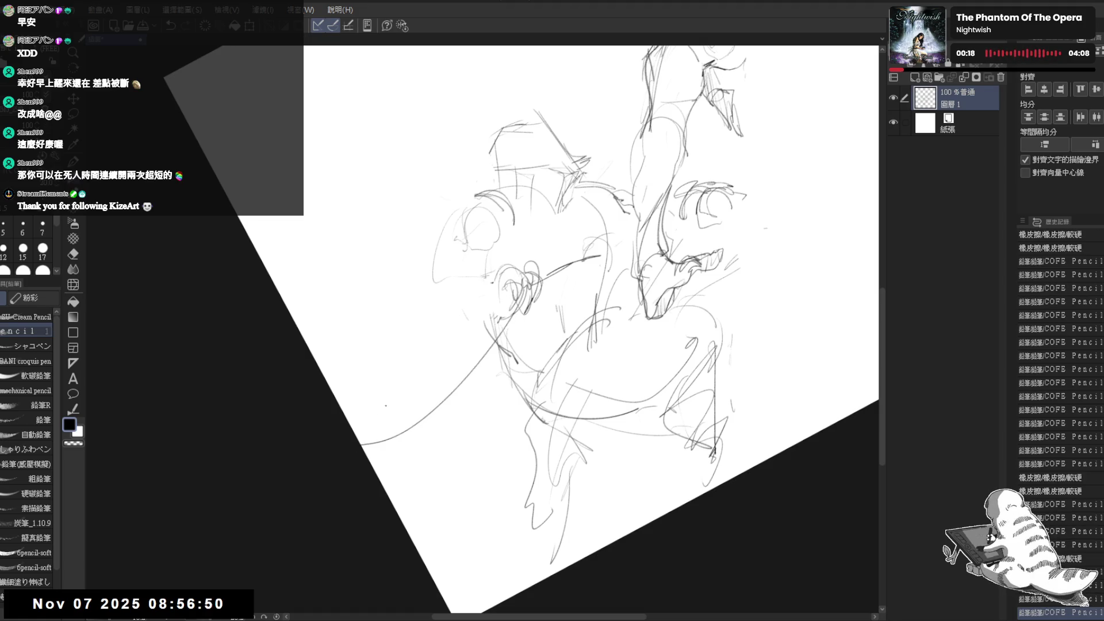
{"action": "key", "text": "ctrl+z"}
{"action": "mouse_move", "coordinate": [520, 303]}
{"action": "left_mouse_down"}
{"action": "mouse_move", "coordinate": [498, 350]}
{"action": "mouse_move", "coordinate": [413, 429]}
{"action": "mouse_move", "coordinate": [501, 352]}
{"action": "mouse_move", "coordinate": [443, 448]}
{"action": "left_mouse_up"}
{"action": "key", "text": "ctrl+z"}
{"action": "key", "text": "e"}
{"action": "mouse_move", "coordinate": [477, 345]}
{"action": "left_mouse_down"}
{"action": "mouse_move", "coordinate": [517, 296]}
{"action": "mouse_move", "coordinate": [493, 319]}
{"action": "mouse_move", "coordinate": [445, 466]}
{"action": "left_mouse_up"}
{"action": "key", "text": "p"}
{"action": "key", "text": "e"}
{"action": "left_click_drag", "start_coordinate": [517, 288], "coordinate": [436, 437]}
{"action": "key", "text": "p"}
{"action": "key", "text": "e"}
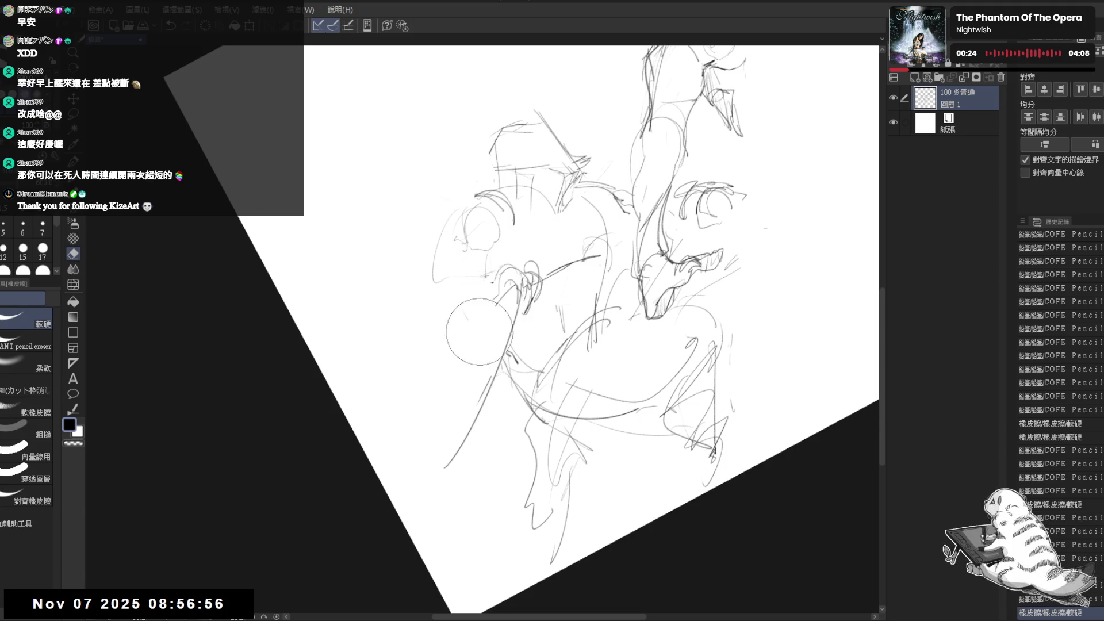
{"action": "left_click_drag", "start_coordinate": [518, 288], "coordinate": [483, 333]}
{"action": "key", "text": "p"}
{"action": "left_click_drag", "start_coordinate": [503, 297], "coordinate": [423, 453]}
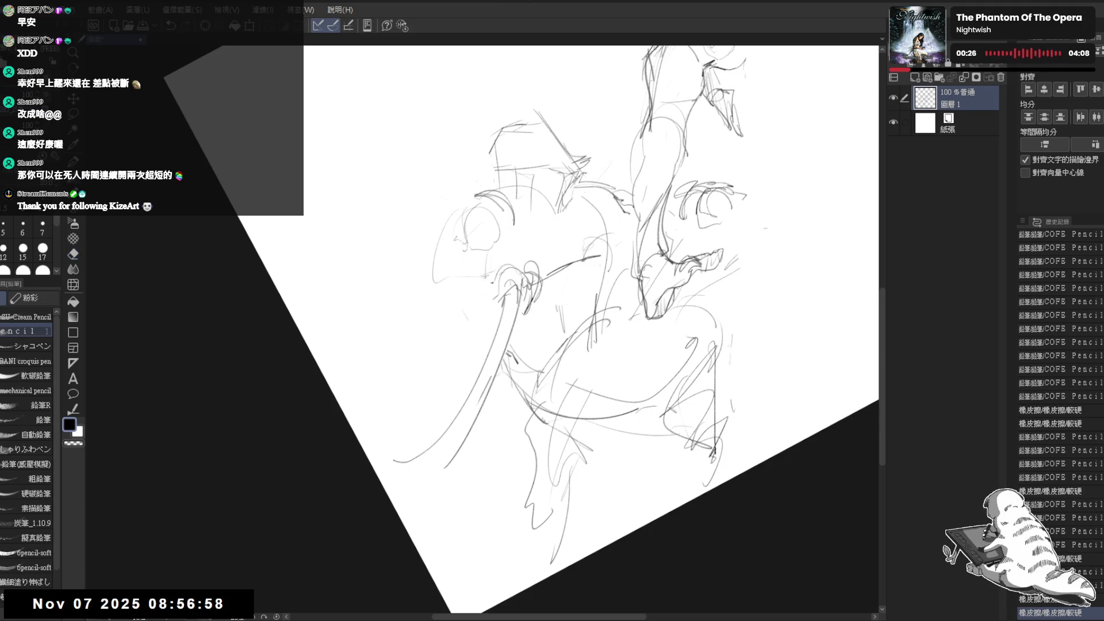
{"action": "key", "text": "ctrl+z"}
Draw several parallel diagonal shaft strokes down-left from the hand, erasing the excess.
{"action": "left_click_drag", "start_coordinate": [661, 201], "coordinate": [603, 184]}
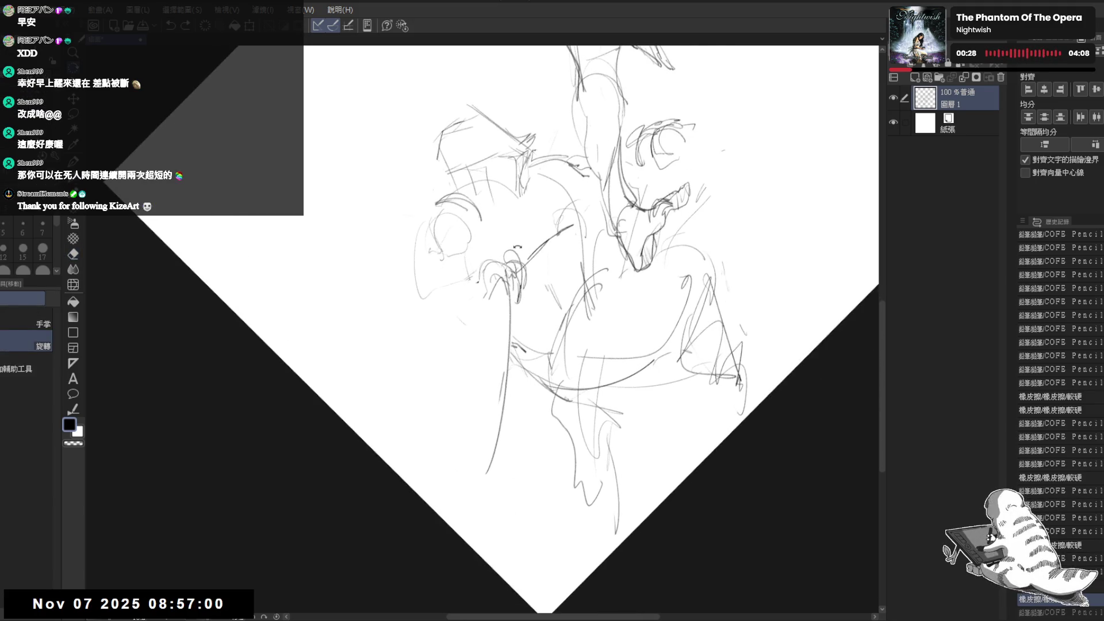
{"action": "mouse_move", "coordinate": [516, 244]}
{"action": "left_mouse_down"}
{"action": "mouse_move", "coordinate": [552, 299]}
{"action": "mouse_move", "coordinate": [533, 392]}
{"action": "left_mouse_up"}
{"action": "mouse_move", "coordinate": [443, 451]}
{"action": "left_mouse_down"}
{"action": "mouse_move", "coordinate": [504, 277]}
{"action": "mouse_move", "coordinate": [491, 298]}
{"action": "mouse_move", "coordinate": [502, 323]}
{"action": "left_mouse_up"}
{"action": "mouse_move", "coordinate": [516, 280]}
{"action": "left_mouse_down"}
{"action": "mouse_move", "coordinate": [488, 310]}
{"action": "mouse_move", "coordinate": [499, 325]}
{"action": "mouse_move", "coordinate": [406, 486]}
{"action": "mouse_move", "coordinate": [472, 333]}
{"action": "mouse_move", "coordinate": [405, 474]}
{"action": "left_mouse_up"}
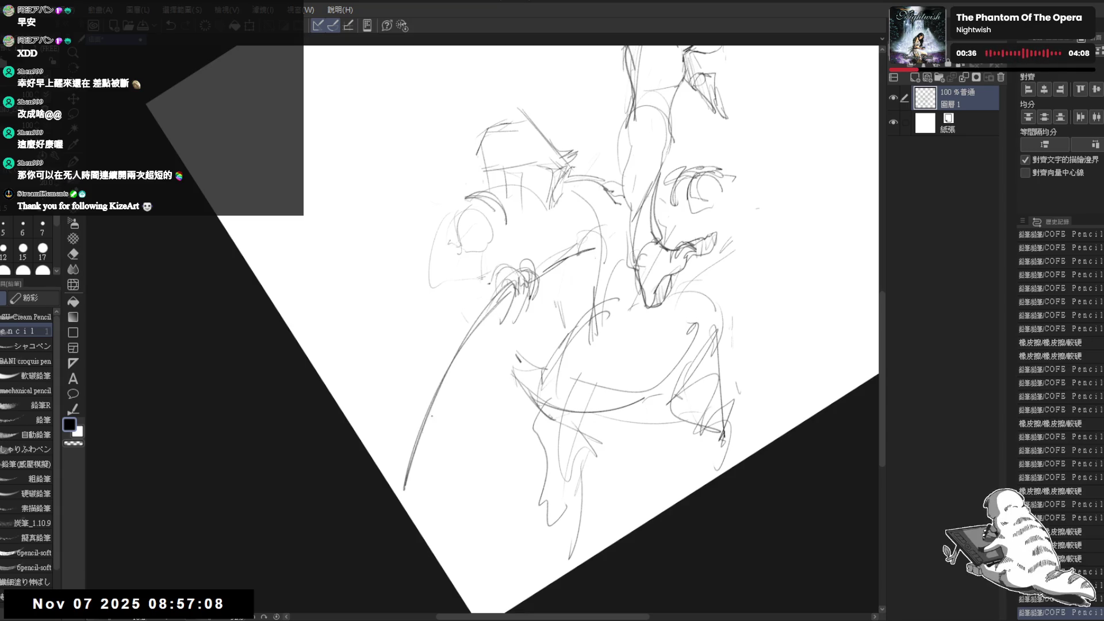
{"action": "left_click_drag", "start_coordinate": [506, 299], "coordinate": [422, 484]}
{"action": "left_click_drag", "start_coordinate": [497, 322], "coordinate": [439, 423]}
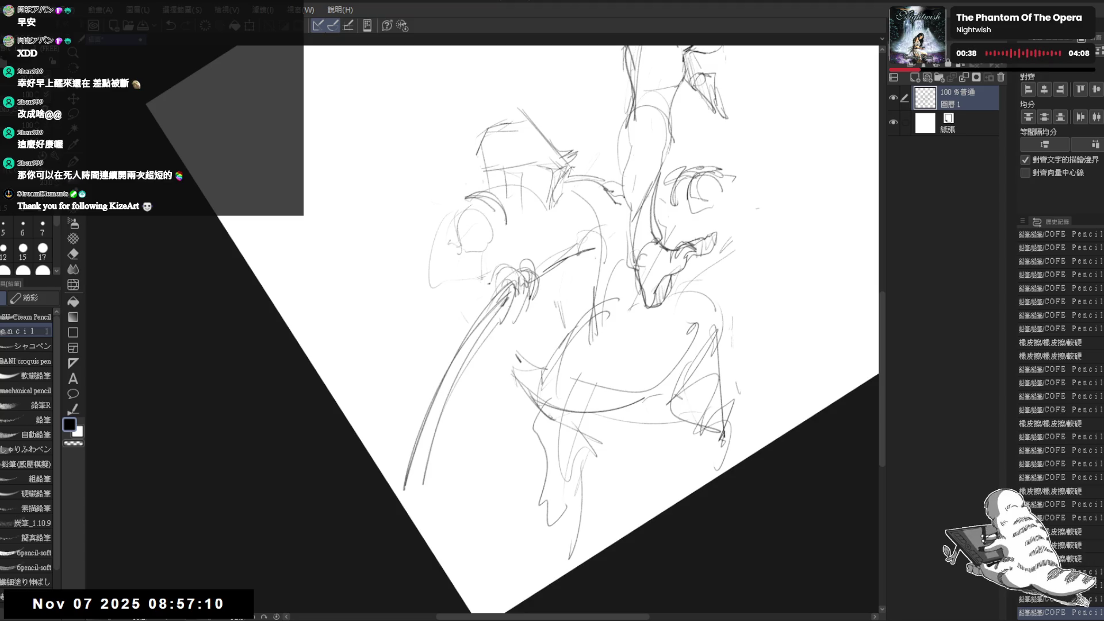
{"action": "left_click_drag", "start_coordinate": [515, 299], "coordinate": [419, 515]}
{"action": "left_click_drag", "start_coordinate": [416, 460], "coordinate": [415, 480]}
{"action": "left_click_drag", "start_coordinate": [434, 402], "coordinate": [417, 512]}
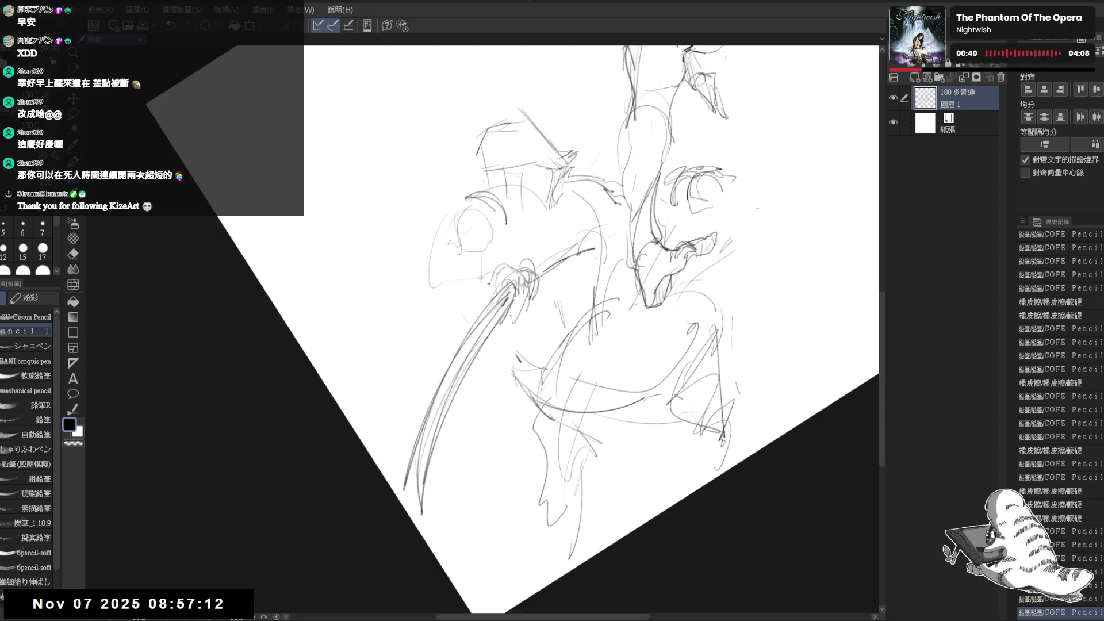
{"action": "left_click_drag", "start_coordinate": [517, 306], "coordinate": [459, 373]}
{"action": "mouse_move", "coordinate": [505, 324]}
{"action": "left_mouse_down"}
{"action": "mouse_move", "coordinate": [421, 465]}
{"action": "mouse_move", "coordinate": [444, 411]}
{"action": "left_mouse_up"}
Redraw the shaft with straighter strokes, then reset the rotation and recenter the sketch.
{"action": "key", "text": "ctrl+0"}
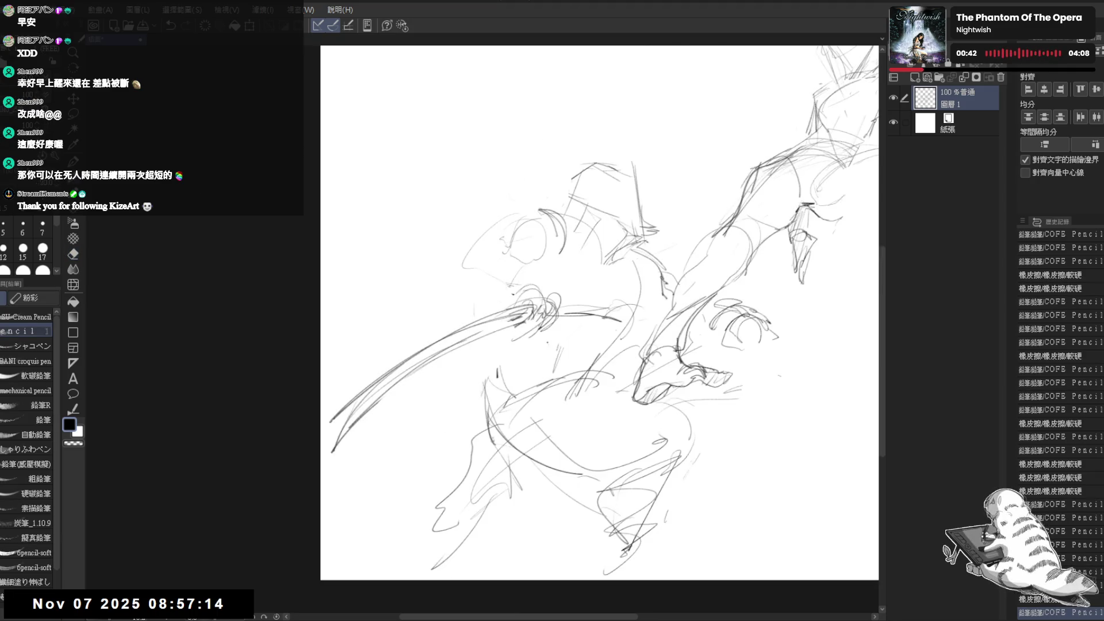
{"action": "key", "text": "h"}
{"action": "key", "text": "h"}
{"action": "key", "text": "e"}
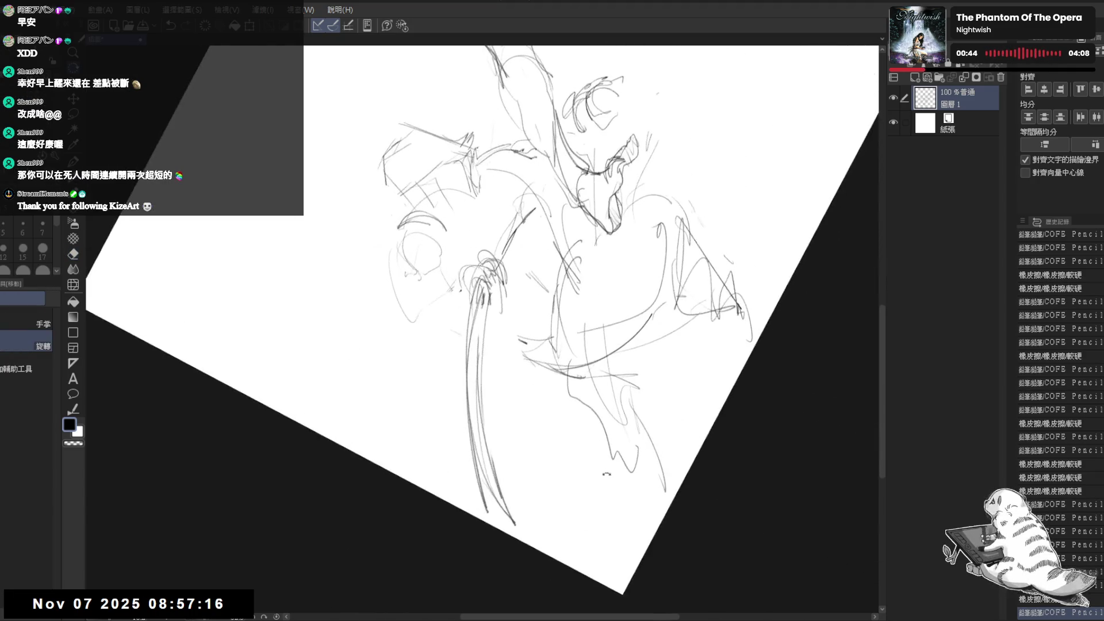
{"action": "mouse_move", "coordinate": [482, 305]}
{"action": "left_mouse_down"}
{"action": "mouse_move", "coordinate": [469, 380]}
{"action": "mouse_move", "coordinate": [516, 550]}
{"action": "left_mouse_up"}
{"action": "key", "text": "p"}
{"action": "left_click_drag", "start_coordinate": [480, 277], "coordinate": [460, 480]}
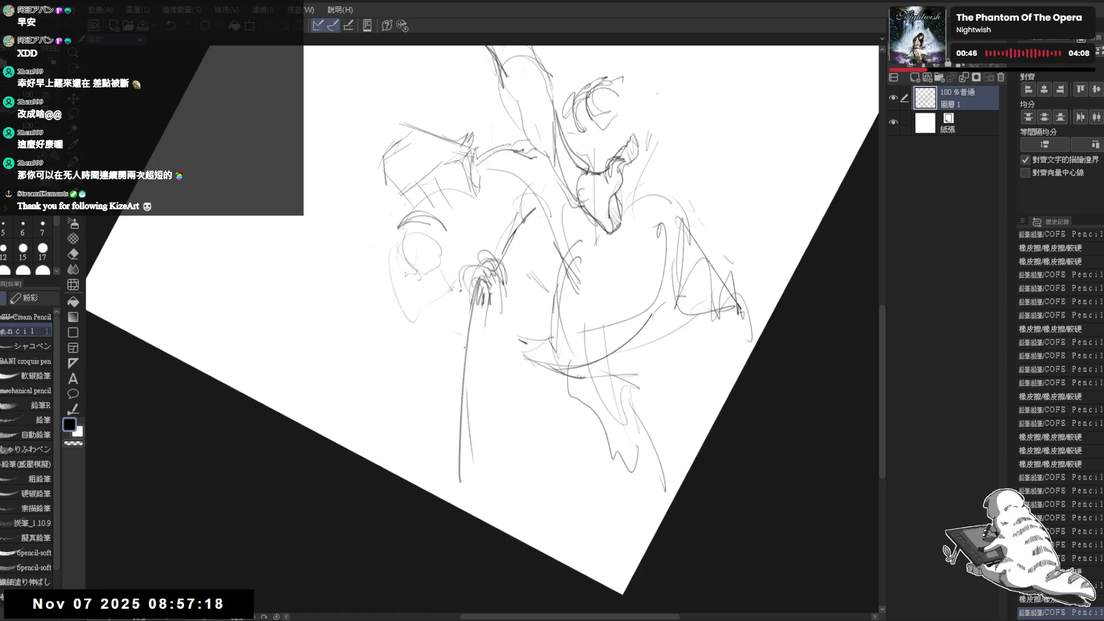
{"action": "left_click_drag", "start_coordinate": [486, 278], "coordinate": [471, 443]}
{"action": "key", "text": "e"}
{"action": "left_click_drag", "start_coordinate": [482, 362], "coordinate": [455, 477]}
{"action": "left_click_drag", "start_coordinate": [448, 431], "coordinate": [477, 474]}
{"action": "key", "text": "p"}
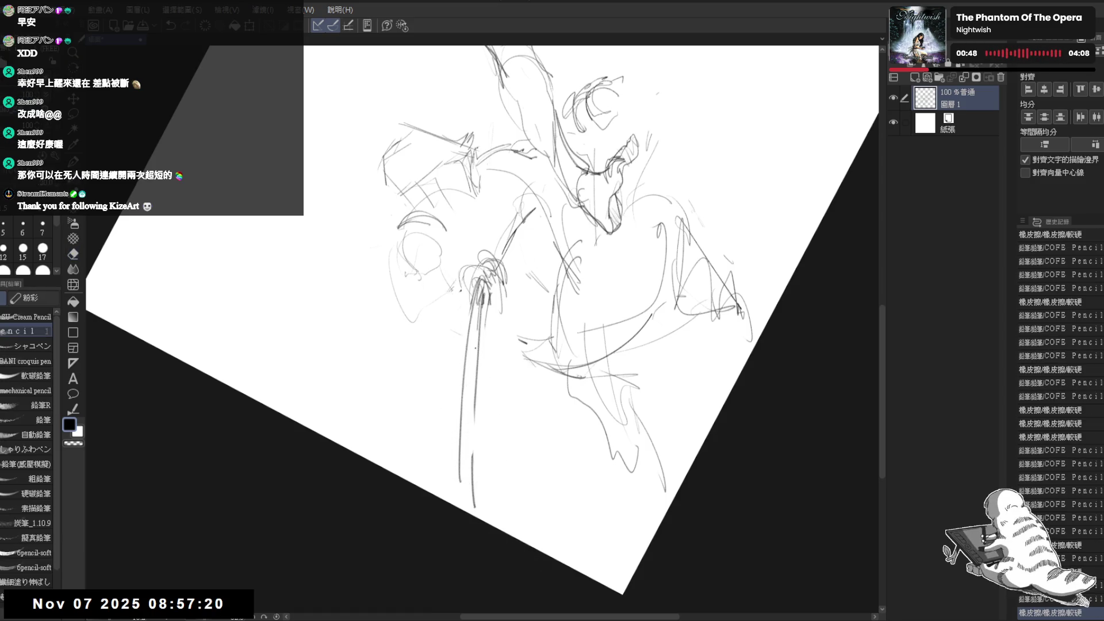
{"action": "left_click_drag", "start_coordinate": [477, 331], "coordinate": [466, 513]}
{"action": "left_click_drag", "start_coordinate": [476, 309], "coordinate": [464, 493]}
{"action": "key", "text": "ctrl+0"}
{"action": "mouse_move", "coordinate": [655, 190]}
{"action": "left_mouse_down"}
{"action": "mouse_move", "coordinate": [713, 212]}
{"action": "mouse_move", "coordinate": [445, 326]}
{"action": "left_mouse_up"}
{"action": "left_click_drag", "start_coordinate": [805, 190], "coordinate": [765, 183]}
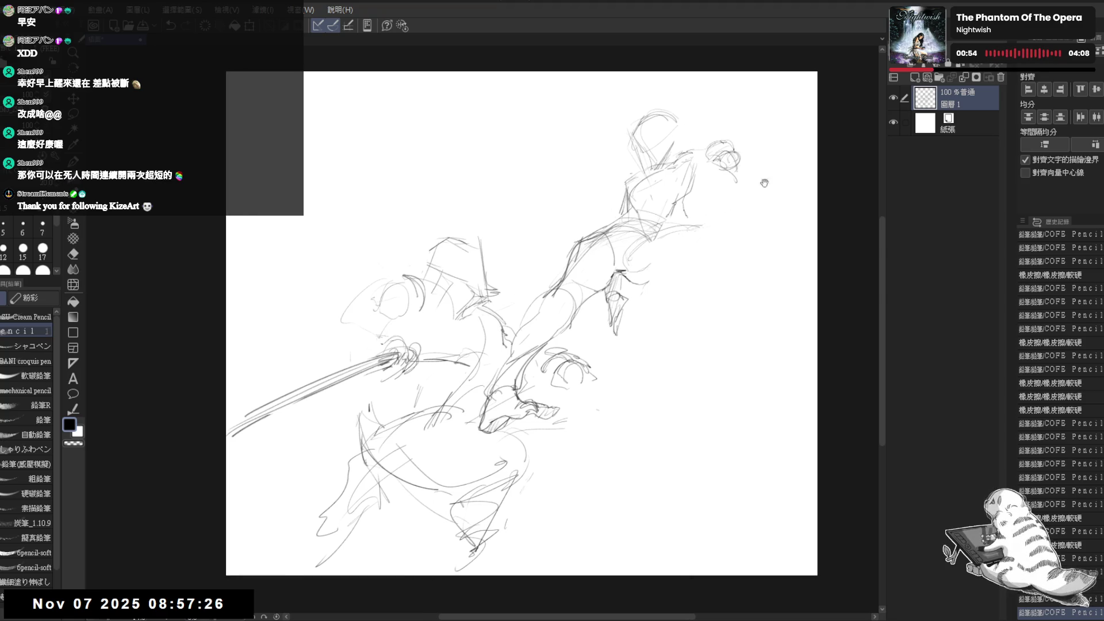
Sketch arcs and small marks for the upper arm and shoulder, mirroring the view to check.
{"action": "mouse_move", "coordinate": [633, 261]}
{"action": "left_mouse_down"}
{"action": "mouse_move", "coordinate": [709, 228]}
{"action": "mouse_move", "coordinate": [698, 261]}
{"action": "mouse_move", "coordinate": [715, 256]}
{"action": "mouse_move", "coordinate": [632, 239]}
{"action": "mouse_move", "coordinate": [643, 258]}
{"action": "mouse_move", "coordinate": [689, 256]}
{"action": "left_mouse_up"}
{"action": "left_click", "coordinate": [662, 268], "text": "ctrl"}
{"action": "left_click_drag", "start_coordinate": [617, 252], "coordinate": [621, 255]}
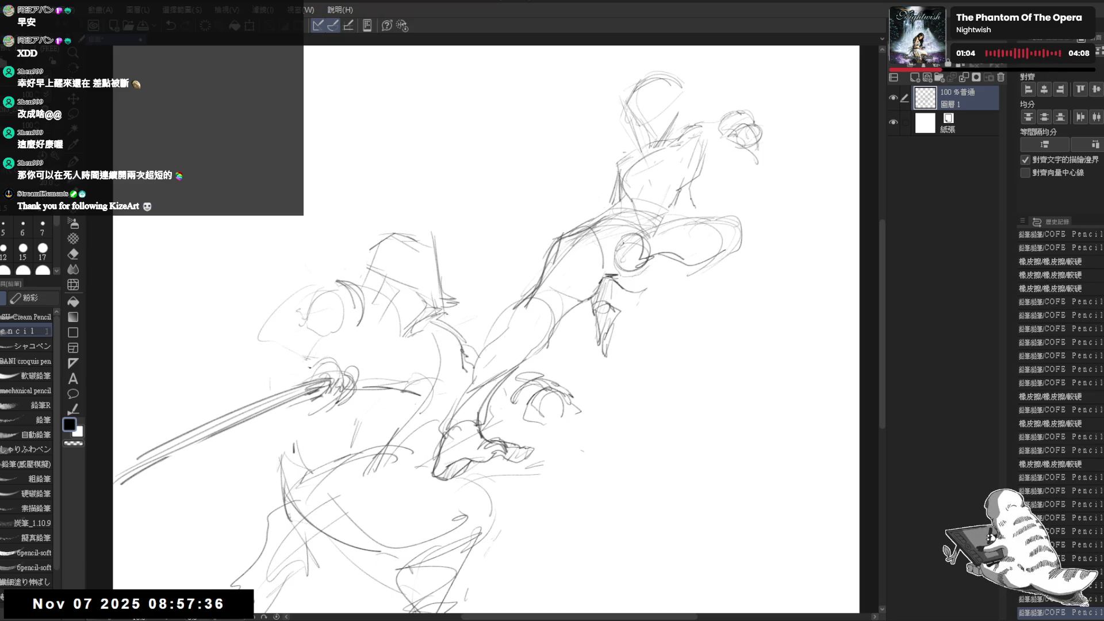
{"action": "left_click", "coordinate": [697, 195]}
{"action": "left_click_drag", "start_coordinate": [638, 292], "coordinate": [686, 275]}
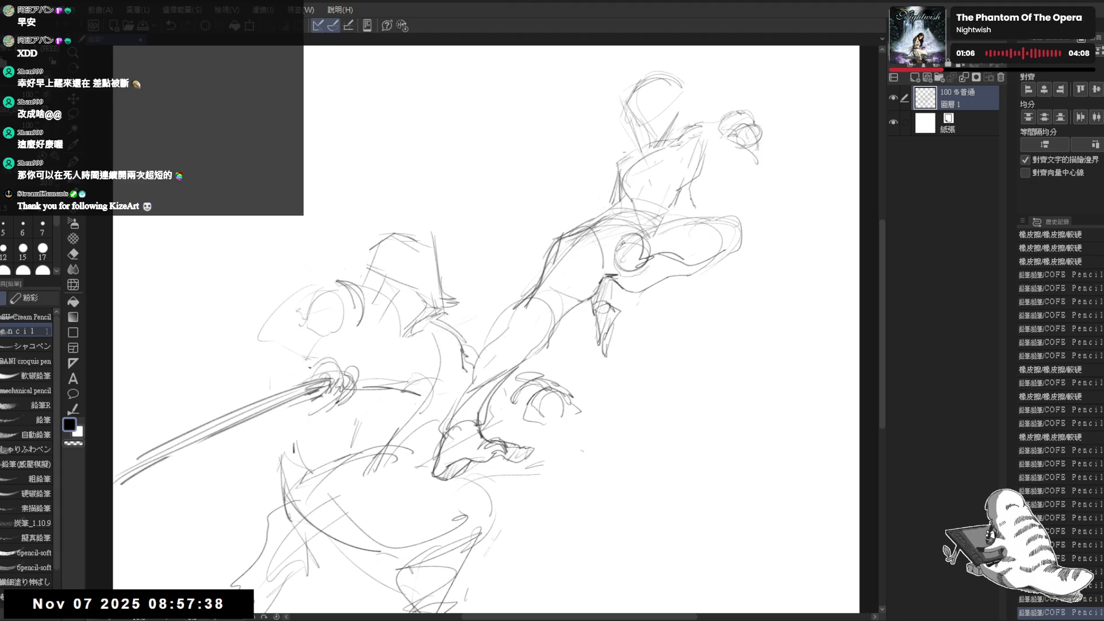
{"action": "mouse_move", "coordinate": [615, 251]}
{"action": "left_mouse_down"}
{"action": "mouse_move", "coordinate": [636, 230]}
{"action": "mouse_move", "coordinate": [606, 241]}
{"action": "left_mouse_up"}
{"action": "left_click", "coordinate": [724, 180]}
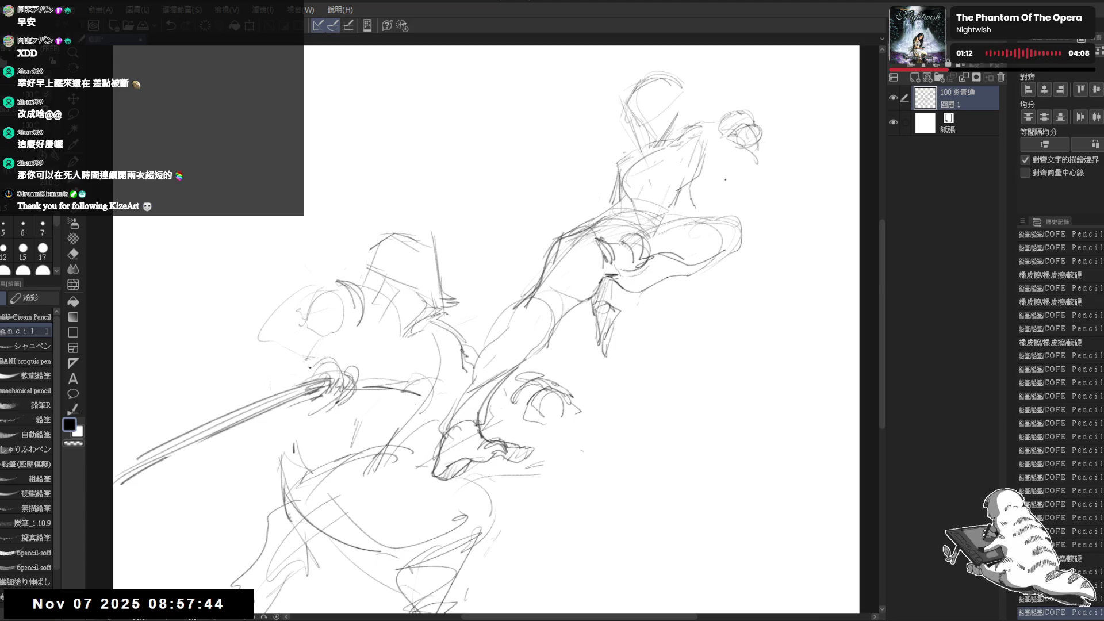
{"action": "key", "text": "h"}
{"action": "key", "text": "h"}
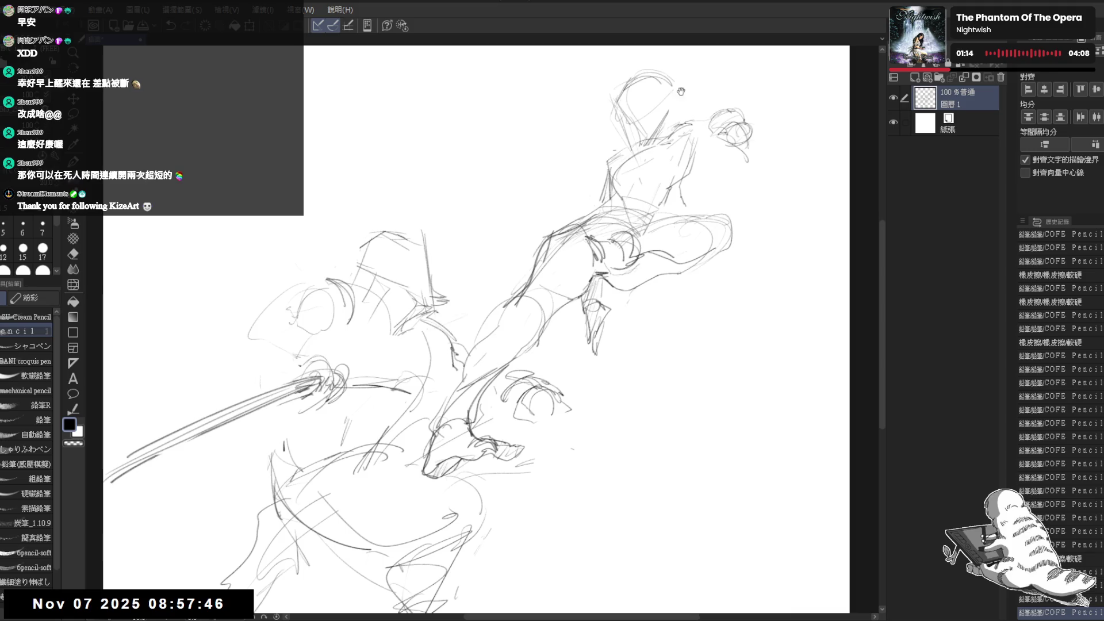
{"action": "left_click_drag", "start_coordinate": [733, 161], "coordinate": [747, 141]}
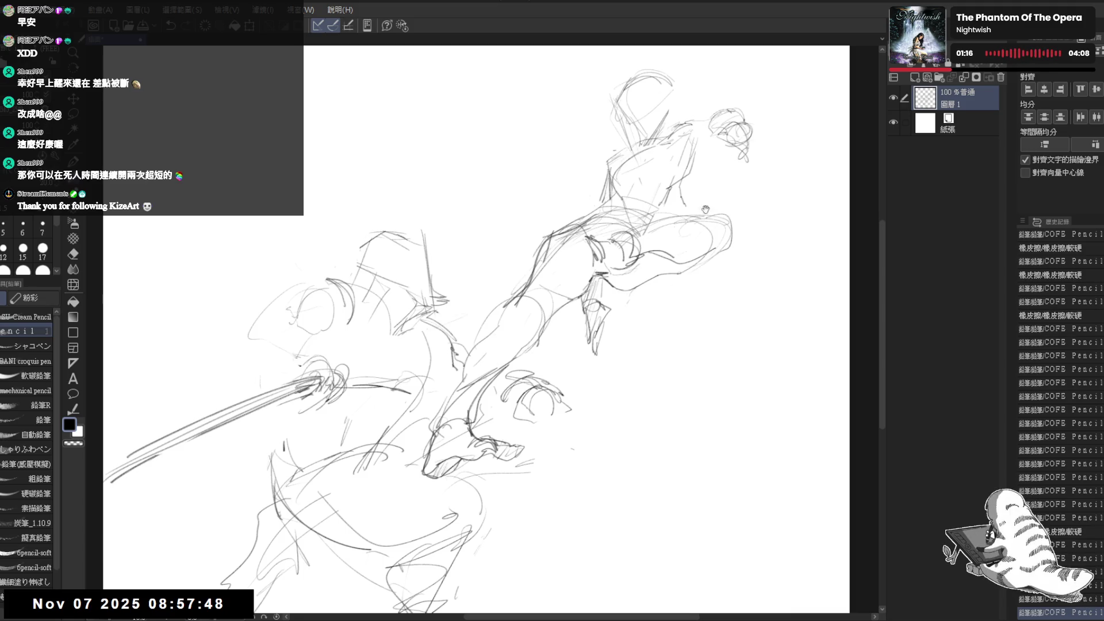
Show the Color panel in the dock and lighten the head strokes with the Soft eraser.
{"action": "mouse_move", "coordinate": [544, 406]}
{"action": "left_mouse_down"}
{"action": "mouse_move", "coordinate": [601, 326]}
{"action": "mouse_move", "coordinate": [608, 347]}
{"action": "left_mouse_up"}
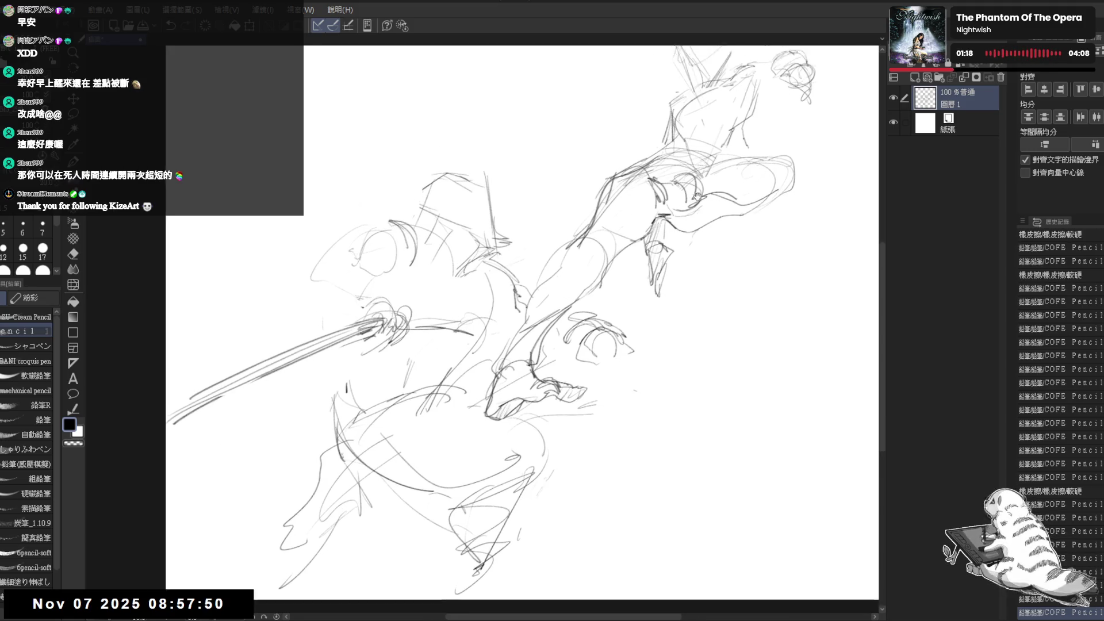
{"action": "scroll", "coordinate": [522, 382], "scroll_direction": "down", "scroll_amount": 3}
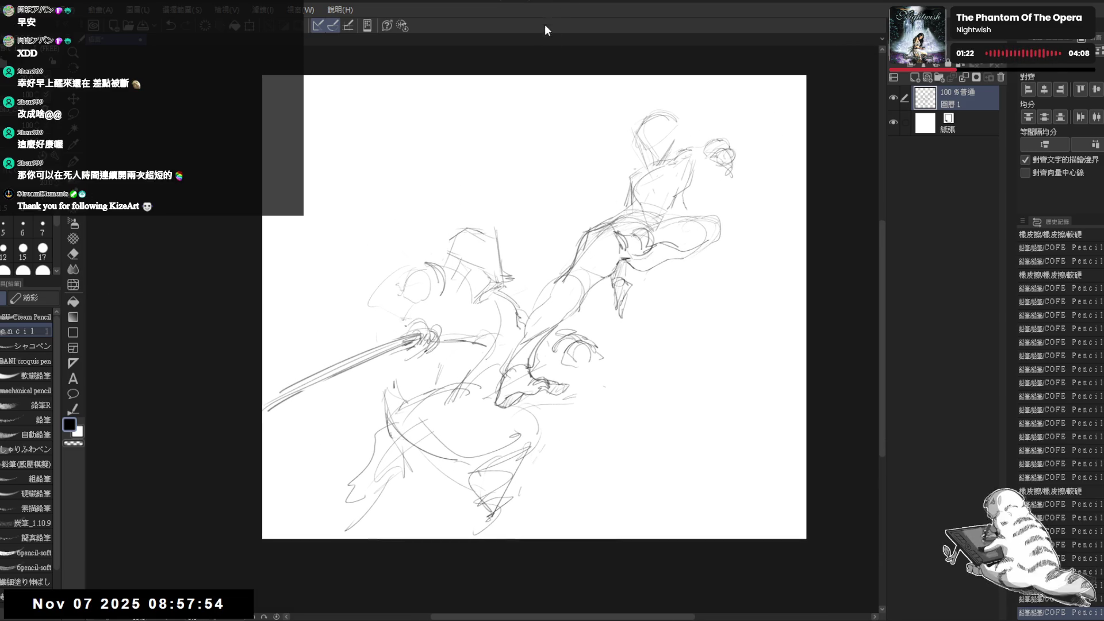
{"action": "left_click_drag", "start_coordinate": [549, 129], "coordinate": [559, 137]}
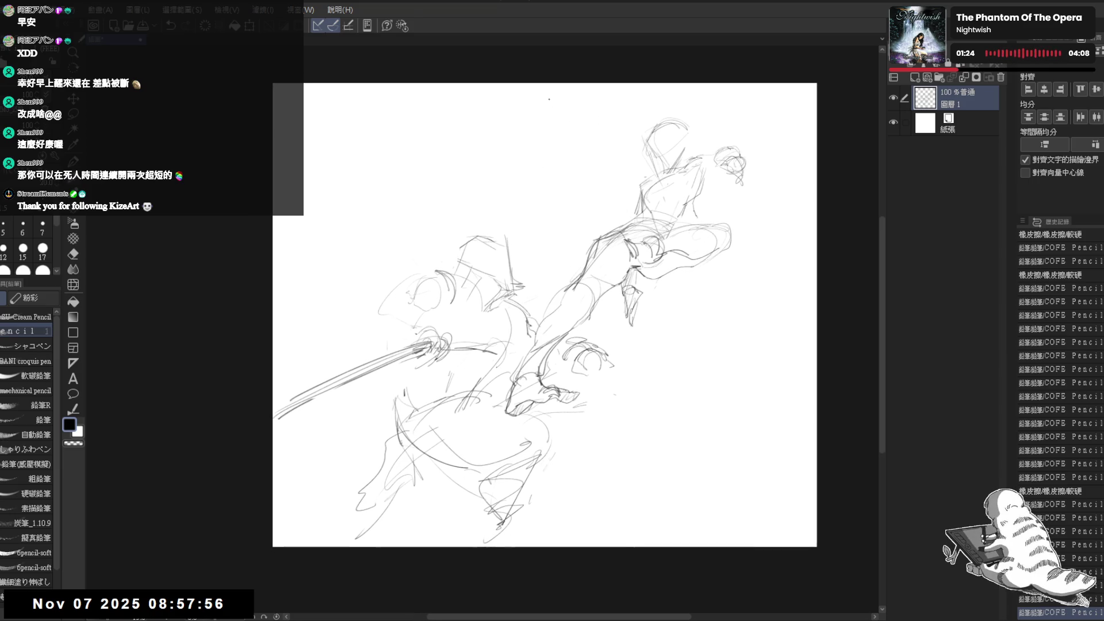
{"action": "left_click_drag", "start_coordinate": [457, 186], "coordinate": [452, 188]}
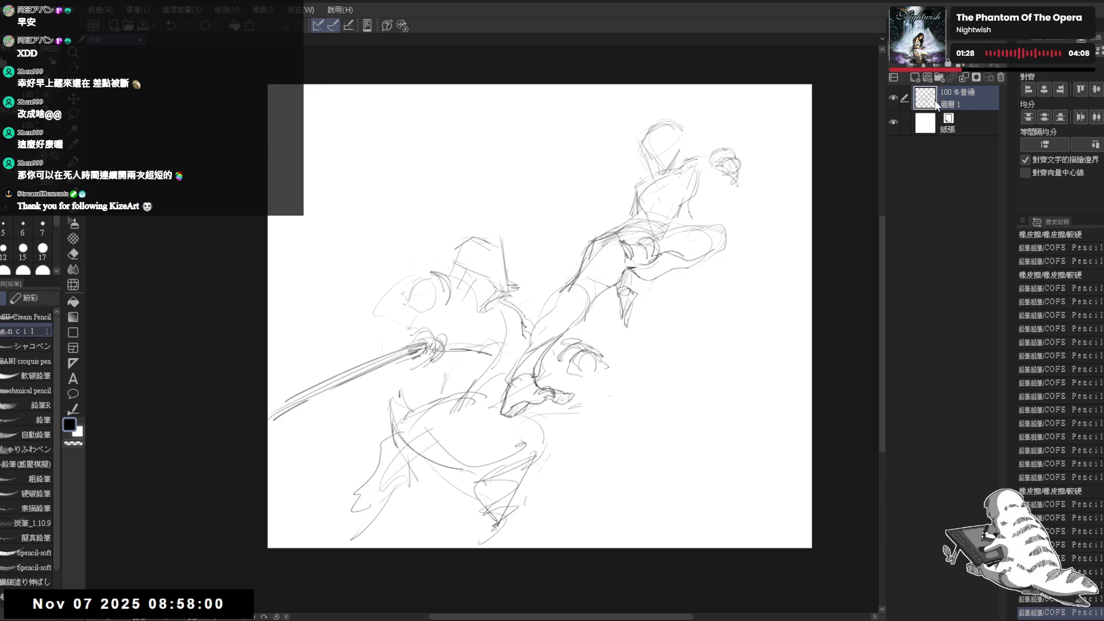
{"action": "left_click", "coordinate": [1057, 39]}
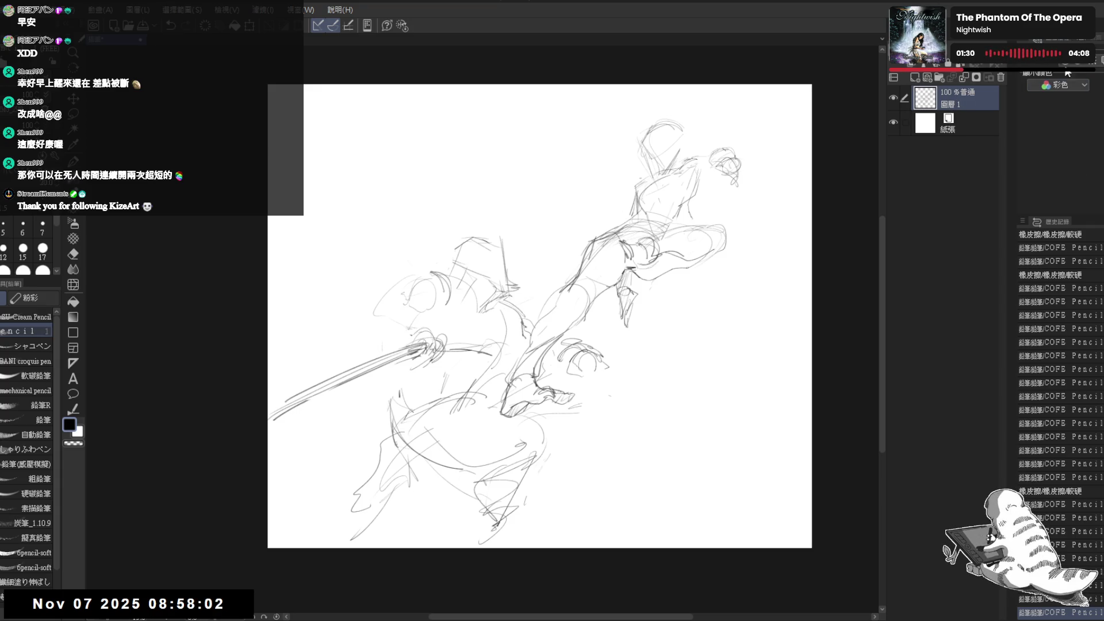
{"action": "left_click_drag", "start_coordinate": [677, 136], "coordinate": [626, 164]}
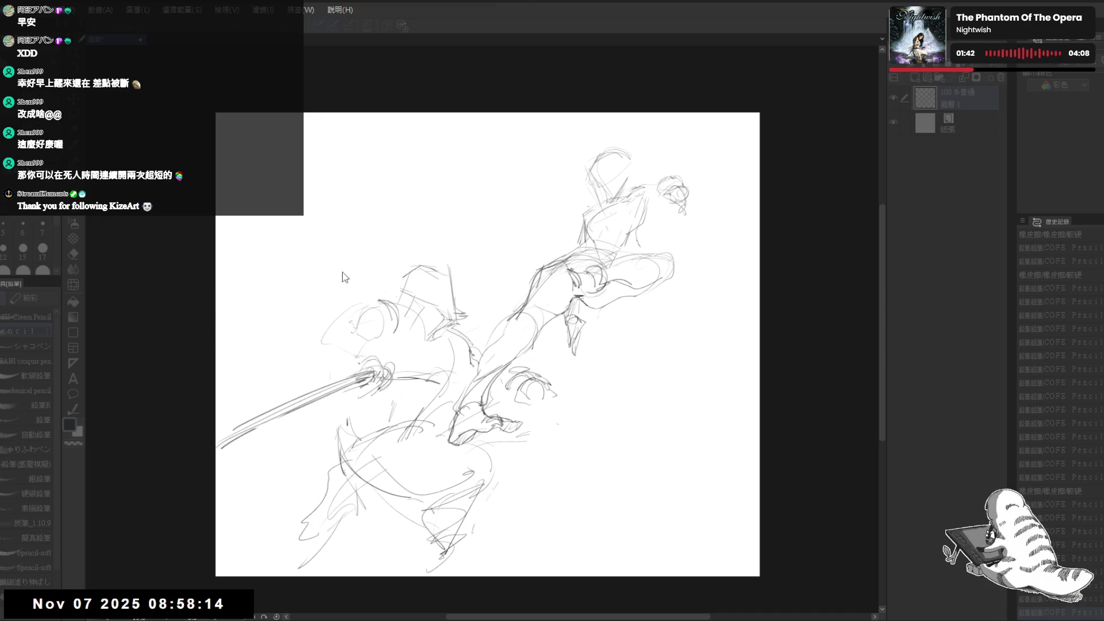
{"action": "key", "text": "e"}
{"action": "left_click", "coordinate": [36, 362]}
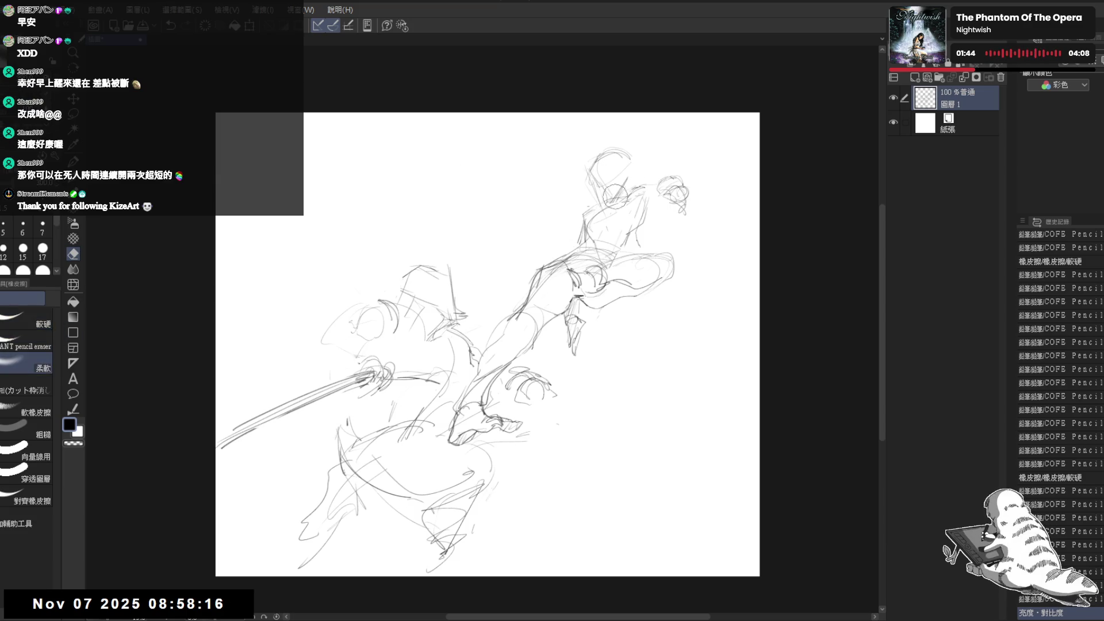
{"action": "left_click_drag", "start_coordinate": [637, 185], "coordinate": [667, 206]}
{"action": "key", "text": "p"}
{"action": "scroll", "coordinate": [575, 288], "scroll_direction": "up", "scroll_amount": 3}
Zoom in on the head, pick the SU-Cream Pencil at size 6, and erase stray head lines.
{"action": "left_click_drag", "start_coordinate": [266, 343], "coordinate": [315, 359]}
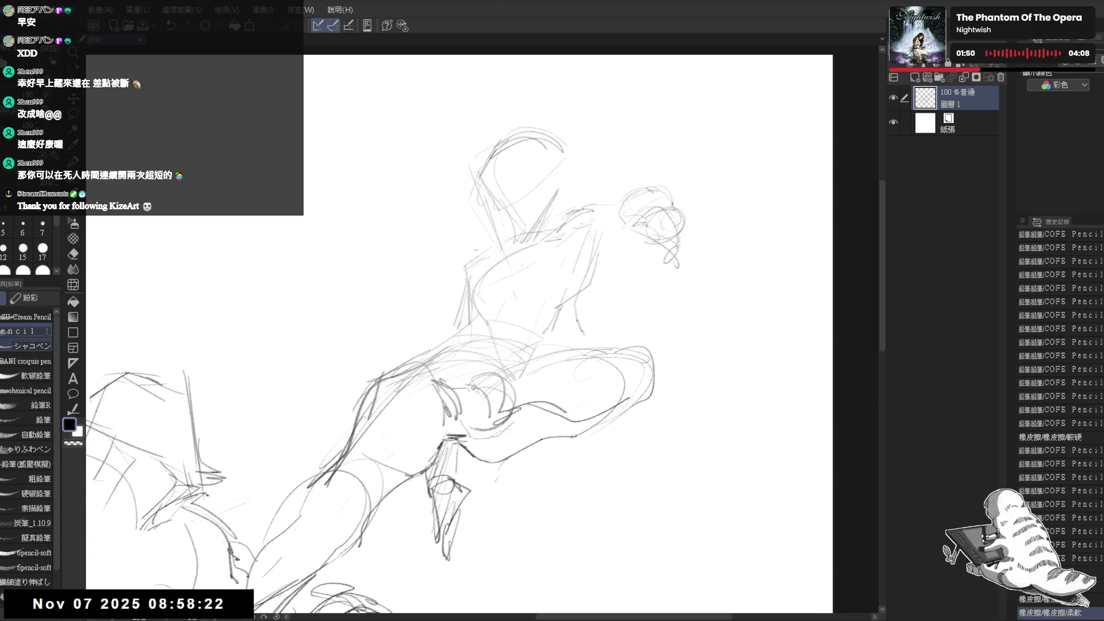
{"action": "left_click", "coordinate": [26, 316]}
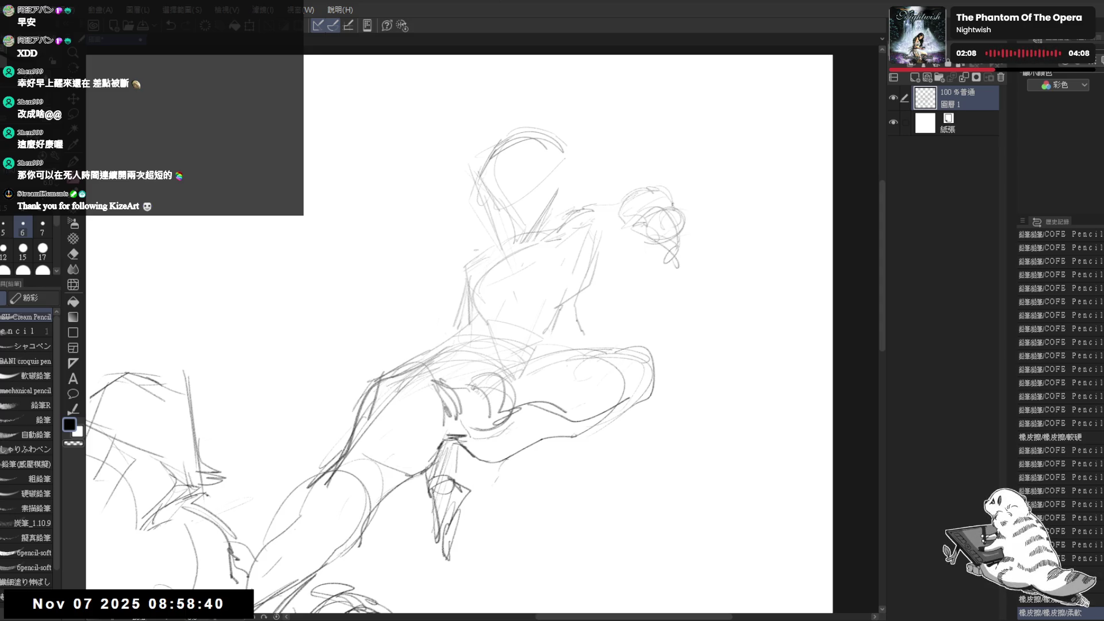
{"action": "mouse_move", "coordinate": [479, 200]}
{"action": "left_mouse_down"}
{"action": "mouse_move", "coordinate": [470, 219]}
{"action": "mouse_move", "coordinate": [493, 258]}
{"action": "mouse_move", "coordinate": [506, 255]}
{"action": "left_mouse_up"}
{"action": "key", "text": "ctrl+z"}
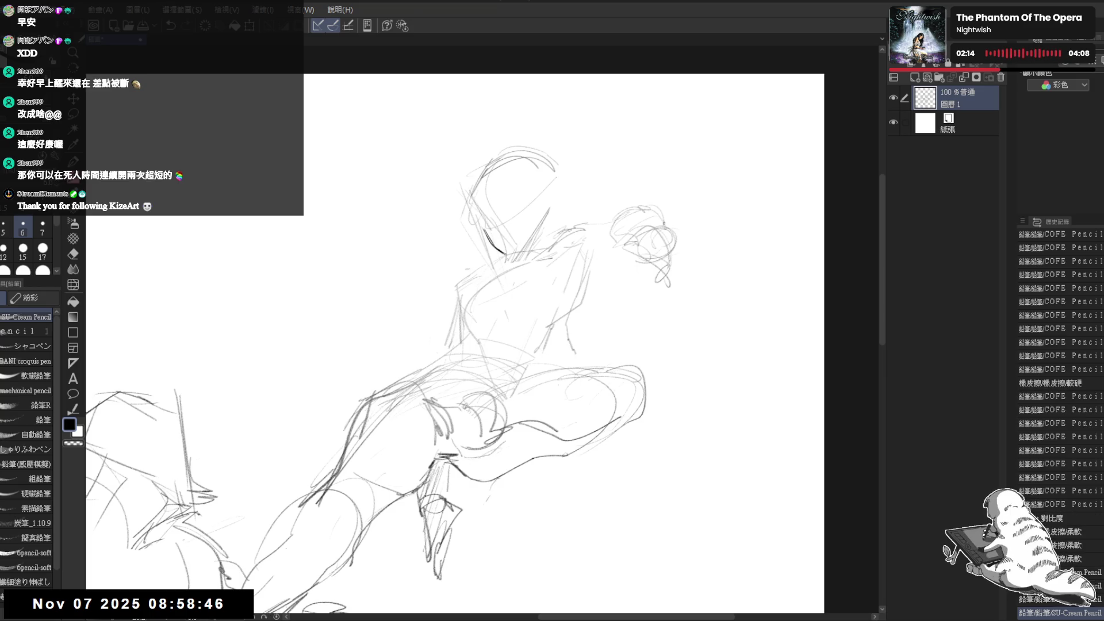
{"action": "key", "text": "e"}
{"action": "key", "text": "bracketleft"}
{"action": "key", "text": "bracketleft"}
{"action": "key", "text": "bracketleft"}
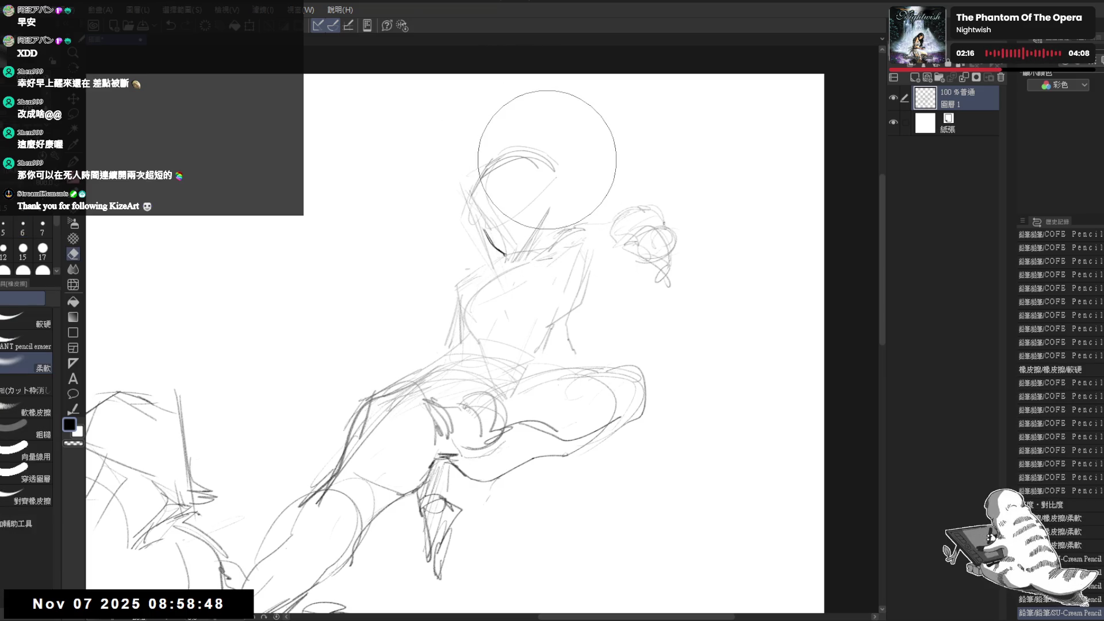
{"action": "left_click_drag", "start_coordinate": [533, 163], "coordinate": [529, 167]}
{"action": "key", "text": "p"}
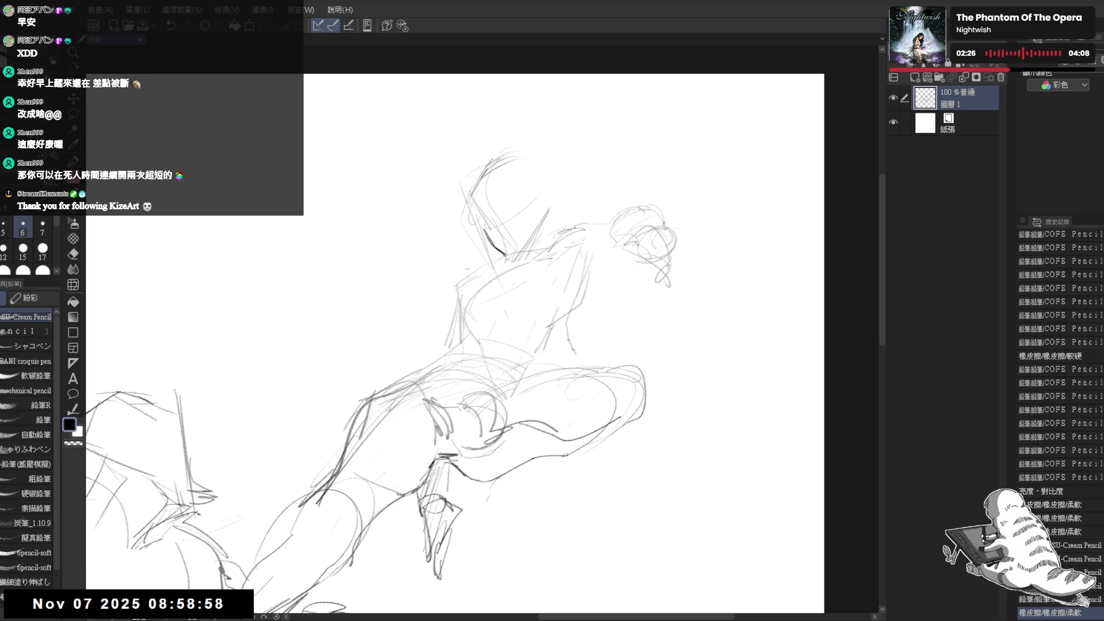
Redraw the head outline and jawline, undoing and erasing stray strokes.
{"action": "left_click_drag", "start_coordinate": [506, 213], "coordinate": [493, 190]}
{"action": "key", "text": "e"}
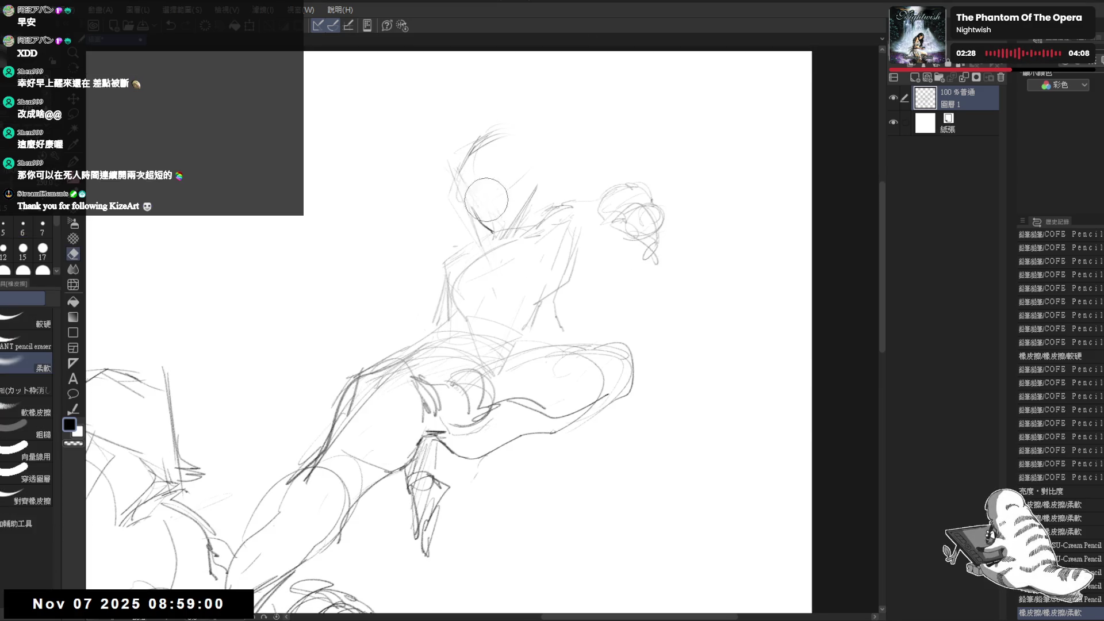
{"action": "key", "text": "p"}
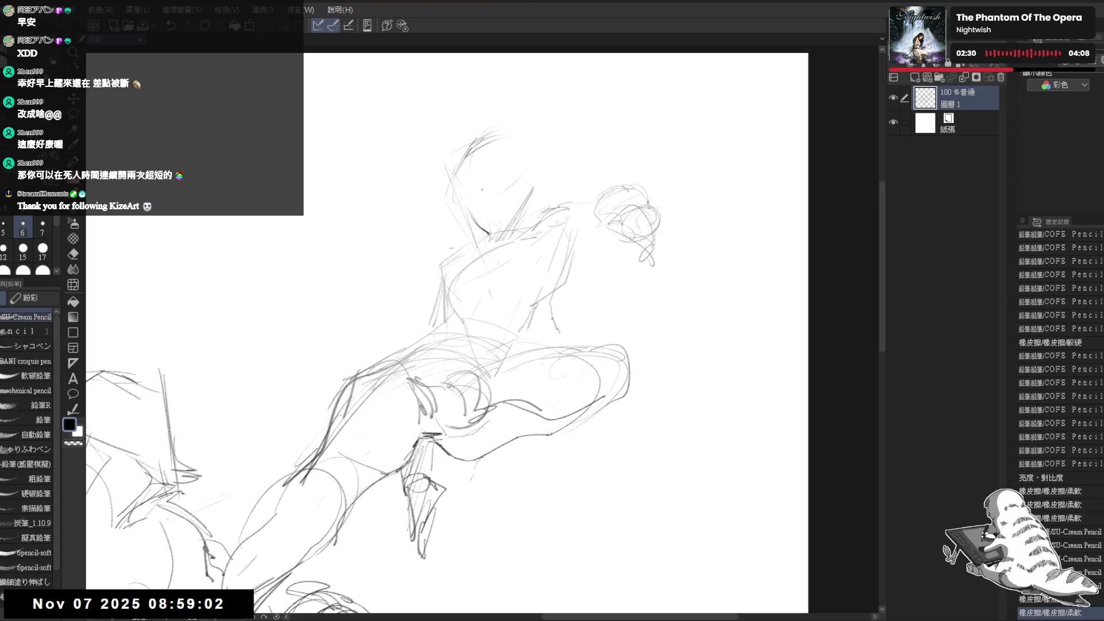
{"action": "scroll", "coordinate": [486, 230], "scroll_direction": "up", "scroll_amount": 1}
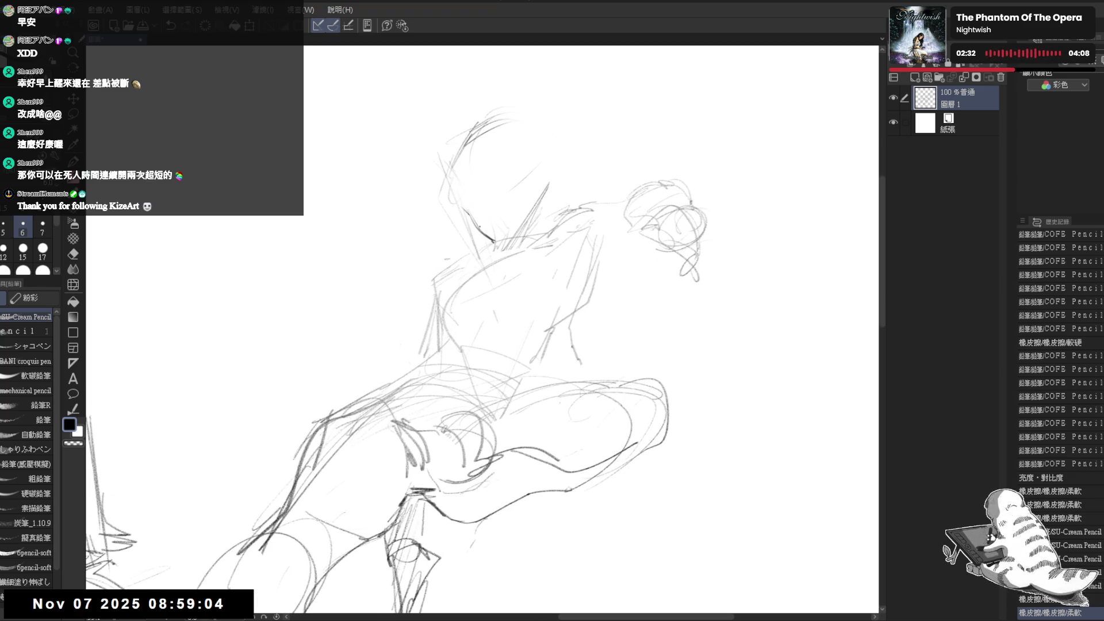
{"action": "key", "text": "ctrl+z"}
{"action": "mouse_move", "coordinate": [476, 228]}
{"action": "left_mouse_down"}
{"action": "mouse_move", "coordinate": [493, 242]}
{"action": "mouse_move", "coordinate": [537, 172]}
{"action": "mouse_move", "coordinate": [521, 248]}
{"action": "mouse_move", "coordinate": [473, 256]}
{"action": "left_mouse_up"}
{"action": "key", "text": "e"}
{"action": "key", "text": "p"}
{"action": "key", "text": "ctrl+z"}
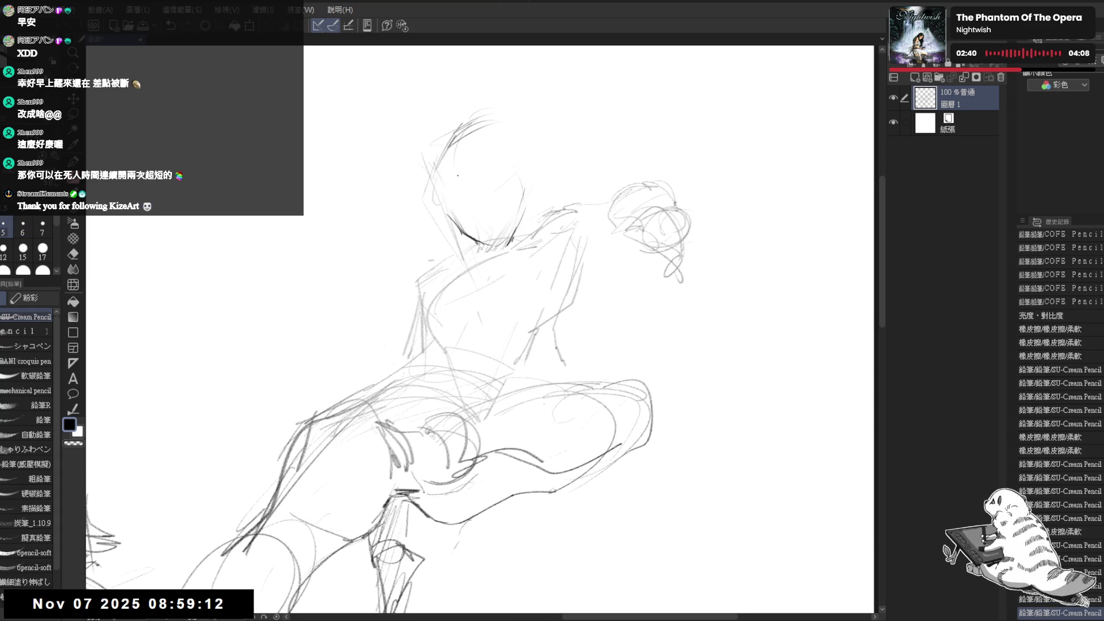
{"action": "mouse_move", "coordinate": [448, 213]}
{"action": "left_mouse_down"}
{"action": "mouse_move", "coordinate": [463, 229]}
{"action": "mouse_move", "coordinate": [467, 214]}
{"action": "left_mouse_up"}
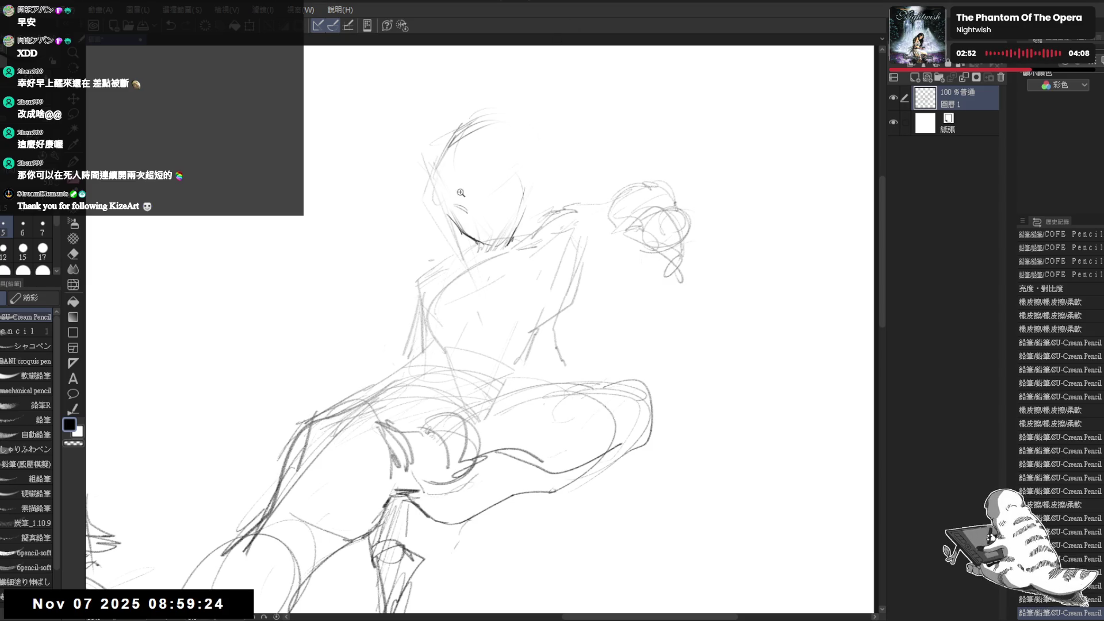
{"action": "scroll", "coordinate": [460, 192], "scroll_direction": "up", "scroll_amount": 2}
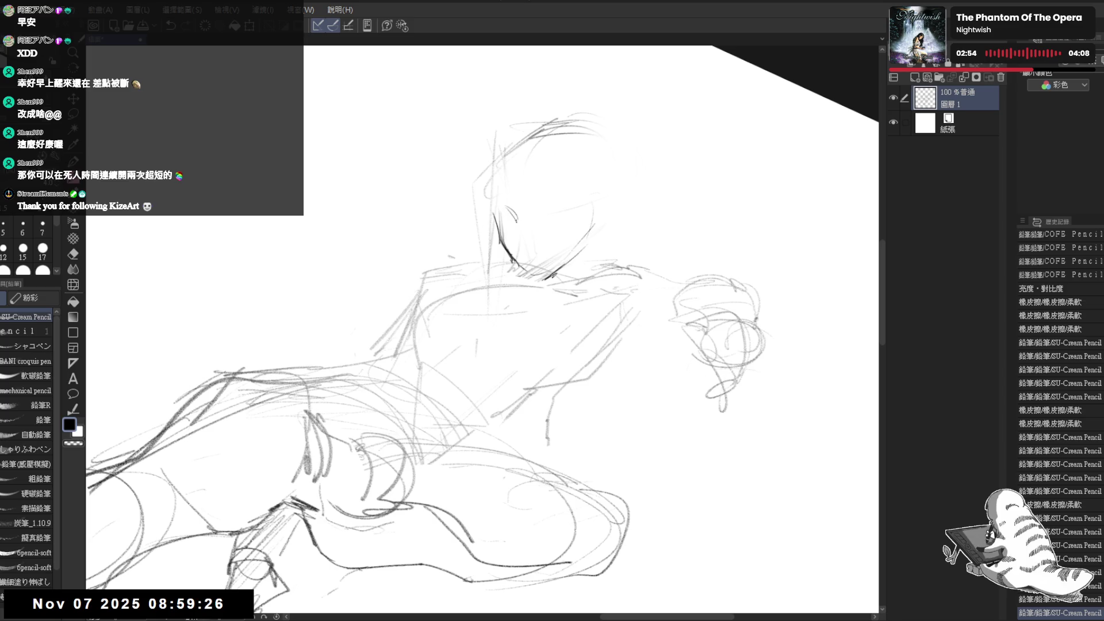
Sketch the right eye with its lashes, flipping the canvas horizontally to check the face.
{"action": "left_click_drag", "start_coordinate": [512, 212], "coordinate": [518, 224]}
{"action": "left_click_drag", "start_coordinate": [494, 322], "coordinate": [483, 326]}
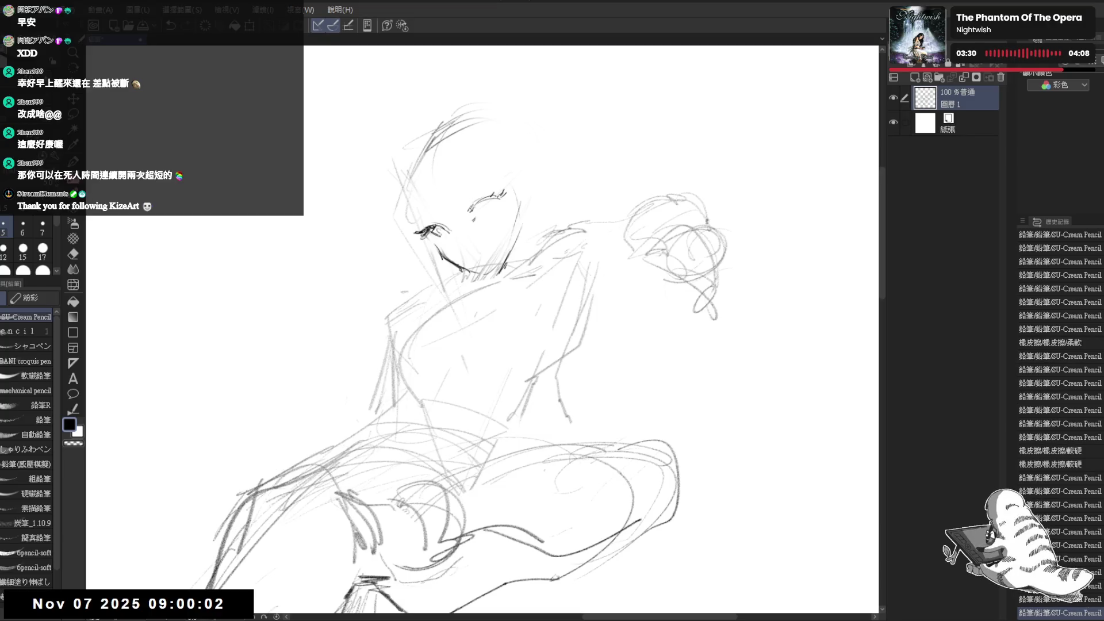
{"action": "left_click_drag", "start_coordinate": [485, 214], "coordinate": [499, 193]}
{"action": "key", "text": "e"}
{"action": "key", "text": "p"}
{"action": "mouse_move", "coordinate": [493, 194]}
{"action": "left_mouse_down"}
{"action": "mouse_move", "coordinate": [483, 214]}
{"action": "mouse_move", "coordinate": [490, 205]}
{"action": "left_mouse_up"}
{"action": "left_click_drag", "start_coordinate": [492, 198], "coordinate": [490, 210]}
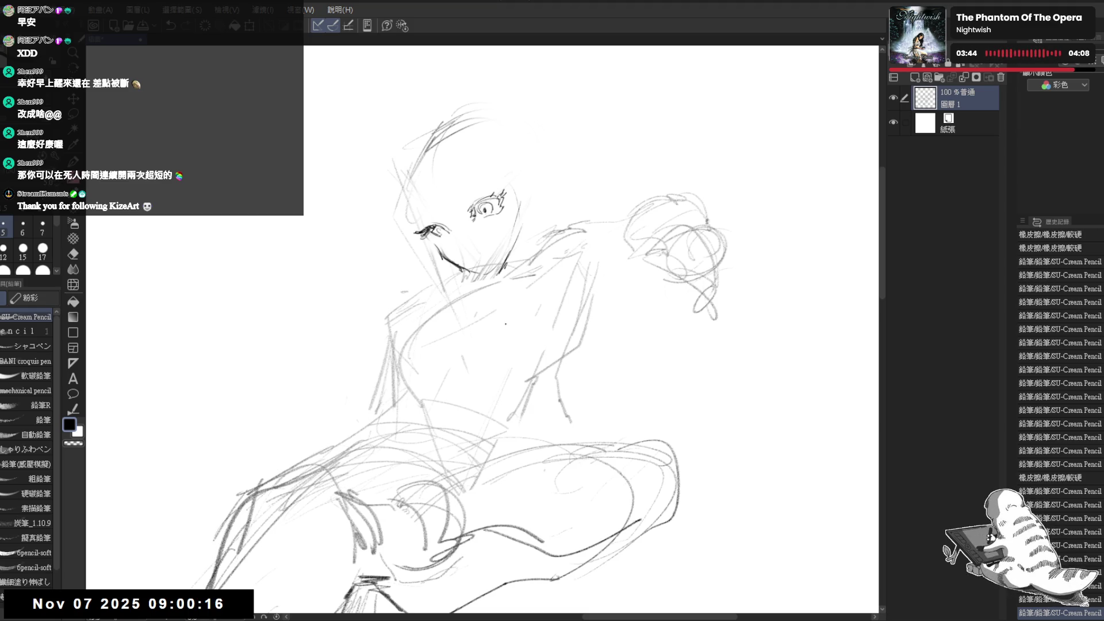
{"action": "key", "text": "h"}
{"action": "key", "text": "h"}
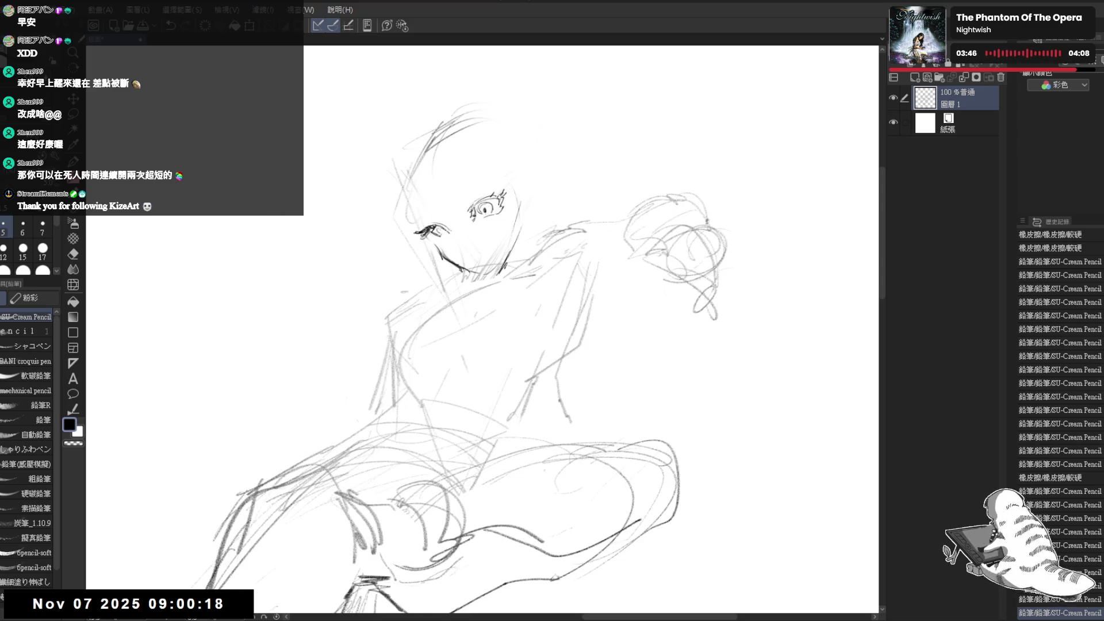
{"action": "left_click_drag", "start_coordinate": [484, 208], "coordinate": [491, 211]}
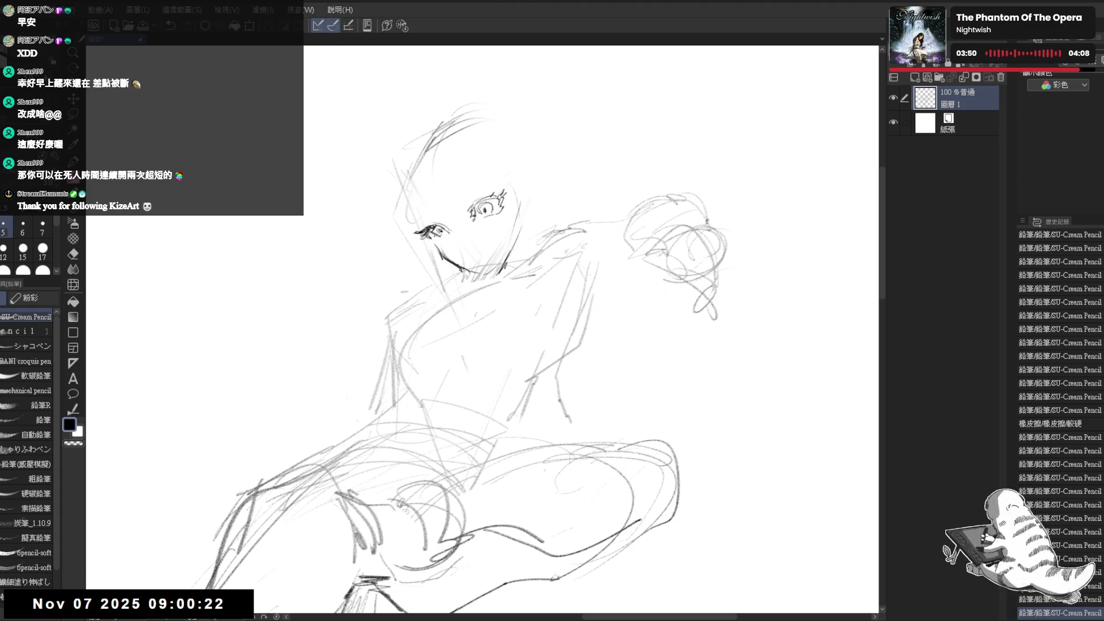
Draw the left eye and the nose stroke.
{"action": "left_click_drag", "start_coordinate": [425, 231], "coordinate": [435, 240]}
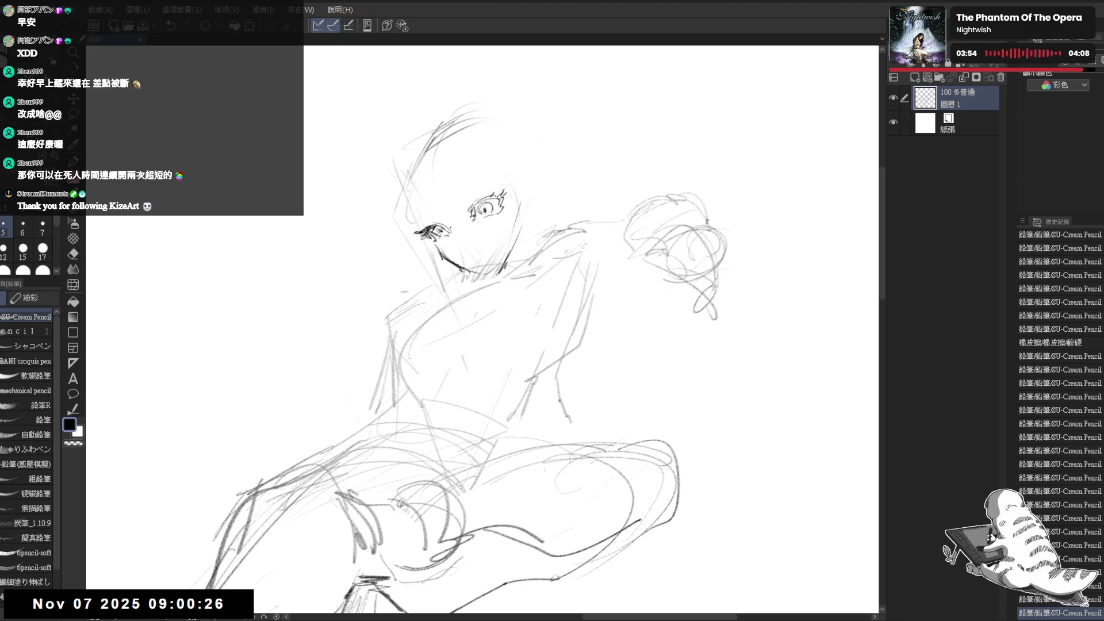
{"action": "left_click_drag", "start_coordinate": [592, 322], "coordinate": [585, 309]}
{"action": "left_click_drag", "start_coordinate": [438, 213], "coordinate": [447, 219]}
{"action": "left_click_drag", "start_coordinate": [445, 212], "coordinate": [464, 221]}
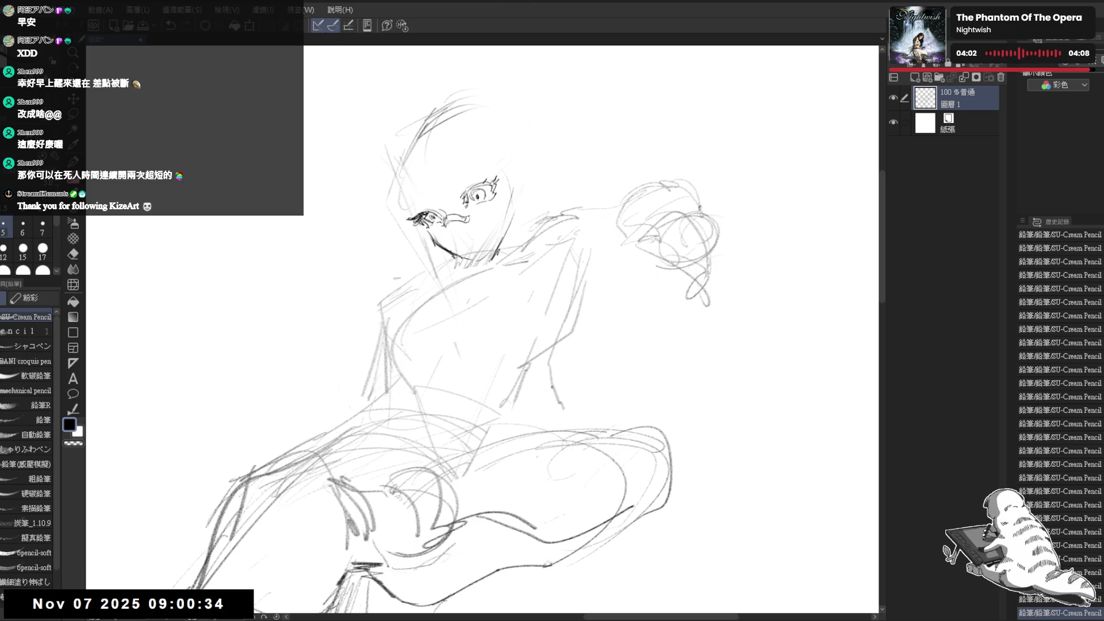
{"action": "left_click_drag", "start_coordinate": [580, 233], "coordinate": [583, 204]}
{"action": "scroll", "coordinate": [590, 149], "scroll_direction": "down", "scroll_amount": 2}
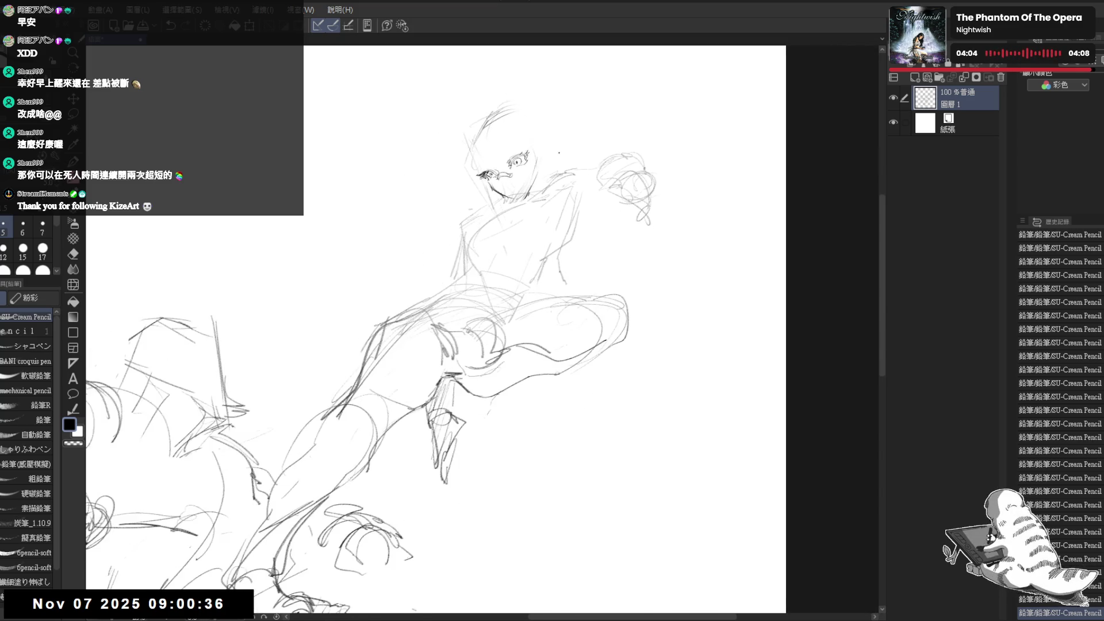
Add a stroke beside the left eye, switch to the plain pencil at size 15, and trim the chin lines.
{"action": "scroll", "coordinate": [458, 302], "scroll_direction": "up", "scroll_amount": 3}
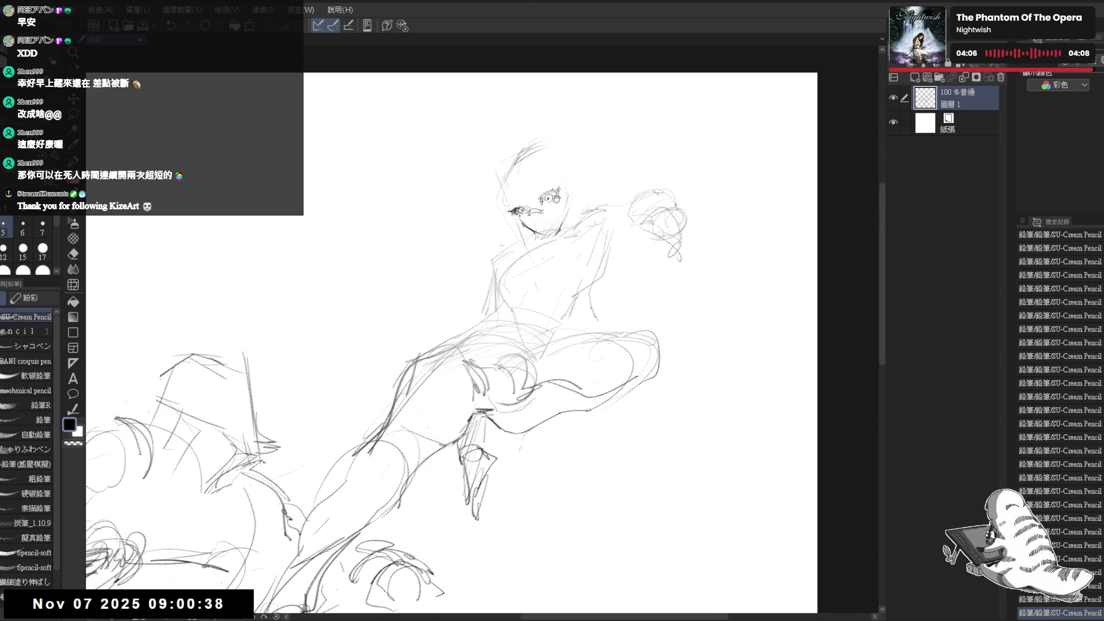
{"action": "left_click_drag", "start_coordinate": [515, 179], "coordinate": [496, 180]}
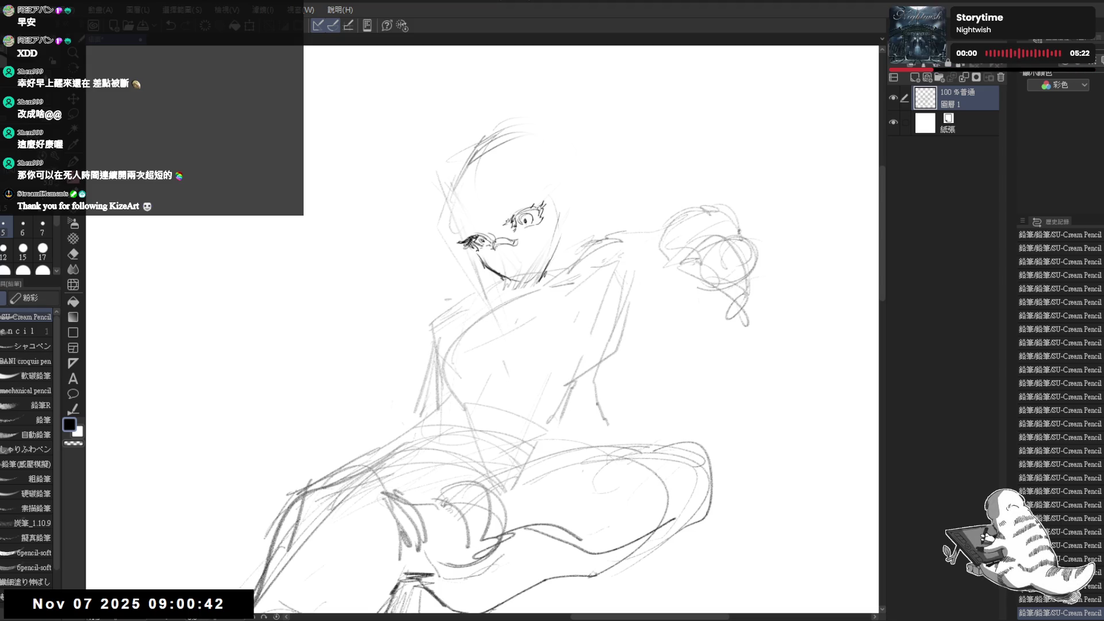
{"action": "mouse_move", "coordinate": [507, 218]}
{"action": "left_mouse_down"}
{"action": "mouse_move", "coordinate": [522, 192]}
{"action": "mouse_move", "coordinate": [507, 202]}
{"action": "left_mouse_up"}
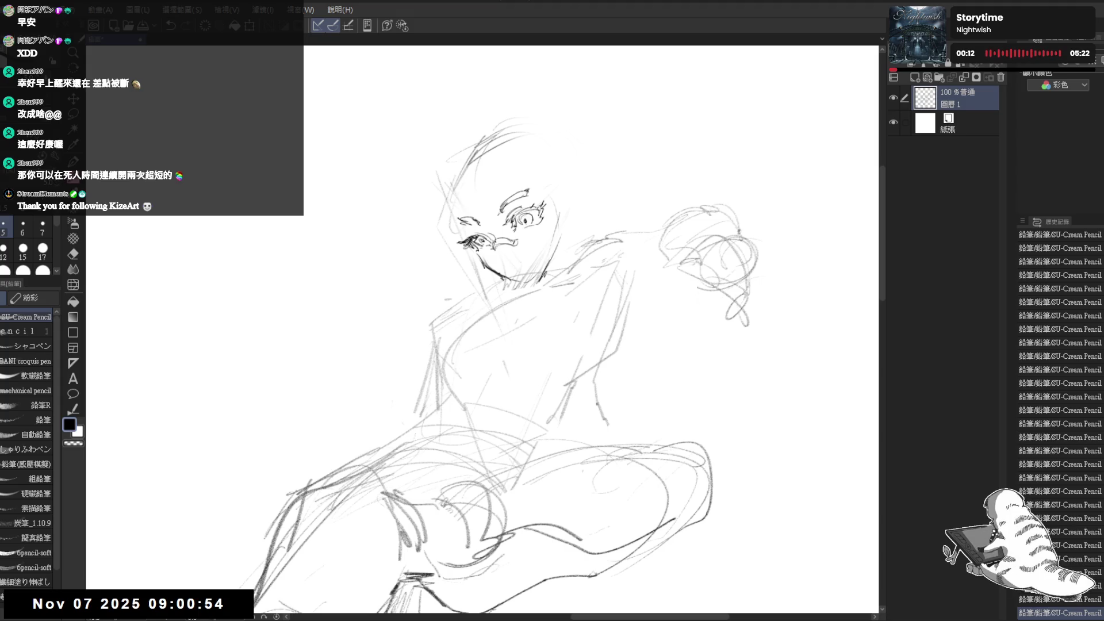
{"action": "key", "text": "e"}
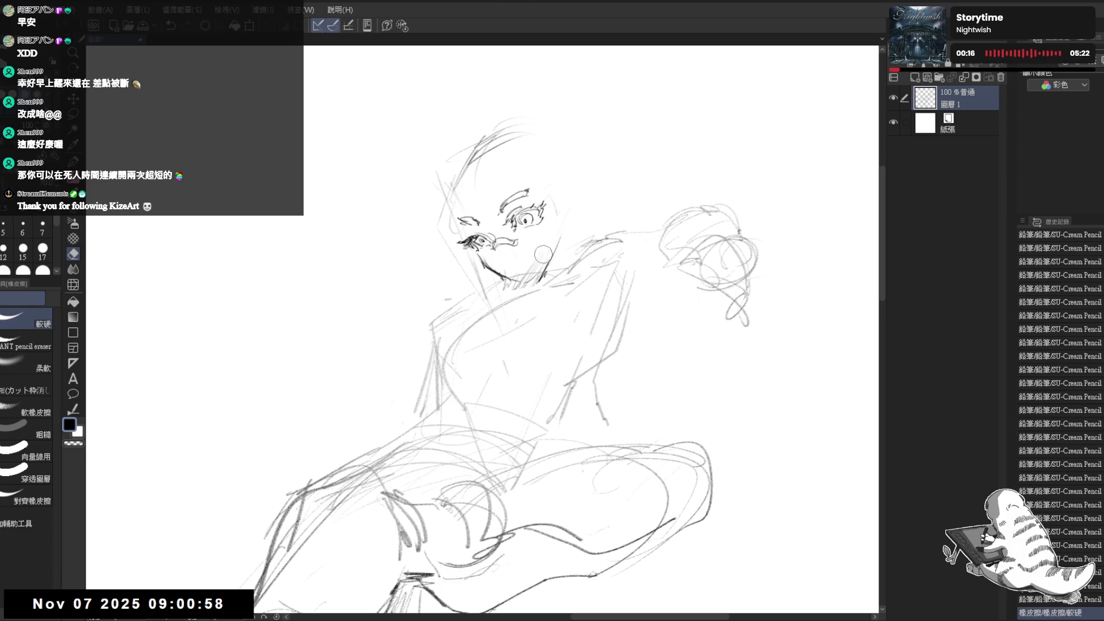
{"action": "key", "text": "p"}
{"action": "left_click", "coordinate": [26, 330]}
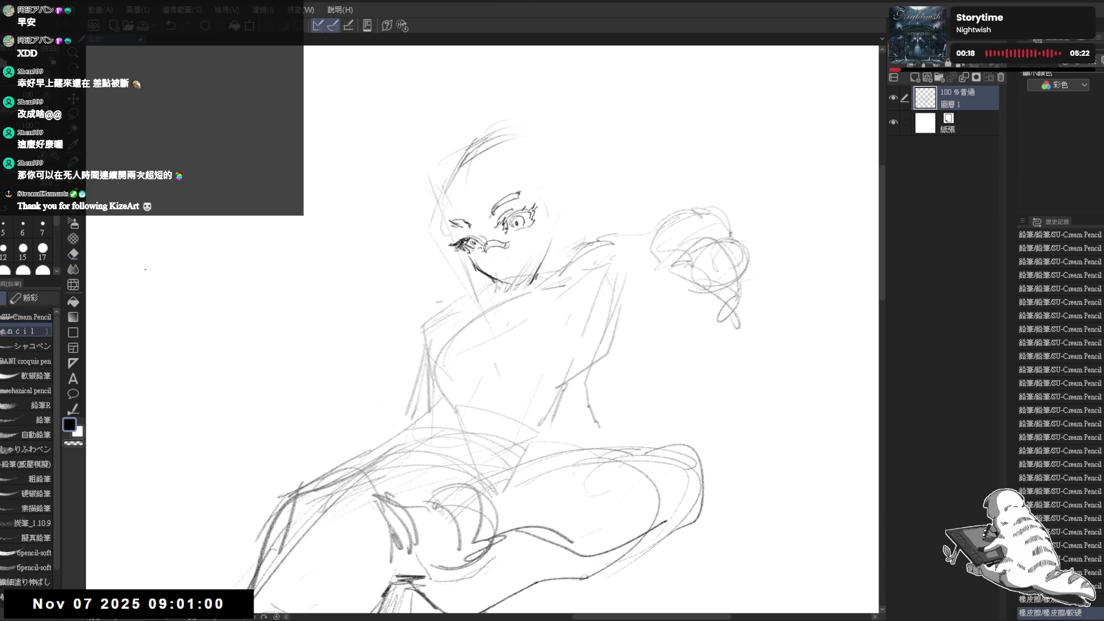
{"action": "left_click", "coordinate": [486, 279]}
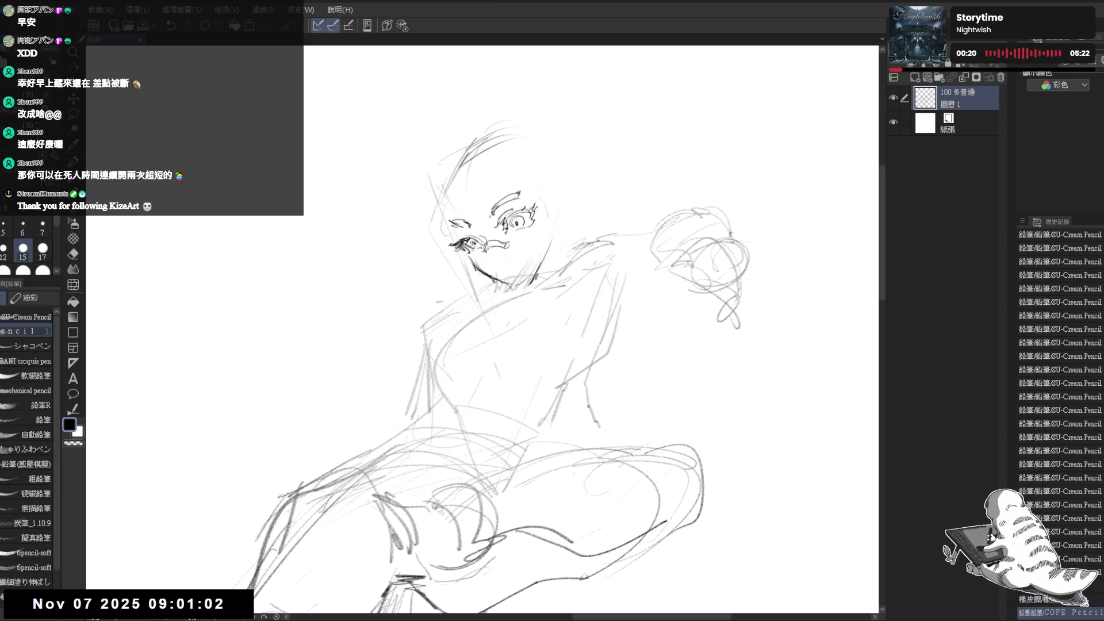
{"action": "key", "text": "e"}
{"action": "mouse_move", "coordinate": [476, 263]}
{"action": "left_mouse_down"}
{"action": "mouse_move", "coordinate": [505, 286]}
{"action": "mouse_move", "coordinate": [564, 221]}
{"action": "mouse_move", "coordinate": [534, 288]}
{"action": "left_mouse_up"}
{"action": "key", "text": "p"}
Darken the neck and shoulder line, zooming out to check the pose and back in.
{"action": "left_click_drag", "start_coordinate": [551, 244], "coordinate": [569, 218]}
{"action": "left_click_drag", "start_coordinate": [552, 345], "coordinate": [546, 325]}
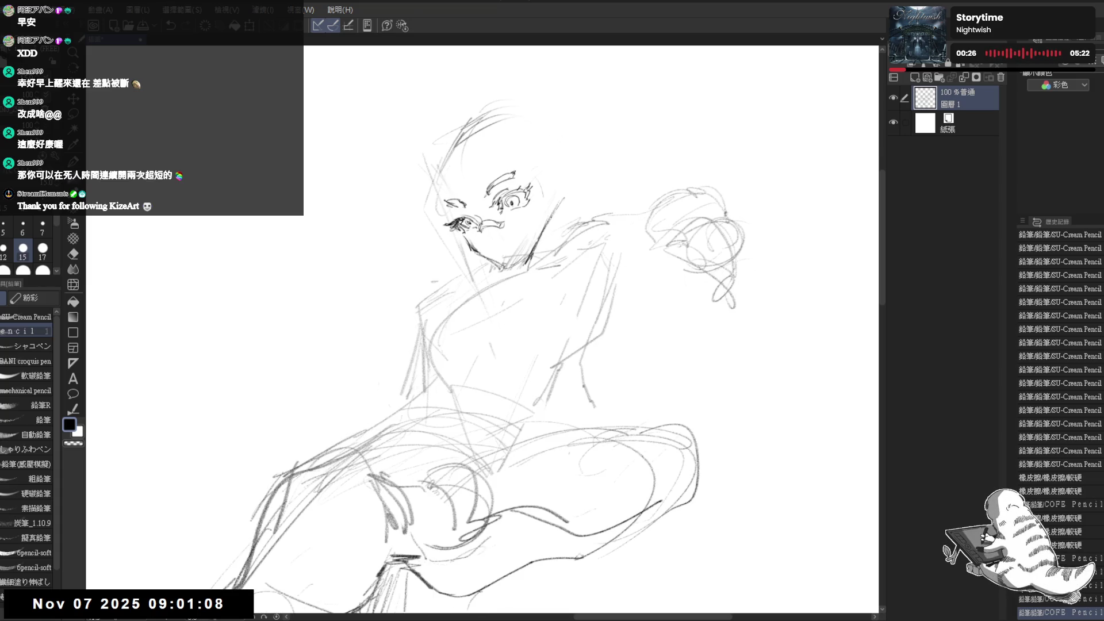
{"action": "left_click_drag", "start_coordinate": [556, 210], "coordinate": [536, 262]}
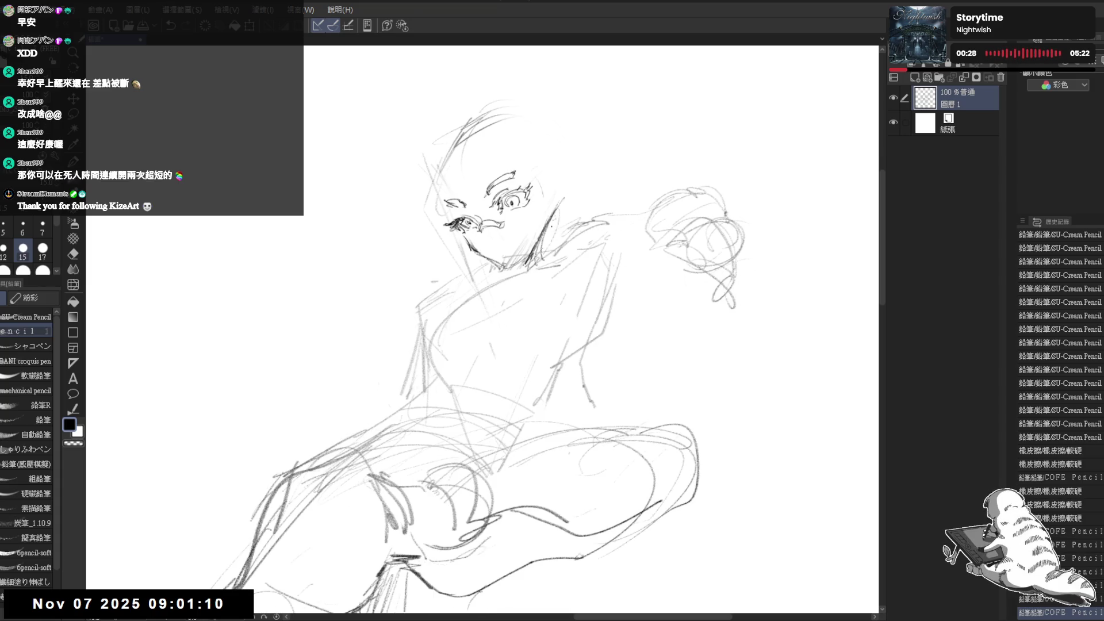
{"action": "mouse_move", "coordinate": [555, 218]}
{"action": "left_mouse_down"}
{"action": "mouse_move", "coordinate": [549, 246]}
{"action": "mouse_move", "coordinate": [533, 254]}
{"action": "left_mouse_up"}
{"action": "left_click_drag", "start_coordinate": [604, 289], "coordinate": [593, 300]}
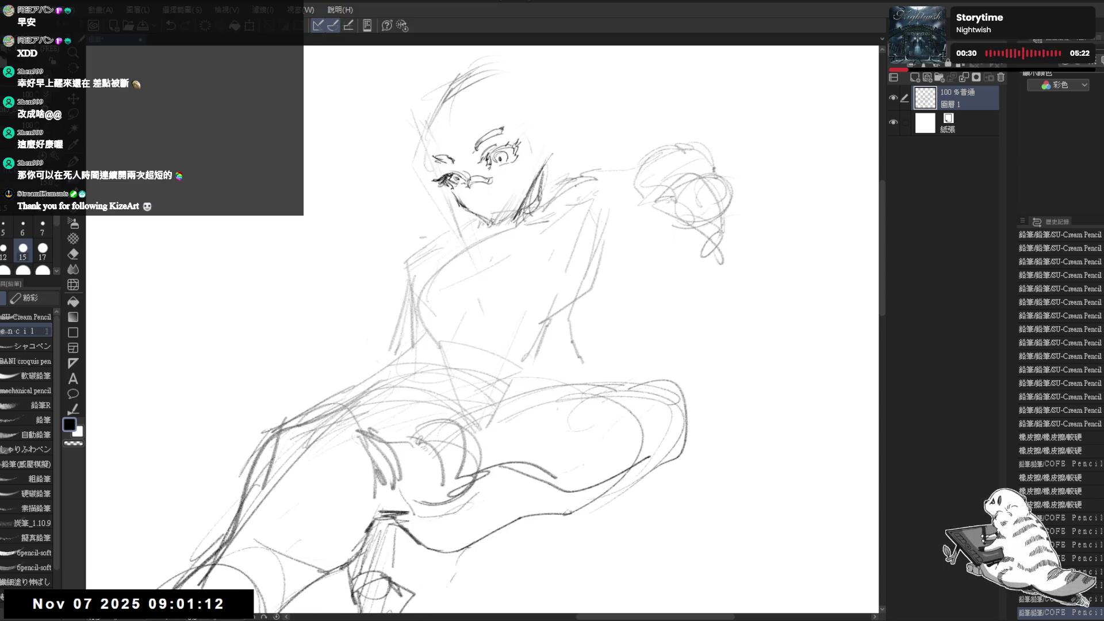
{"action": "scroll", "coordinate": [575, 184], "scroll_direction": "down", "scroll_amount": 2}
{"action": "scroll", "coordinate": [569, 175], "scroll_direction": "down", "scroll_amount": 1}
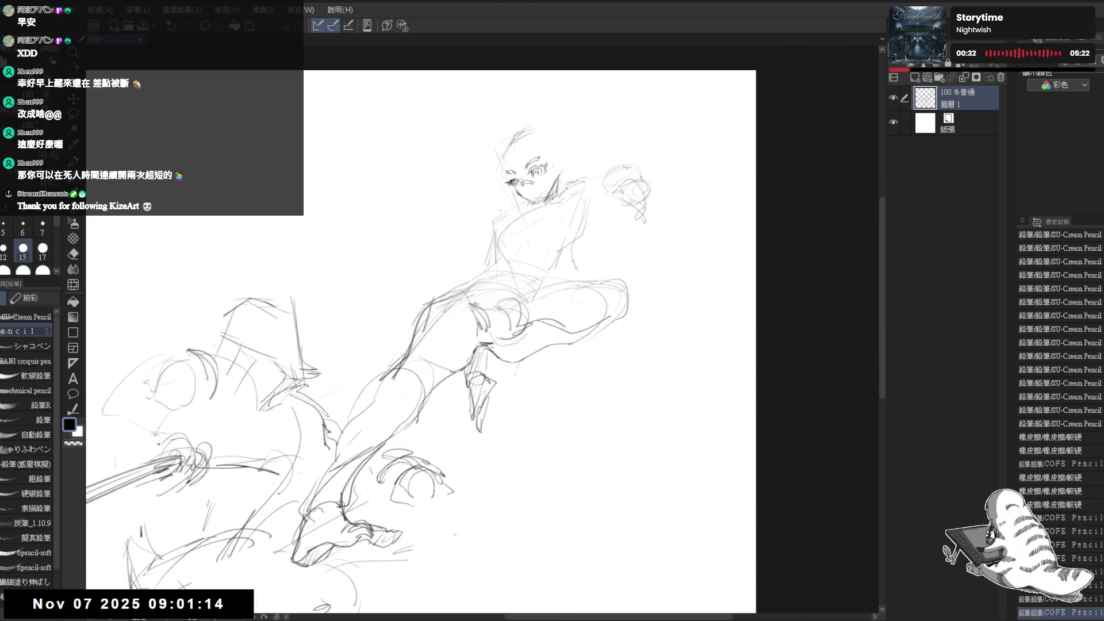
{"action": "scroll", "coordinate": [503, 241], "scroll_direction": "up", "scroll_amount": 4}
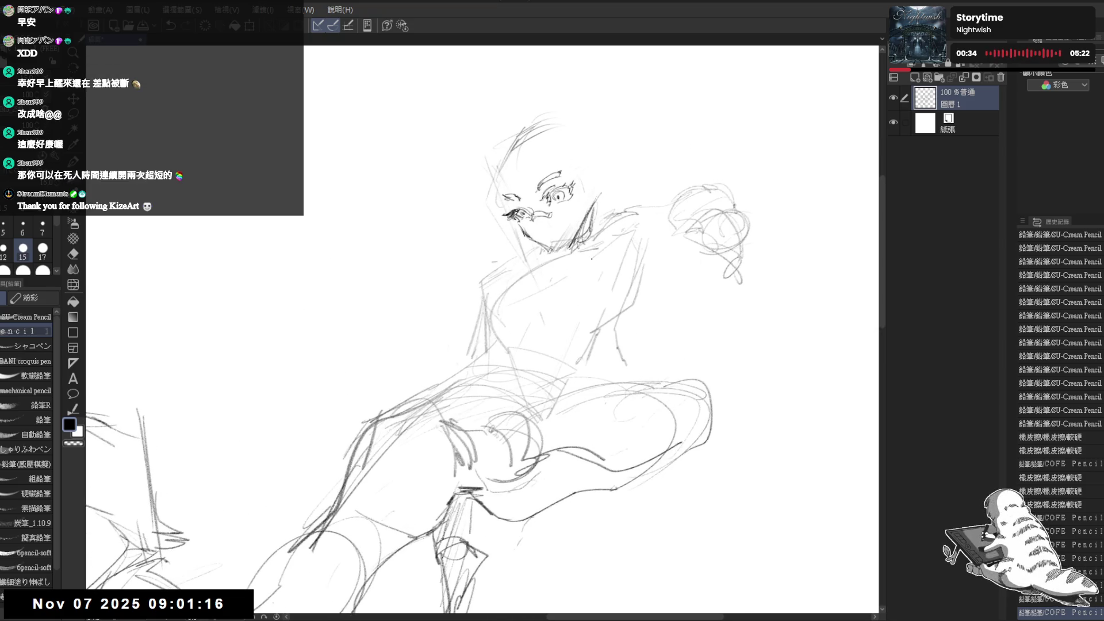
Switch to brush size 6 and try curved strokes on the head and hair, keeping the hair mark.
{"action": "left_click", "coordinate": [23, 224]}
{"action": "left_click_drag", "start_coordinate": [488, 199], "coordinate": [454, 214]}
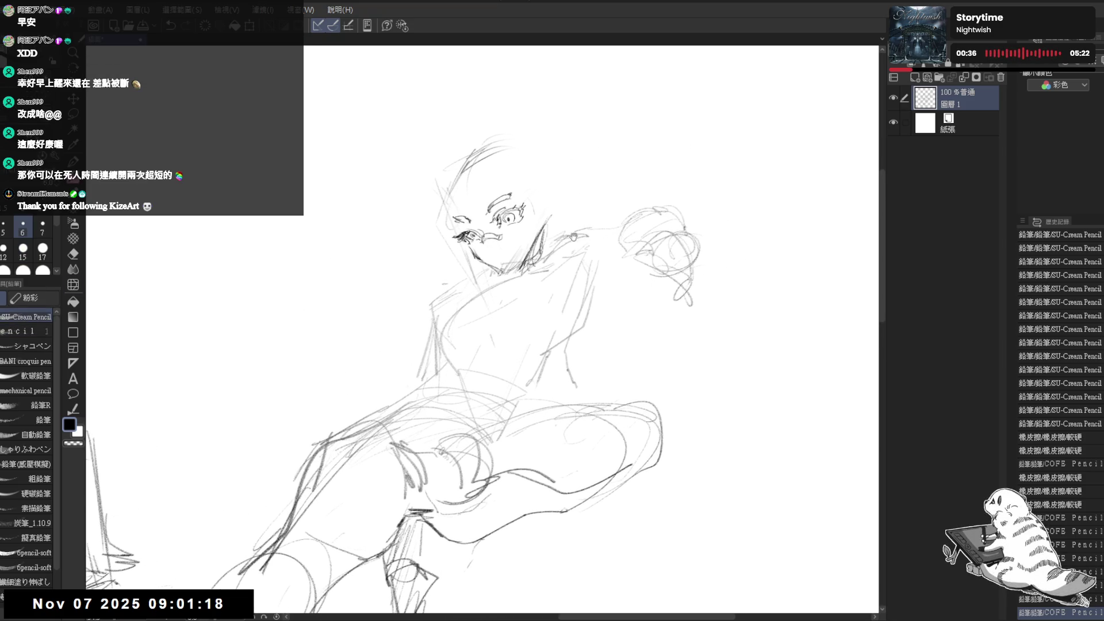
{"action": "mouse_move", "coordinate": [495, 149]}
{"action": "left_mouse_down"}
{"action": "mouse_move", "coordinate": [470, 185]}
{"action": "mouse_move", "coordinate": [497, 144]}
{"action": "mouse_move", "coordinate": [539, 156]}
{"action": "mouse_move", "coordinate": [486, 187]}
{"action": "mouse_move", "coordinate": [520, 155]}
{"action": "mouse_move", "coordinate": [486, 188]}
{"action": "mouse_move", "coordinate": [515, 163]}
{"action": "mouse_move", "coordinate": [555, 163]}
{"action": "mouse_move", "coordinate": [530, 190]}
{"action": "mouse_move", "coordinate": [520, 167]}
{"action": "left_mouse_up"}
{"action": "key", "text": "ctrl+z"}
{"action": "left_click", "coordinate": [504, 130]}
{"action": "key", "text": "ctrl+z"}
{"action": "key", "text": "ctrl+z"}
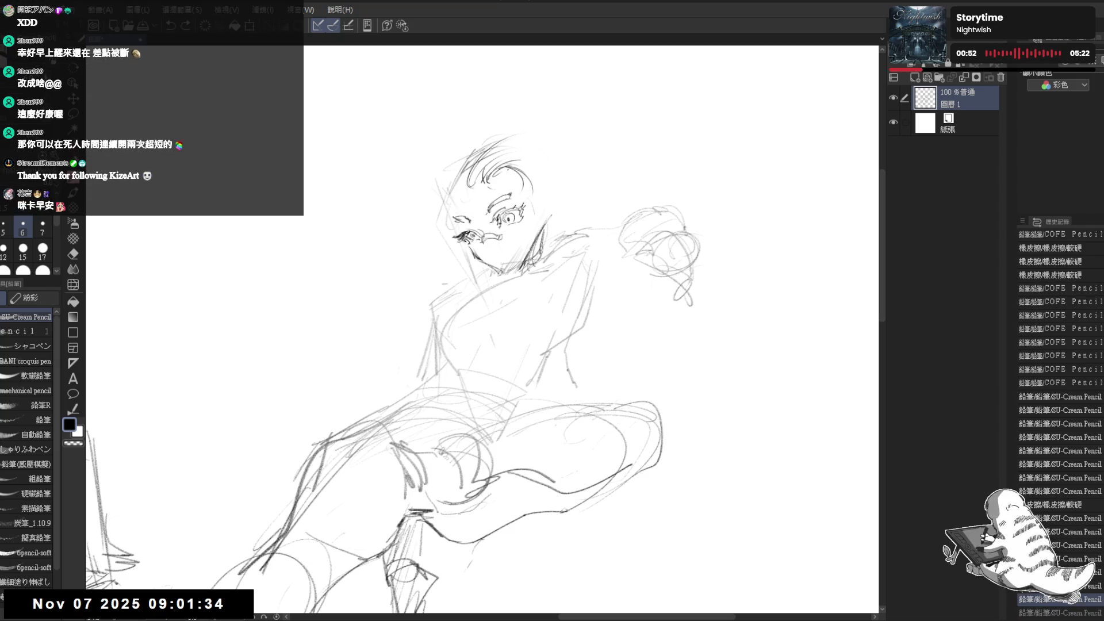
{"action": "key", "text": "ctrl+y"}
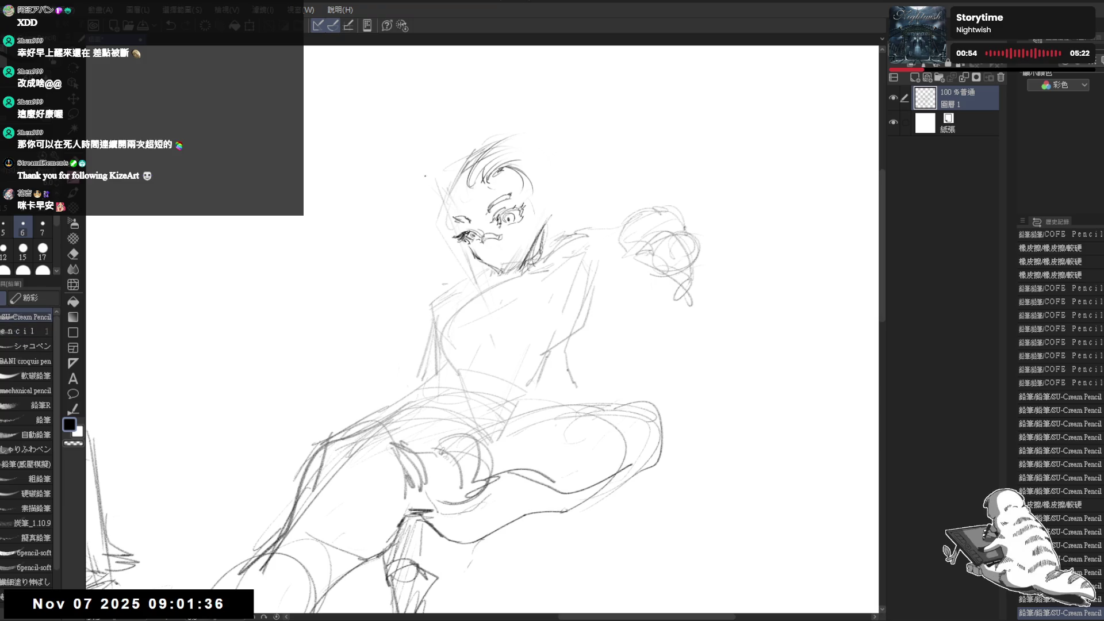
Add small strokes to the hair and erase a stray line across it.
{"action": "mouse_move", "coordinate": [502, 175]}
{"action": "left_mouse_down"}
{"action": "mouse_move", "coordinate": [519, 169]}
{"action": "mouse_move", "coordinate": [525, 187]}
{"action": "left_mouse_up"}
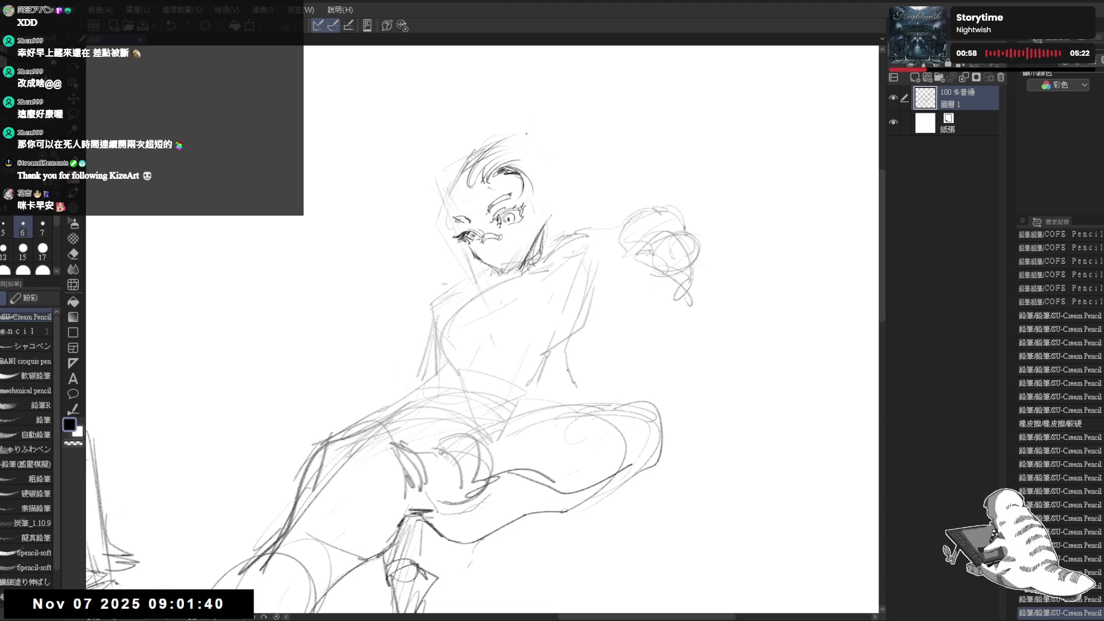
{"action": "key", "text": "e"}
{"action": "left_click_drag", "start_coordinate": [515, 144], "coordinate": [487, 164]}
{"action": "key", "text": "p"}
{"action": "scroll", "coordinate": [478, 93], "scroll_direction": "right", "scroll_amount": 1}
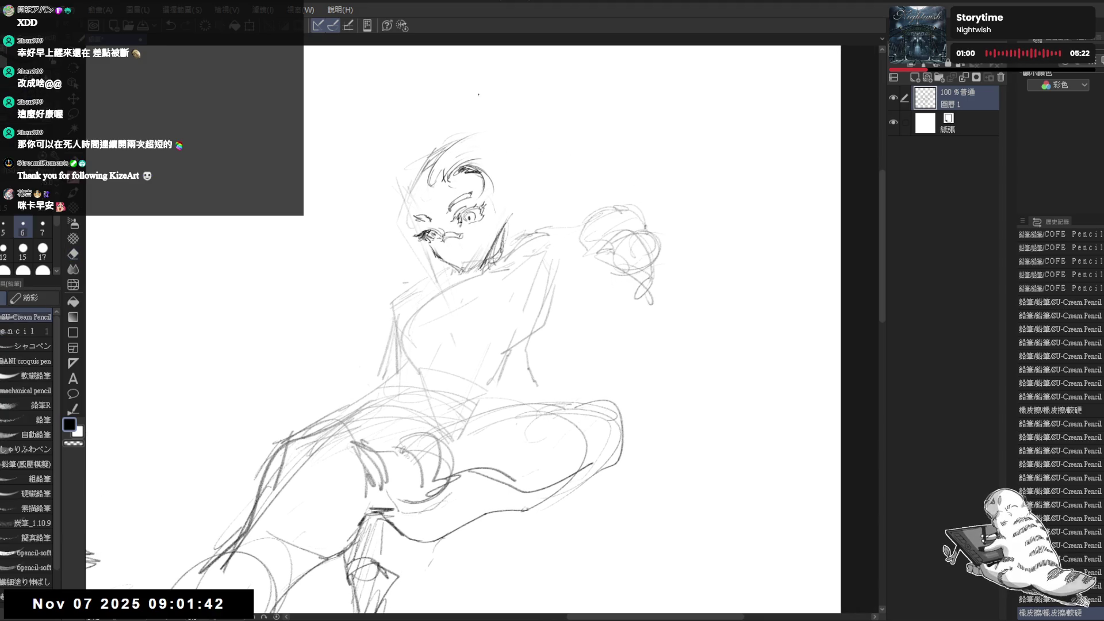
{"action": "left_click_drag", "start_coordinate": [404, 172], "coordinate": [442, 151]}
{"action": "key", "text": "e"}
{"action": "key", "text": "p"}
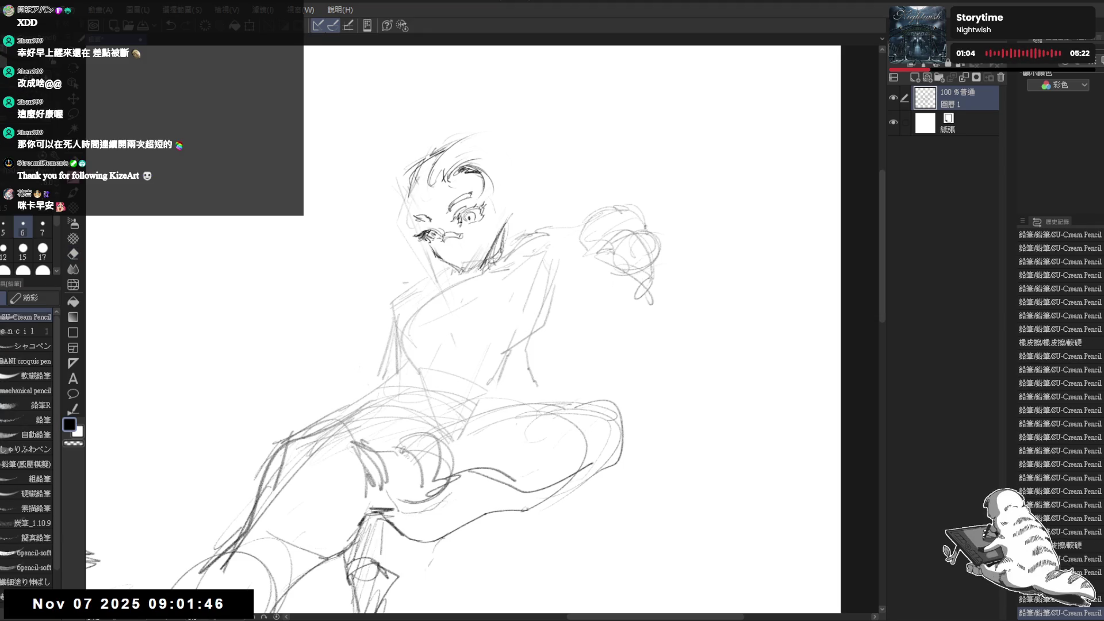
Add strokes near the face and erase the loop in the hair on a tilted view.
{"action": "left_click_drag", "start_coordinate": [421, 187], "coordinate": [425, 173]}
{"action": "left_click_drag", "start_coordinate": [413, 218], "coordinate": [420, 207]}
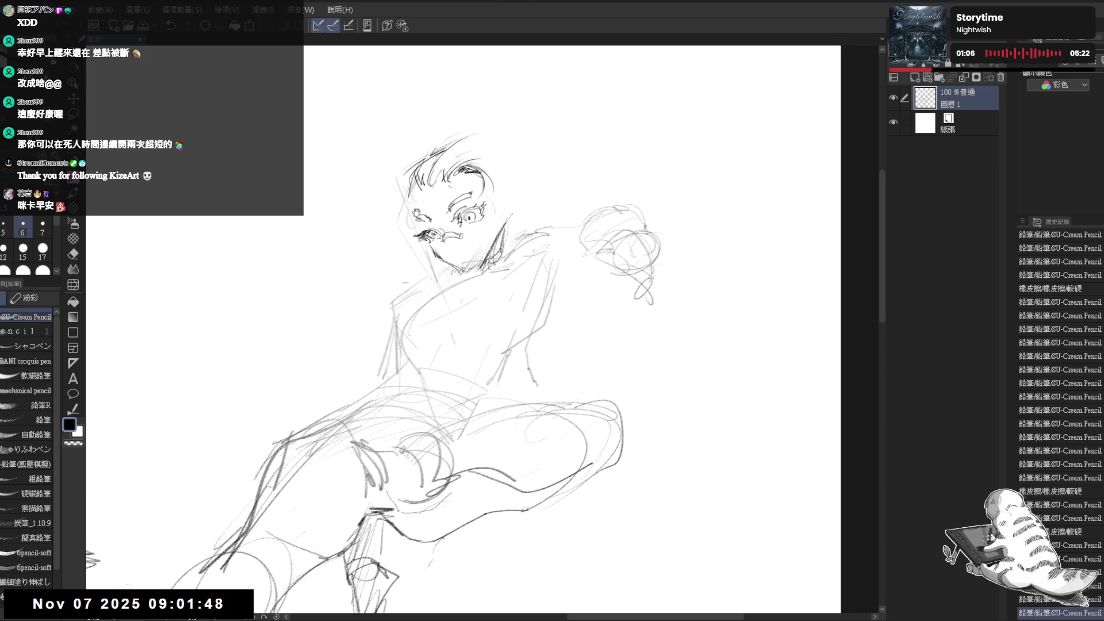
{"action": "left_click_drag", "start_coordinate": [551, 344], "coordinate": [581, 322]}
{"action": "key", "text": "e"}
{"action": "mouse_move", "coordinate": [447, 182]}
{"action": "left_mouse_down"}
{"action": "mouse_move", "coordinate": [460, 171]}
{"action": "mouse_move", "coordinate": [429, 180]}
{"action": "mouse_move", "coordinate": [409, 167]}
{"action": "mouse_move", "coordinate": [380, 232]}
{"action": "left_mouse_up"}
{"action": "key", "text": "p"}
{"action": "key", "text": "ctrl+at"}
Draw short strands along the hair's left edge down to the cheek.
{"action": "left_click_drag", "start_coordinate": [403, 194], "coordinate": [396, 222]}
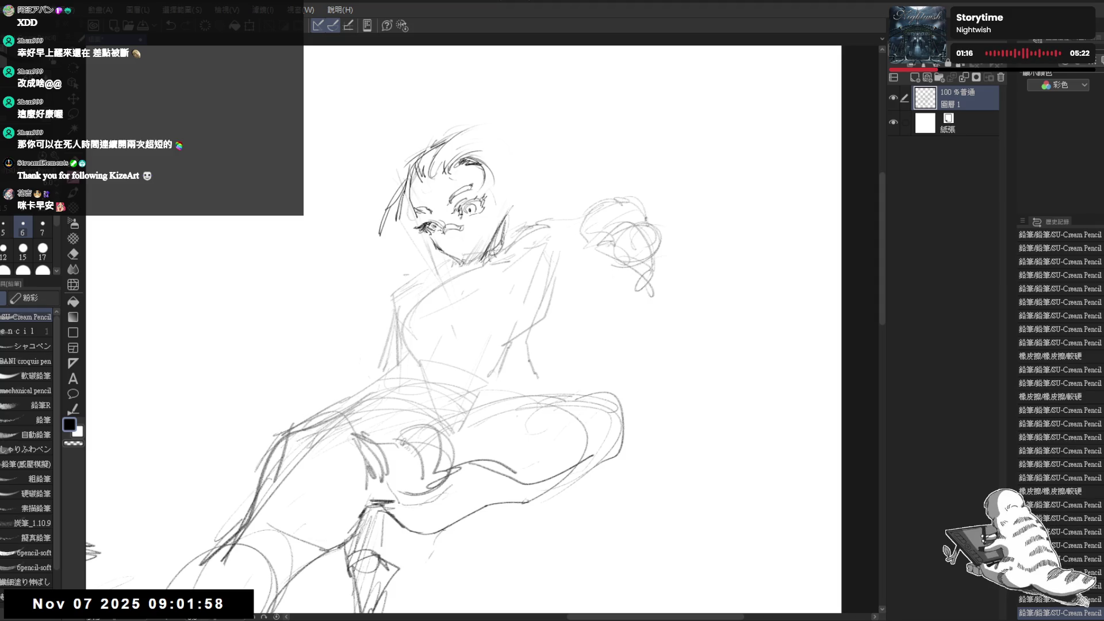
{"action": "left_click_drag", "start_coordinate": [293, 428], "coordinate": [224, 560]}
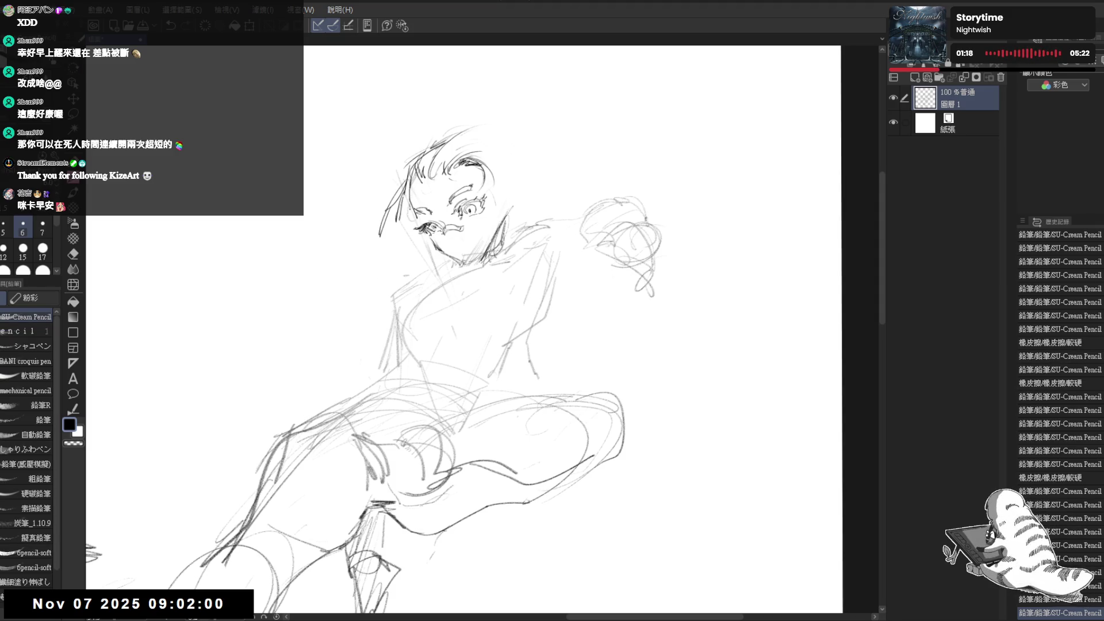
{"action": "left_click_drag", "start_coordinate": [405, 189], "coordinate": [397, 218]}
{"action": "mouse_move", "coordinate": [402, 193]}
{"action": "left_mouse_down"}
{"action": "mouse_move", "coordinate": [391, 224]}
{"action": "mouse_move", "coordinate": [401, 217]}
{"action": "left_mouse_up"}
{"action": "mouse_move", "coordinate": [396, 225]}
{"action": "left_mouse_down"}
{"action": "mouse_move", "coordinate": [382, 251]}
{"action": "mouse_move", "coordinate": [393, 268]}
{"action": "mouse_move", "coordinate": [412, 222]}
{"action": "mouse_move", "coordinate": [396, 264]}
{"action": "left_mouse_up"}
{"action": "key", "text": "e"}
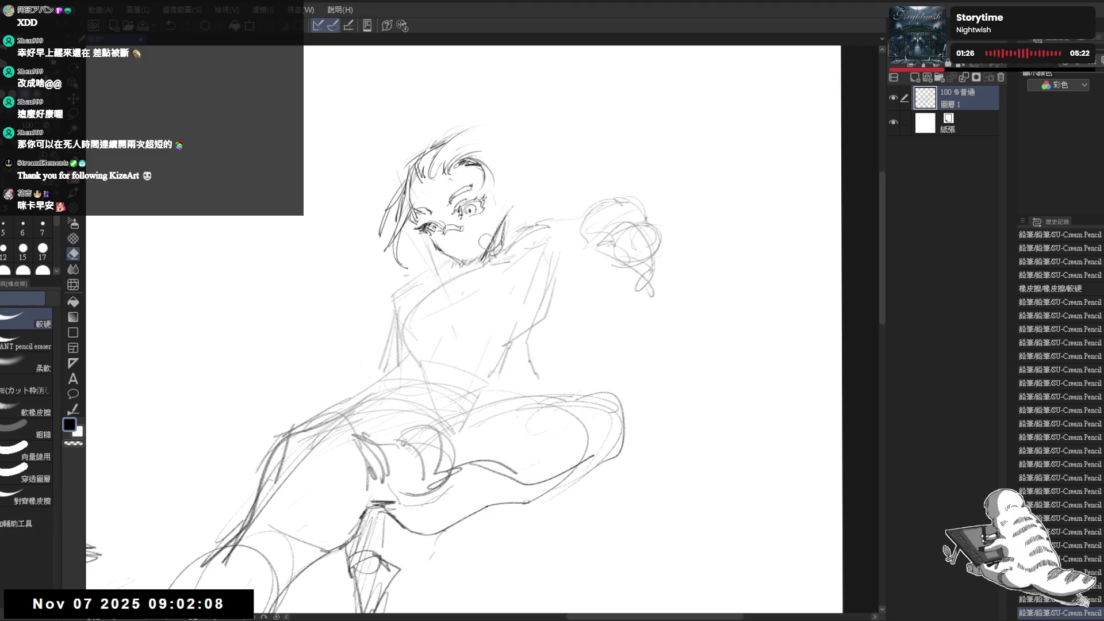
{"action": "key", "text": "p"}
{"action": "left_click_drag", "start_coordinate": [485, 242], "coordinate": [486, 258]}
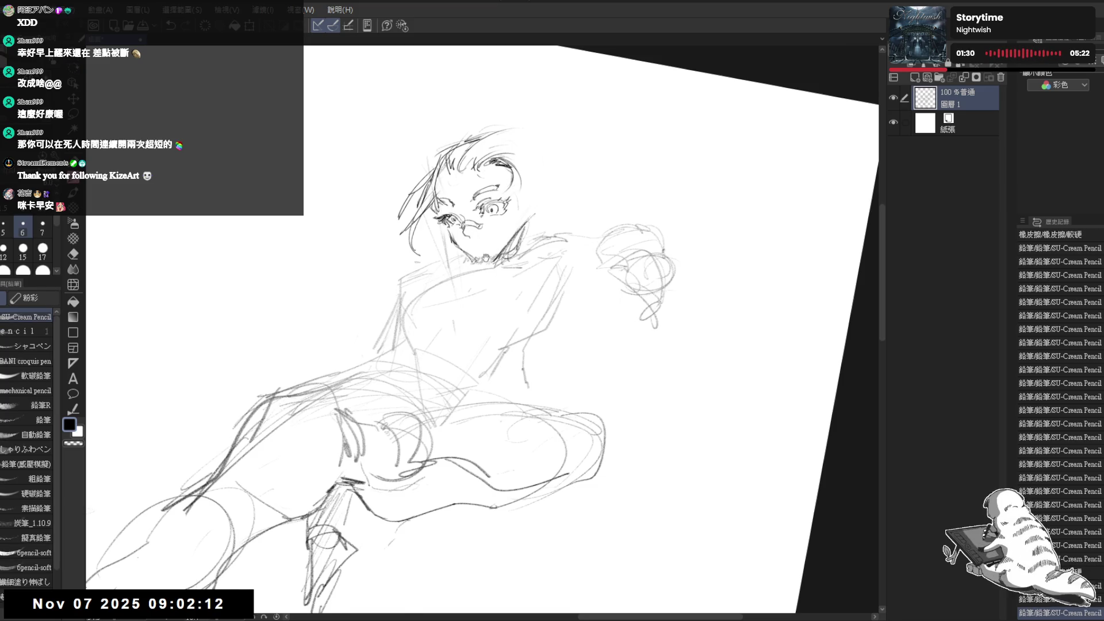
Erase the lines around the nose and chin and add a short mark near the mouth.
{"action": "key", "text": "ctrl+at"}
{"action": "key", "text": "e"}
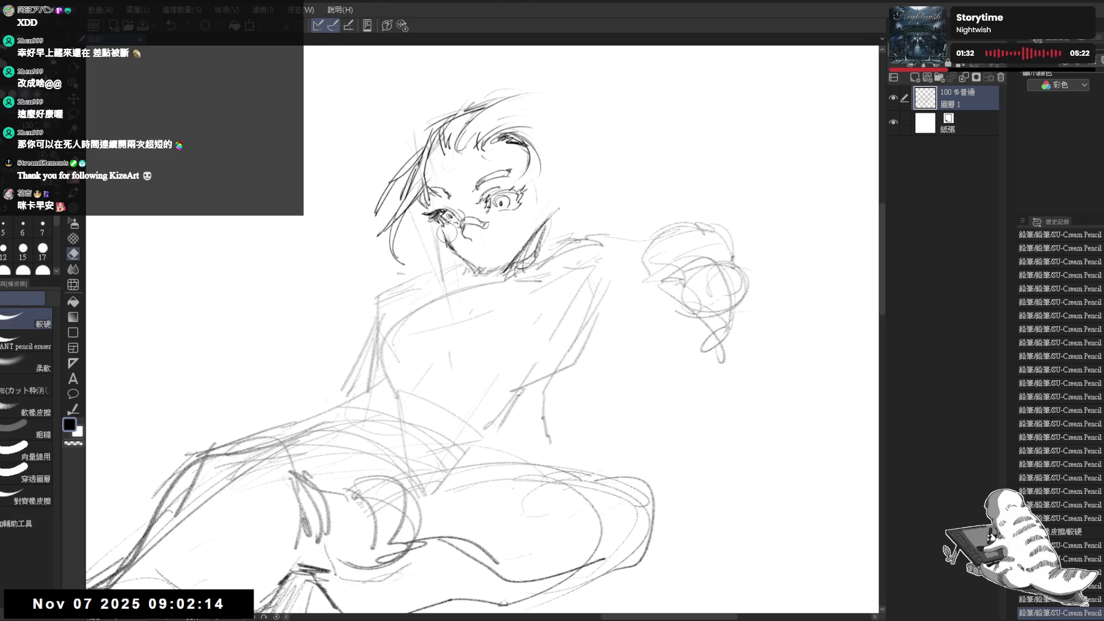
{"action": "left_click_drag", "start_coordinate": [442, 227], "coordinate": [478, 271]}
{"action": "key", "text": "p"}
{"action": "key", "text": "e"}
{"action": "key", "text": "p"}
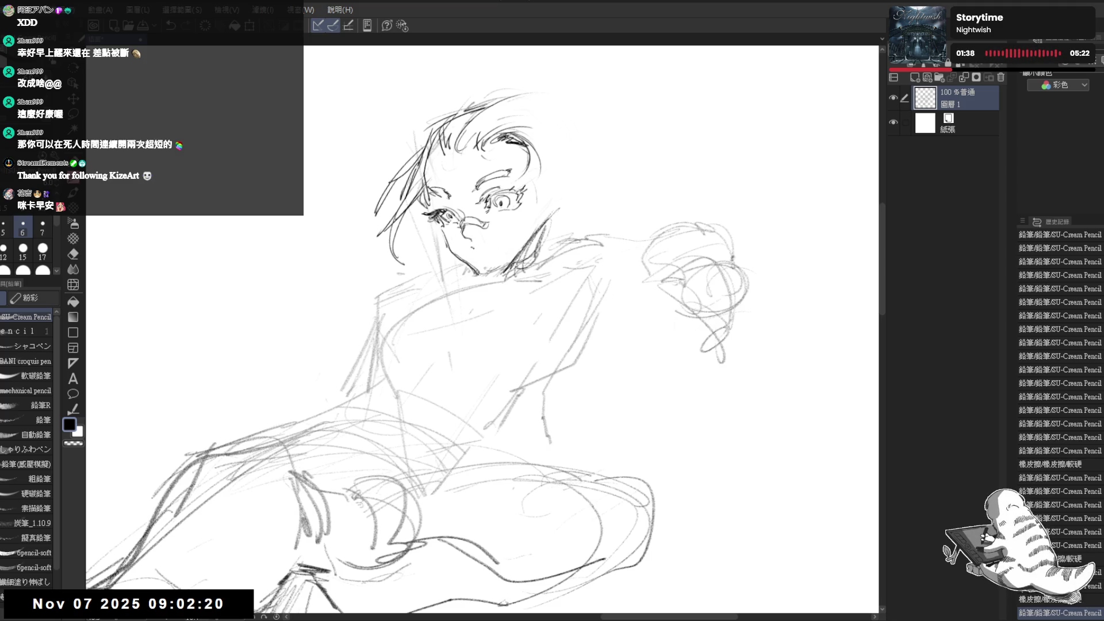
{"action": "left_click_drag", "start_coordinate": [472, 246], "coordinate": [493, 249]}
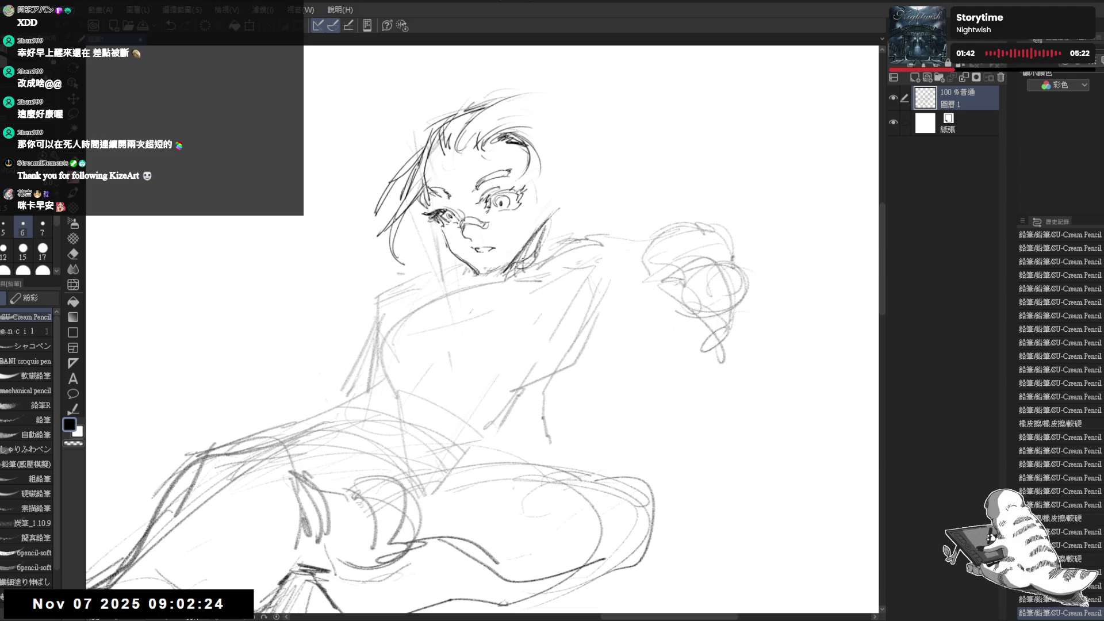
Rotate and zoom to review the pose, then erase stray spots near the mouth.
{"action": "key", "text": "minus"}
{"action": "key", "text": "ctrl+minus"}
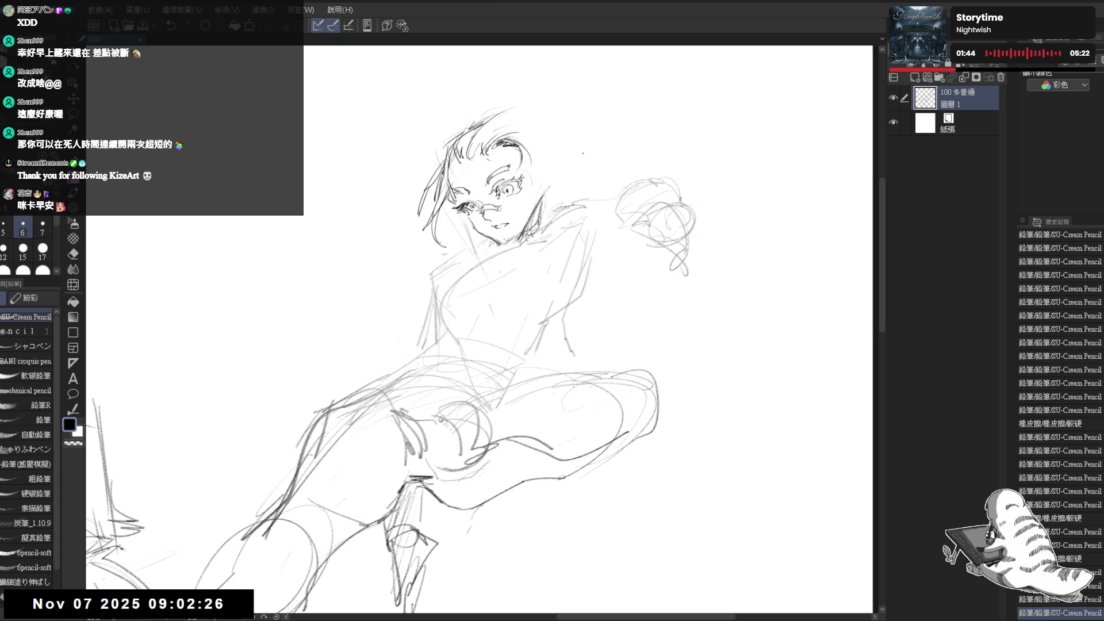
{"action": "key", "text": "ctrl+minus"}
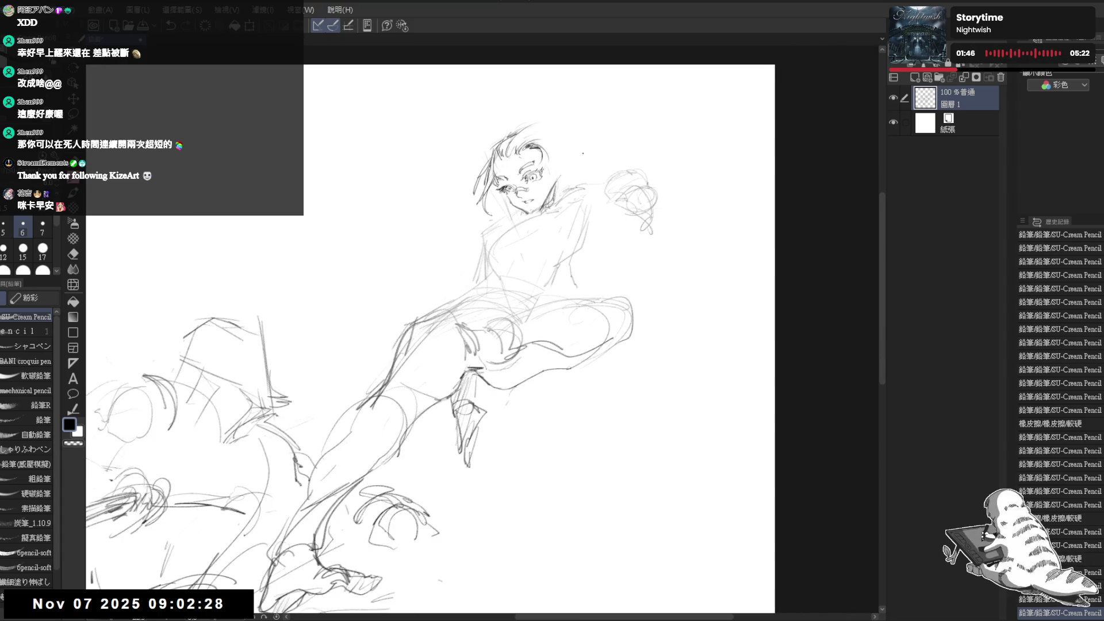
{"action": "key", "text": "ctrl+plus"}
{"action": "key", "text": "ctrl+plus"}
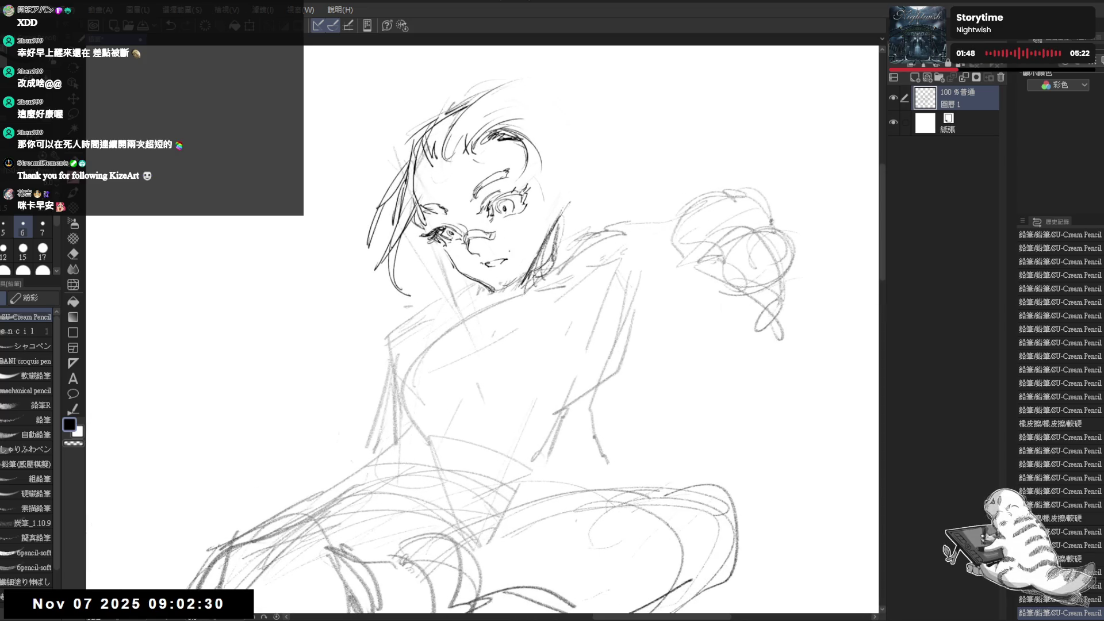
{"action": "mouse_move", "coordinate": [498, 247]}
{"action": "left_mouse_down"}
{"action": "mouse_move", "coordinate": [517, 265]}
{"action": "mouse_move", "coordinate": [513, 251]}
{"action": "left_mouse_up"}
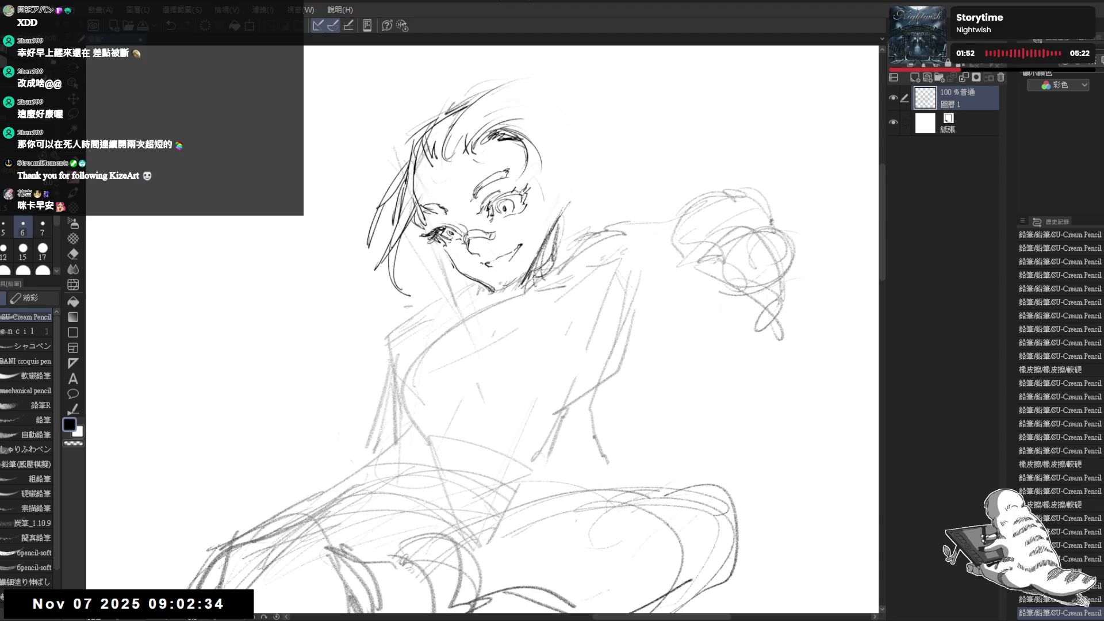
{"action": "key", "text": "e"}
{"action": "key", "text": "p"}
{"action": "left_click_drag", "start_coordinate": [486, 265], "coordinate": [490, 263]}
Draw and refine the wide smiling mouth.
{"action": "key", "text": "e"}
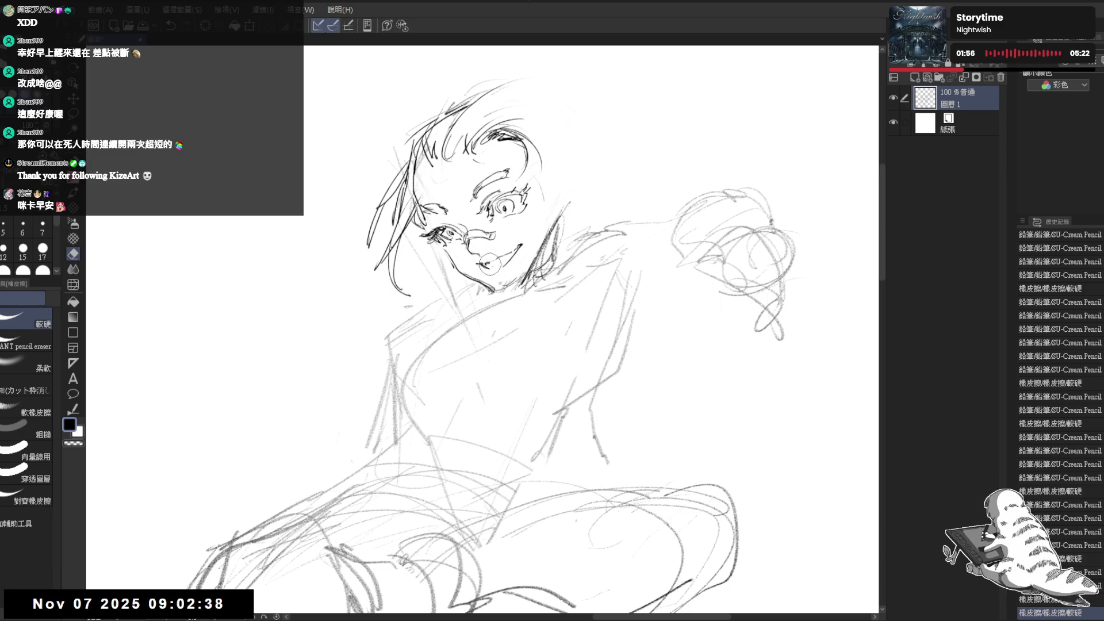
{"action": "key", "text": "p"}
{"action": "key", "text": "e"}
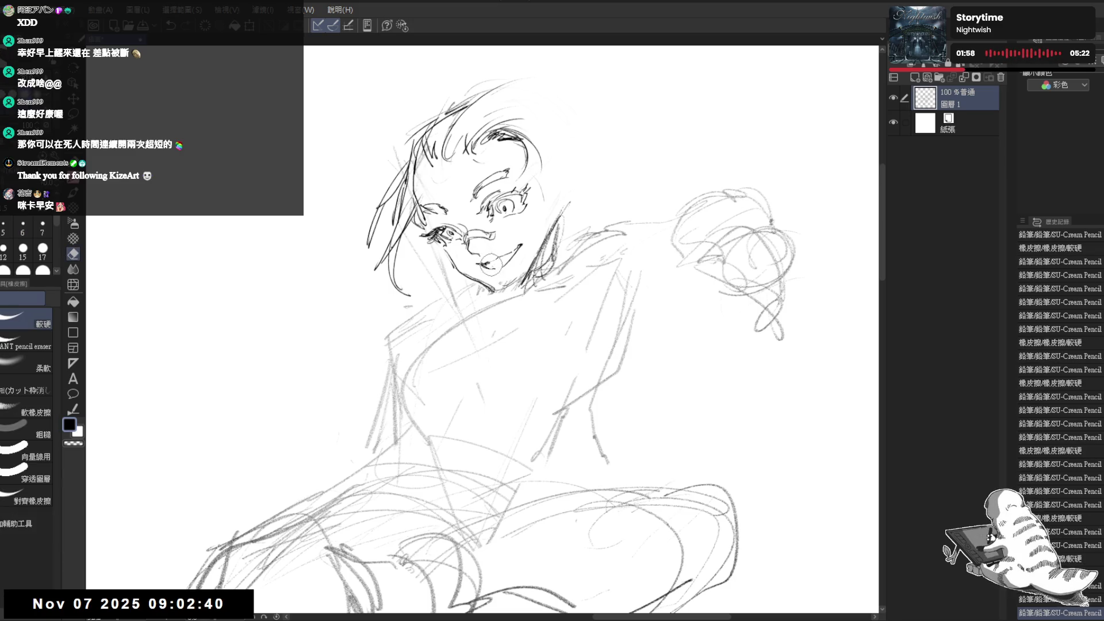
{"action": "key", "text": "p"}
{"action": "left_click_drag", "start_coordinate": [426, 207], "coordinate": [434, 214]}
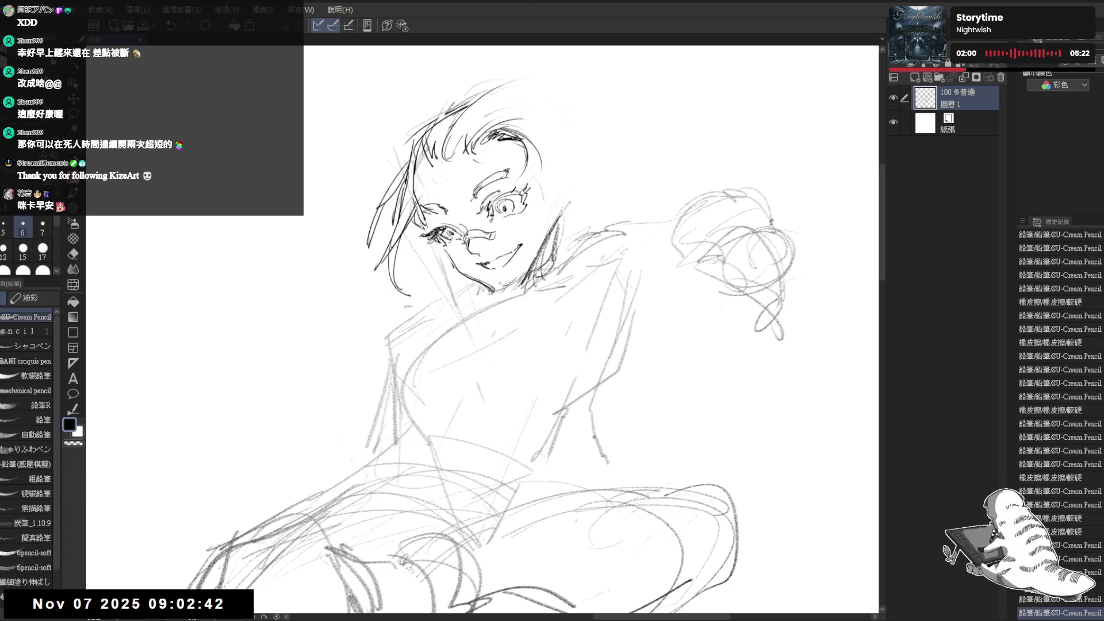
{"action": "left_click_drag", "start_coordinate": [448, 279], "coordinate": [453, 284]}
{"action": "left_click_drag", "start_coordinate": [396, 224], "coordinate": [399, 229]}
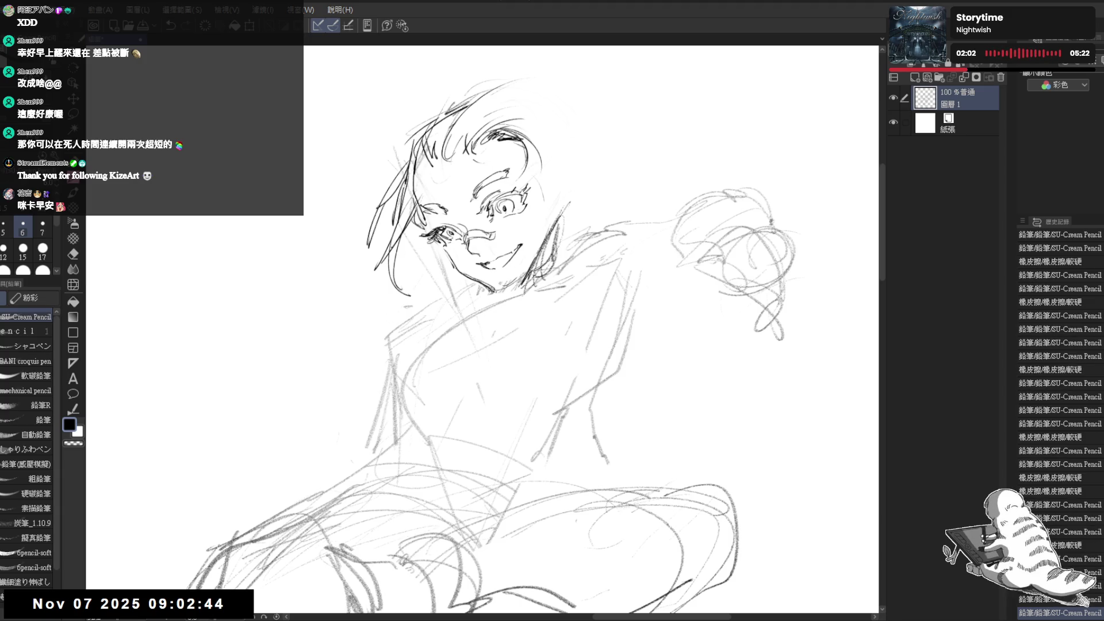
Clean up faint marks near the chin and stray lines on the face.
{"action": "key", "text": "e"}
{"action": "mouse_move", "coordinate": [498, 267]}
{"action": "left_mouse_down"}
{"action": "mouse_move", "coordinate": [528, 293]}
{"action": "mouse_move", "coordinate": [501, 285]}
{"action": "mouse_move", "coordinate": [537, 284]}
{"action": "left_mouse_up"}
{"action": "key", "text": "p"}
{"action": "key", "text": "e"}
{"action": "left_click_drag", "start_coordinate": [552, 219], "coordinate": [560, 259]}
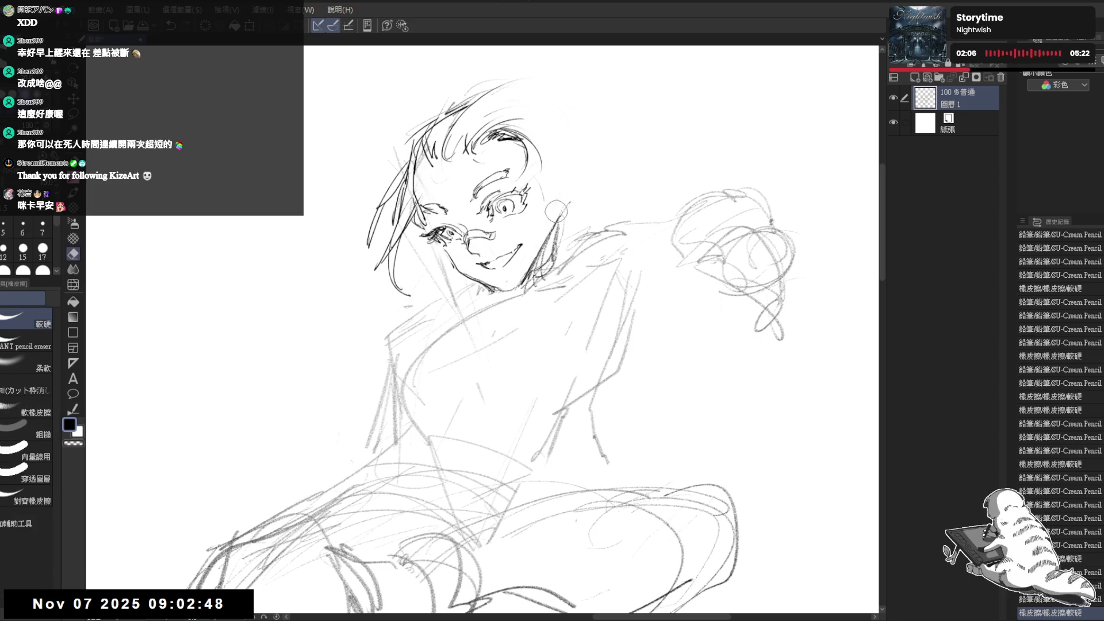
{"action": "key", "text": "p"}
{"action": "mouse_move", "coordinate": [517, 207]}
{"action": "left_mouse_down"}
{"action": "mouse_move", "coordinate": [563, 276]}
{"action": "mouse_move", "coordinate": [535, 282]}
{"action": "mouse_move", "coordinate": [543, 290]}
{"action": "left_mouse_up"}
Refine the hairline and draw strands on the hair's right side.
{"action": "key", "text": "e"}
{"action": "left_click_drag", "start_coordinate": [528, 167], "coordinate": [536, 185]}
{"action": "key", "text": "p"}
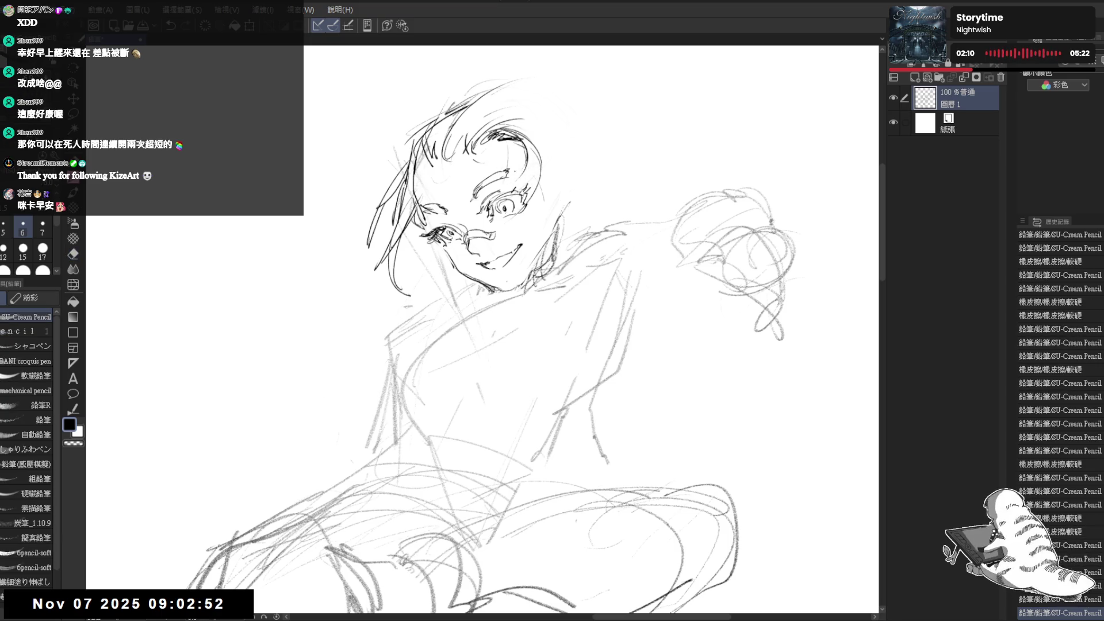
{"action": "mouse_move", "coordinate": [505, 148]}
{"action": "left_mouse_down"}
{"action": "mouse_move", "coordinate": [517, 198]}
{"action": "mouse_move", "coordinate": [501, 225]}
{"action": "mouse_move", "coordinate": [514, 225]}
{"action": "left_mouse_up"}
{"action": "left_click_drag", "start_coordinate": [574, 138], "coordinate": [546, 206]}
{"action": "key", "text": "ctrl+z"}
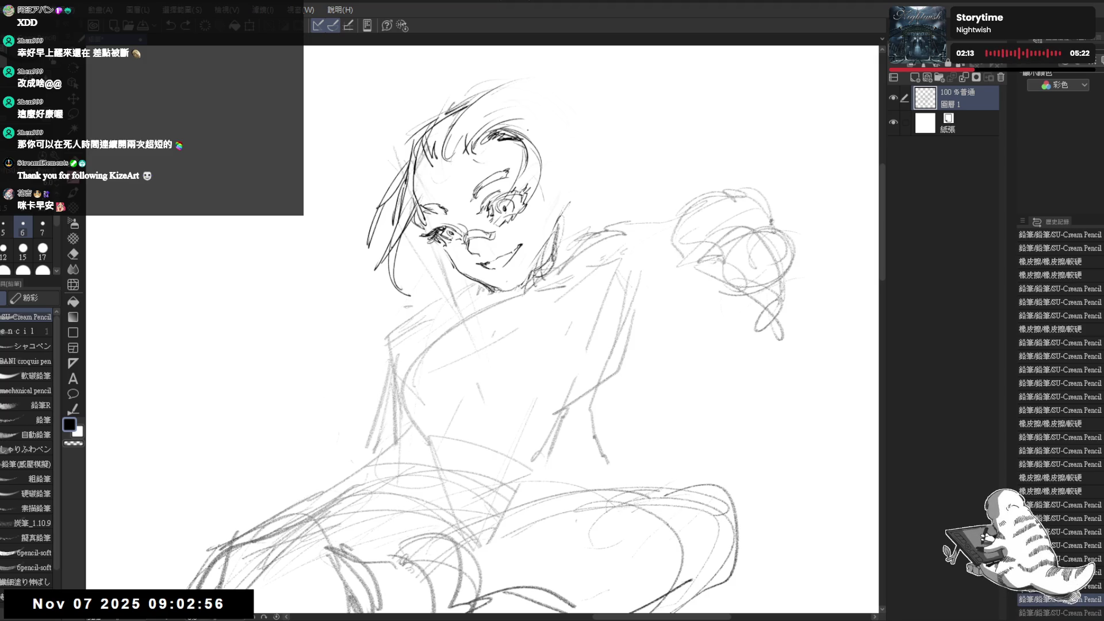
{"action": "left_click_drag", "start_coordinate": [563, 133], "coordinate": [540, 211]}
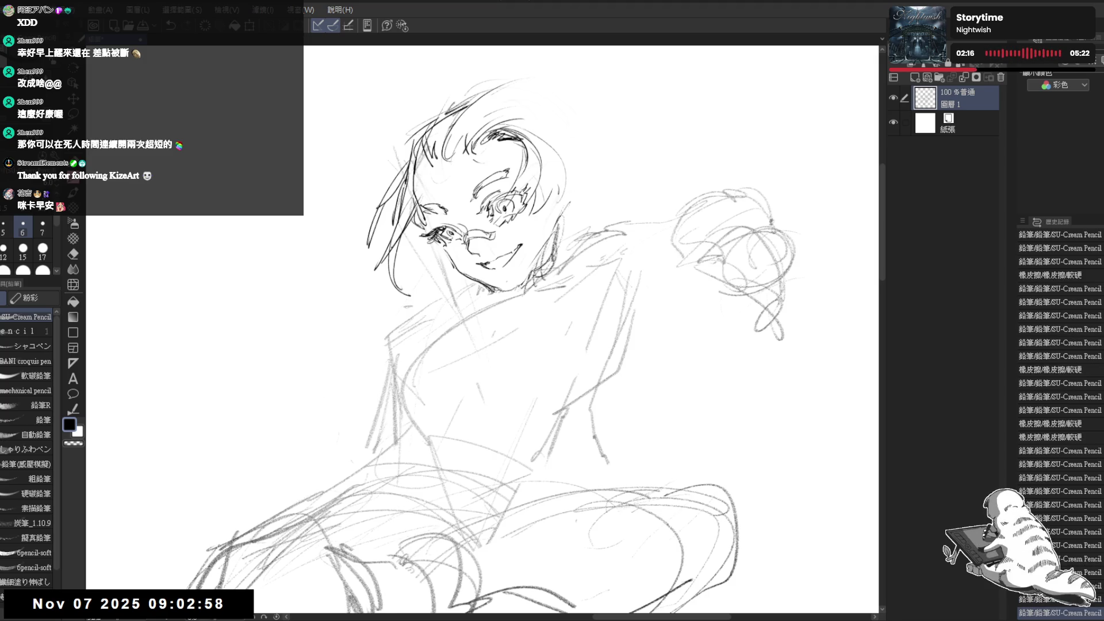
{"action": "left_click_drag", "start_coordinate": [493, 55], "coordinate": [505, 74]}
{"action": "left_click_drag", "start_coordinate": [587, 91], "coordinate": [546, 76]}
{"action": "left_click", "coordinate": [509, 222]}
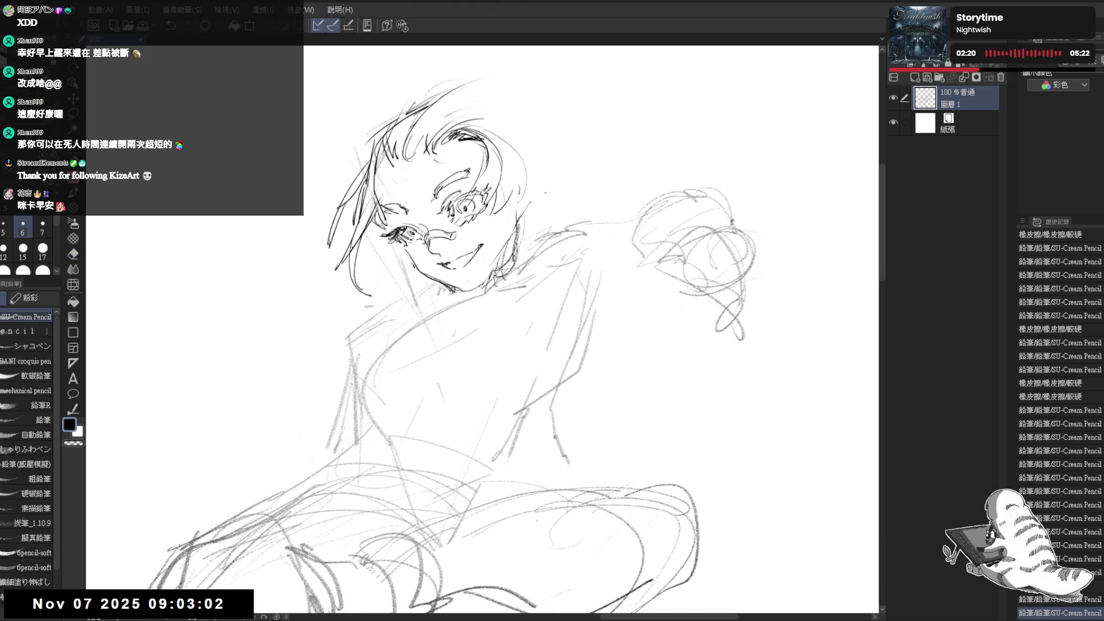
Add short marks beside the face and erase lines near the face and ear.
{"action": "left_click", "coordinate": [509, 222]}
{"action": "left_click_drag", "start_coordinate": [516, 237], "coordinate": [486, 275]}
{"action": "key", "text": "e"}
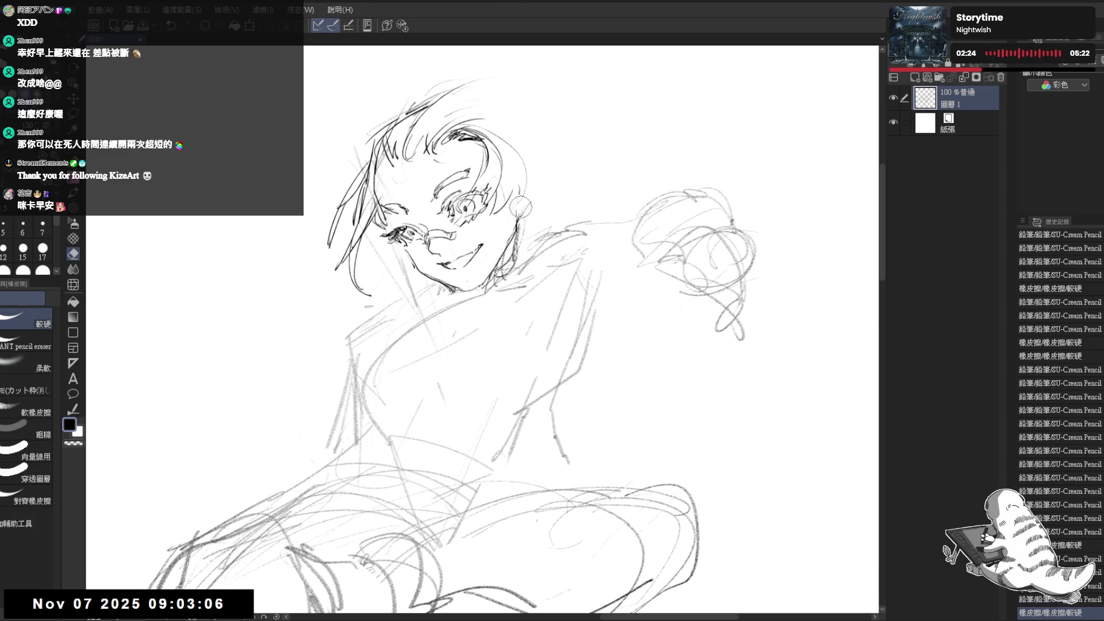
{"action": "key", "text": "p"}
{"action": "left_click_drag", "start_coordinate": [528, 198], "coordinate": [501, 259]}
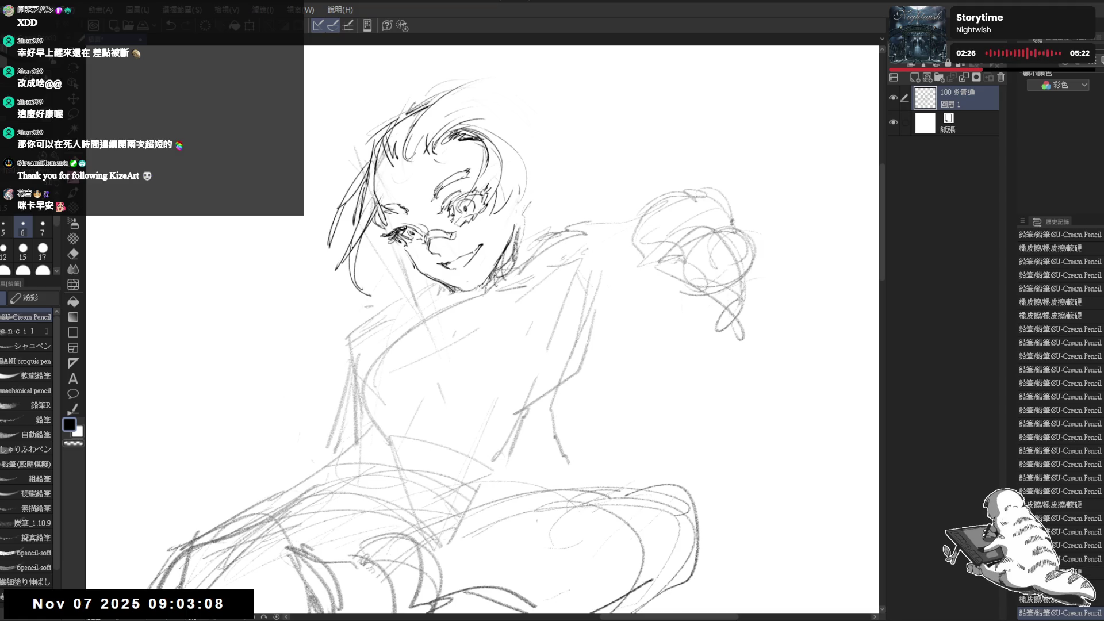
Add a curved hair stroke beside the head, darken the ear, and zoom out to the whole figure.
{"action": "key", "text": "h"}
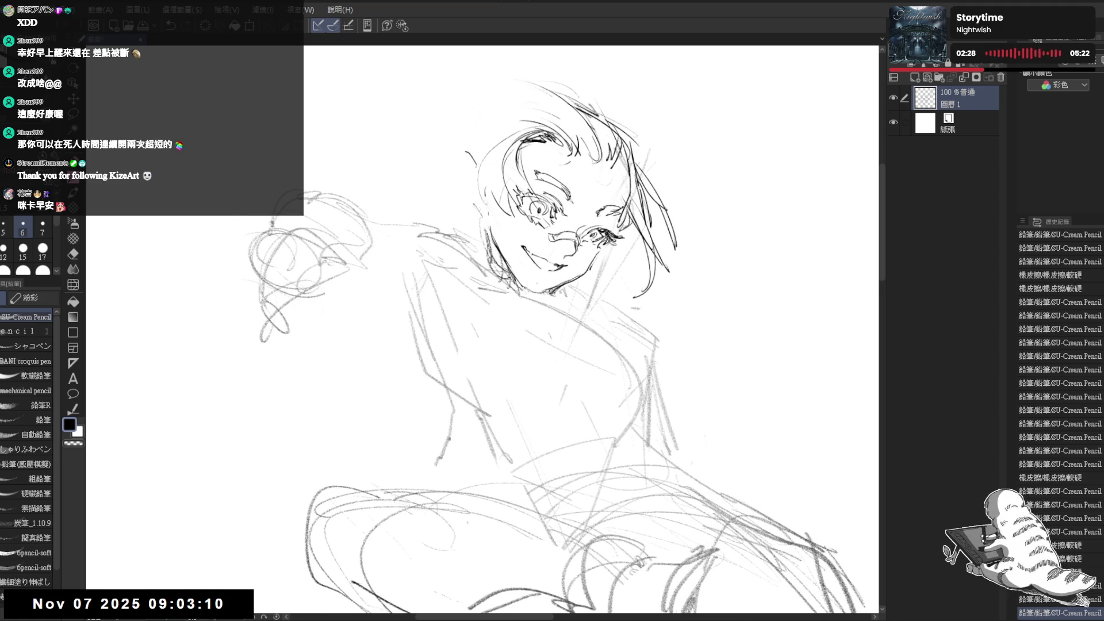
{"action": "mouse_move", "coordinate": [469, 153]}
{"action": "left_mouse_down"}
{"action": "mouse_move", "coordinate": [455, 187]}
{"action": "mouse_move", "coordinate": [466, 172]}
{"action": "mouse_move", "coordinate": [474, 201]}
{"action": "mouse_move", "coordinate": [458, 182]}
{"action": "mouse_move", "coordinate": [473, 202]}
{"action": "left_mouse_up"}
{"action": "key", "text": "h"}
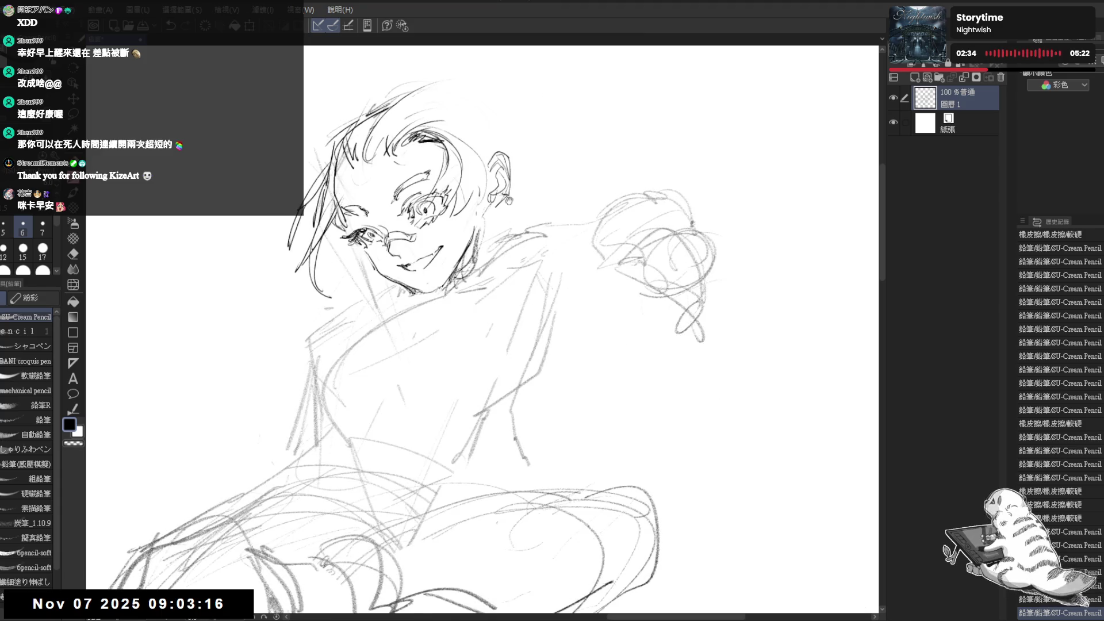
{"action": "key", "text": "minus"}
{"action": "key", "text": "minus"}
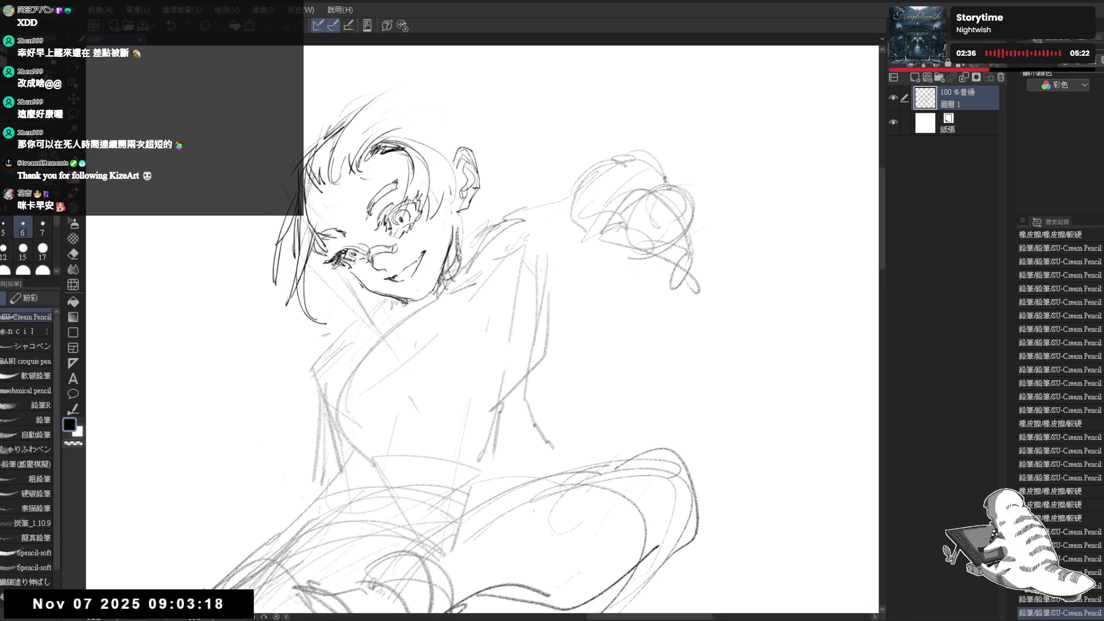
{"action": "left_click_drag", "start_coordinate": [475, 191], "coordinate": [463, 211]}
{"action": "key", "text": "minus"}
{"action": "key", "text": "minus"}
{"action": "key", "text": "minus"}
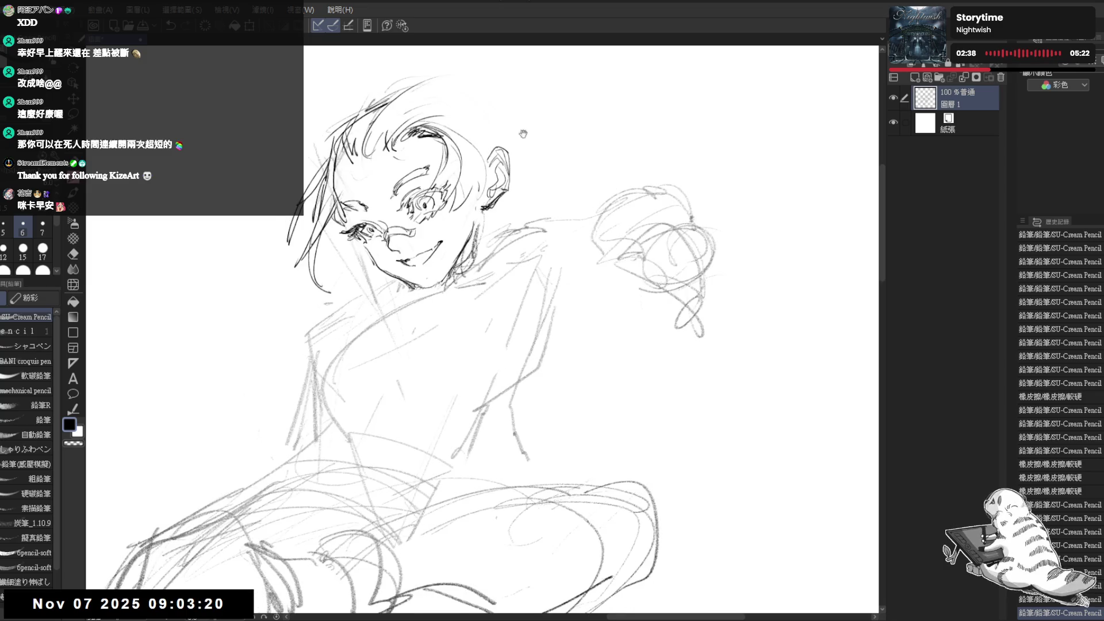
{"action": "key", "text": "minus"}
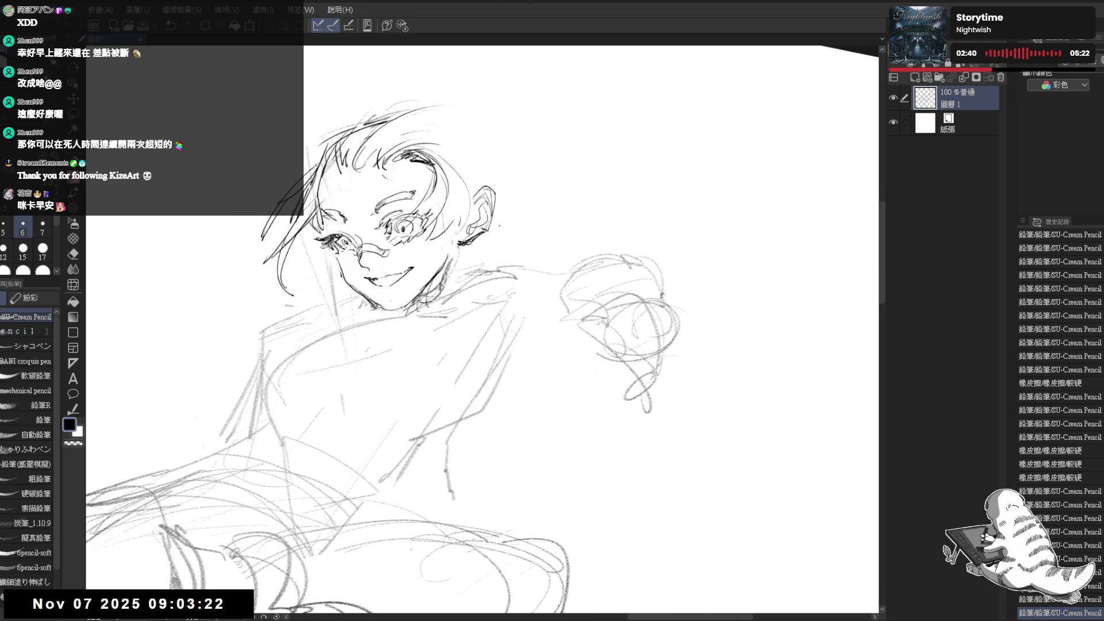
{"action": "key", "text": "ctrl+minus"}
{"action": "key", "text": "ctrl+minus"}
{"action": "key", "text": "ctrl+minus"}
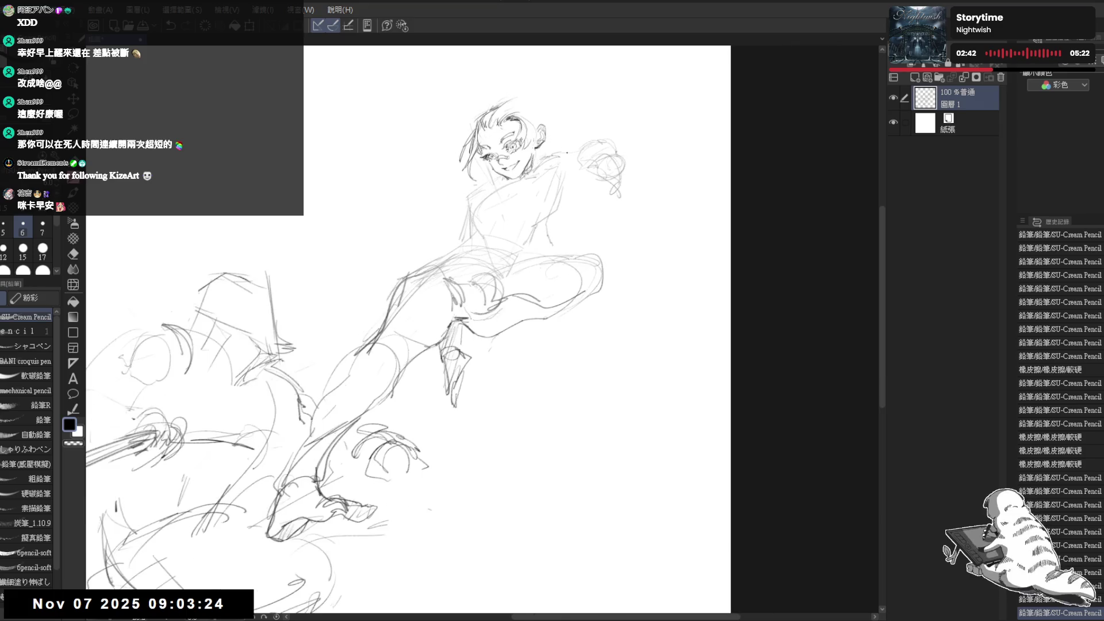
Bring the head into view and add a small pencil mark in the hair.
{"action": "left_click_drag", "start_coordinate": [553, 173], "coordinate": [600, 179]}
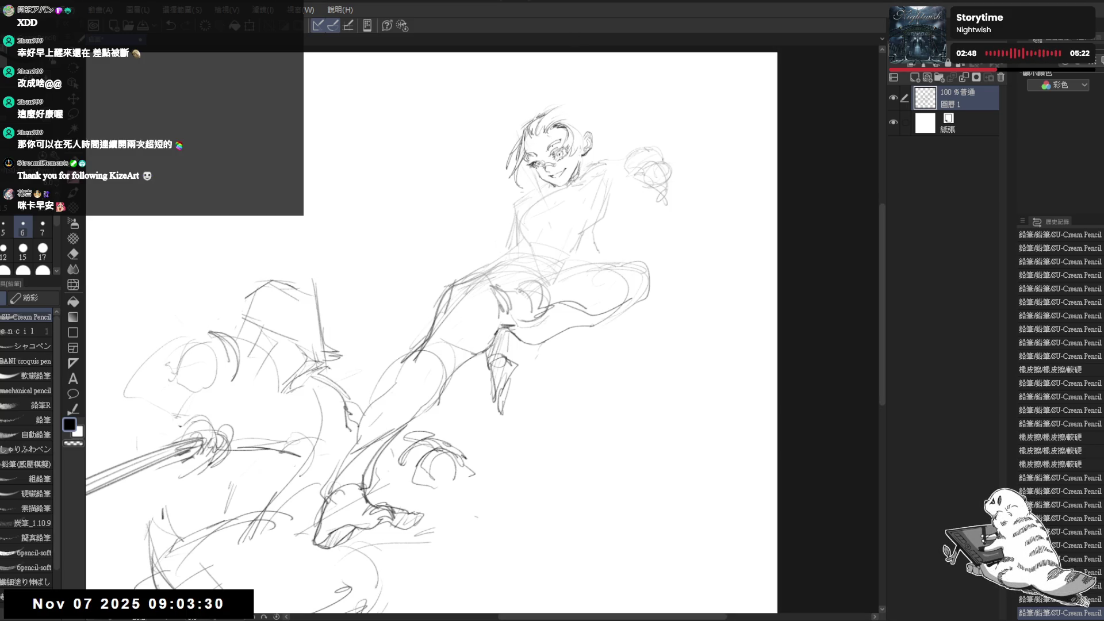
{"action": "scroll", "coordinate": [552, 155], "scroll_direction": "up", "scroll_amount": 4}
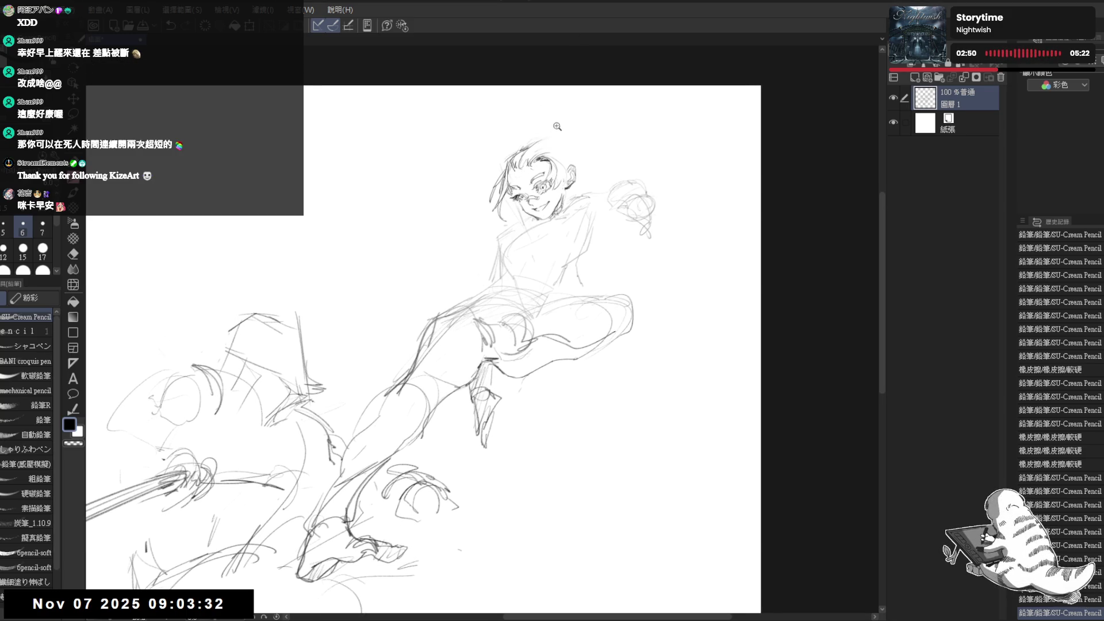
{"action": "mouse_move", "coordinate": [598, 145]}
{"action": "left_mouse_down"}
{"action": "mouse_move", "coordinate": [581, 138]}
{"action": "mouse_move", "coordinate": [460, 173]}
{"action": "mouse_move", "coordinate": [443, 190]}
{"action": "mouse_move", "coordinate": [400, 183]}
{"action": "mouse_move", "coordinate": [515, 232]}
{"action": "mouse_move", "coordinate": [516, 258]}
{"action": "mouse_move", "coordinate": [526, 266]}
{"action": "mouse_move", "coordinate": [526, 251]}
{"action": "mouse_move", "coordinate": [532, 270]}
{"action": "left_mouse_up"}
{"action": "key", "text": "e"}
{"action": "key", "text": "p"}
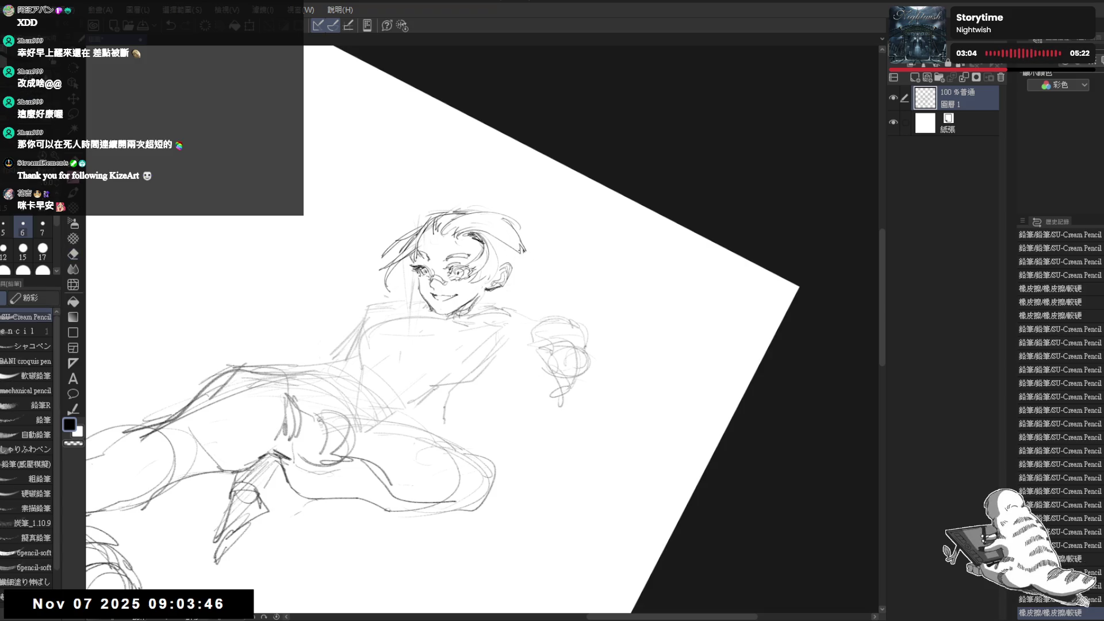
{"action": "key", "text": "ctrl+0"}
{"action": "left_click", "coordinate": [463, 251]}
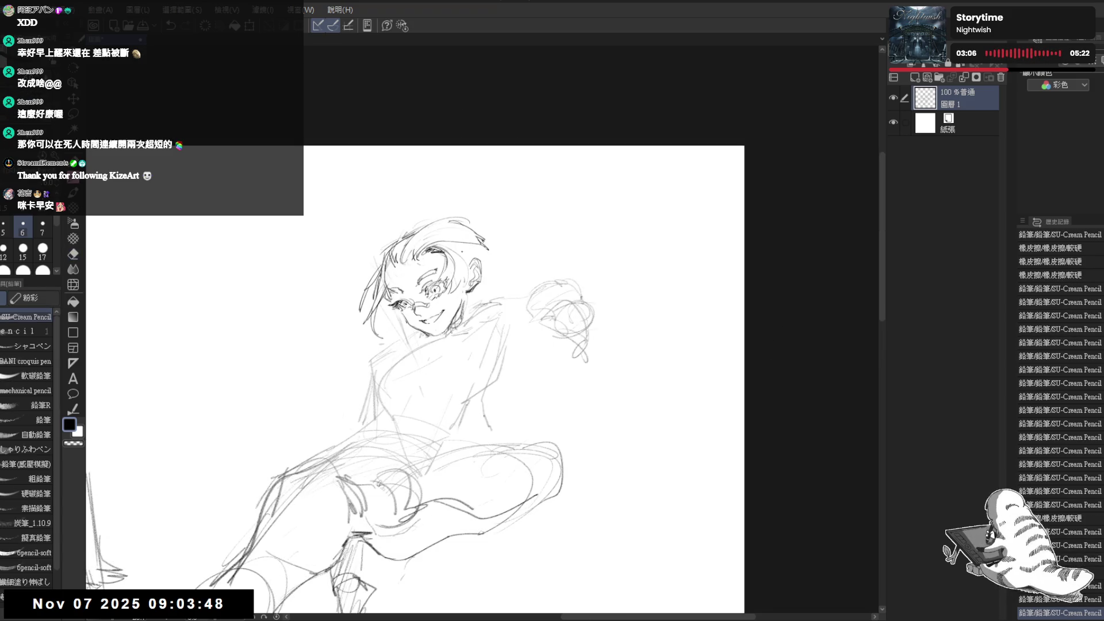
{"action": "left_click_drag", "start_coordinate": [553, 232], "coordinate": [583, 148]}
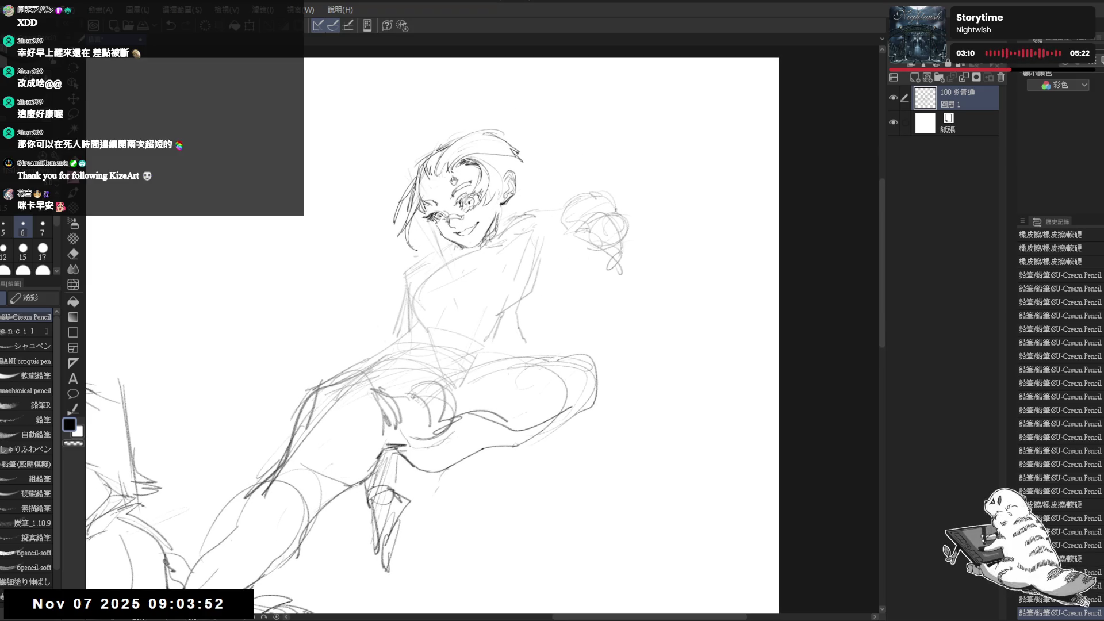
Erase stray marks around the top of the hair.
{"action": "key", "text": "e"}
{"action": "left_click", "coordinate": [431, 146]}
{"action": "key", "text": "p"}
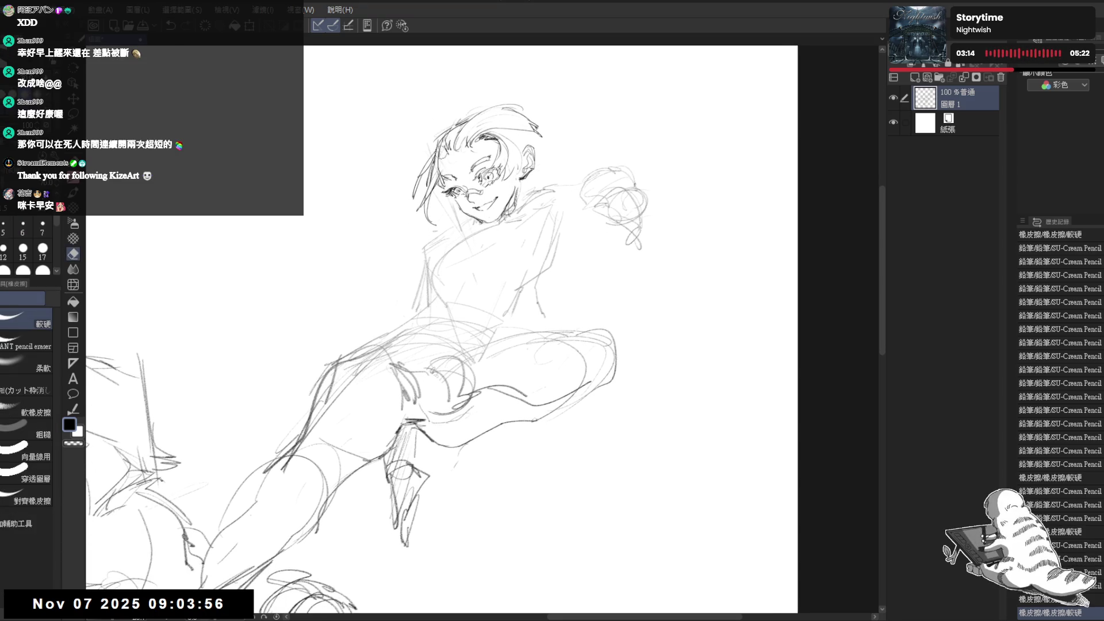
{"action": "key", "text": "p"}
{"action": "key", "text": "e"}
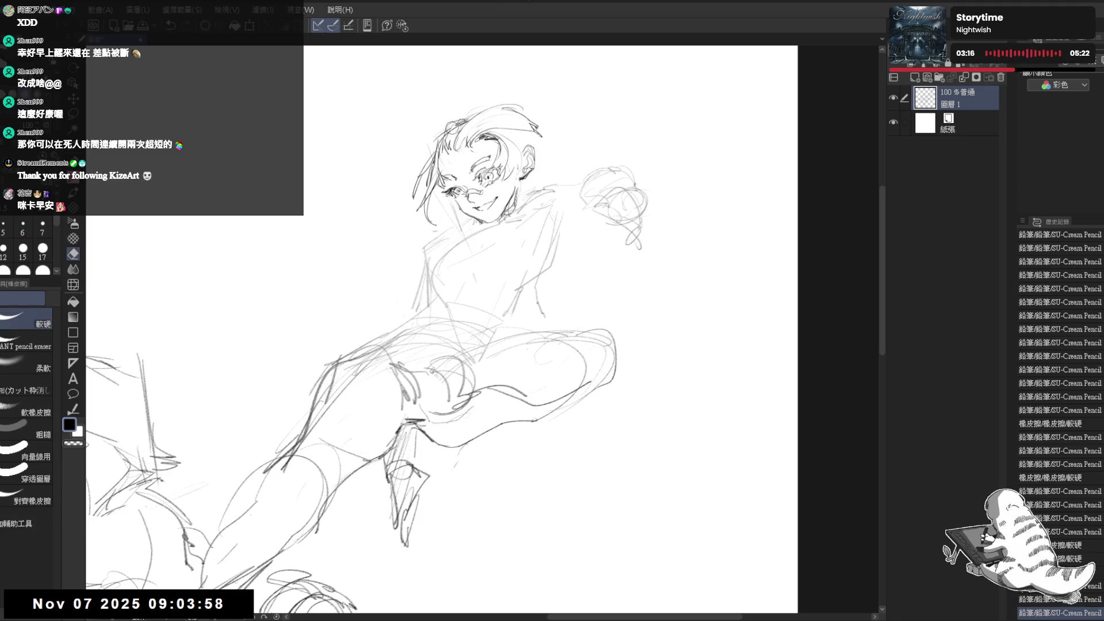
{"action": "left_click_drag", "start_coordinate": [447, 121], "coordinate": [458, 132]}
{"action": "key", "text": "p"}
Reframe the figure and erase small stray lines near the neck.
{"action": "left_click_drag", "start_coordinate": [446, 229], "coordinate": [460, 183]}
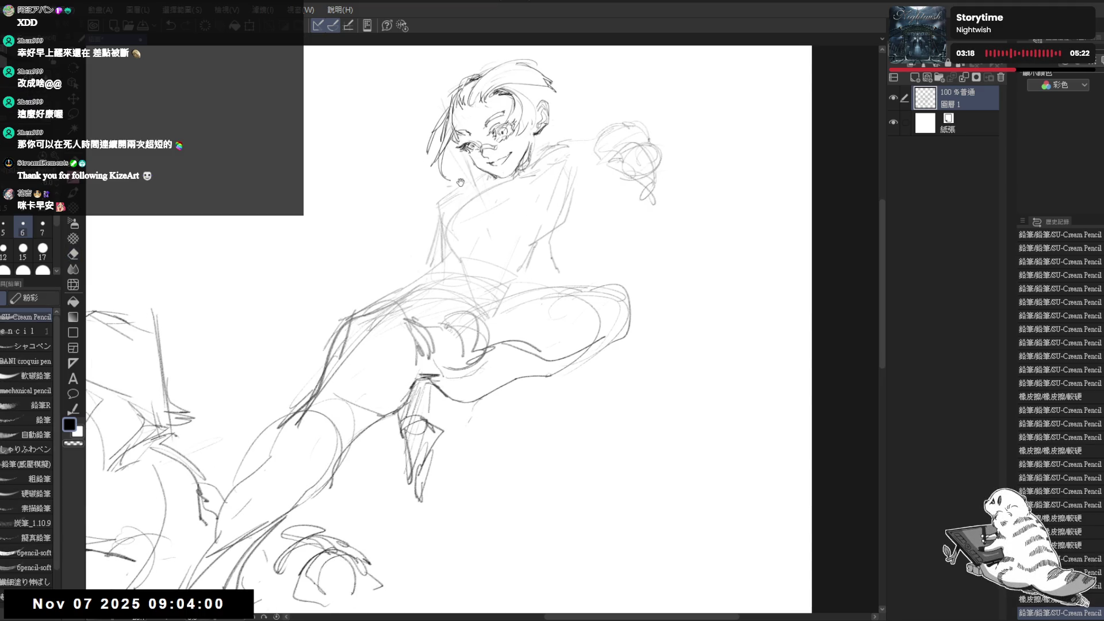
{"action": "scroll", "coordinate": [460, 183], "scroll_direction": "down", "scroll_amount": 2}
{"action": "scroll", "coordinate": [459, 183], "scroll_direction": "down", "scroll_amount": 1}
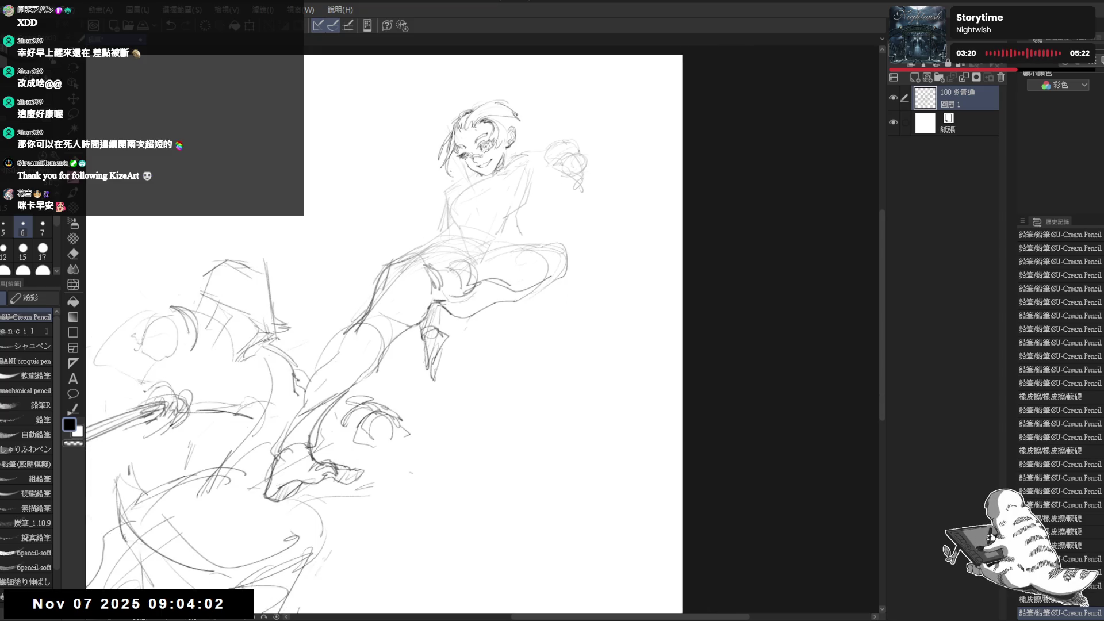
{"action": "left_click_drag", "start_coordinate": [431, 132], "coordinate": [544, 230]}
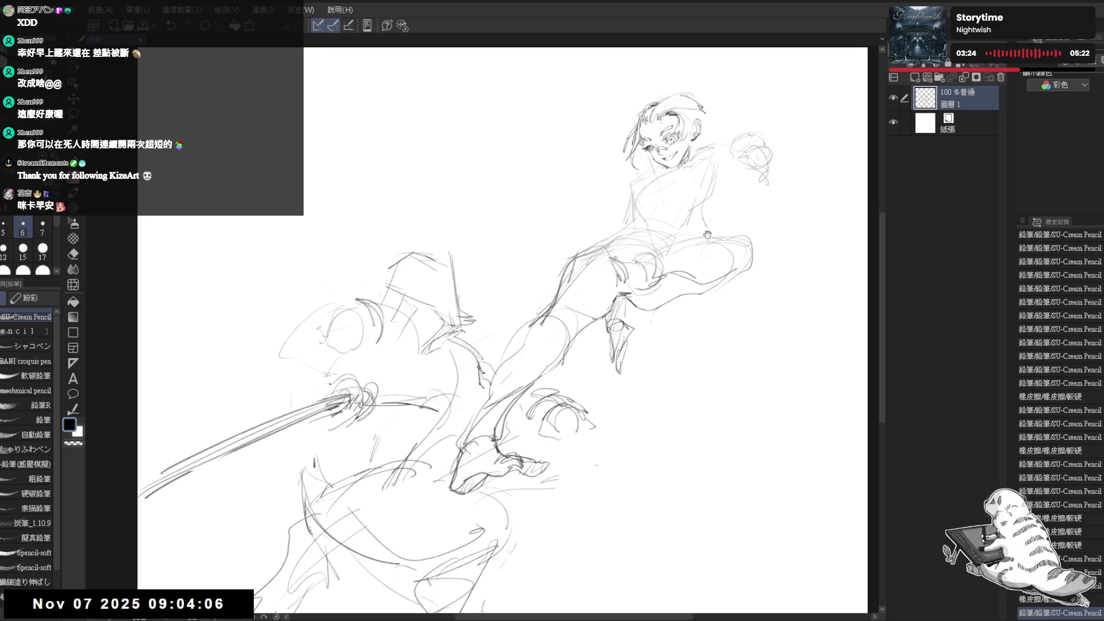
{"action": "scroll", "coordinate": [638, 233], "scroll_direction": "up", "scroll_amount": 2}
{"action": "scroll", "coordinate": [528, 197], "scroll_direction": "up", "scroll_amount": 1}
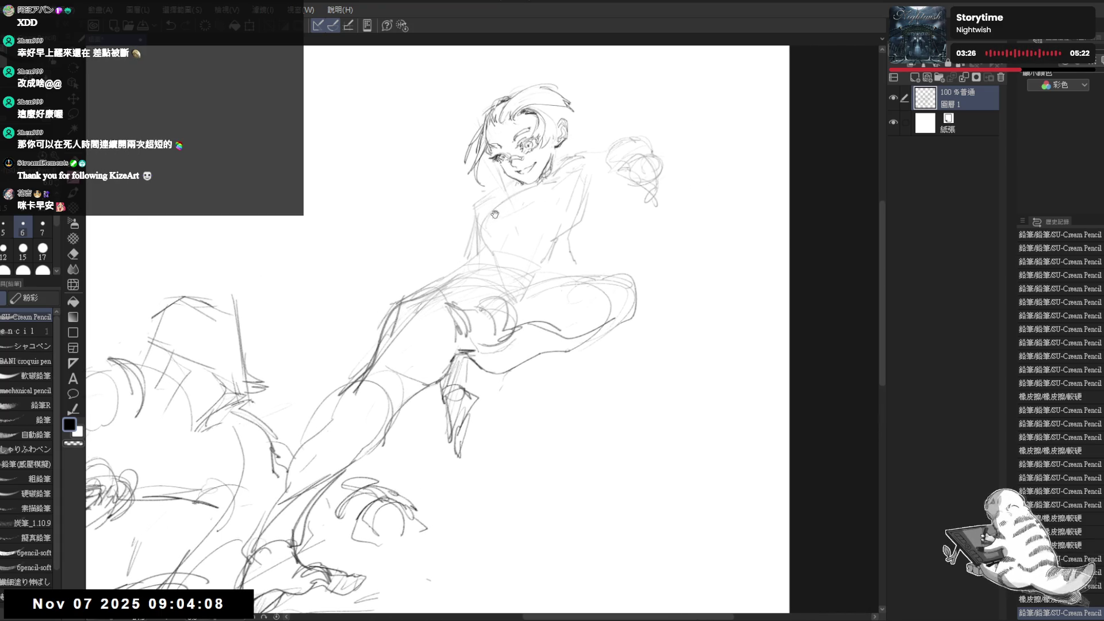
{"action": "scroll", "coordinate": [520, 193], "scroll_direction": "up", "scroll_amount": 2}
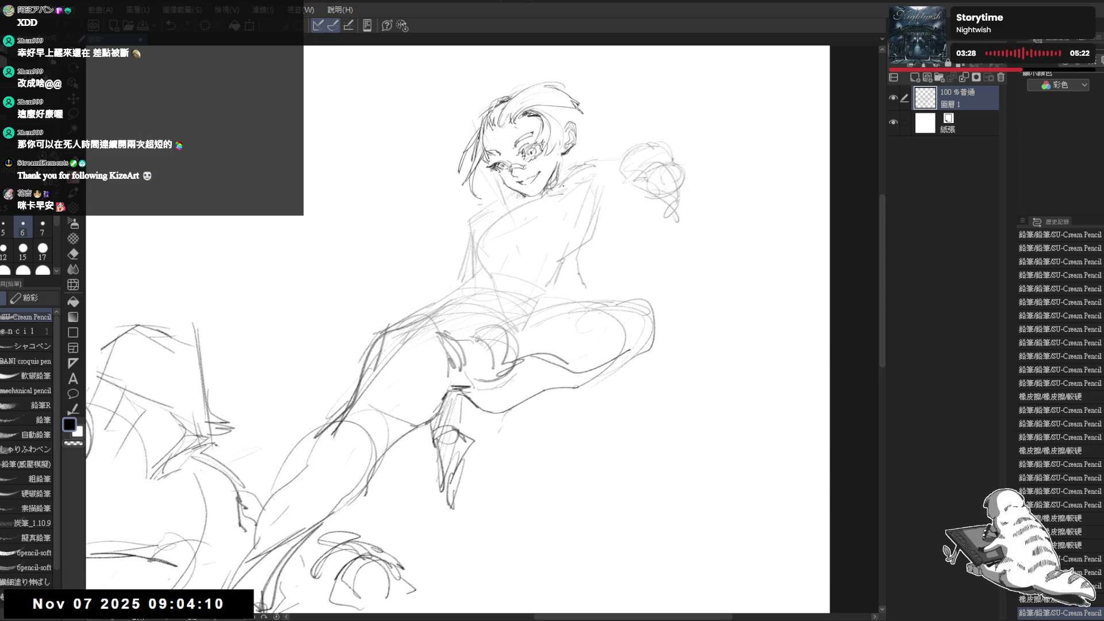
{"action": "mouse_move", "coordinate": [569, 164]}
{"action": "left_mouse_down"}
{"action": "mouse_move", "coordinate": [558, 182]}
{"action": "mouse_move", "coordinate": [556, 165]}
{"action": "left_mouse_up"}
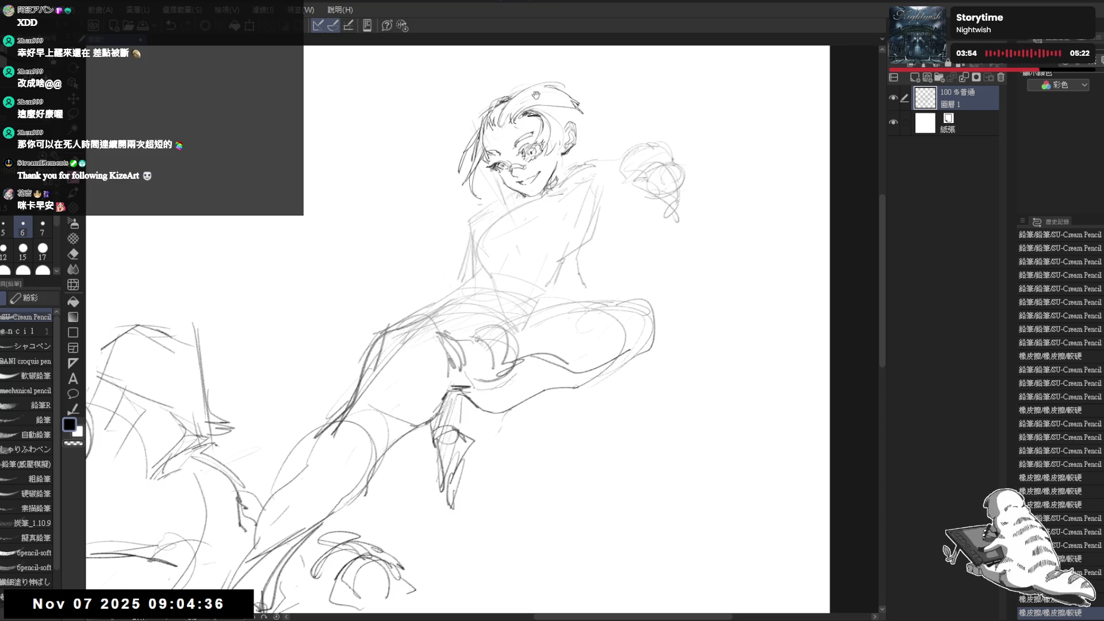
Add faint pencil marks and try a hair stroke, then undo it.
{"action": "left_click_drag", "start_coordinate": [562, 79], "coordinate": [554, 106]}
{"action": "left_click_drag", "start_coordinate": [518, 144], "coordinate": [528, 149]}
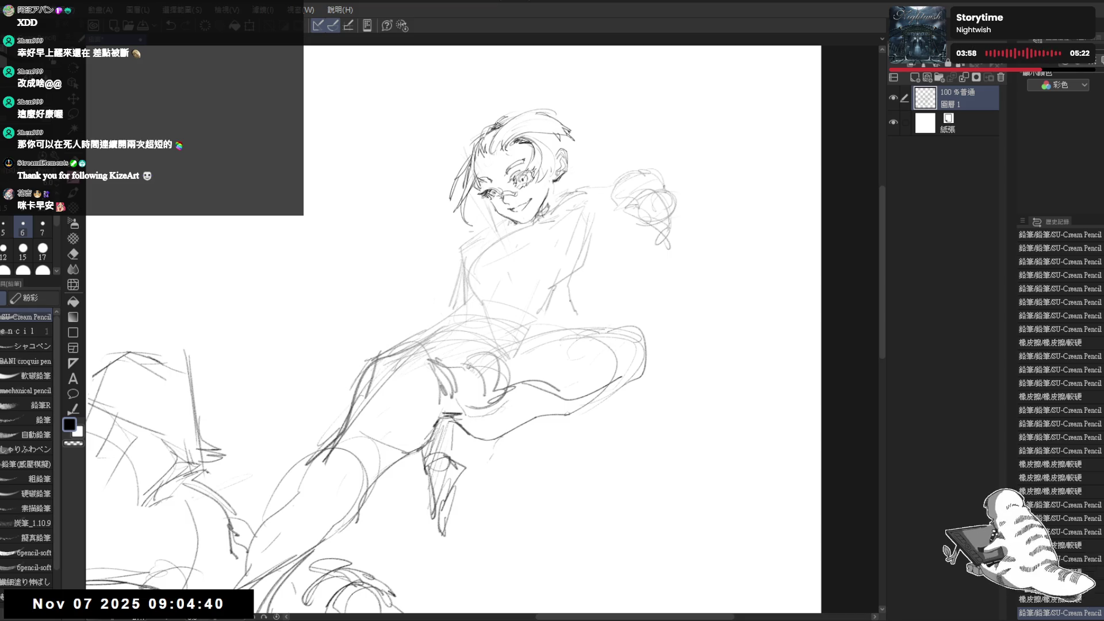
{"action": "left_click_drag", "start_coordinate": [215, 599], "coordinate": [222, 607]}
{"action": "mouse_move", "coordinate": [587, 127]}
{"action": "left_mouse_down"}
{"action": "mouse_move", "coordinate": [632, 109]}
{"action": "mouse_move", "coordinate": [655, 115]}
{"action": "left_mouse_up"}
{"action": "key", "text": "ctrl+z"}
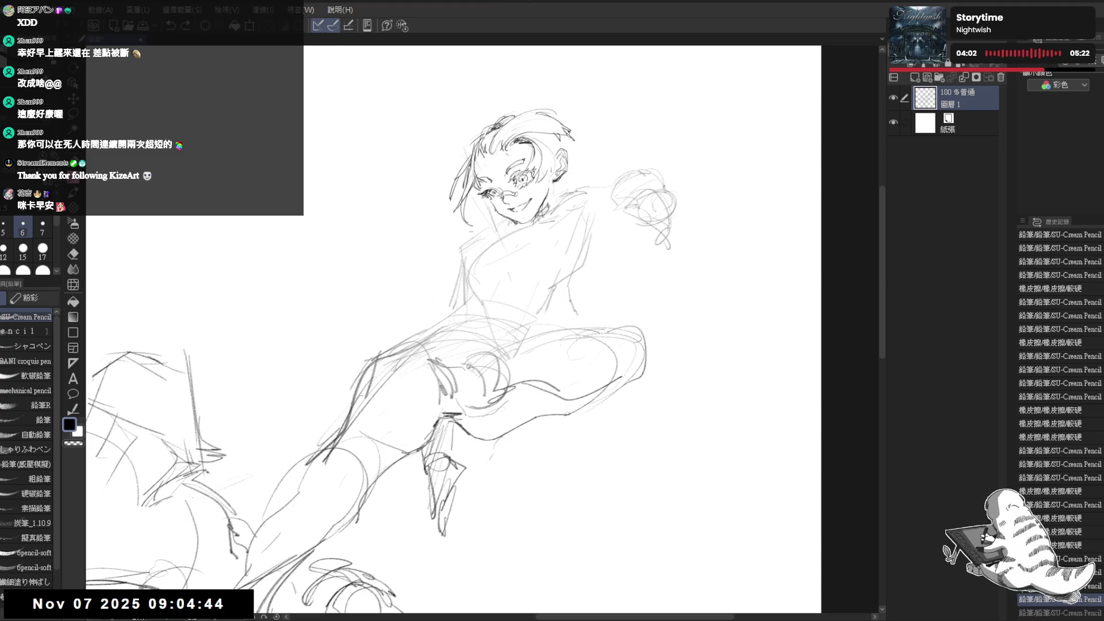
{"action": "scroll", "coordinate": [509, 157], "scroll_direction": "up", "scroll_amount": 1}
Erase lines near the eye and lighten the face's left edge.
{"action": "key", "text": "e"}
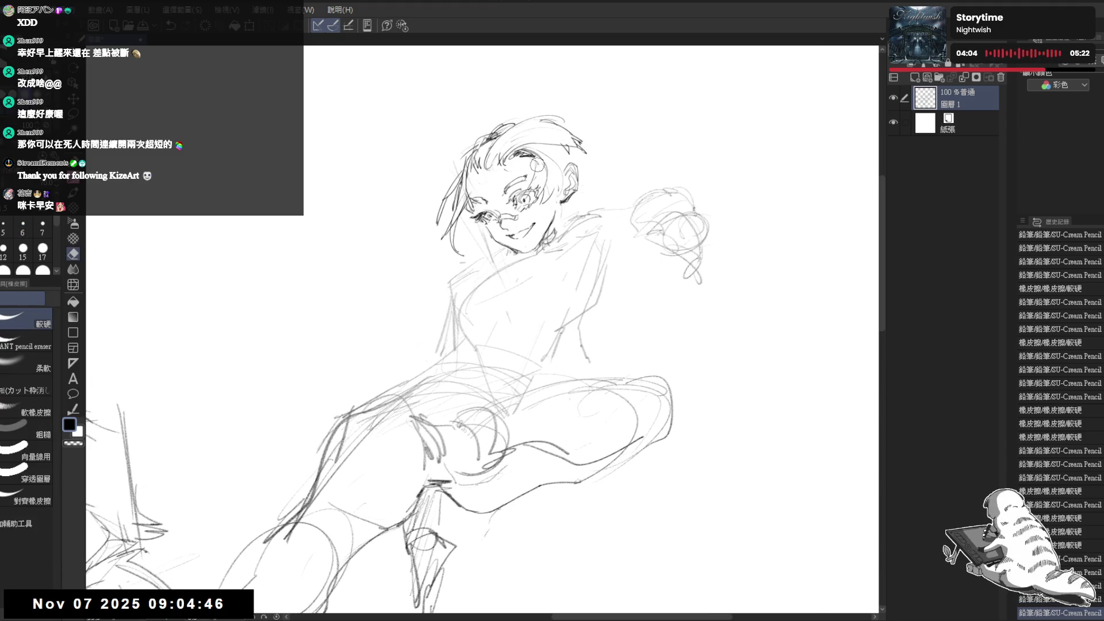
{"action": "mouse_move", "coordinate": [537, 165]}
{"action": "left_mouse_down"}
{"action": "mouse_move", "coordinate": [526, 141]}
{"action": "mouse_move", "coordinate": [526, 154]}
{"action": "mouse_move", "coordinate": [553, 156]}
{"action": "mouse_move", "coordinate": [548, 147]}
{"action": "left_mouse_up"}
{"action": "key", "text": "p"}
{"action": "key", "text": "e"}
{"action": "key", "text": "p"}
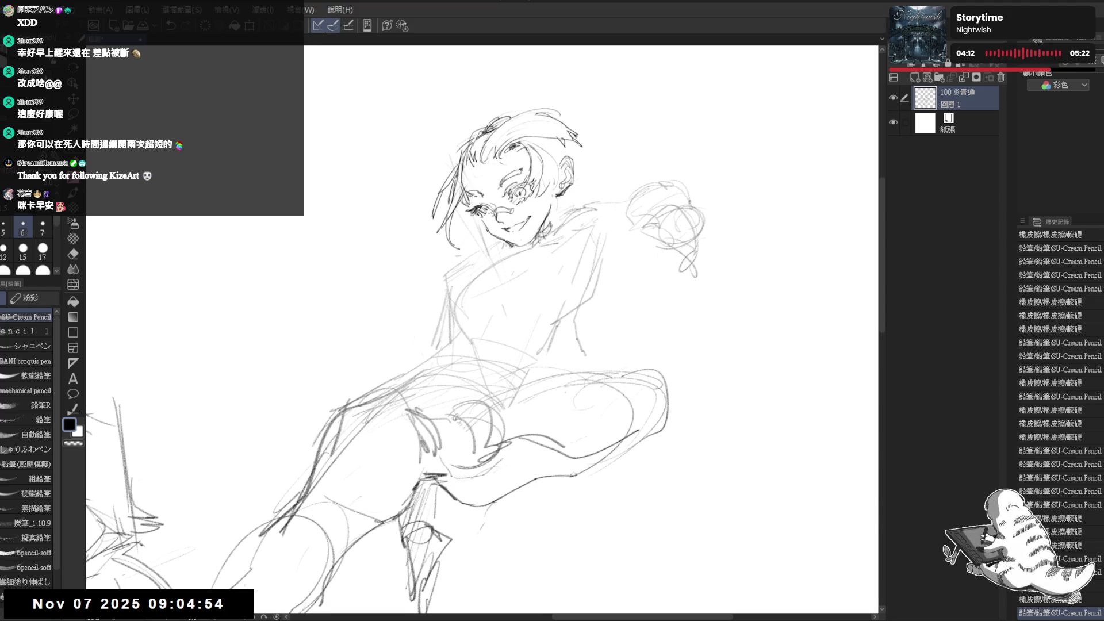
{"action": "key", "text": "e"}
{"action": "key", "text": "p"}
{"action": "left_click_drag", "start_coordinate": [457, 195], "coordinate": [457, 262]}
Discard a stroke near the face and erase lines near the ear.
{"action": "key", "text": "e"}
{"action": "key", "text": "p"}
{"action": "key", "text": "e"}
{"action": "key", "text": "p"}
{"action": "mouse_move", "coordinate": [477, 226]}
{"action": "left_mouse_down"}
{"action": "mouse_move", "coordinate": [482, 236]}
{"action": "mouse_move", "coordinate": [473, 233]}
{"action": "left_mouse_up"}
{"action": "key", "text": "ctrl+z"}
{"action": "key", "text": "ctrl+z"}
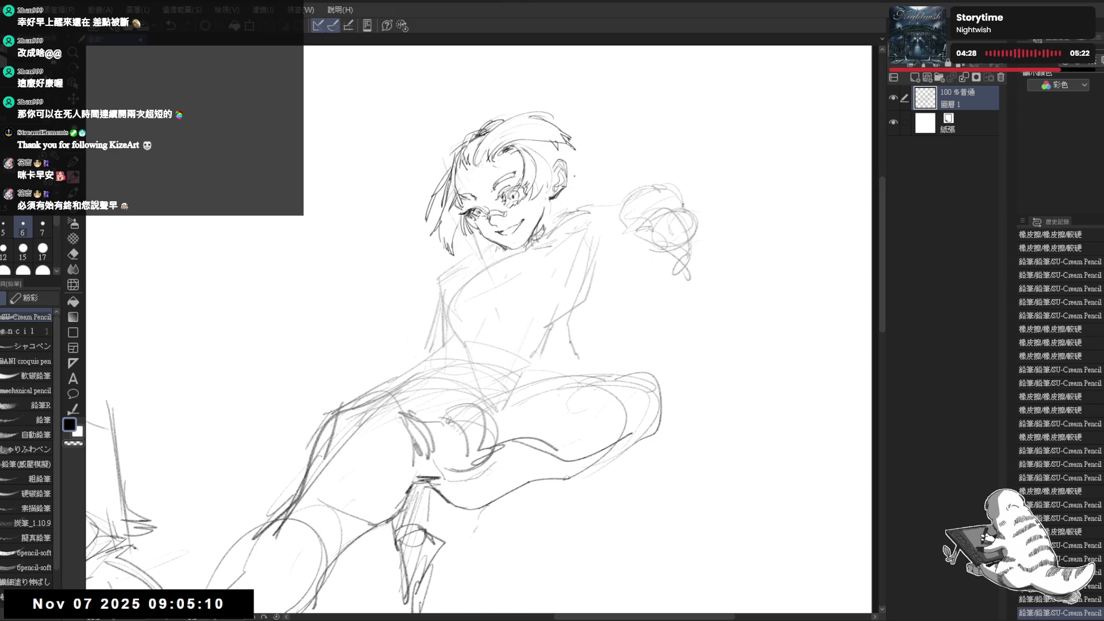
{"action": "mouse_move", "coordinate": [571, 172]}
{"action": "left_mouse_down"}
{"action": "mouse_move", "coordinate": [543, 207]}
{"action": "mouse_move", "coordinate": [558, 190]}
{"action": "mouse_move", "coordinate": [553, 157]}
{"action": "mouse_move", "coordinate": [548, 193]}
{"action": "mouse_move", "coordinate": [577, 173]}
{"action": "mouse_move", "coordinate": [566, 164]}
{"action": "mouse_move", "coordinate": [560, 190]}
{"action": "left_mouse_up"}
{"action": "key", "text": "e"}
{"action": "key", "text": "p"}
{"action": "key", "text": "e"}
{"action": "key", "text": "p"}
Lasso the ear, shift it into place, deselect, and pick the pencil at size 15.
{"action": "key", "text": "m"}
{"action": "key", "text": "ctrl+d"}
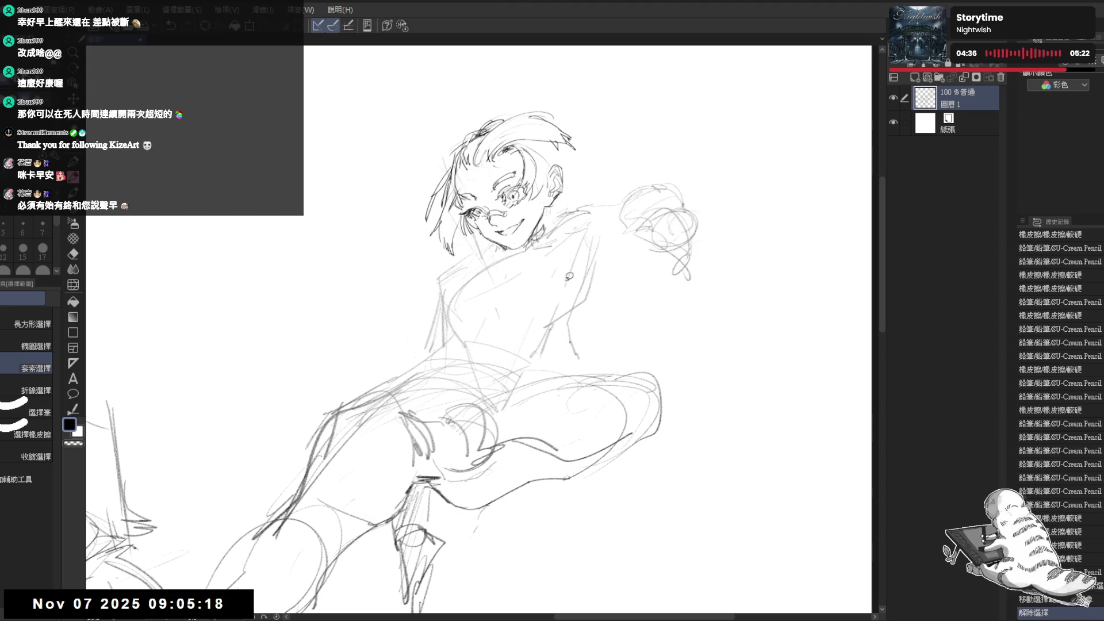
{"action": "key", "text": "h"}
{"action": "key", "text": "h"}
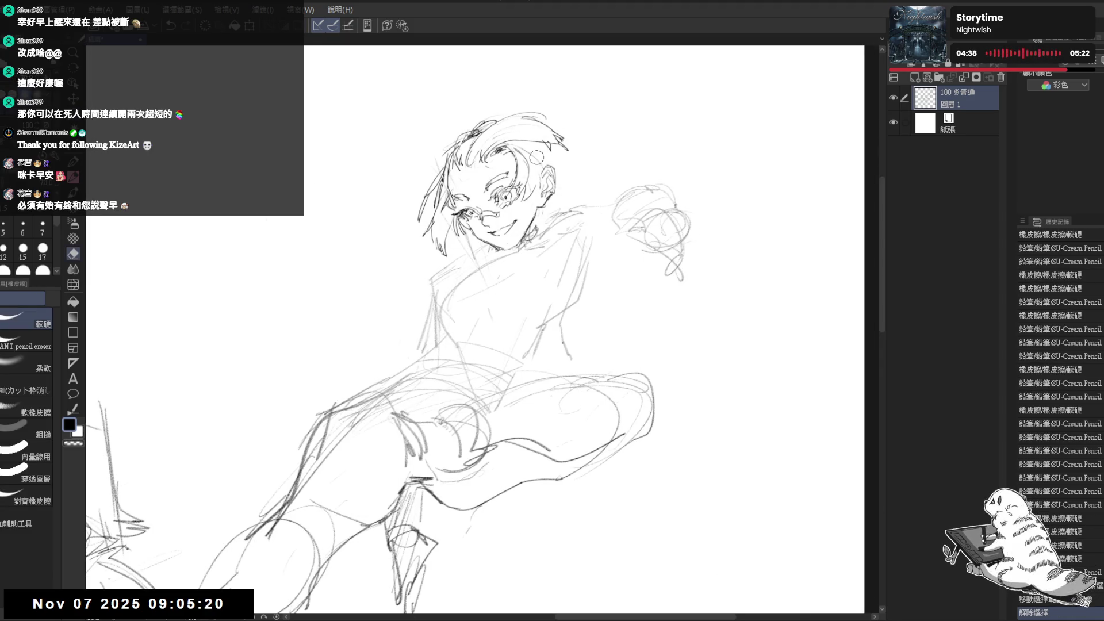
{"action": "key", "text": "p"}
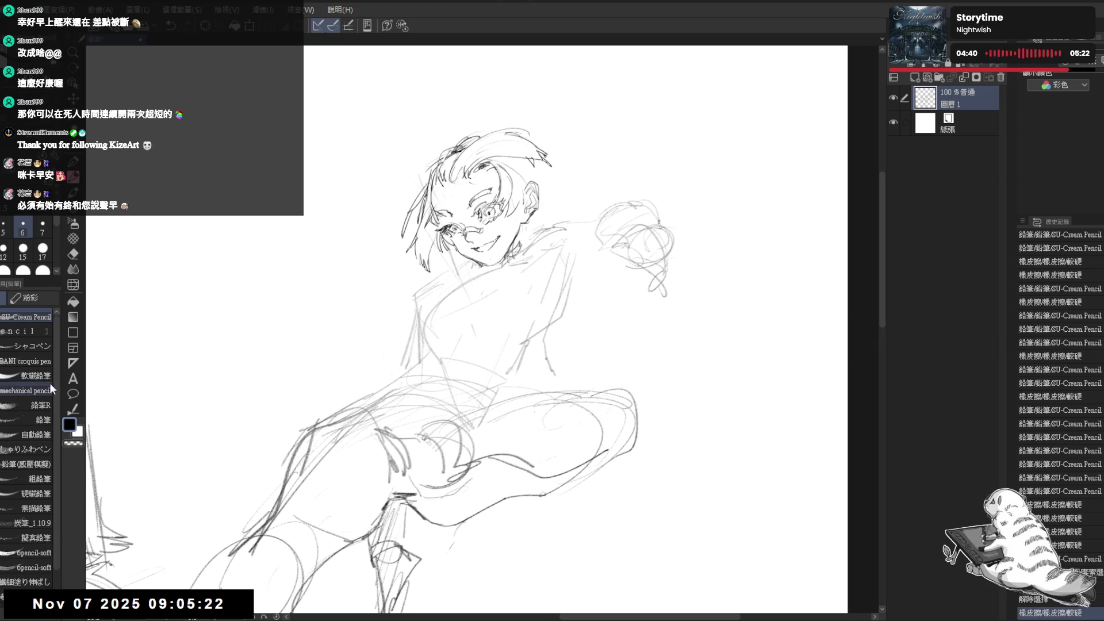
{"action": "left_click", "coordinate": [22, 331]}
{"action": "left_click_drag", "start_coordinate": [443, 515], "coordinate": [406, 505]}
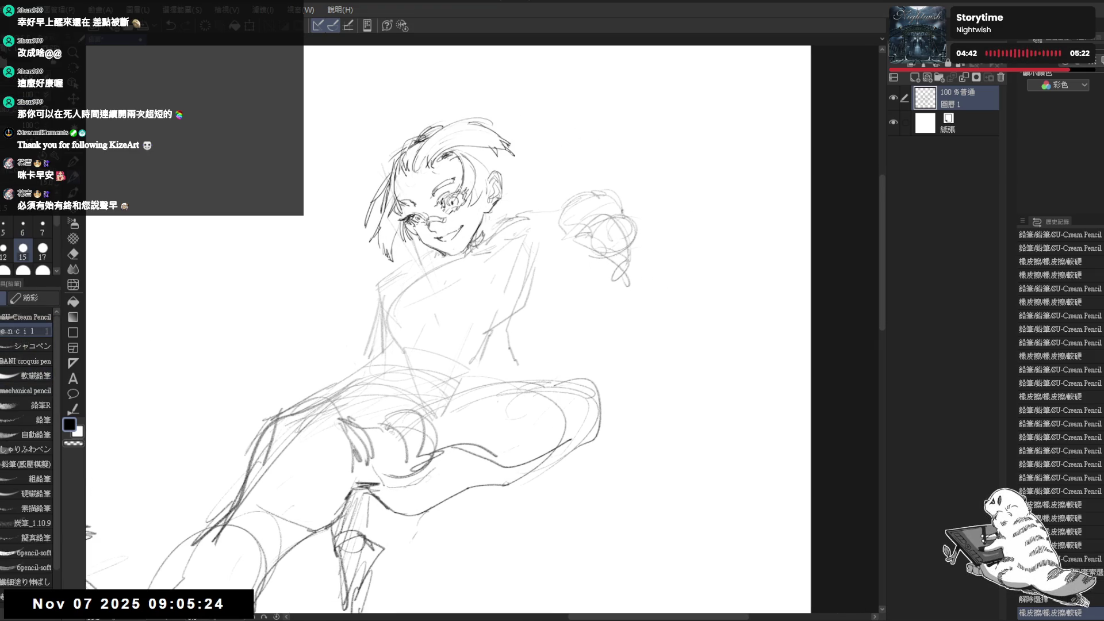
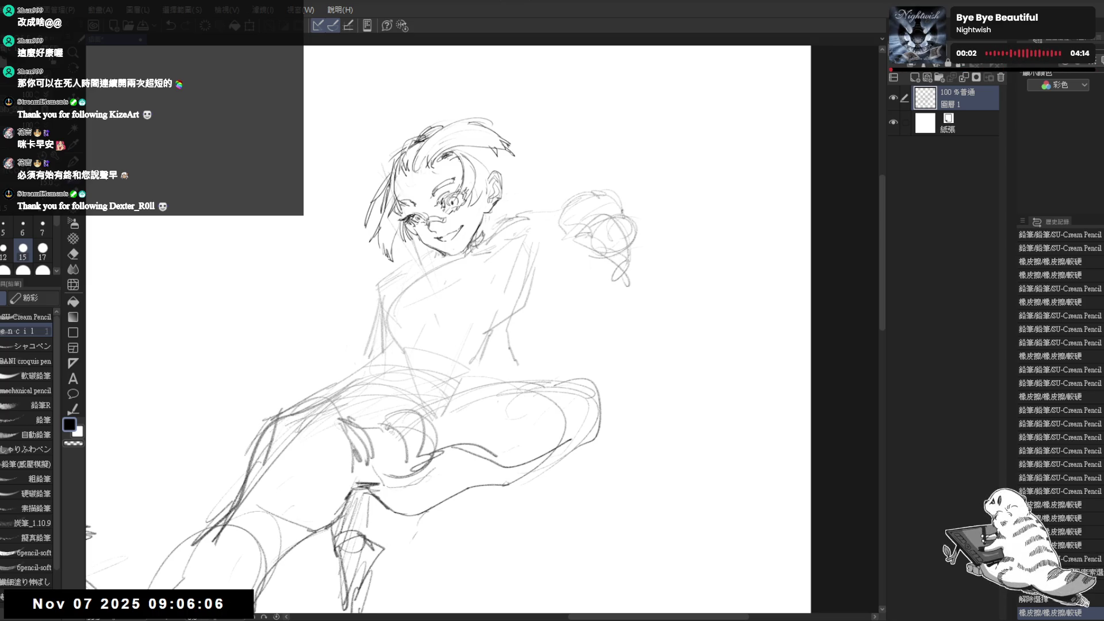
Touch up the mouth, face and neck with small pencil marks, erasing stray marks at the chin and face.
{"action": "scroll", "coordinate": [460, 241], "scroll_direction": "up", "scroll_amount": 1}
{"action": "left_click", "coordinate": [460, 241]}
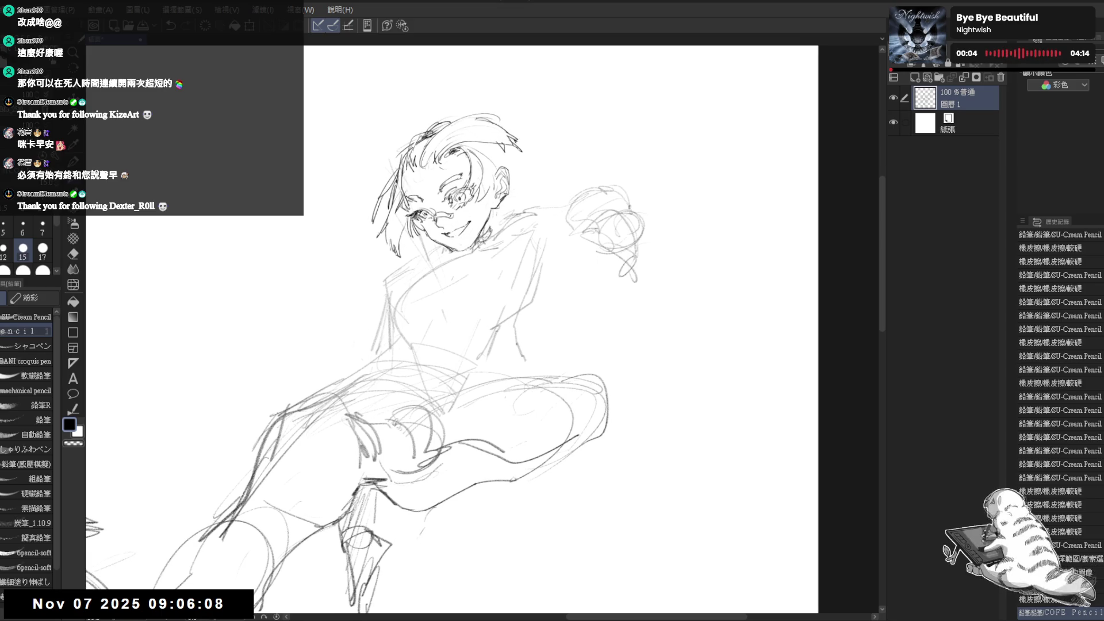
{"action": "key", "text": "e"}
{"action": "left_click", "coordinate": [461, 253]}
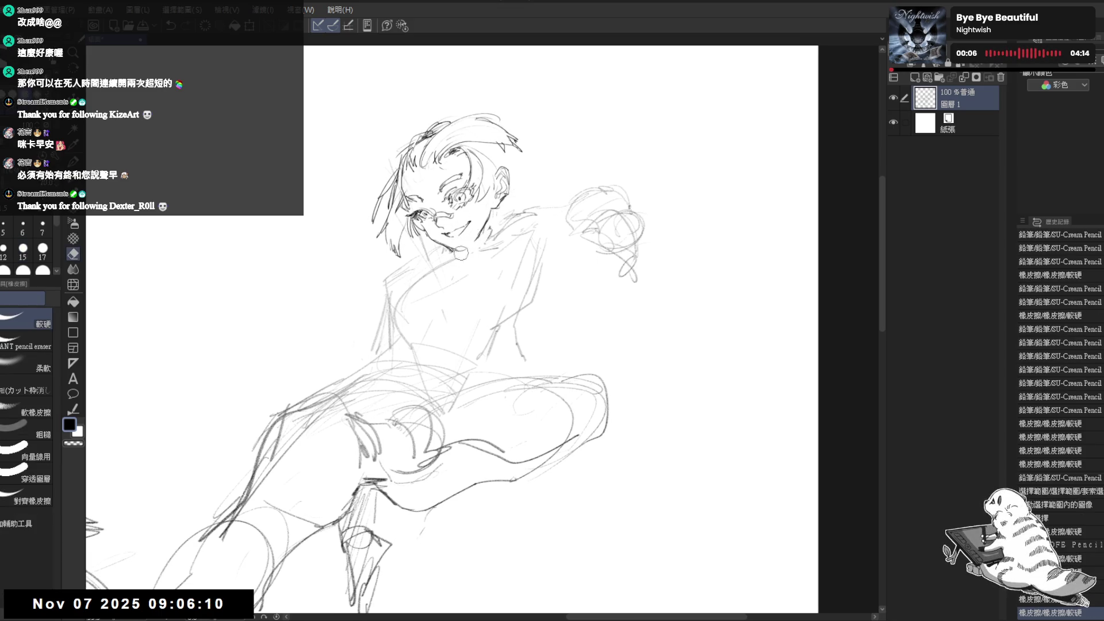
{"action": "key", "text": "p"}
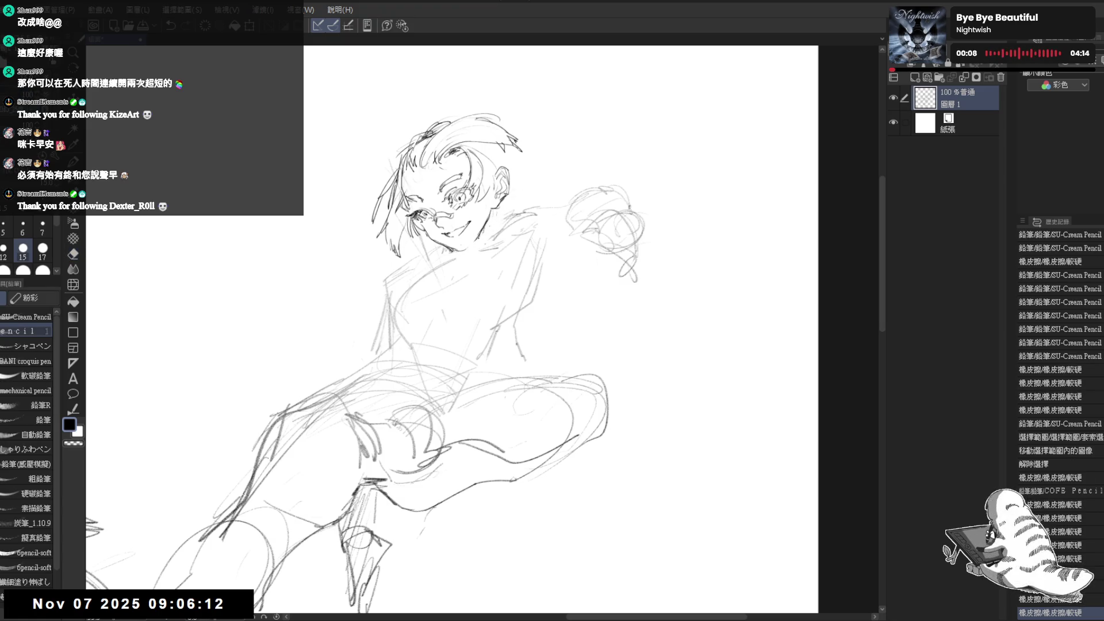
{"action": "left_click", "coordinate": [493, 220]}
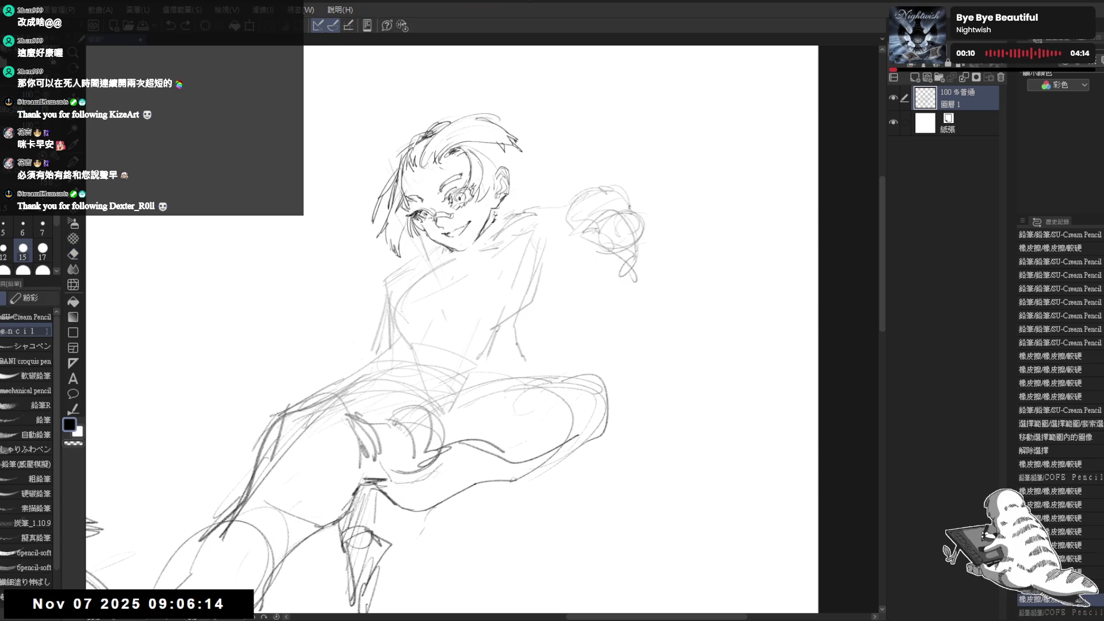
{"action": "key", "text": "e"}
{"action": "left_click", "coordinate": [495, 218]}
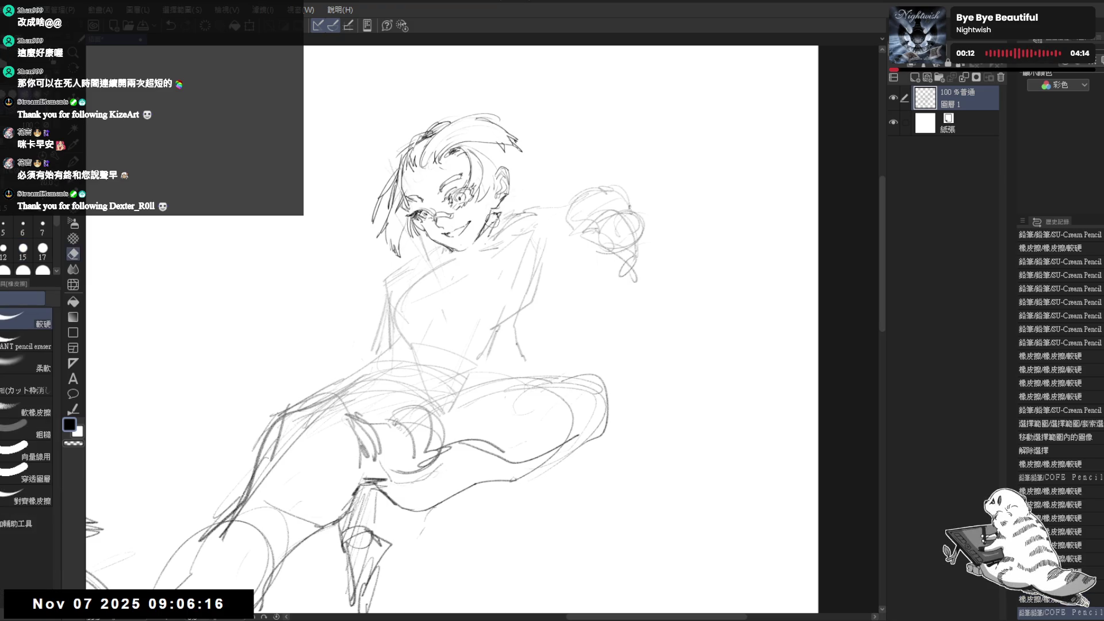
{"action": "key", "text": "p"}
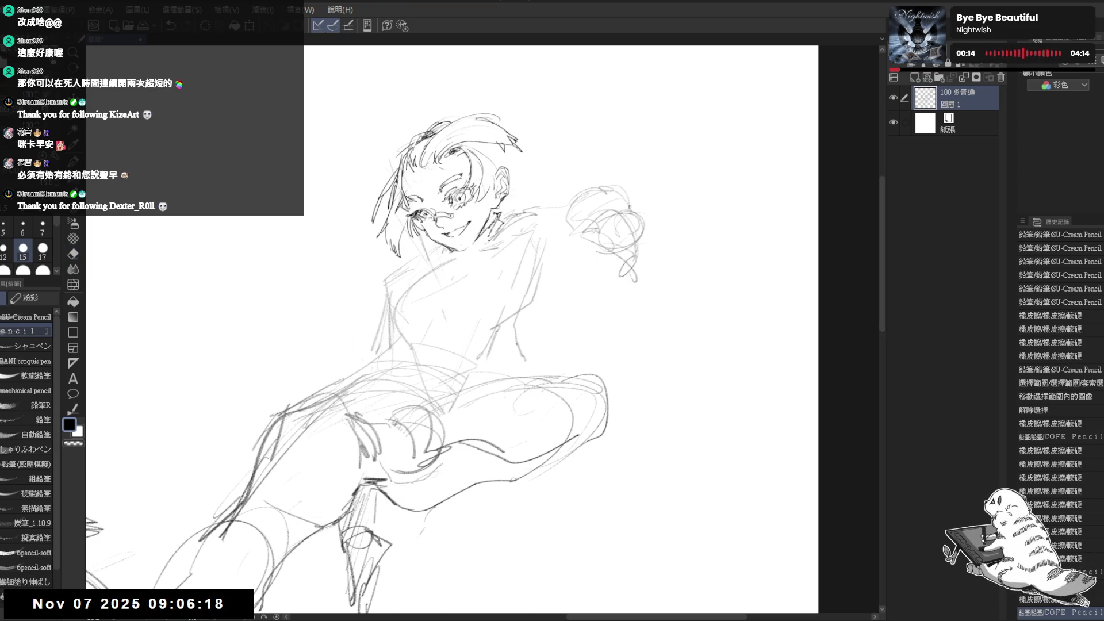
{"action": "left_click", "coordinate": [493, 219]}
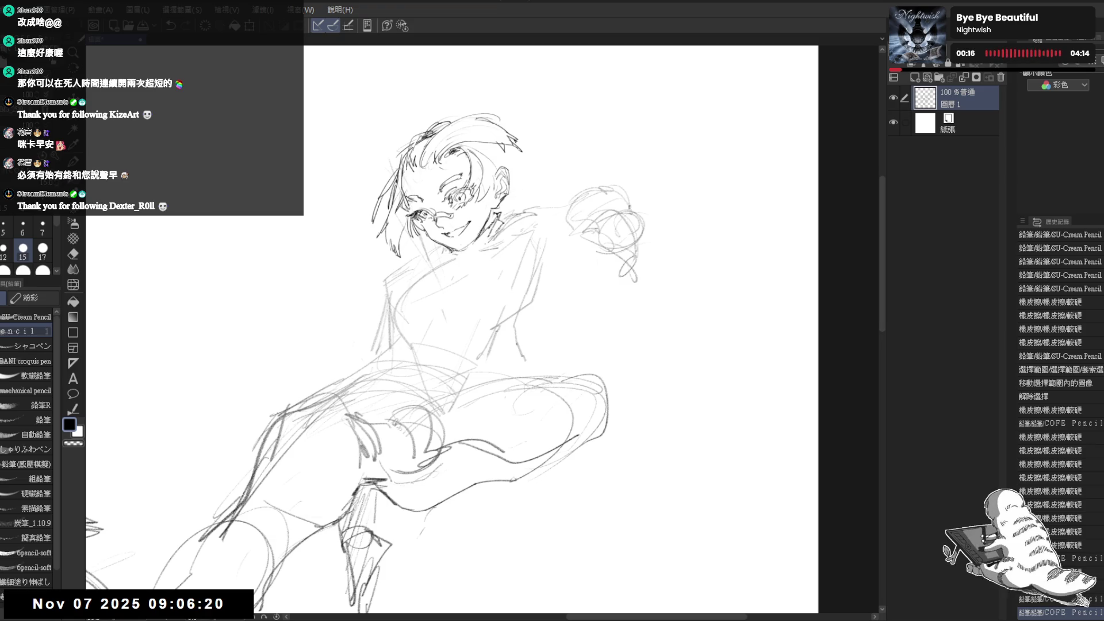
{"action": "left_click", "coordinate": [455, 256]}
Add short strokes to the hair and erase a stray line on its left side.
{"action": "key", "text": "ctrl+minus"}
{"action": "key", "text": "ctrl+minus"}
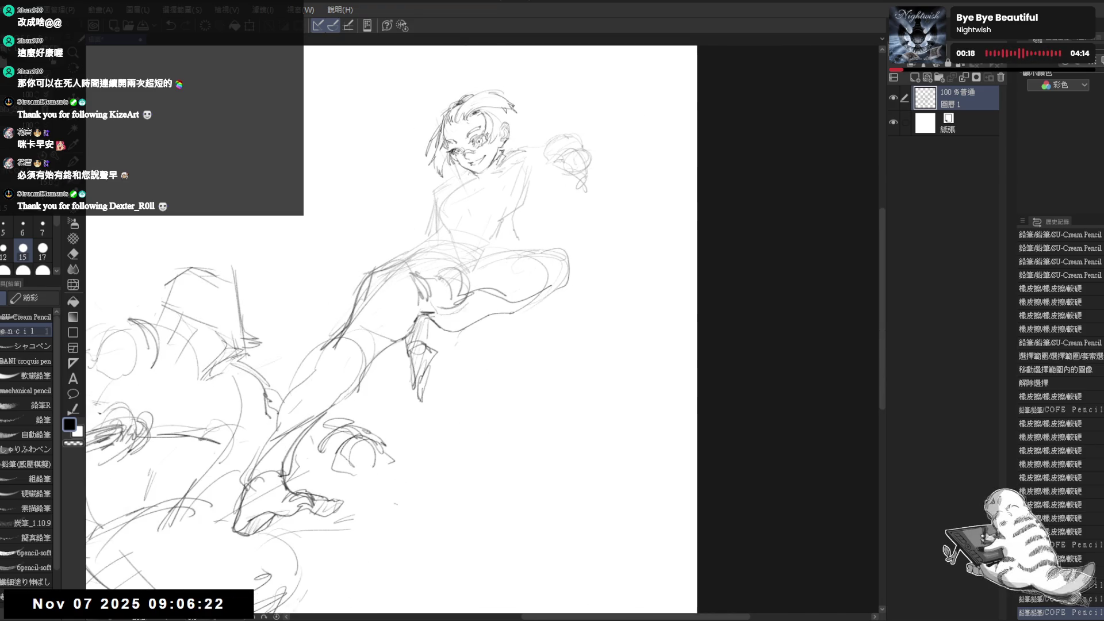
{"action": "scroll", "coordinate": [443, 314], "scroll_direction": "left", "scroll_amount": 3}
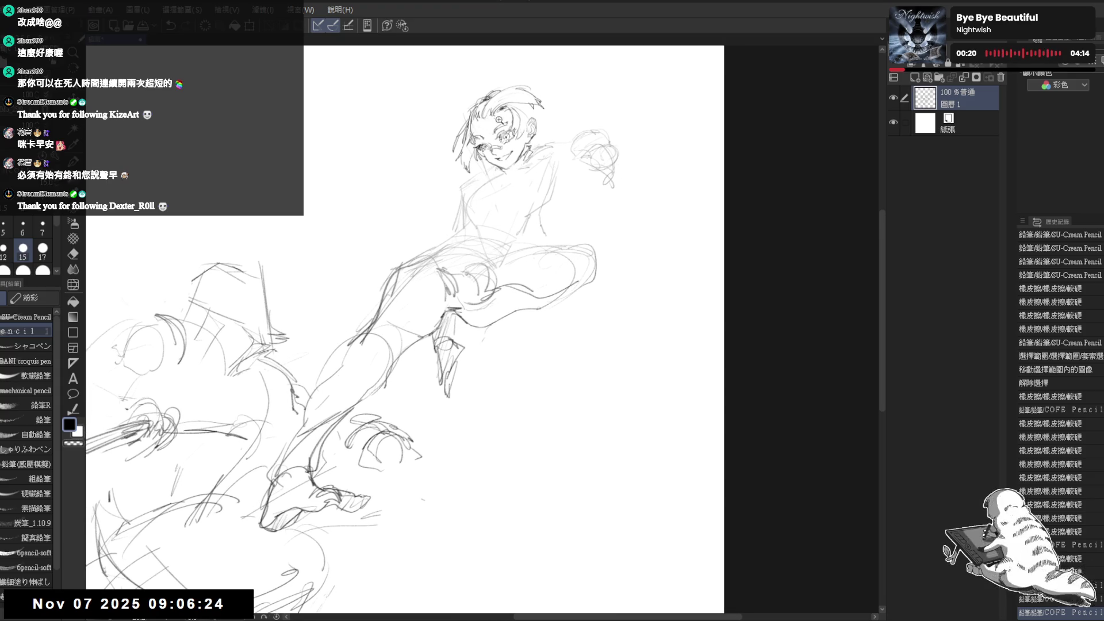
{"action": "scroll", "coordinate": [499, 119], "scroll_direction": "up", "scroll_amount": 1}
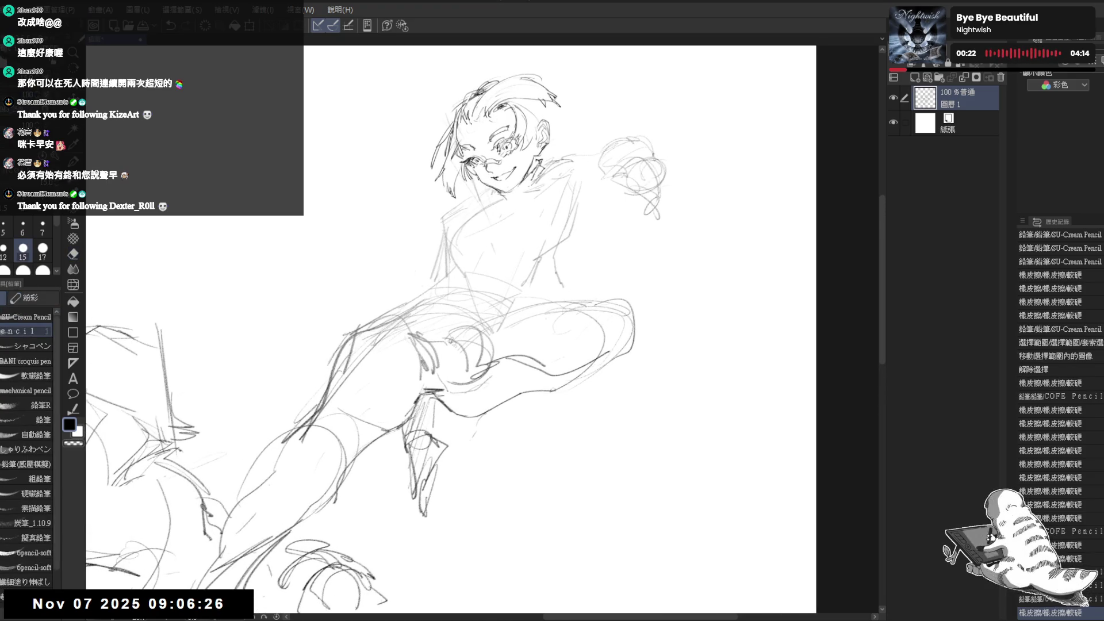
{"action": "scroll", "coordinate": [484, 331], "scroll_direction": "up", "scroll_amount": 1}
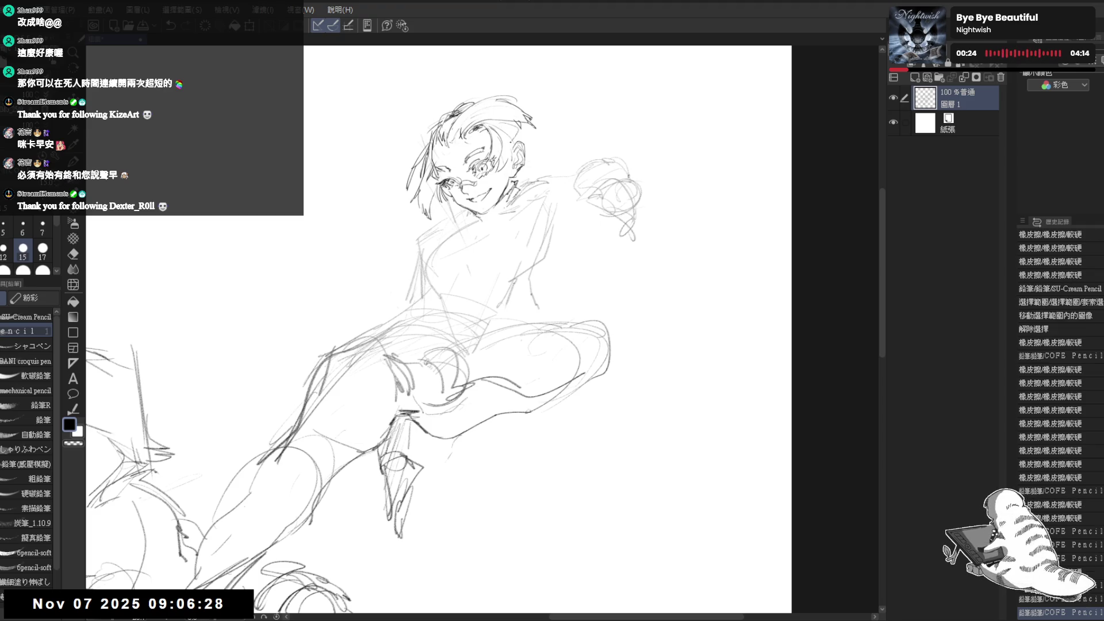
{"action": "left_click", "coordinate": [512, 132]}
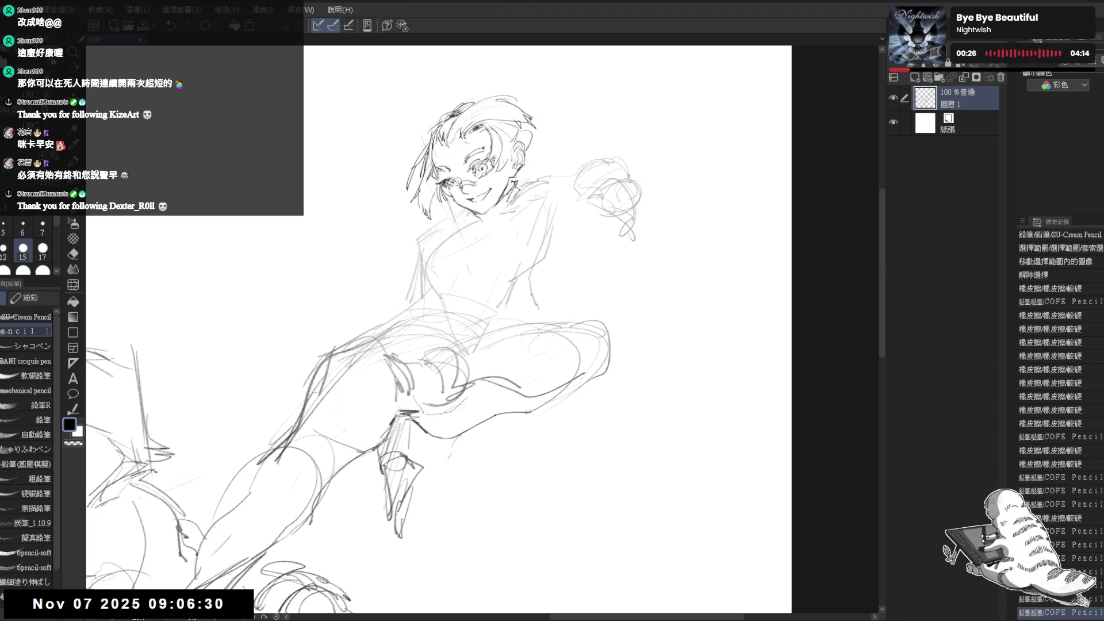
{"action": "left_click_drag", "start_coordinate": [523, 130], "coordinate": [534, 159]}
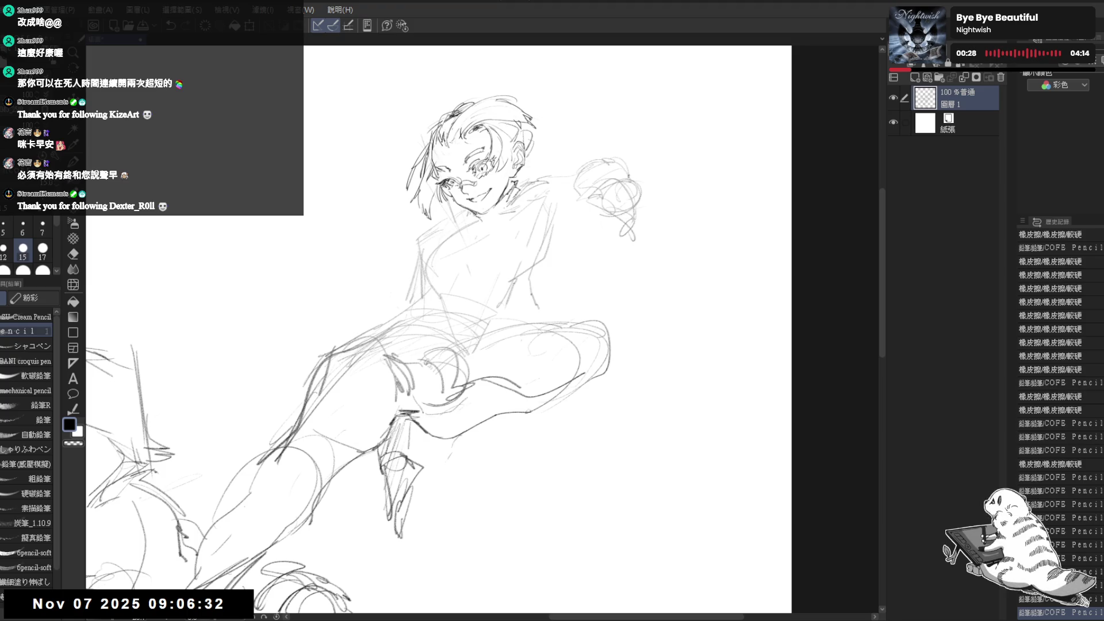
{"action": "key", "text": "e"}
{"action": "mouse_move", "coordinate": [433, 133]}
{"action": "left_mouse_down"}
{"action": "mouse_move", "coordinate": [415, 180]}
{"action": "mouse_move", "coordinate": [409, 170]}
{"action": "left_mouse_up"}
Darken the left and upper-left edges of the hair with pencil strokes.
{"action": "key", "text": "p"}
{"action": "key", "text": "e"}
{"action": "key", "text": "p"}
{"action": "key", "text": "e"}
{"action": "key", "text": "p"}
{"action": "left_click_drag", "start_coordinate": [434, 132], "coordinate": [410, 190]}
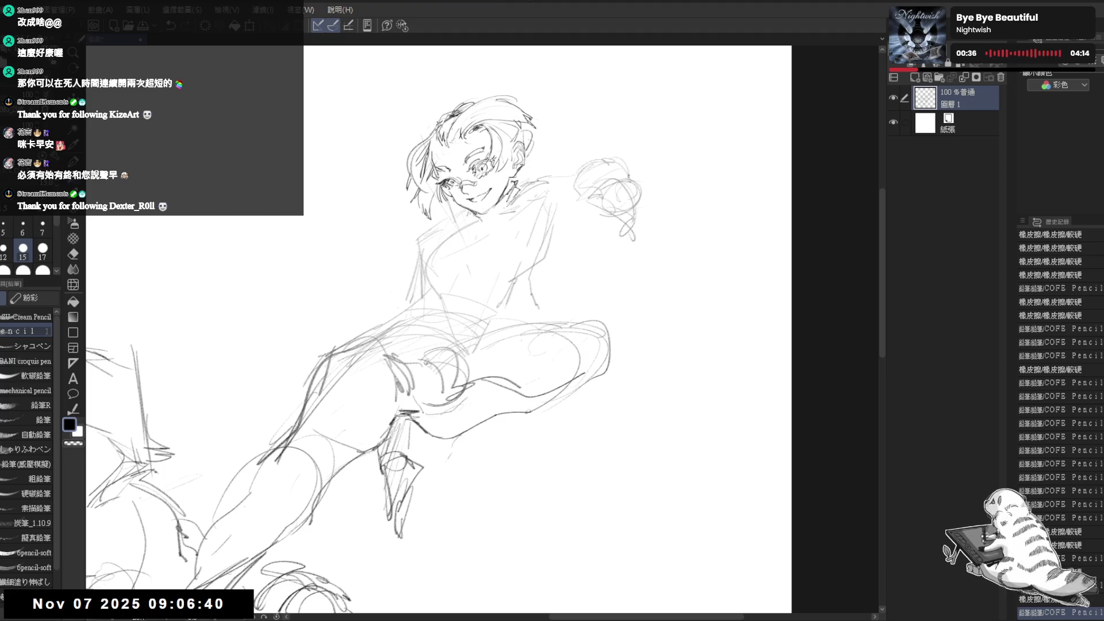
{"action": "left_click_drag", "start_coordinate": [438, 120], "coordinate": [424, 144]}
Add light strokes at the top of the hair and along its right edge.
{"action": "left_click_drag", "start_coordinate": [505, 101], "coordinate": [534, 107]}
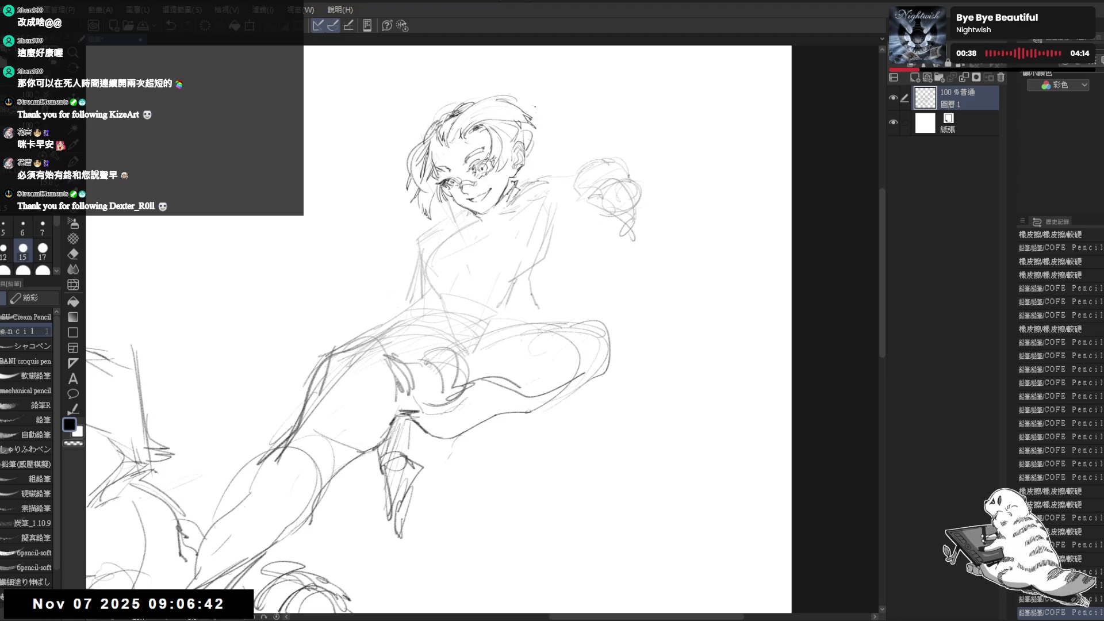
{"action": "left_click_drag", "start_coordinate": [436, 327], "coordinate": [420, 341]}
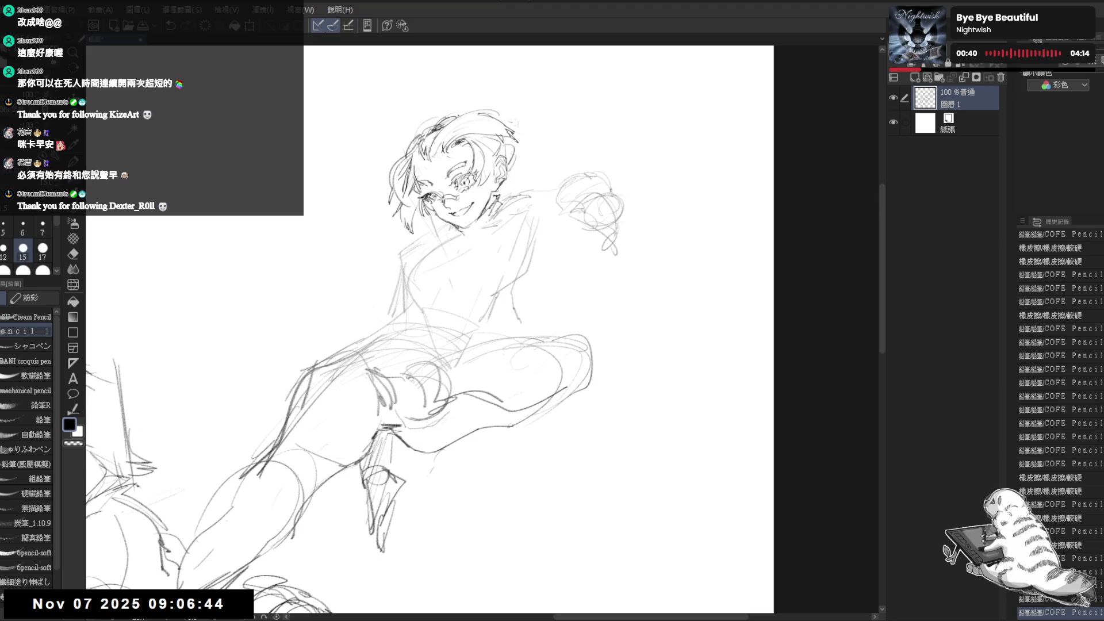
{"action": "left_click", "coordinate": [470, 106]}
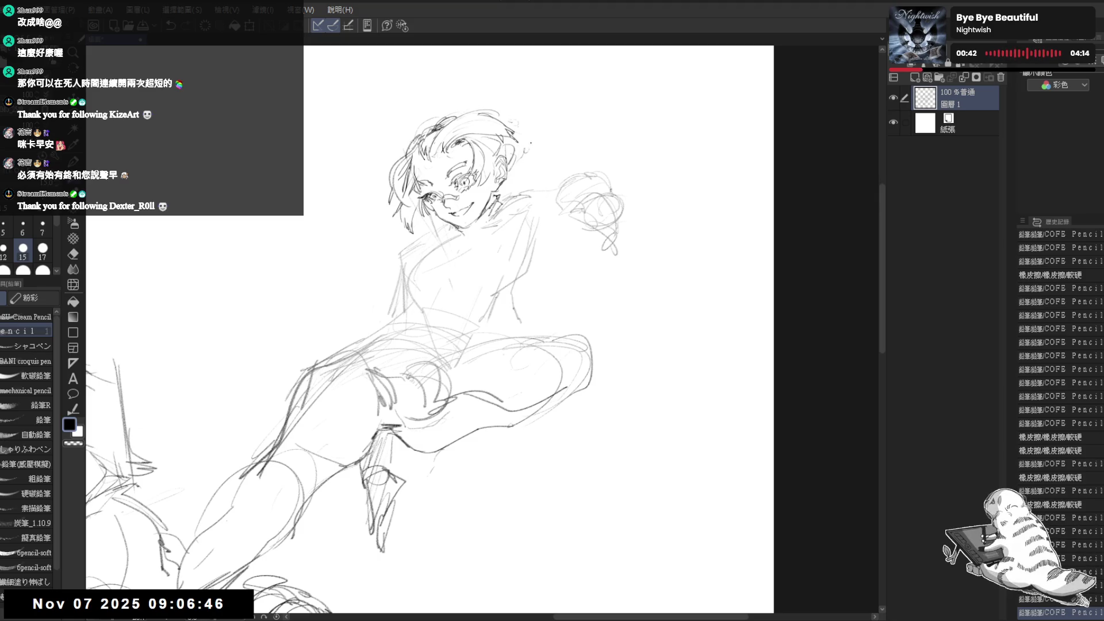
{"action": "left_click_drag", "start_coordinate": [527, 142], "coordinate": [517, 180]}
{"action": "left_click_drag", "start_coordinate": [535, 145], "coordinate": [561, 138]}
{"action": "mouse_move", "coordinate": [545, 268]}
{"action": "left_mouse_down"}
{"action": "mouse_move", "coordinate": [564, 256]}
{"action": "mouse_move", "coordinate": [672, 248]}
{"action": "mouse_move", "coordinate": [625, 147]}
{"action": "mouse_move", "coordinate": [571, 170]}
{"action": "left_mouse_up"}
Draw a swooshing hair strand beside the head and trim part of it with the eraser.
{"action": "mouse_move", "coordinate": [575, 127]}
{"action": "left_mouse_down"}
{"action": "mouse_move", "coordinate": [566, 144]}
{"action": "mouse_move", "coordinate": [555, 140]}
{"action": "mouse_move", "coordinate": [600, 105]}
{"action": "mouse_move", "coordinate": [669, 113]}
{"action": "mouse_move", "coordinate": [599, 144]}
{"action": "left_mouse_up"}
{"action": "key", "text": "e"}
{"action": "mouse_move", "coordinate": [564, 107]}
{"action": "left_mouse_down"}
{"action": "mouse_move", "coordinate": [587, 104]}
{"action": "mouse_move", "coordinate": [583, 144]}
{"action": "mouse_move", "coordinate": [597, 120]}
{"action": "mouse_move", "coordinate": [566, 114]}
{"action": "mouse_move", "coordinate": [609, 104]}
{"action": "mouse_move", "coordinate": [610, 144]}
{"action": "left_mouse_up"}
Reshape the hair swoosh with extra strokes at its tip and around the hair.
{"action": "key", "text": "p"}
{"action": "key", "text": "e"}
{"action": "key", "text": "p"}
{"action": "key", "text": "e"}
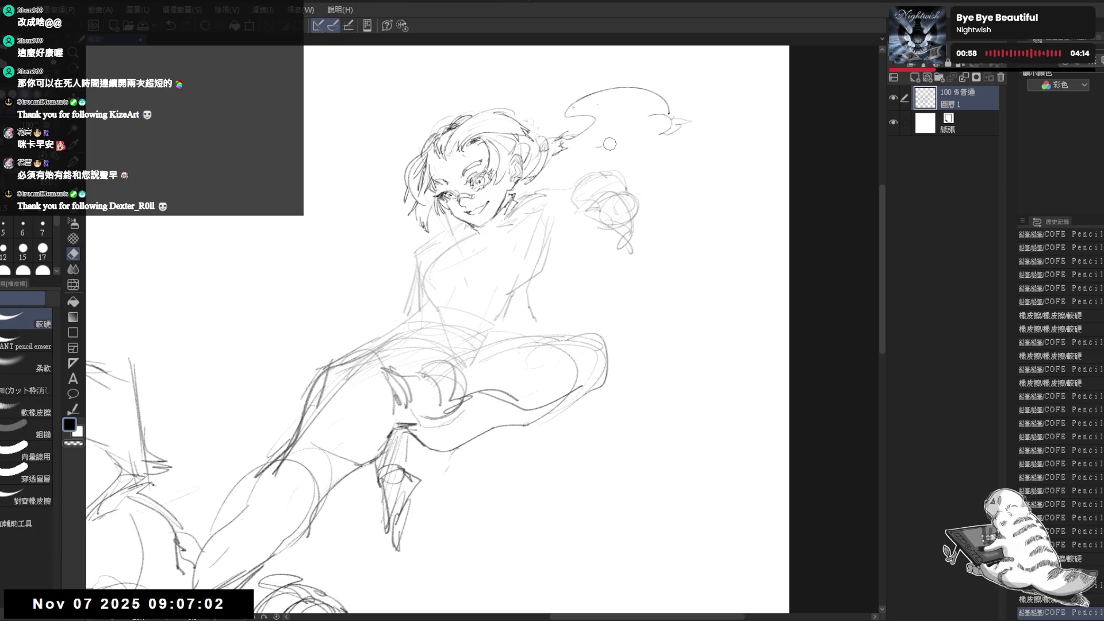
{"action": "key", "text": "p"}
{"action": "mouse_move", "coordinate": [629, 108]}
{"action": "left_mouse_down"}
{"action": "mouse_move", "coordinate": [621, 132]}
{"action": "mouse_move", "coordinate": [547, 165]}
{"action": "left_mouse_up"}
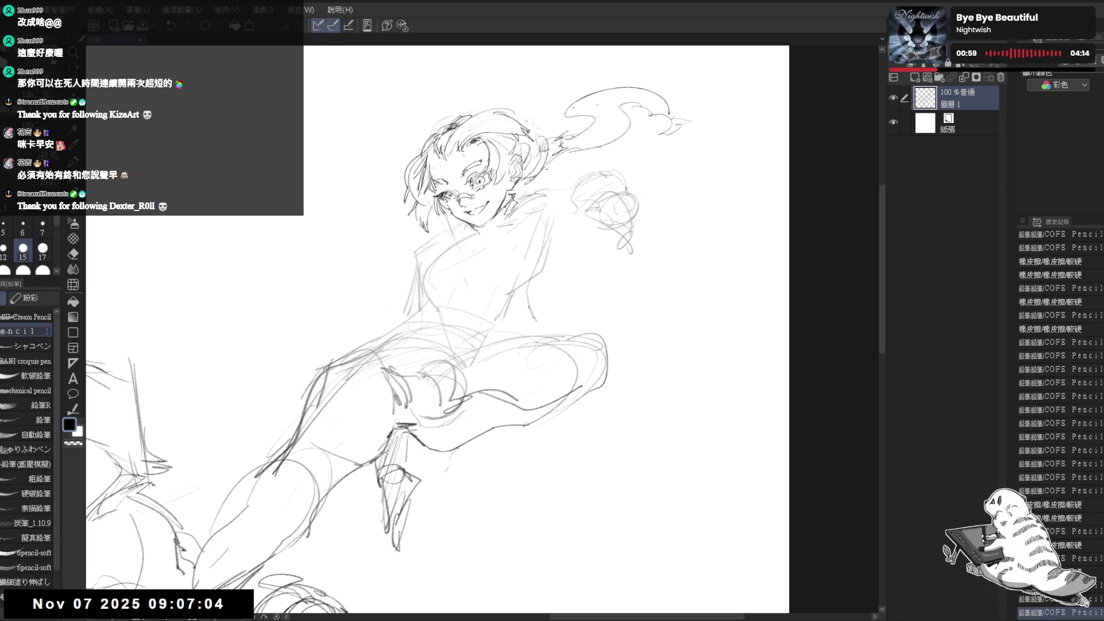
{"action": "left_click_drag", "start_coordinate": [602, 144], "coordinate": [557, 152]}
{"action": "mouse_move", "coordinate": [621, 110]}
{"action": "left_mouse_down"}
{"action": "mouse_move", "coordinate": [603, 143]}
{"action": "mouse_move", "coordinate": [607, 105]}
{"action": "left_mouse_up"}
{"action": "mouse_move", "coordinate": [517, 288]}
{"action": "left_mouse_down"}
{"action": "mouse_move", "coordinate": [542, 280]}
{"action": "mouse_move", "coordinate": [506, 244]}
{"action": "left_mouse_up"}
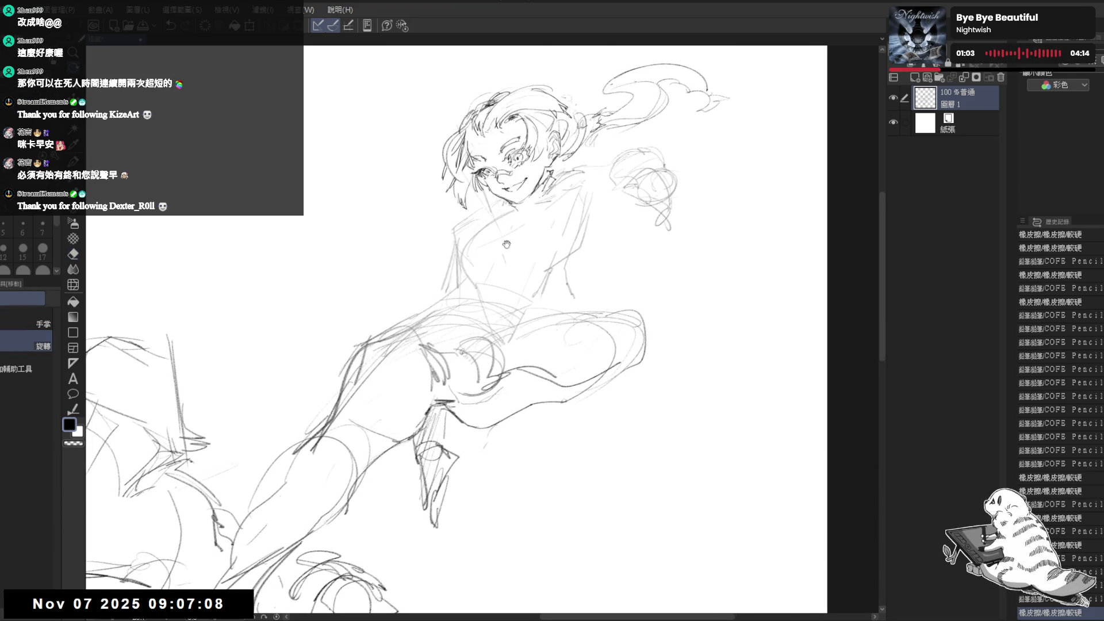
{"action": "scroll", "coordinate": [503, 230], "scroll_direction": "down", "scroll_amount": 2}
Add a small stroke to the figure, then clean up lines near the face and glasses.
{"action": "key", "text": "p"}
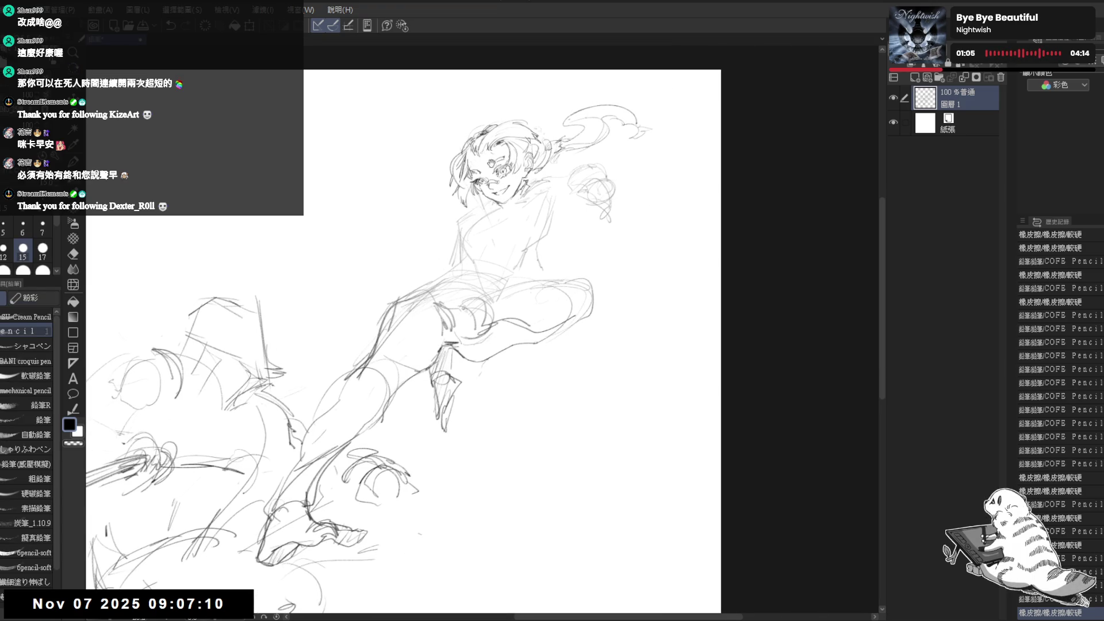
{"action": "key", "text": "e"}
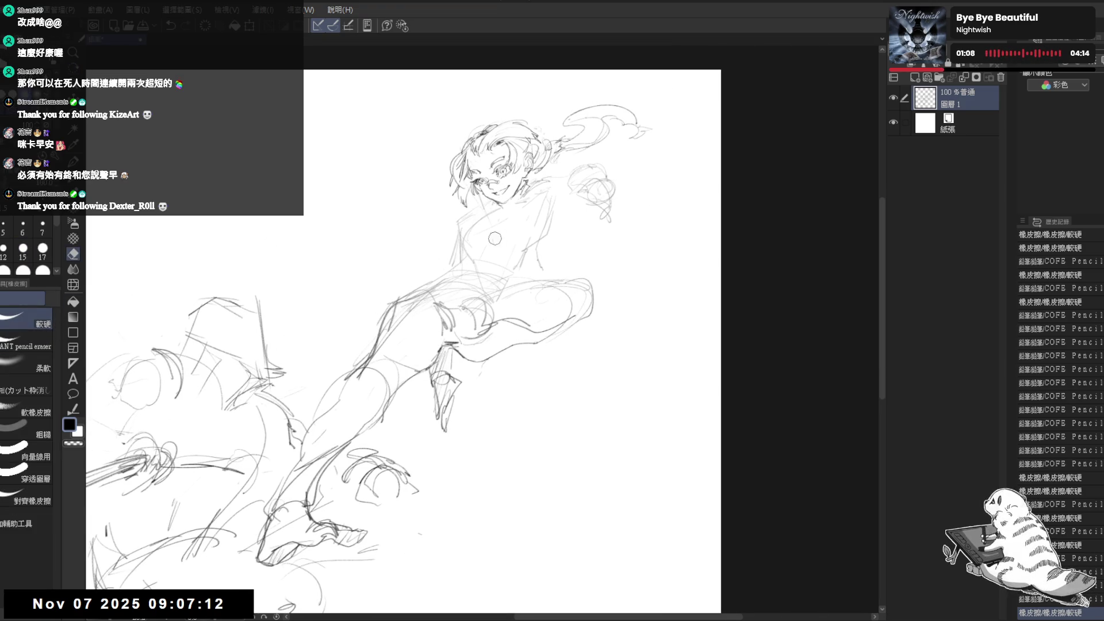
{"action": "key", "text": "p"}
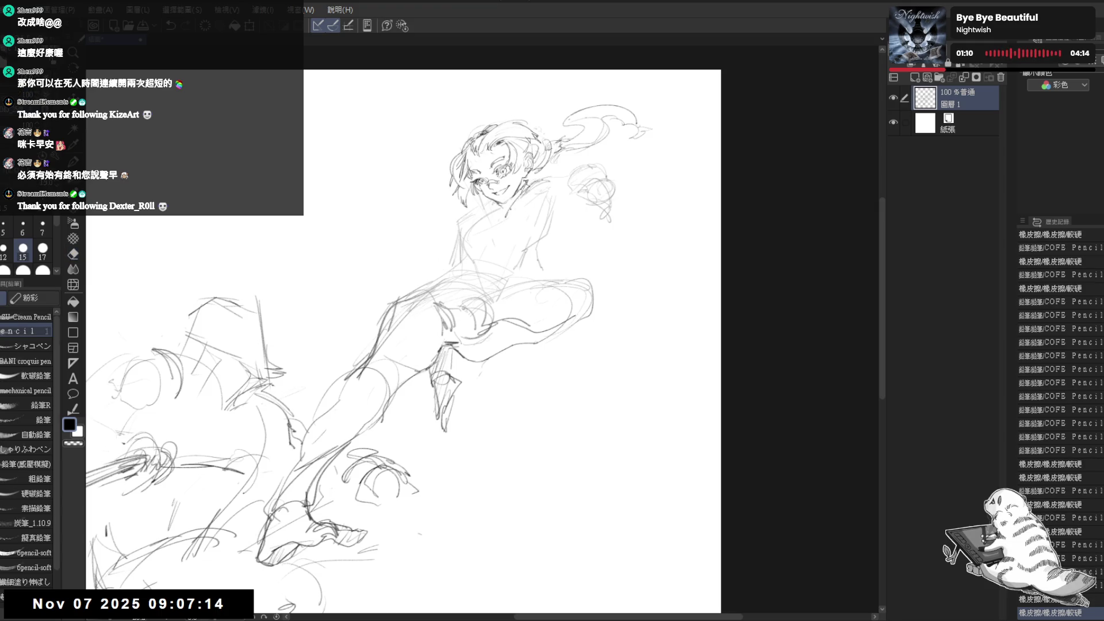
{"action": "left_click_drag", "start_coordinate": [396, 345], "coordinate": [402, 351]}
{"action": "key", "text": "ctrl+plus"}
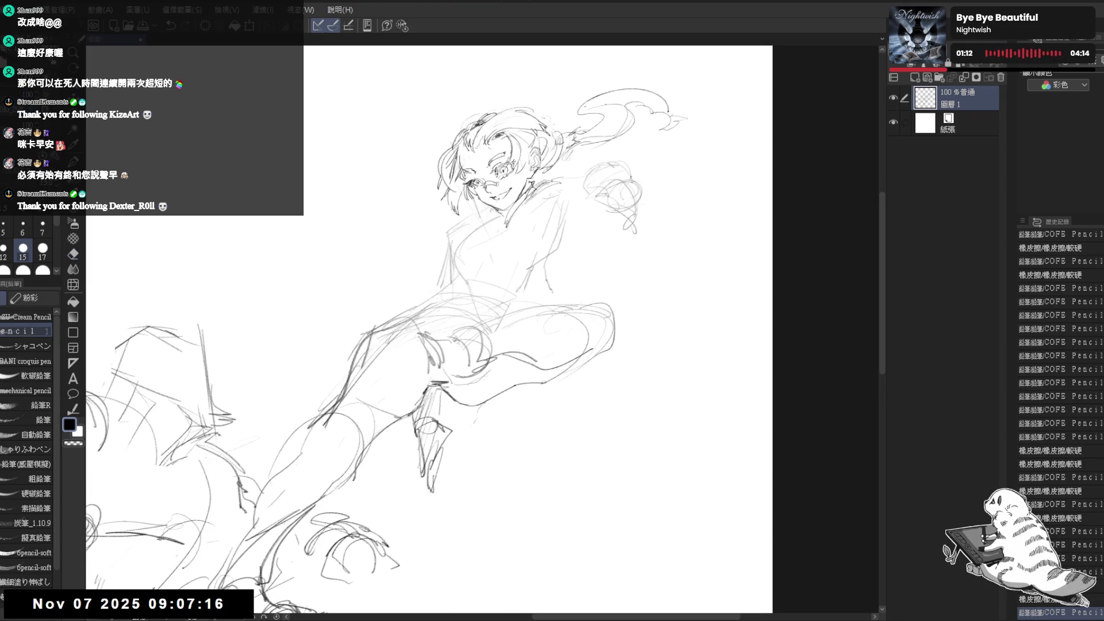
{"action": "key", "text": "e"}
{"action": "mouse_move", "coordinate": [486, 193]}
{"action": "left_mouse_down"}
{"action": "mouse_move", "coordinate": [503, 204]}
{"action": "mouse_move", "coordinate": [517, 184]}
{"action": "left_mouse_up"}
{"action": "key", "text": "p"}
{"action": "left_click_drag", "start_coordinate": [527, 323], "coordinate": [527, 300]}
Erase stray marks on the face, chin and neck, then choose the softer eraser.
{"action": "key", "text": "minus"}
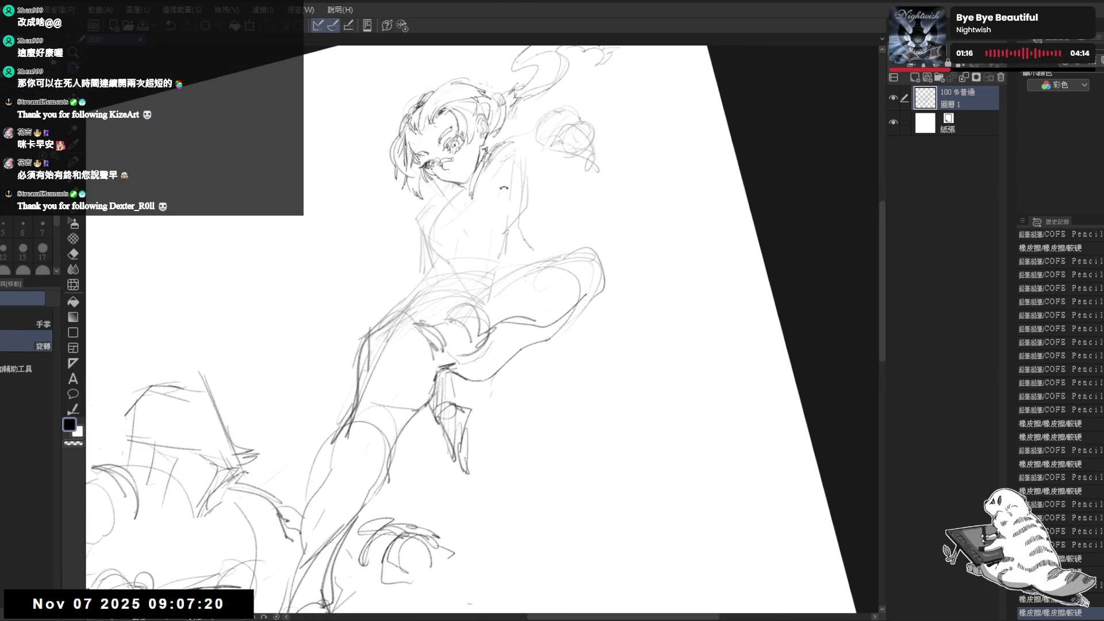
{"action": "key", "text": "asciicircum"}
{"action": "key", "text": "e"}
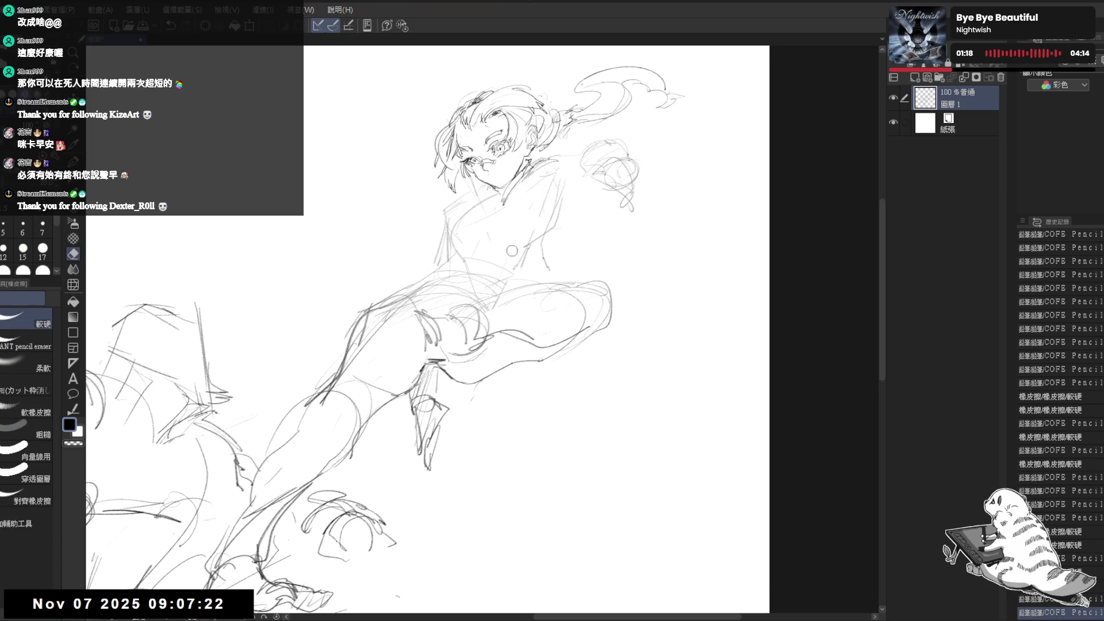
{"action": "left_click_drag", "start_coordinate": [546, 207], "coordinate": [512, 251]}
{"action": "left_click_drag", "start_coordinate": [426, 208], "coordinate": [423, 233]}
{"action": "left_click_drag", "start_coordinate": [463, 185], "coordinate": [508, 196]}
{"action": "key", "text": "p"}
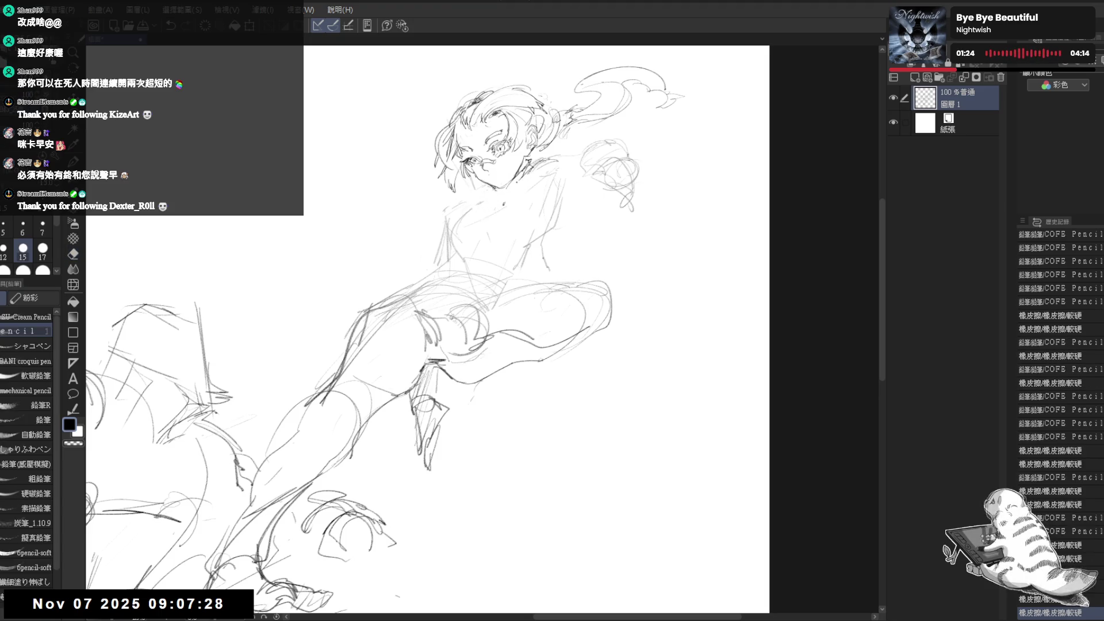
{"action": "left_click_drag", "start_coordinate": [465, 231], "coordinate": [491, 201]}
{"action": "scroll", "coordinate": [517, 201], "scroll_direction": "down", "scroll_amount": 1}
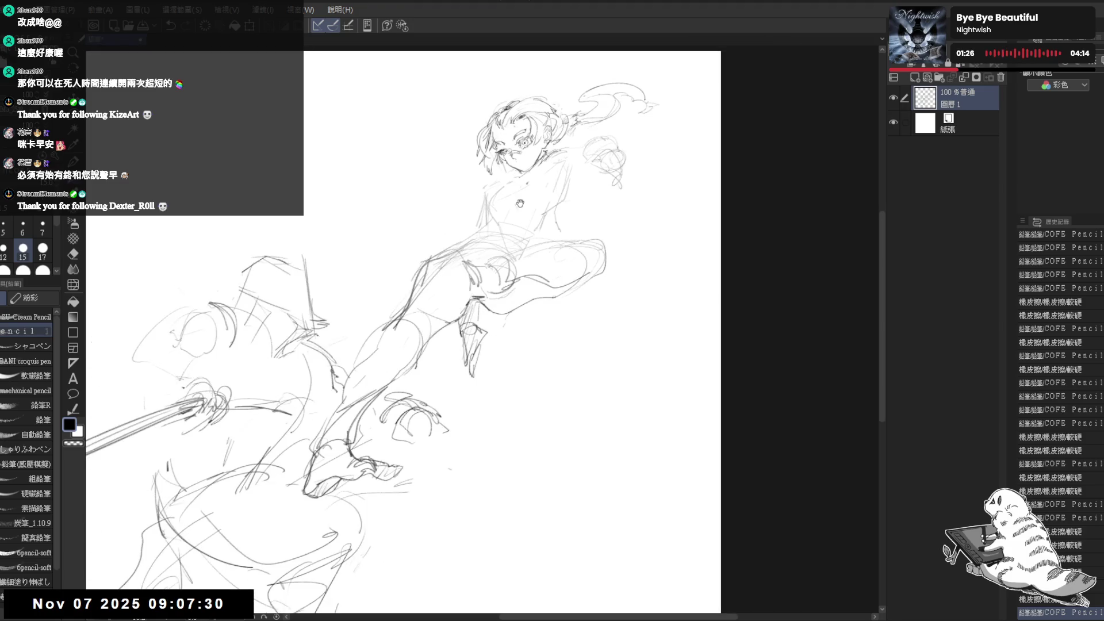
{"action": "key", "text": "e"}
{"action": "left_click", "coordinate": [22, 370]}
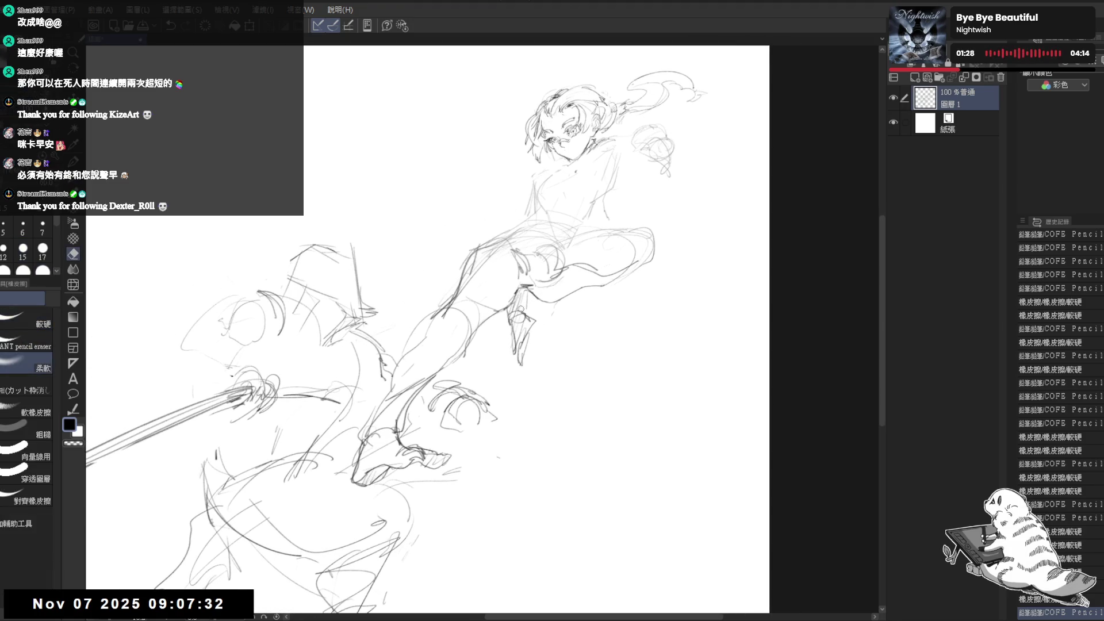
Fade the legs and lower-body lines and erase the circular scribble right of the face.
{"action": "mouse_move", "coordinate": [466, 308]}
{"action": "left_mouse_down"}
{"action": "mouse_move", "coordinate": [471, 236]}
{"action": "mouse_move", "coordinate": [459, 442]}
{"action": "mouse_move", "coordinate": [575, 271]}
{"action": "mouse_move", "coordinate": [369, 428]}
{"action": "mouse_move", "coordinate": [436, 460]}
{"action": "left_mouse_up"}
{"action": "key", "text": "p"}
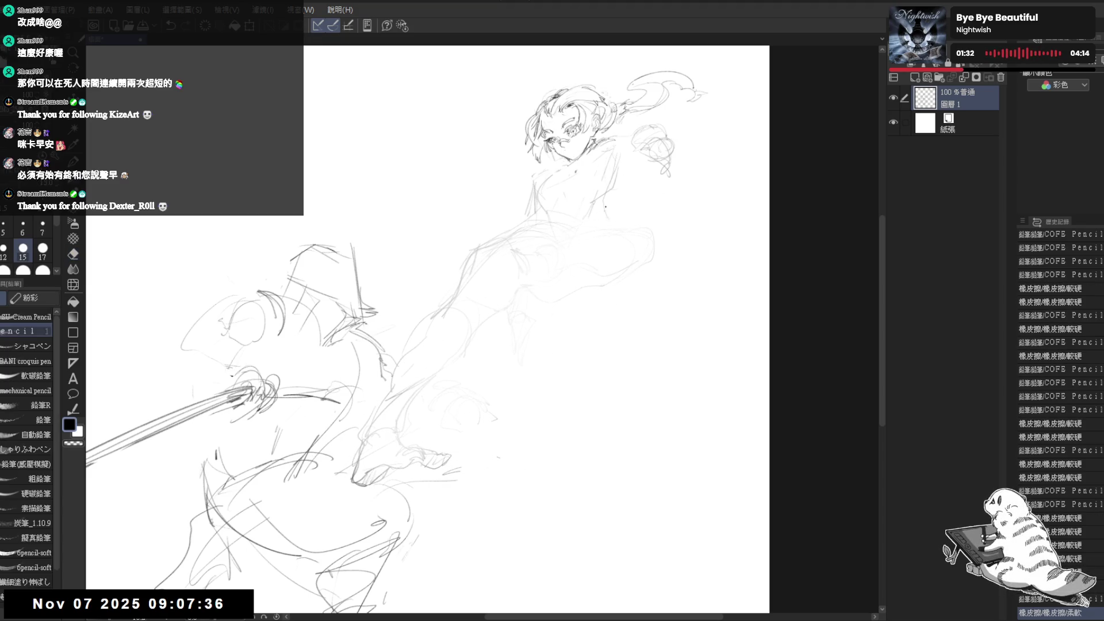
{"action": "scroll", "coordinate": [607, 150], "scroll_direction": "down", "scroll_amount": 1}
{"action": "scroll", "coordinate": [717, 178], "scroll_direction": "up", "scroll_amount": 1}
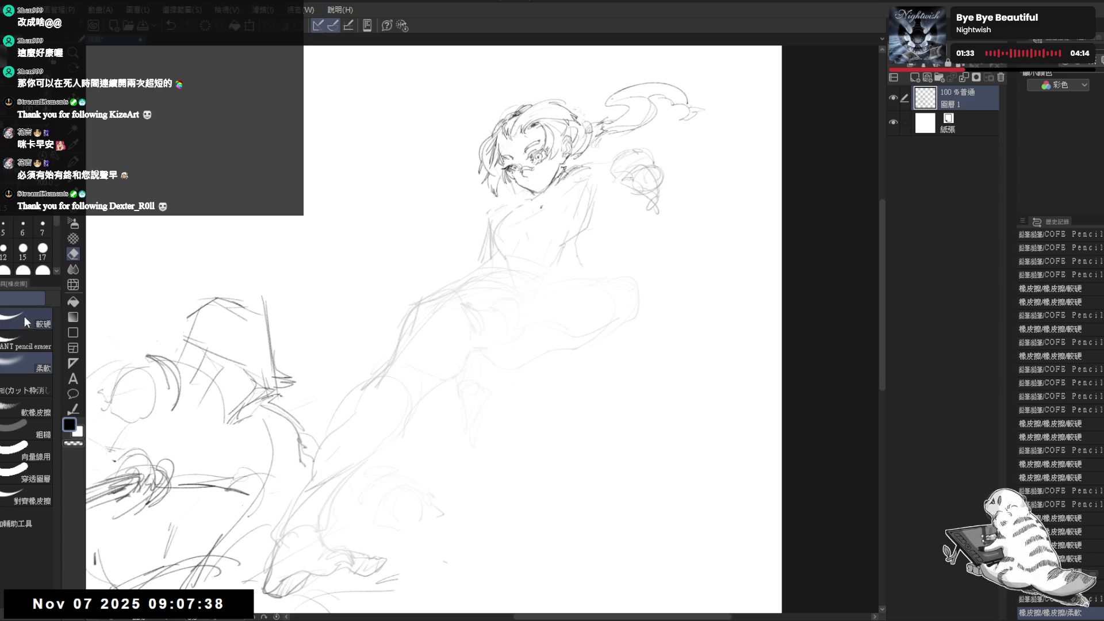
{"action": "left_click_drag", "start_coordinate": [717, 178], "coordinate": [684, 181]}
{"action": "key", "text": "e"}
{"action": "mouse_move", "coordinate": [610, 184]}
{"action": "left_mouse_down"}
{"action": "mouse_move", "coordinate": [626, 201]}
{"action": "mouse_move", "coordinate": [591, 198]}
{"action": "left_mouse_up"}
{"action": "key", "text": "p"}
{"action": "scroll", "coordinate": [591, 198], "scroll_direction": "down", "scroll_amount": 1}
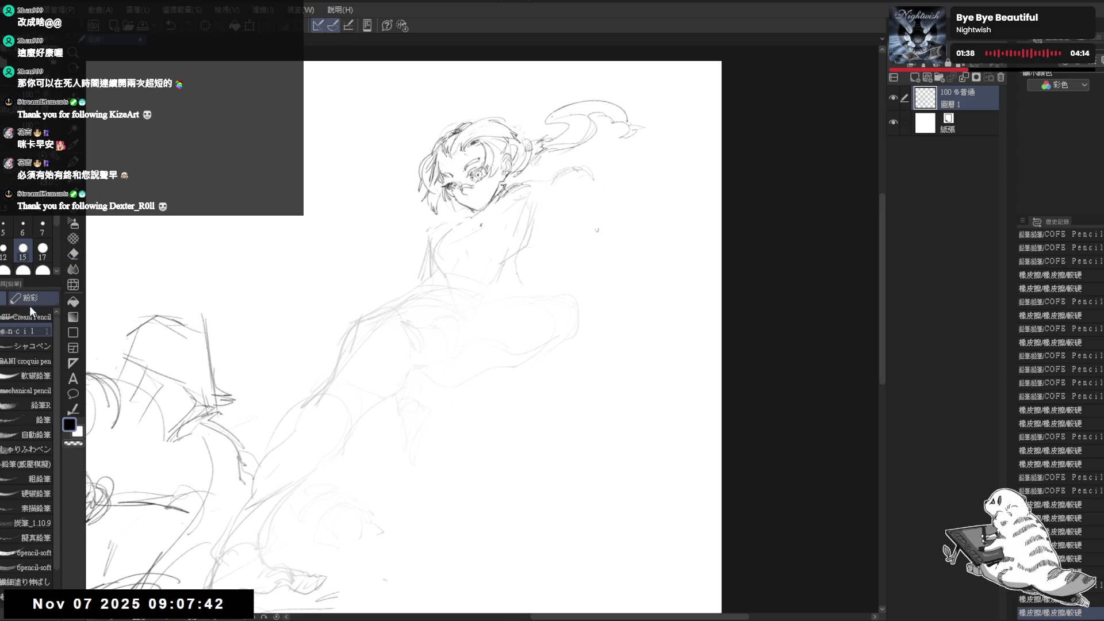
{"action": "scroll", "coordinate": [595, 175], "scroll_direction": "up", "scroll_amount": 1}
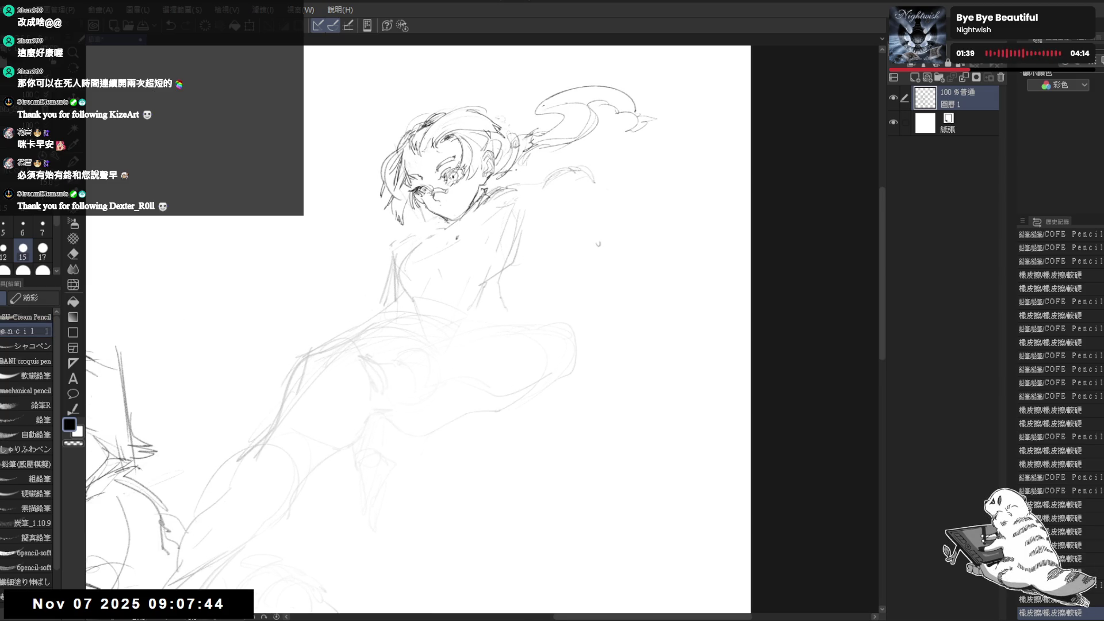
{"action": "key", "text": "ctrl+z"}
Redraw the lines around the ear with the SU-Cream Pencil at size 6.
{"action": "left_click", "coordinate": [26, 316]}
{"action": "left_click", "coordinate": [22, 229]}
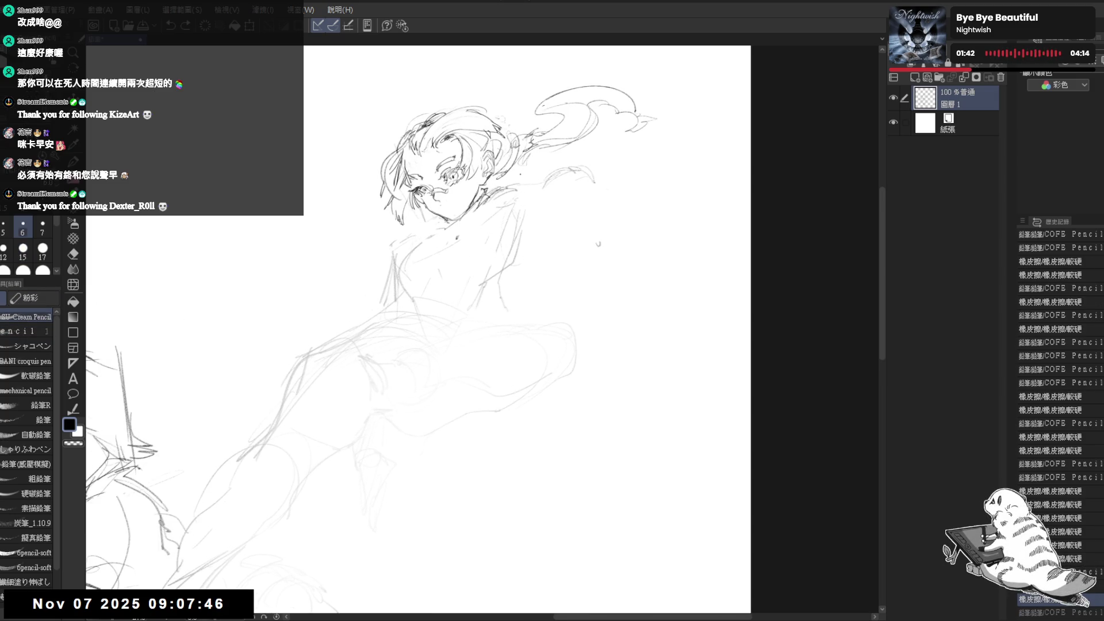
{"action": "mouse_move", "coordinate": [529, 192]}
{"action": "left_mouse_down"}
{"action": "mouse_move", "coordinate": [531, 213]}
{"action": "mouse_move", "coordinate": [508, 190]}
{"action": "mouse_move", "coordinate": [526, 215]}
{"action": "mouse_move", "coordinate": [518, 223]}
{"action": "left_mouse_up"}
{"action": "key", "text": "e"}
{"action": "key", "text": "p"}
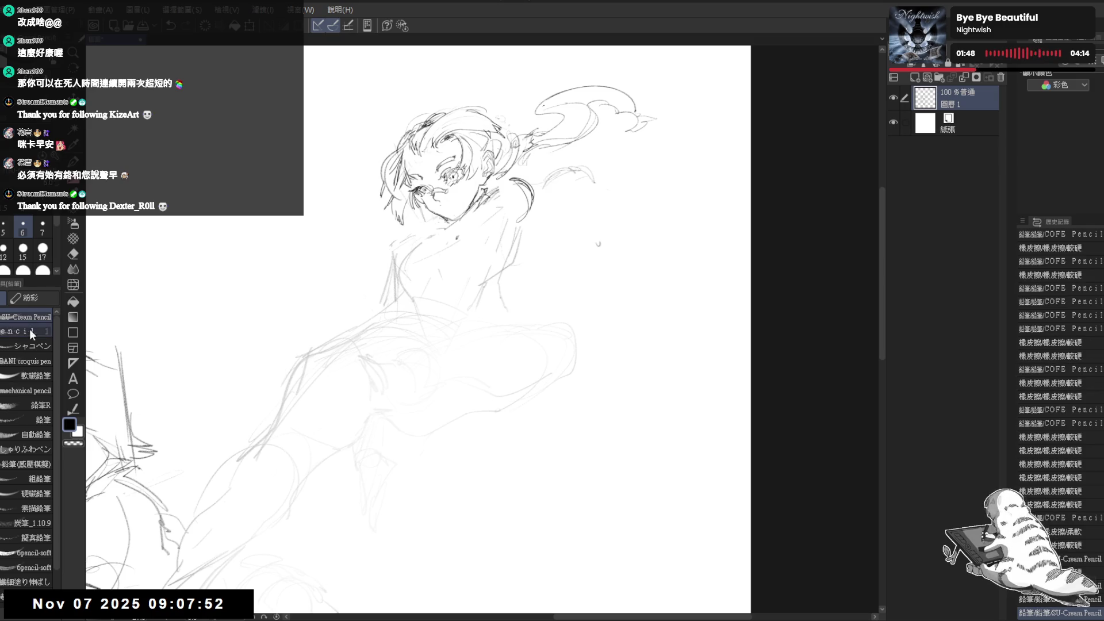
{"action": "key", "text": "e"}
{"action": "key", "text": "p"}
{"action": "left_click_drag", "start_coordinate": [519, 186], "coordinate": [534, 219]}
{"action": "mouse_move", "coordinate": [517, 198]}
{"action": "left_mouse_down"}
{"action": "mouse_move", "coordinate": [541, 181]}
{"action": "mouse_move", "coordinate": [524, 197]}
{"action": "left_mouse_up"}
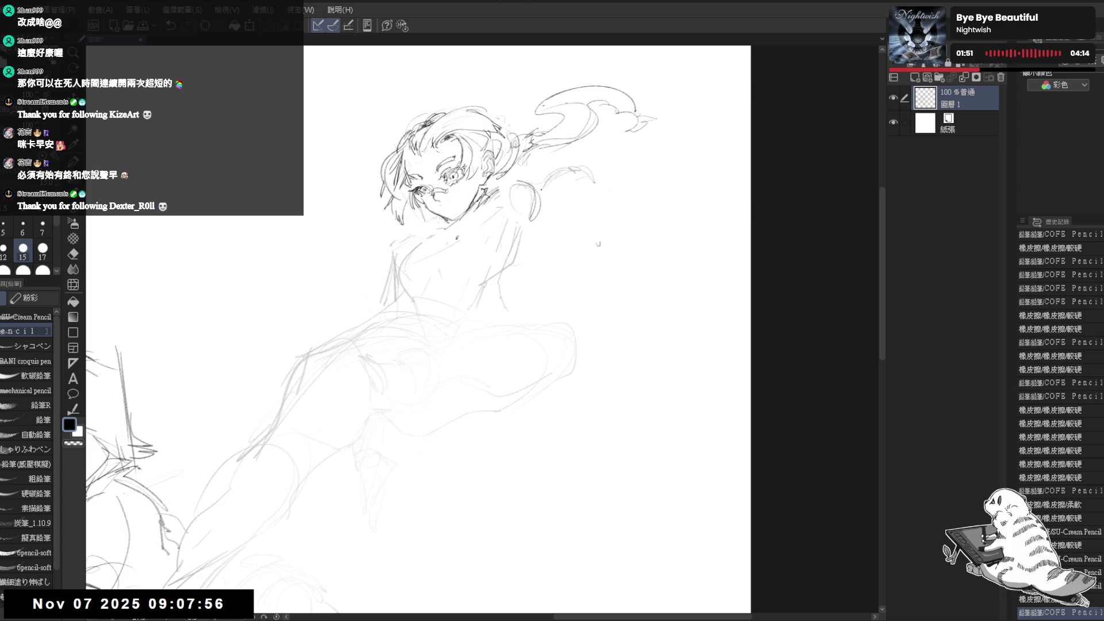
Replace the old hair lines near the shoulder with a new curved shoulder line and small marks.
{"action": "left_click_drag", "start_coordinate": [593, 203], "coordinate": [594, 218]}
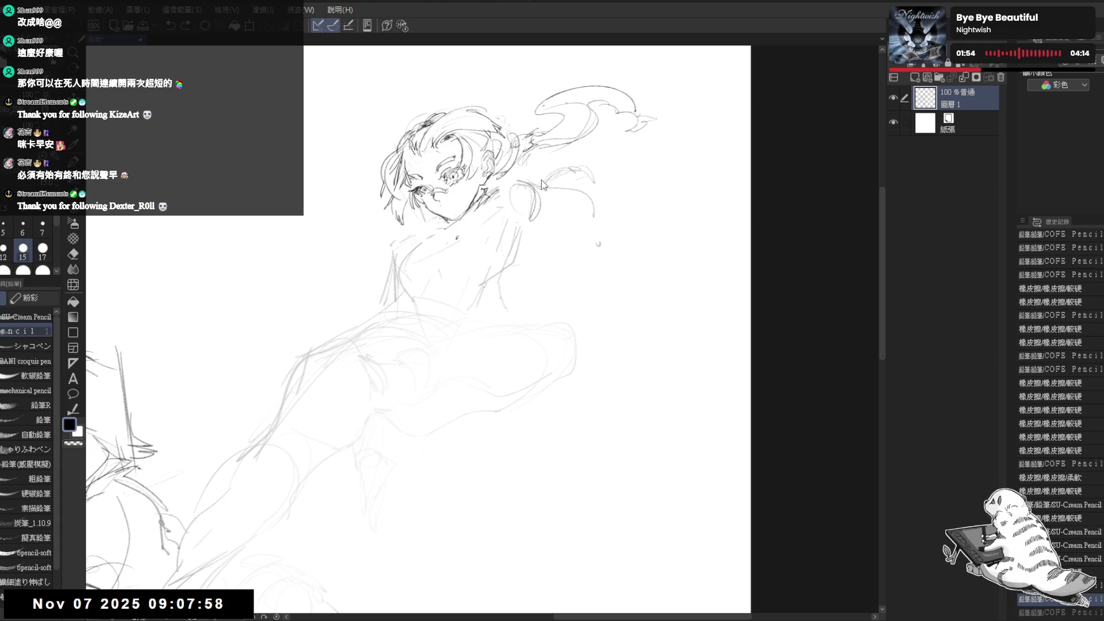
{"action": "mouse_move", "coordinate": [533, 188]}
{"action": "left_mouse_down"}
{"action": "mouse_move", "coordinate": [561, 187]}
{"action": "mouse_move", "coordinate": [611, 214]}
{"action": "left_mouse_up"}
{"action": "left_click_drag", "start_coordinate": [535, 167], "coordinate": [578, 189]}
{"action": "mouse_move", "coordinate": [587, 190]}
{"action": "left_mouse_down"}
{"action": "mouse_move", "coordinate": [609, 213]}
{"action": "mouse_move", "coordinate": [591, 213]}
{"action": "mouse_move", "coordinate": [605, 225]}
{"action": "left_mouse_up"}
{"action": "left_click", "coordinate": [585, 235]}
{"action": "left_click", "coordinate": [533, 197]}
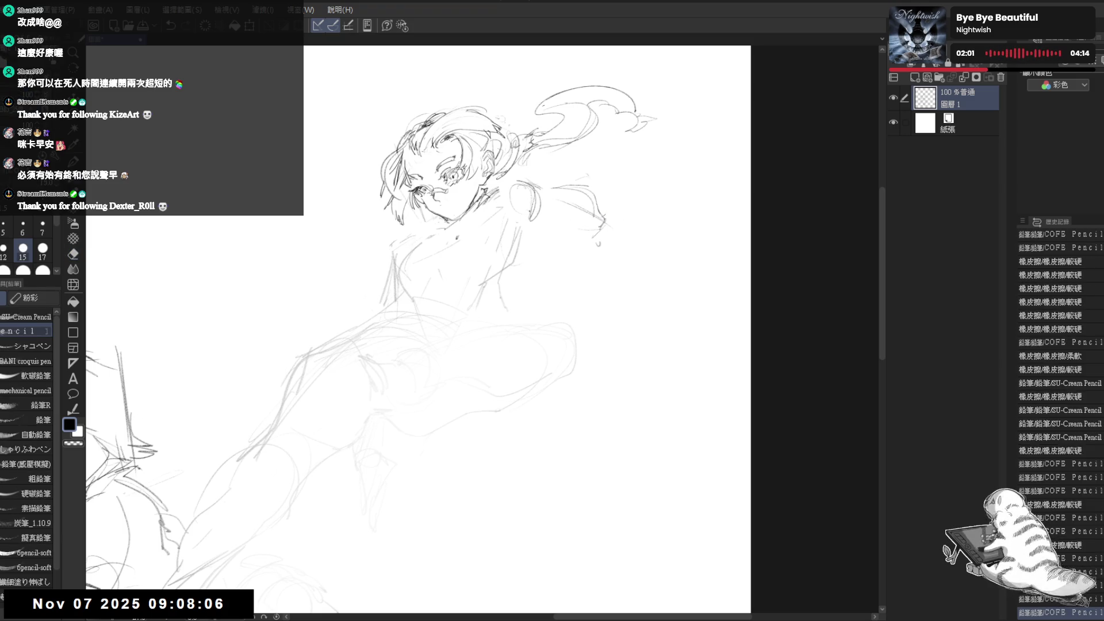
{"action": "left_click", "coordinate": [534, 199]}
{"action": "key", "text": "ctrl+z"}
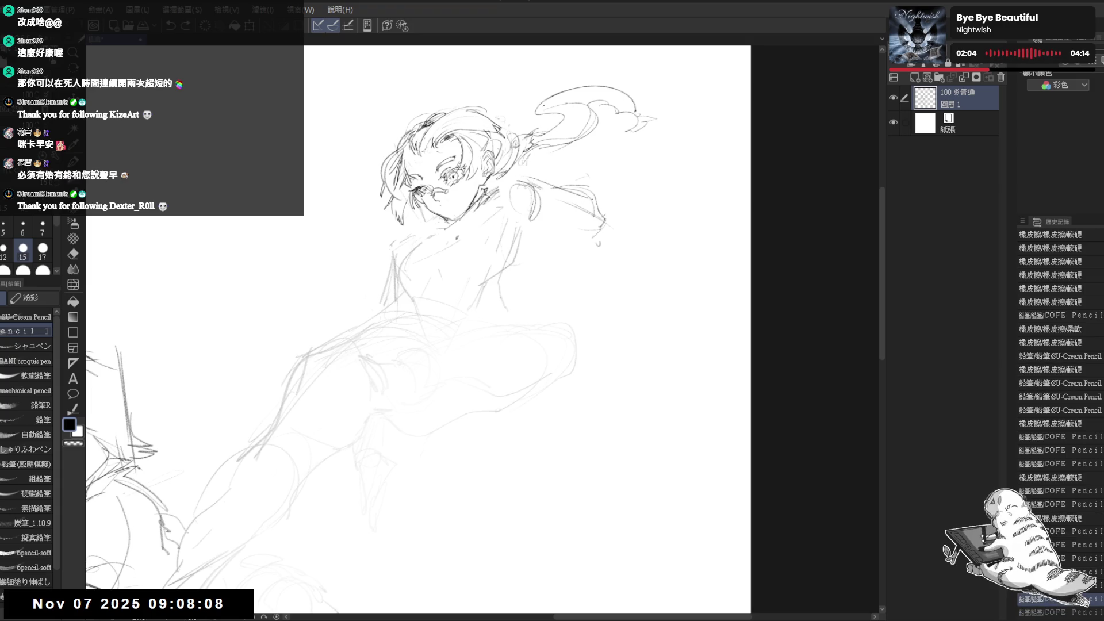
Check the drawing mirrored, restore the undone mark, and add a short stroke below the shoulder.
{"action": "key", "text": "h"}
{"action": "key", "text": "h"}
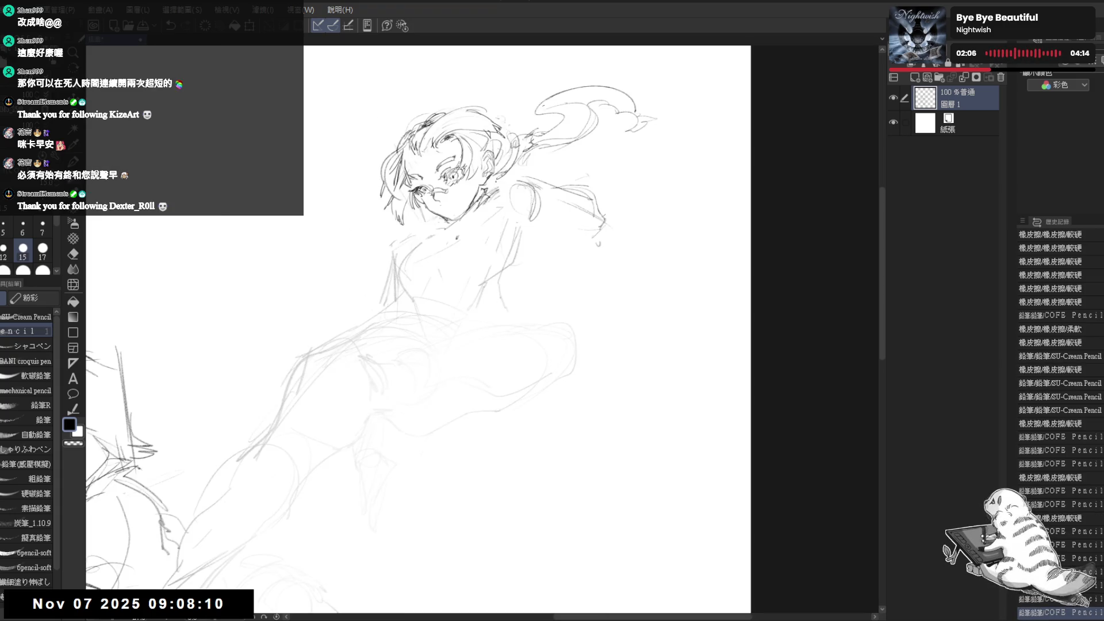
{"action": "left_click_drag", "start_coordinate": [523, 180], "coordinate": [529, 196]}
{"action": "scroll", "coordinate": [528, 196], "scroll_direction": "up", "scroll_amount": 1}
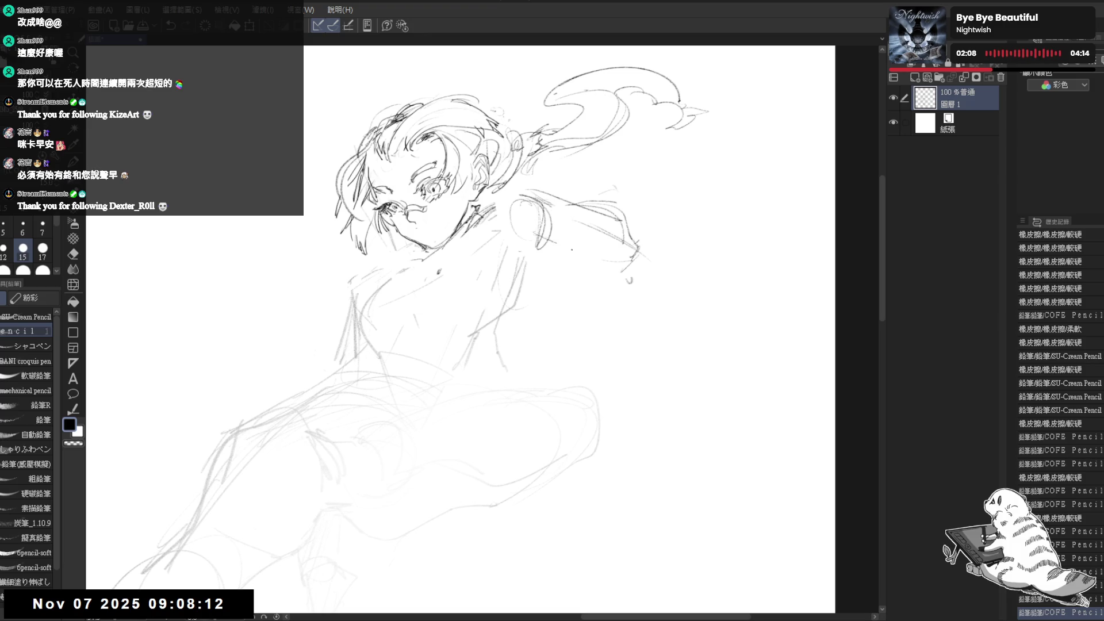
{"action": "key", "text": "ctrl+y"}
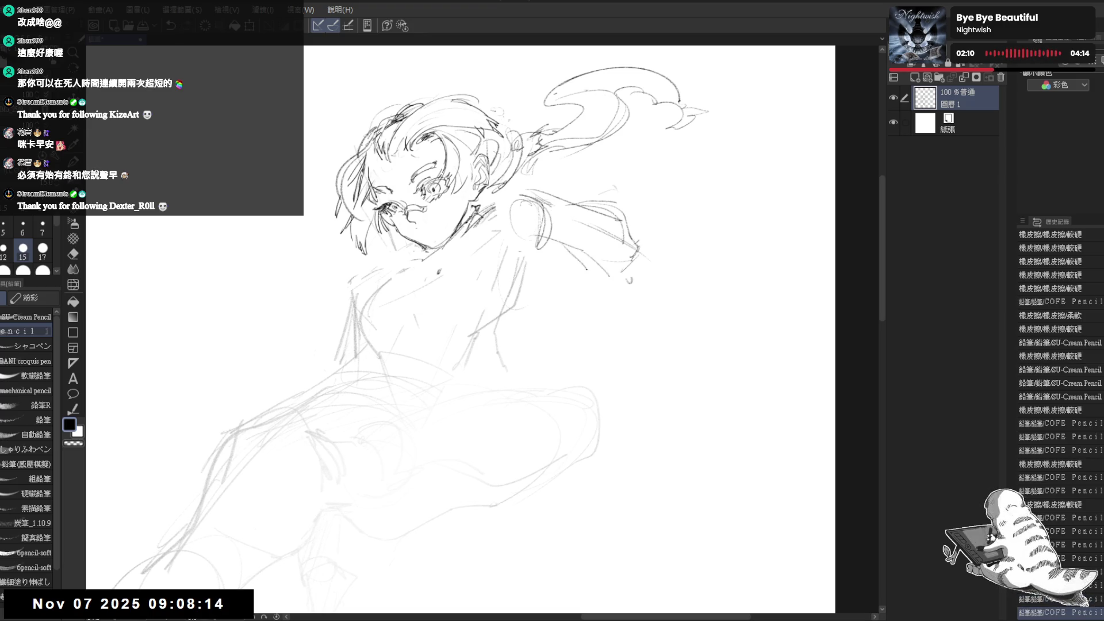
{"action": "left_click_drag", "start_coordinate": [588, 269], "coordinate": [610, 277]}
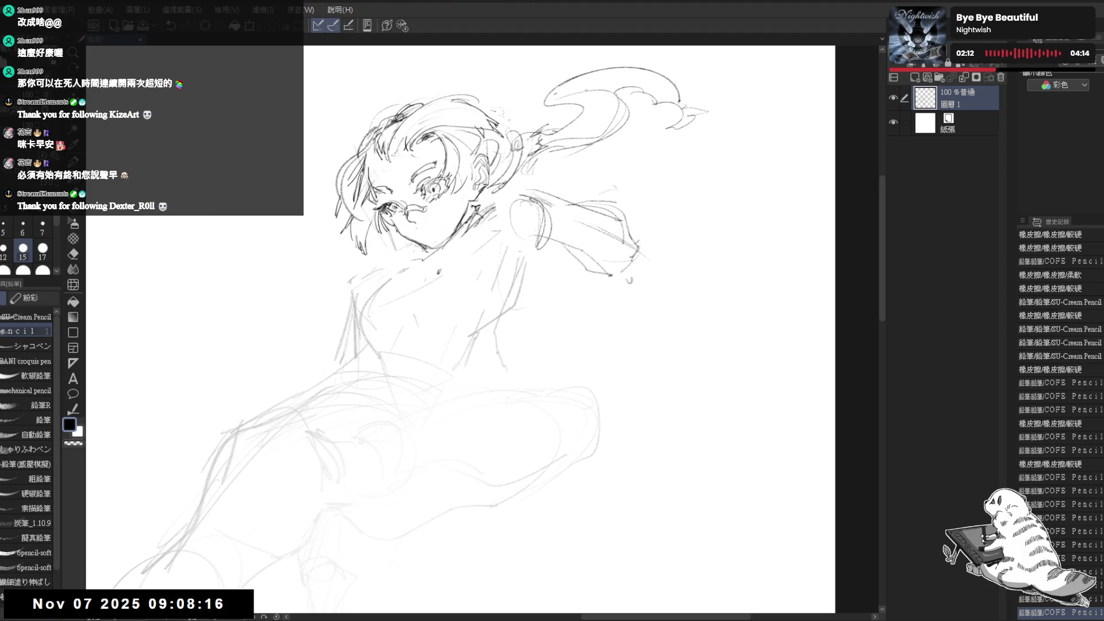
Erase part of the hair lines and redraw the hair strands.
{"action": "key", "text": "e"}
{"action": "left_click_drag", "start_coordinate": [518, 212], "coordinate": [505, 244]}
{"action": "left_click_drag", "start_coordinate": [526, 149], "coordinate": [515, 192]}
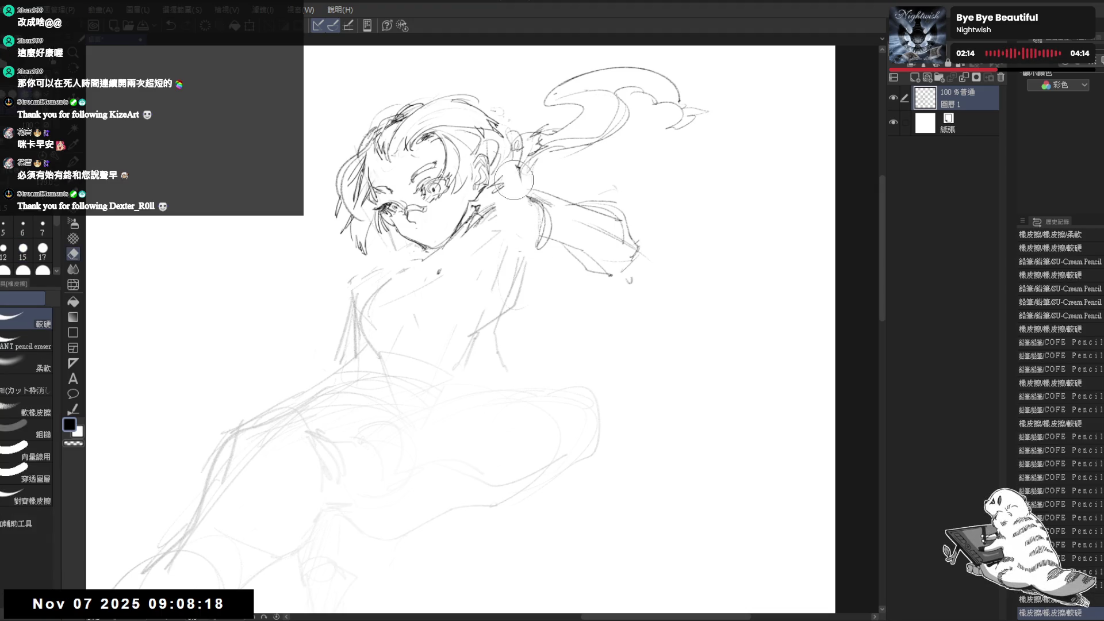
{"action": "key", "text": "p"}
{"action": "mouse_move", "coordinate": [512, 154]}
{"action": "left_mouse_down"}
{"action": "mouse_move", "coordinate": [496, 178]}
{"action": "mouse_move", "coordinate": [525, 240]}
{"action": "left_mouse_up"}
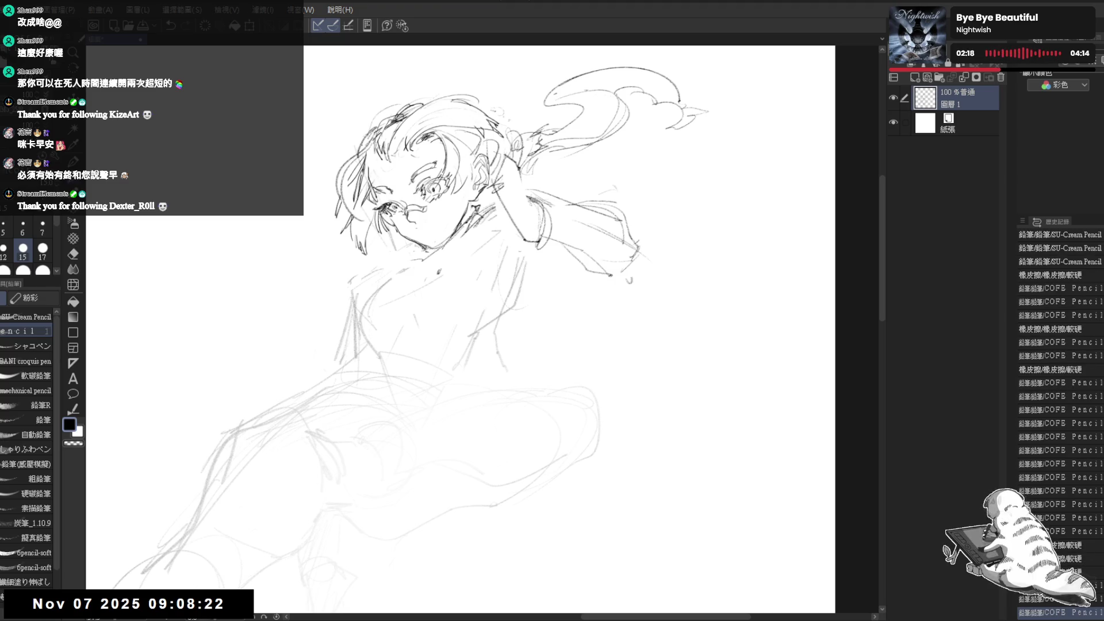
Erase strokes around the raised arm and check proportions in a mirrored view.
{"action": "key", "text": "e"}
{"action": "left_click_drag", "start_coordinate": [552, 173], "coordinate": [535, 224]}
{"action": "left_click_drag", "start_coordinate": [621, 172], "coordinate": [598, 197]}
{"action": "key", "text": "p"}
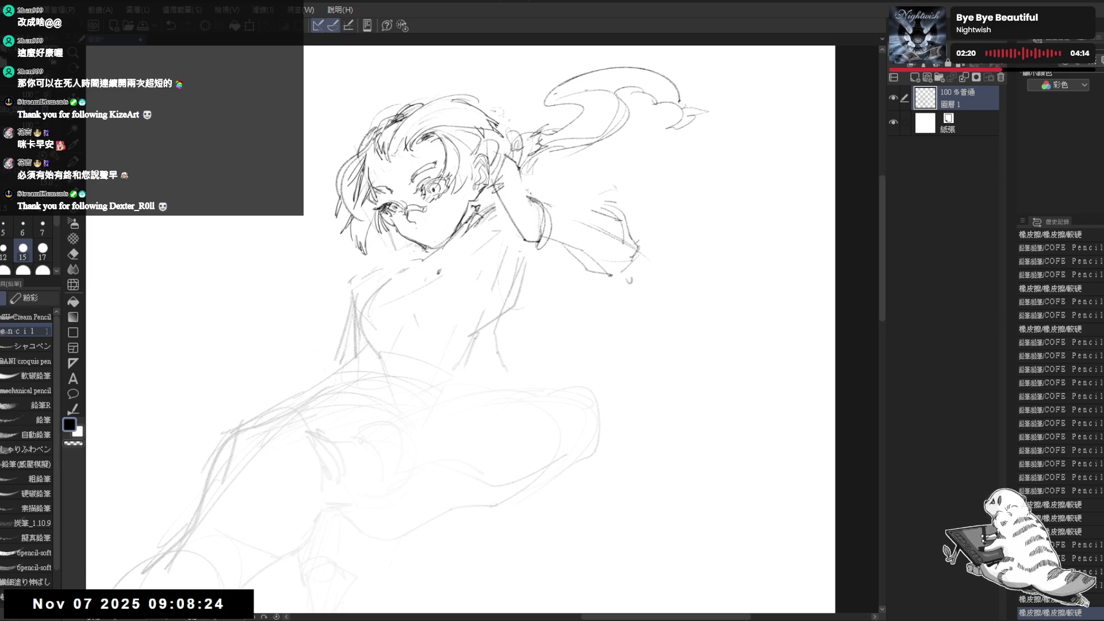
{"action": "key", "text": "h"}
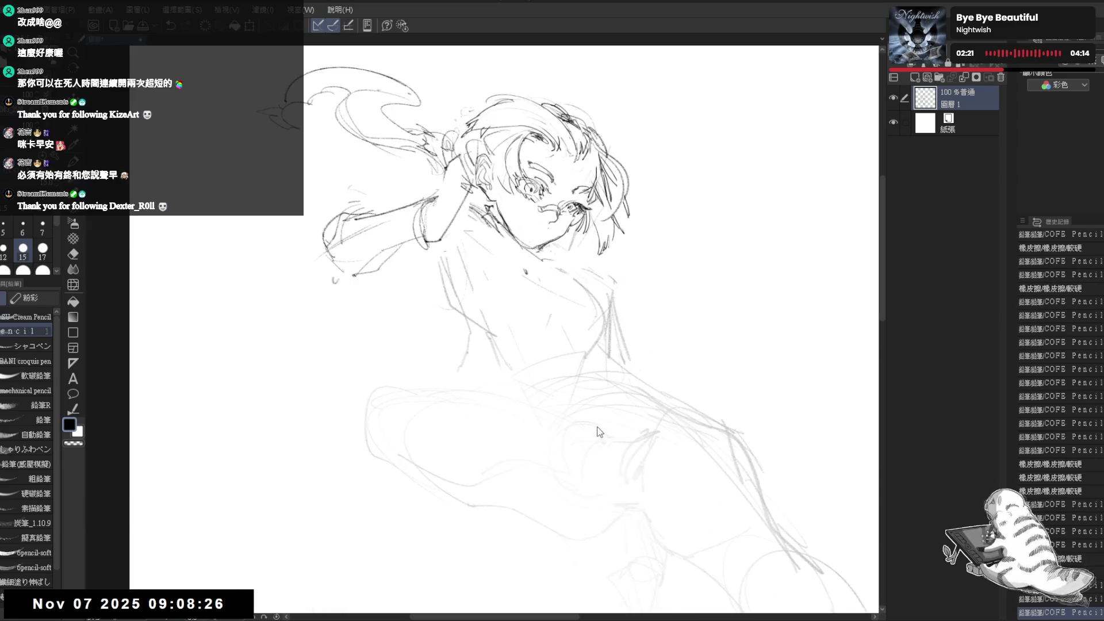
{"action": "key", "text": "h"}
{"action": "left_click_drag", "start_coordinate": [594, 283], "coordinate": [556, 231]}
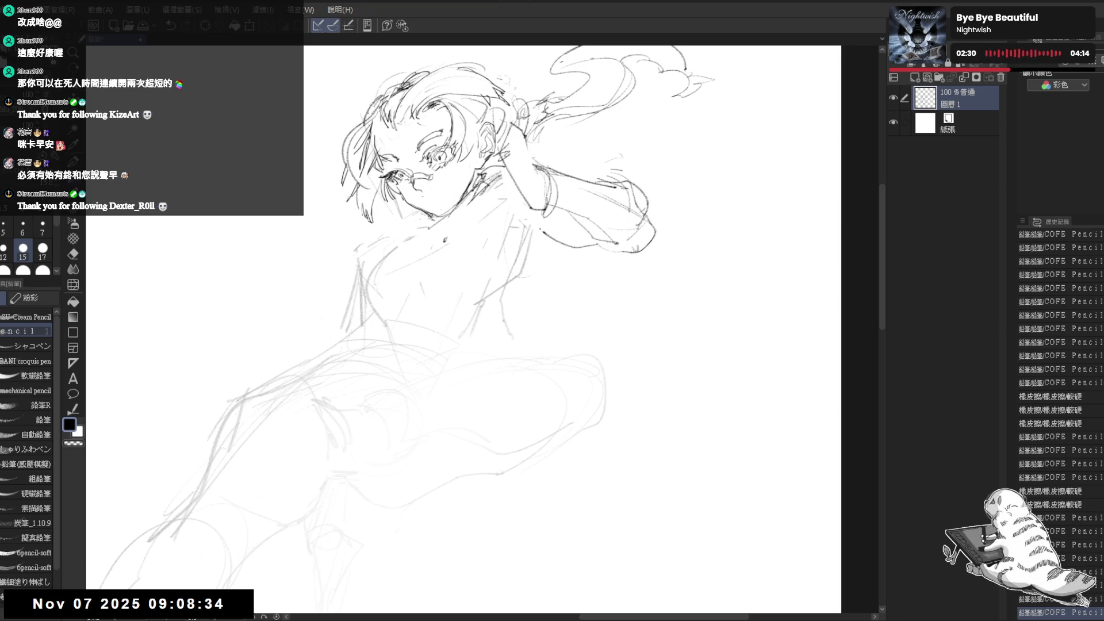
Erase and redraw the neck and shoulder lines, then reframe the view on the upper body.
{"action": "key", "text": "e"}
{"action": "left_click_drag", "start_coordinate": [526, 227], "coordinate": [509, 259]}
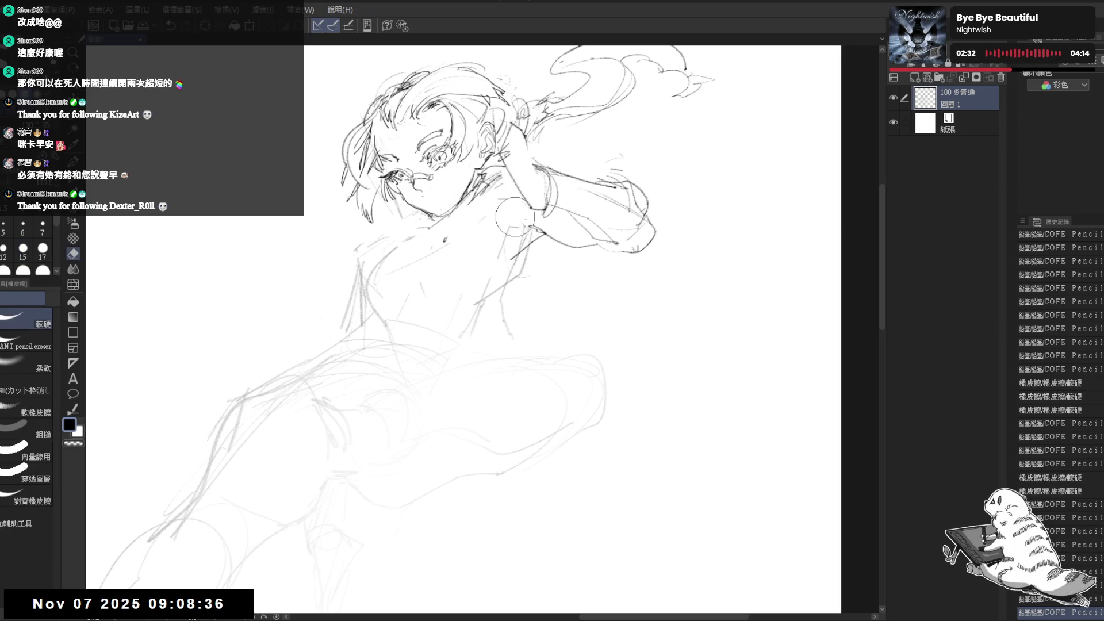
{"action": "left_click_drag", "start_coordinate": [500, 192], "coordinate": [486, 183]}
{"action": "key", "text": "p"}
{"action": "key", "text": "ctrl+minus"}
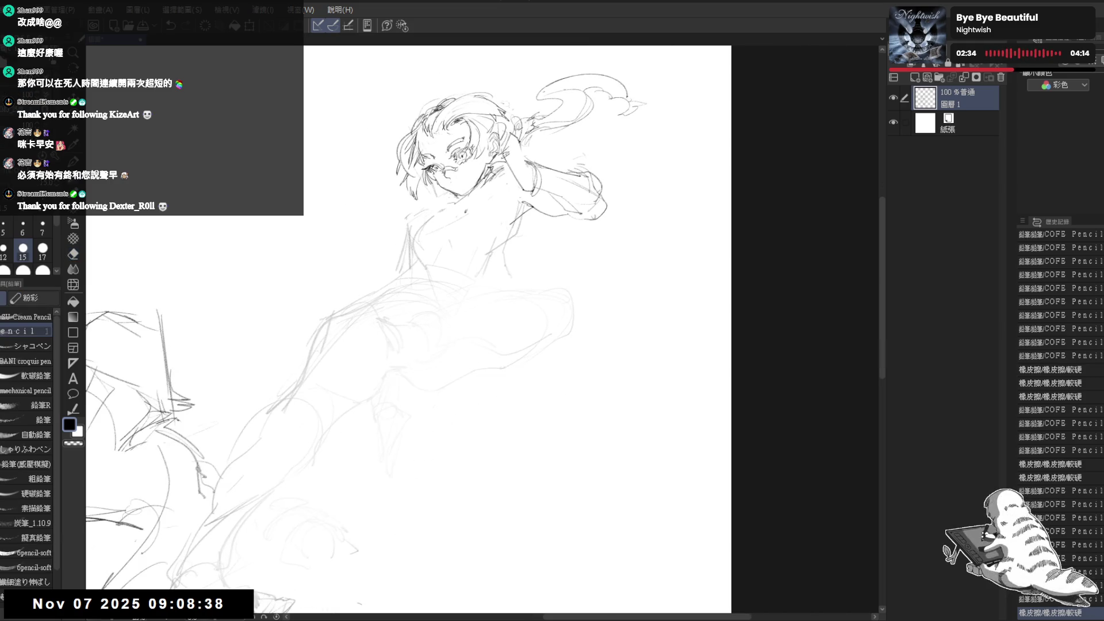
{"action": "key", "text": "ctrl+plus"}
{"action": "key", "text": "ctrl+minus"}
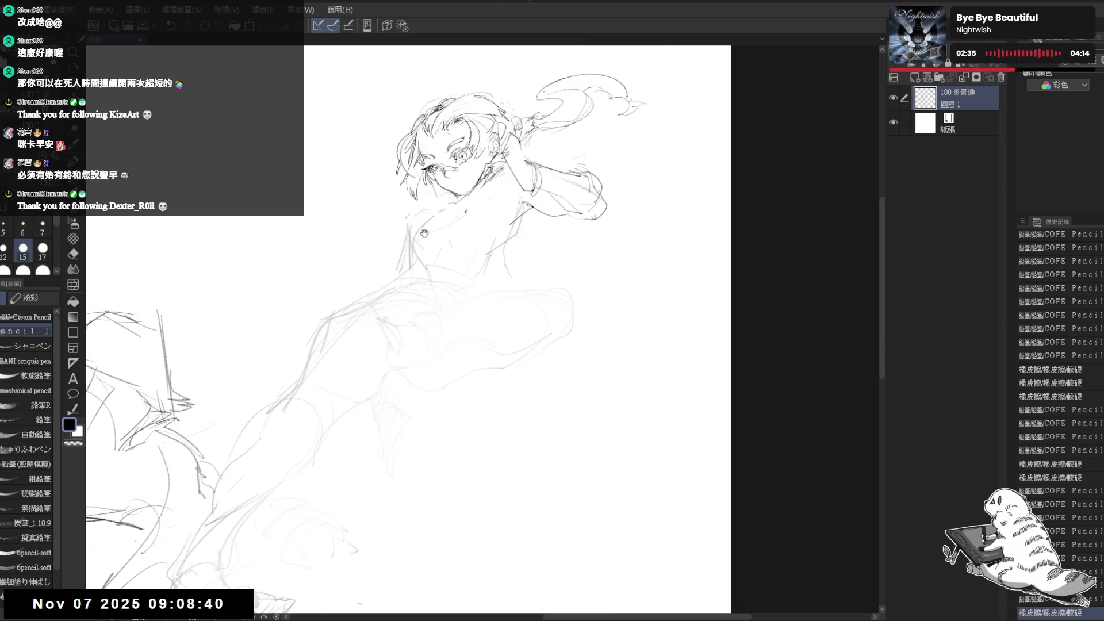
{"action": "key", "text": "ctrl+plus"}
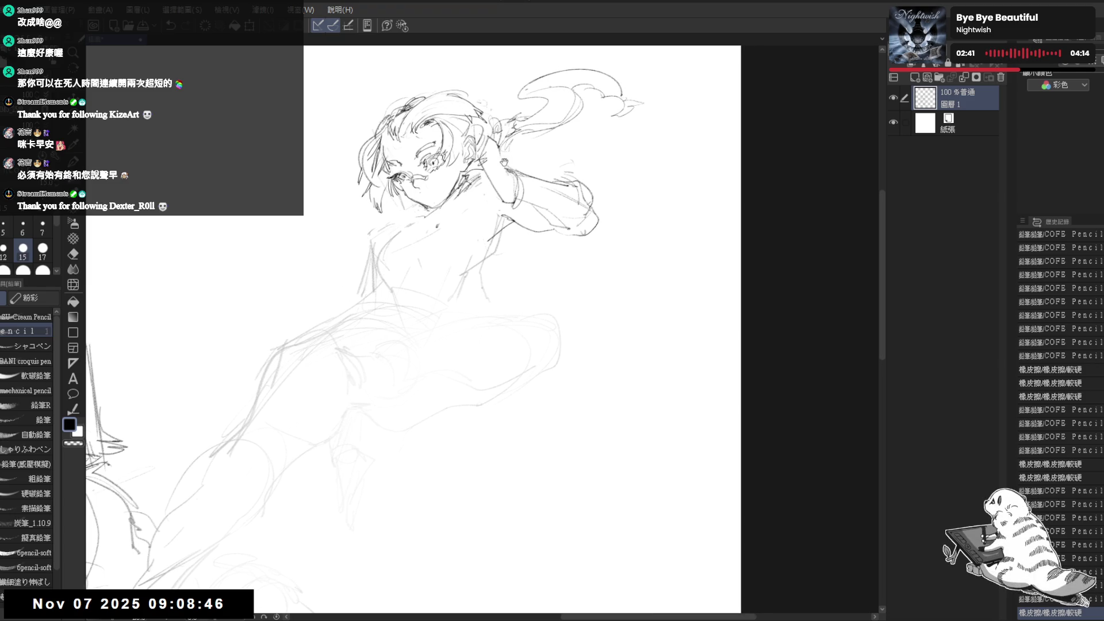
{"action": "left_click_drag", "start_coordinate": [525, 150], "coordinate": [503, 162]}
{"action": "key", "text": "e"}
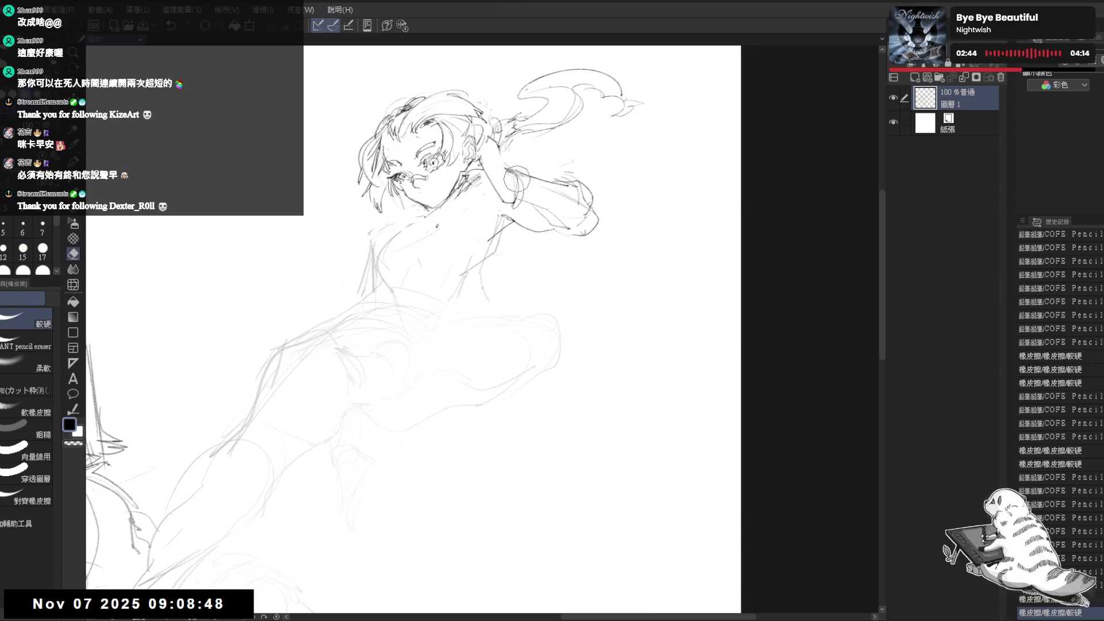
{"action": "key", "text": "p"}
{"action": "scroll", "coordinate": [487, 154], "scroll_direction": "up", "scroll_amount": 2}
{"action": "left_click_drag", "start_coordinate": [495, 144], "coordinate": [511, 164]}
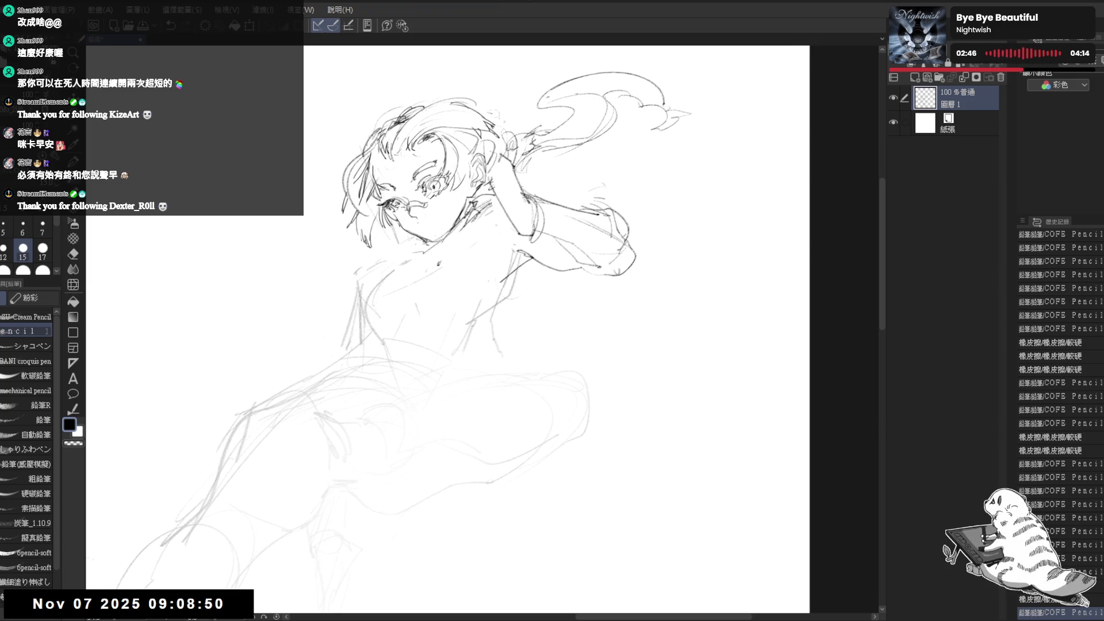
With the SU-Cream Pencil at size 7, draw dark sleeve and arm lines plus small marks near the hair and chest.
{"action": "left_click", "coordinate": [12, 318]}
{"action": "mouse_move", "coordinate": [499, 214]}
{"action": "left_mouse_down"}
{"action": "mouse_move", "coordinate": [479, 209]}
{"action": "mouse_move", "coordinate": [524, 230]}
{"action": "left_mouse_up"}
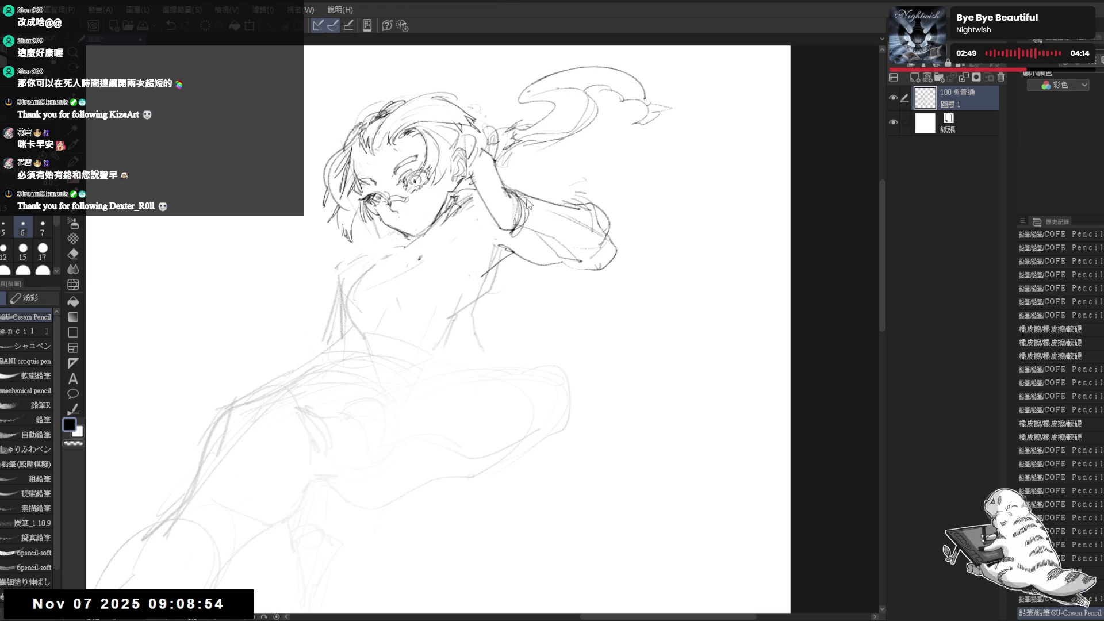
{"action": "key", "text": "bracketright"}
{"action": "mouse_move", "coordinate": [509, 187]}
{"action": "left_mouse_down"}
{"action": "mouse_move", "coordinate": [572, 244]}
{"action": "mouse_move", "coordinate": [566, 221]}
{"action": "mouse_move", "coordinate": [554, 250]}
{"action": "mouse_move", "coordinate": [560, 224]}
{"action": "left_mouse_up"}
{"action": "mouse_move", "coordinate": [506, 262]}
{"action": "left_mouse_down"}
{"action": "mouse_move", "coordinate": [594, 194]}
{"action": "mouse_move", "coordinate": [604, 213]}
{"action": "left_mouse_up"}
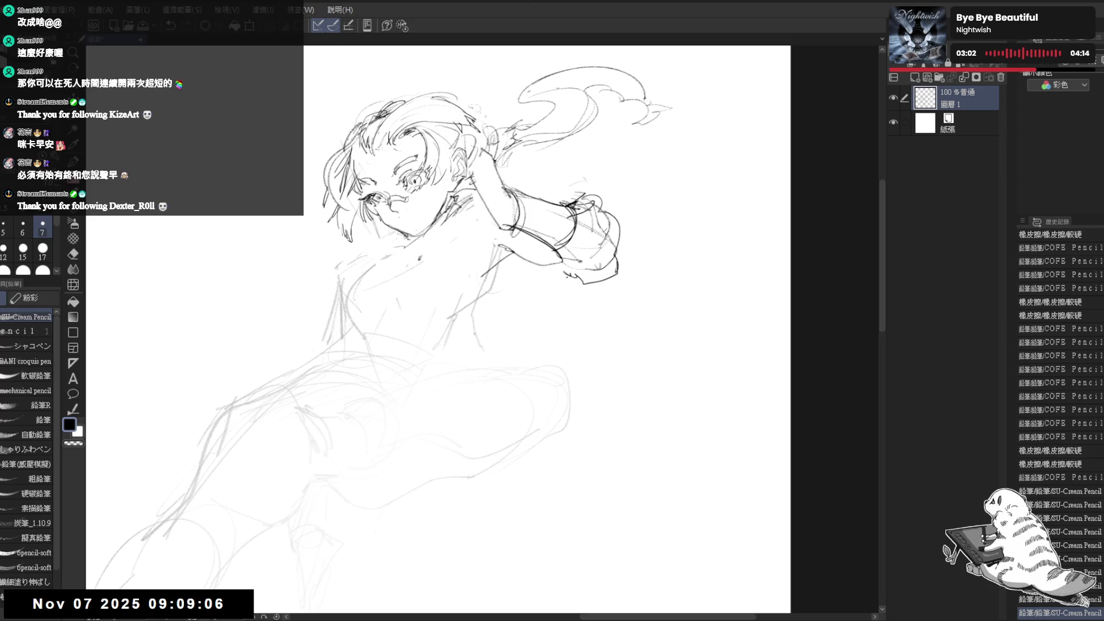
{"action": "left_click_drag", "start_coordinate": [569, 276], "coordinate": [524, 285]}
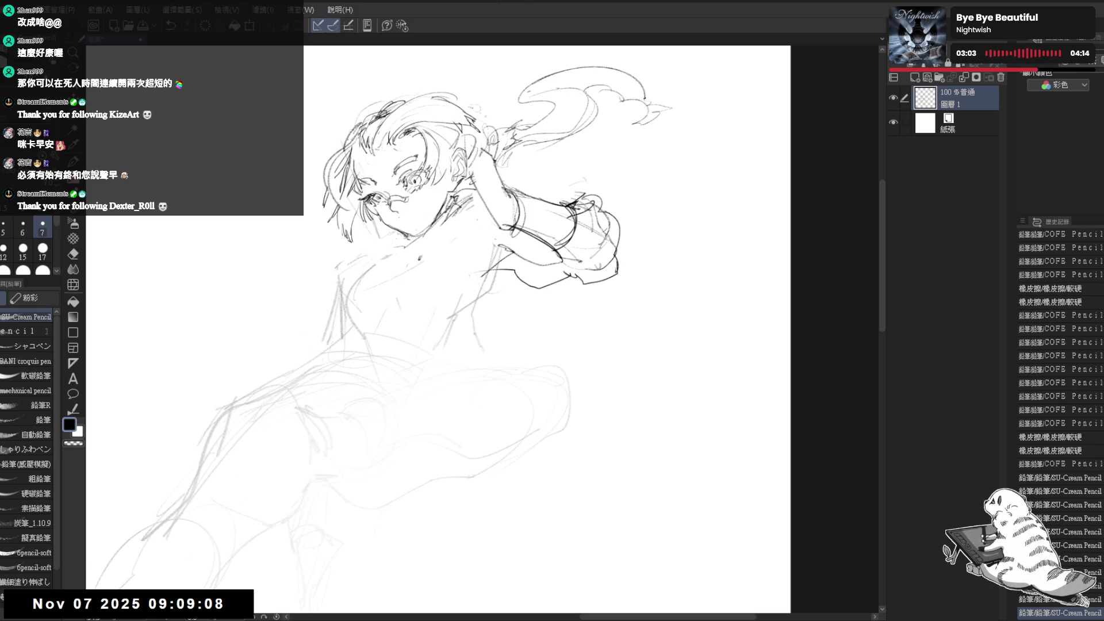
{"action": "left_click", "coordinate": [477, 238]}
{"action": "left_click", "coordinate": [488, 159]}
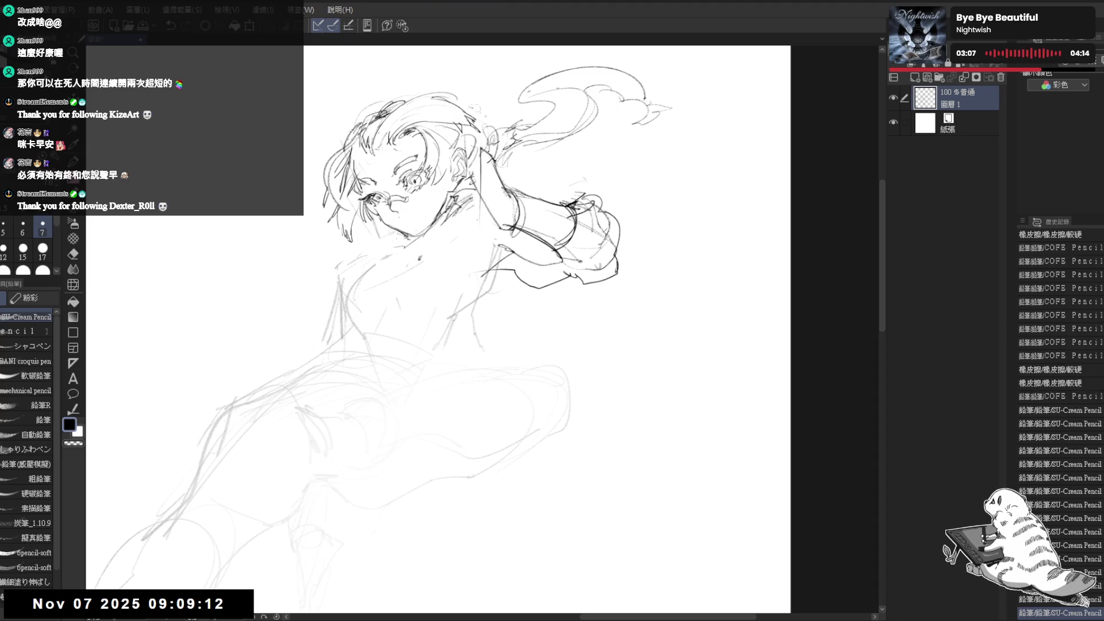
{"action": "left_click", "coordinate": [476, 145]}
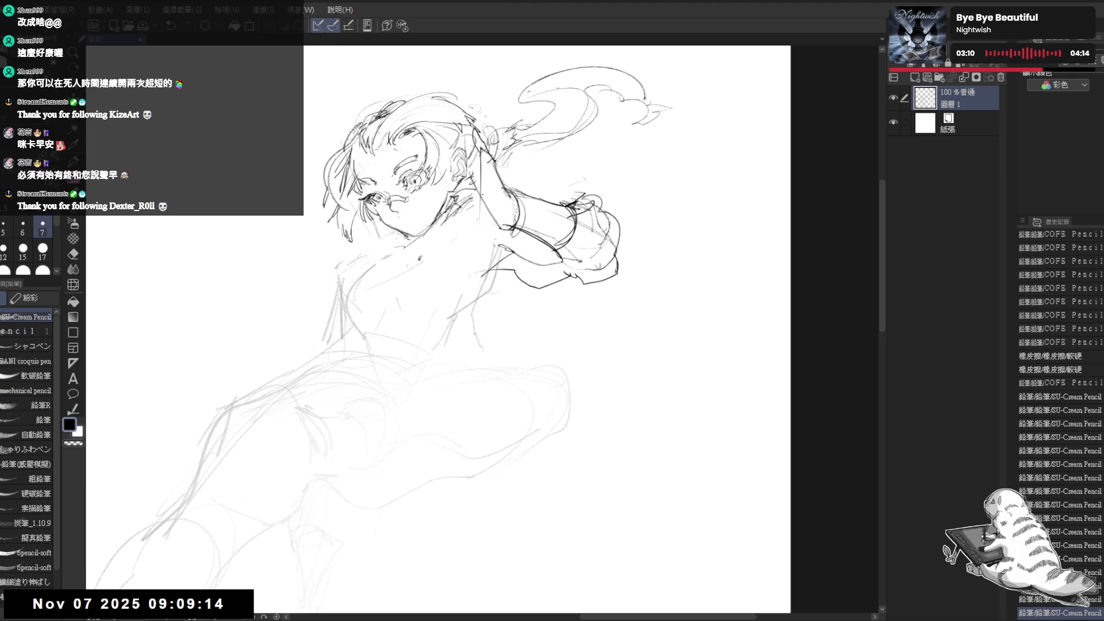
{"action": "key", "text": "ctrl+plus"}
Erase the stray vertical line near the girl's neck with the soft eraser.
{"action": "key", "text": "e"}
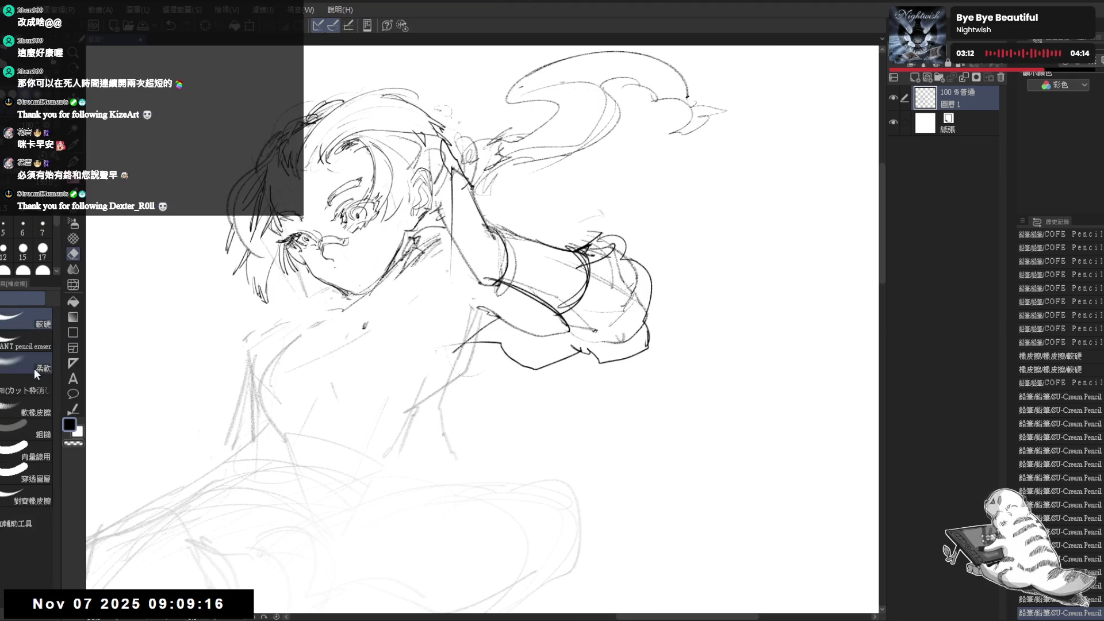
{"action": "left_click", "coordinate": [34, 368]}
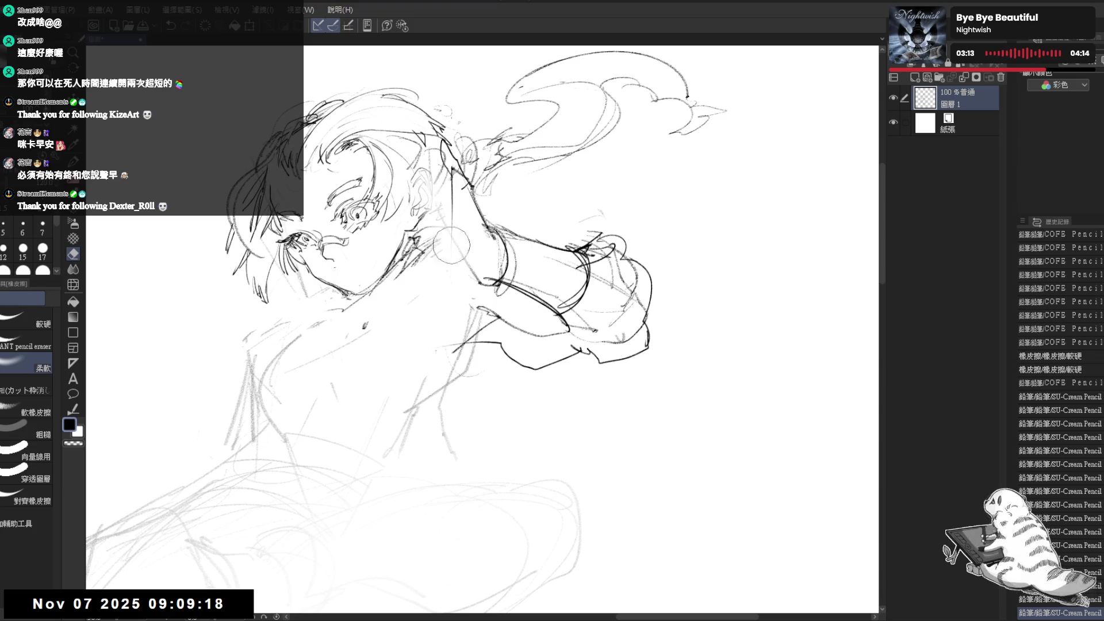
{"action": "mouse_move", "coordinate": [451, 245]}
{"action": "left_mouse_down"}
{"action": "mouse_move", "coordinate": [460, 155]}
{"action": "mouse_move", "coordinate": [448, 171]}
{"action": "mouse_move", "coordinate": [466, 191]}
{"action": "left_mouse_up"}
{"action": "key", "text": "p"}
Add short pencil strokes in the hair and on the raised hand.
{"action": "key", "text": "e"}
{"action": "left_click_drag", "start_coordinate": [463, 151], "coordinate": [428, 201]}
{"action": "key", "text": "p"}
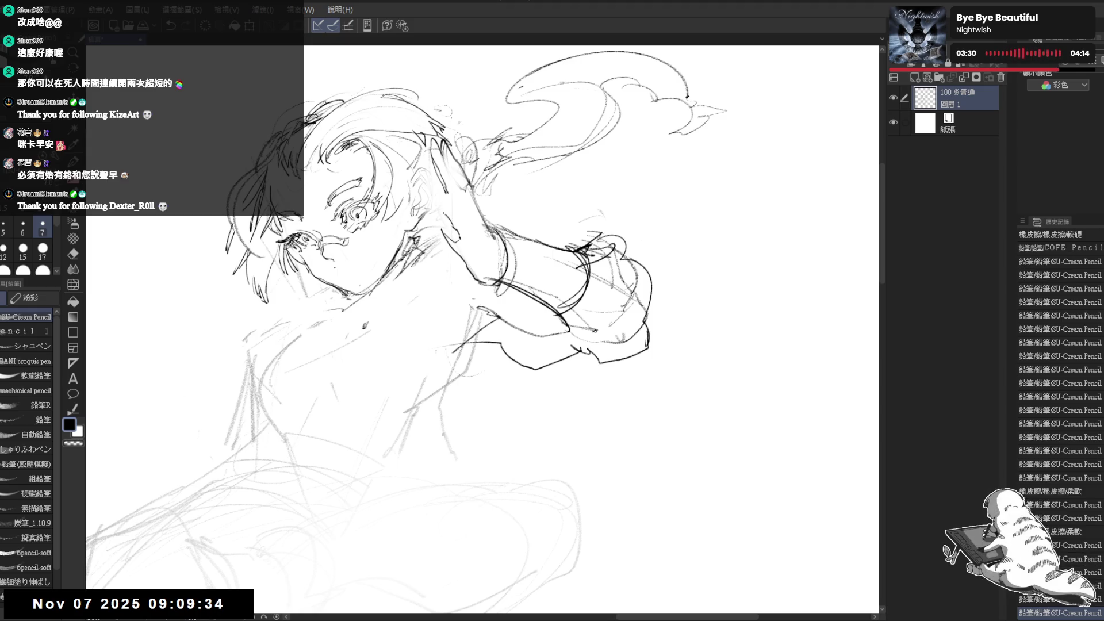
{"action": "left_click_drag", "start_coordinate": [423, 193], "coordinate": [433, 214]}
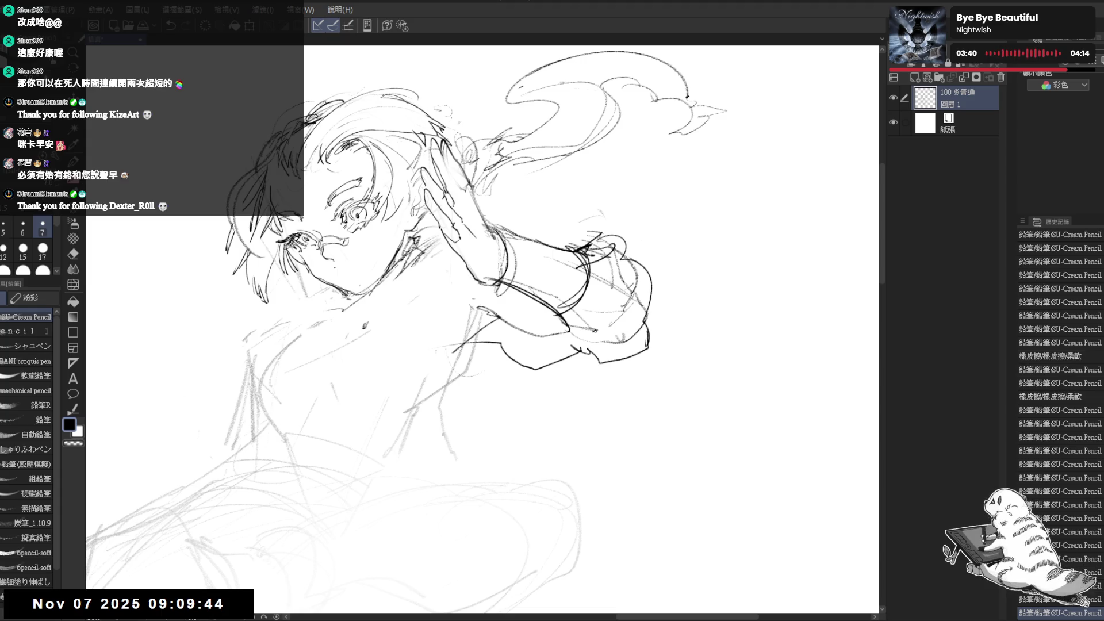
{"action": "left_click_drag", "start_coordinate": [470, 195], "coordinate": [439, 233]}
With the canvas flipped horizontally, darken the hand's line and undo the sleeve stroke.
{"action": "key", "text": "h"}
{"action": "key", "text": "e"}
{"action": "key", "text": "p"}
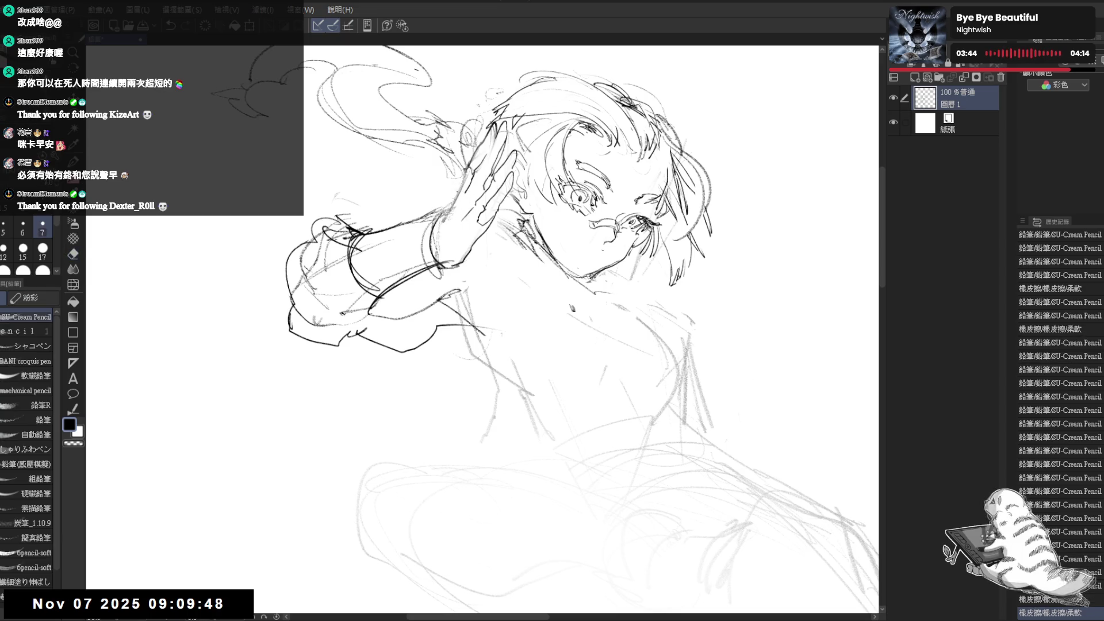
{"action": "left_click_drag", "start_coordinate": [451, 188], "coordinate": [443, 209]}
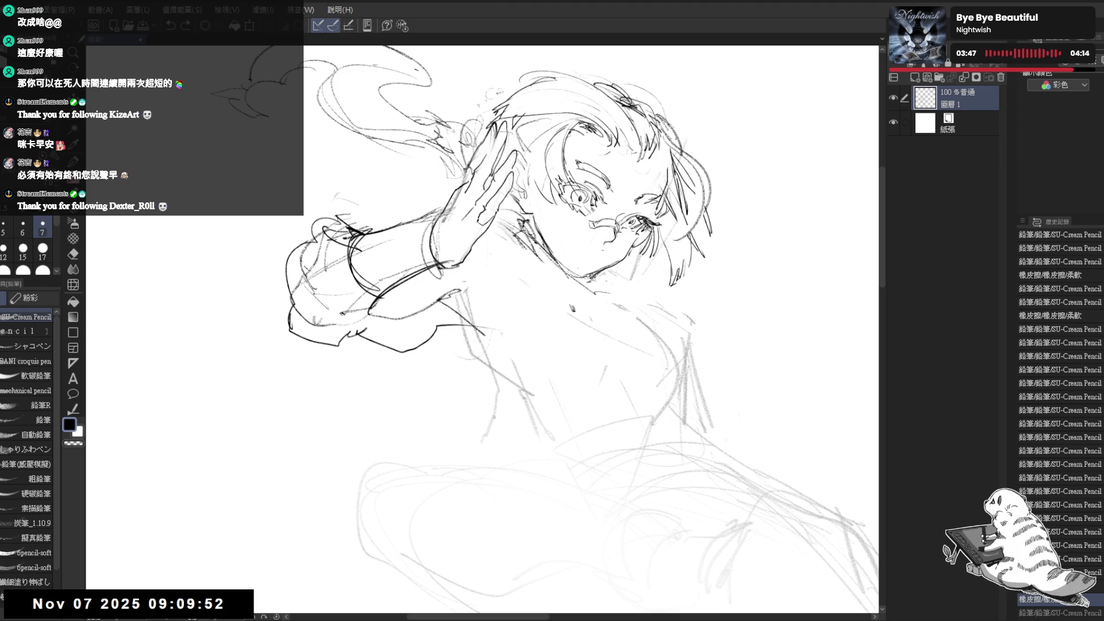
{"action": "mouse_move", "coordinate": [480, 183]}
{"action": "left_mouse_down"}
{"action": "mouse_move", "coordinate": [462, 218]}
{"action": "mouse_move", "coordinate": [463, 262]}
{"action": "left_mouse_up"}
{"action": "key", "text": "ctrl+z"}
{"action": "key", "text": "ctrl+z"}
Flip the canvas back and zoom out and in to check the whole figure.
{"action": "key", "text": "h"}
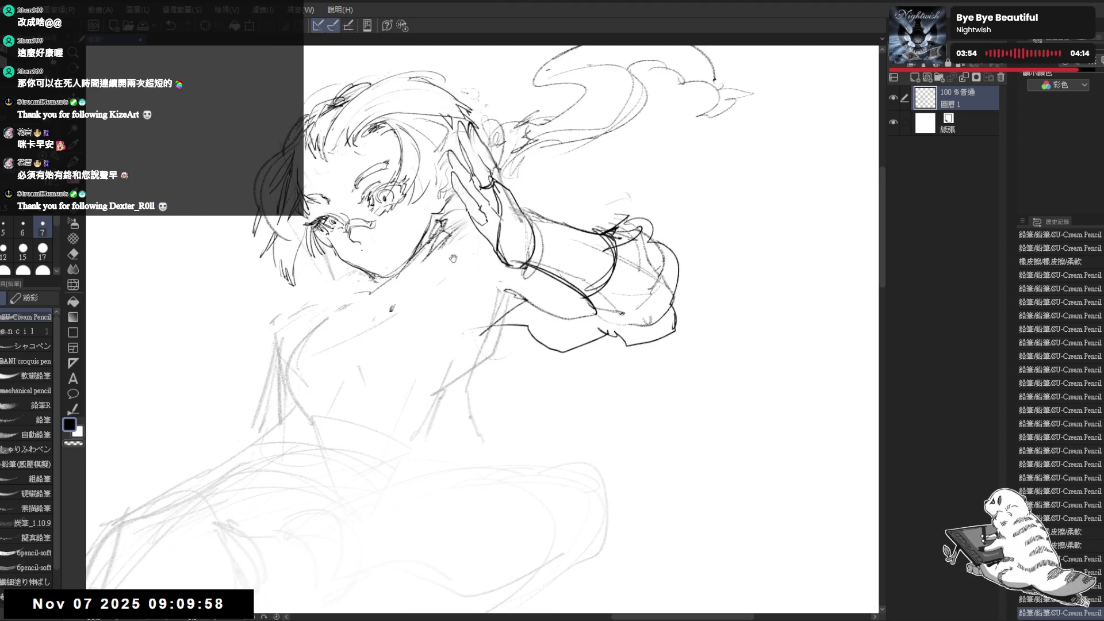
{"action": "left_click_drag", "start_coordinate": [544, 313], "coordinate": [595, 300]}
{"action": "key", "text": "ctrl+minus"}
{"action": "key", "text": "ctrl+minus"}
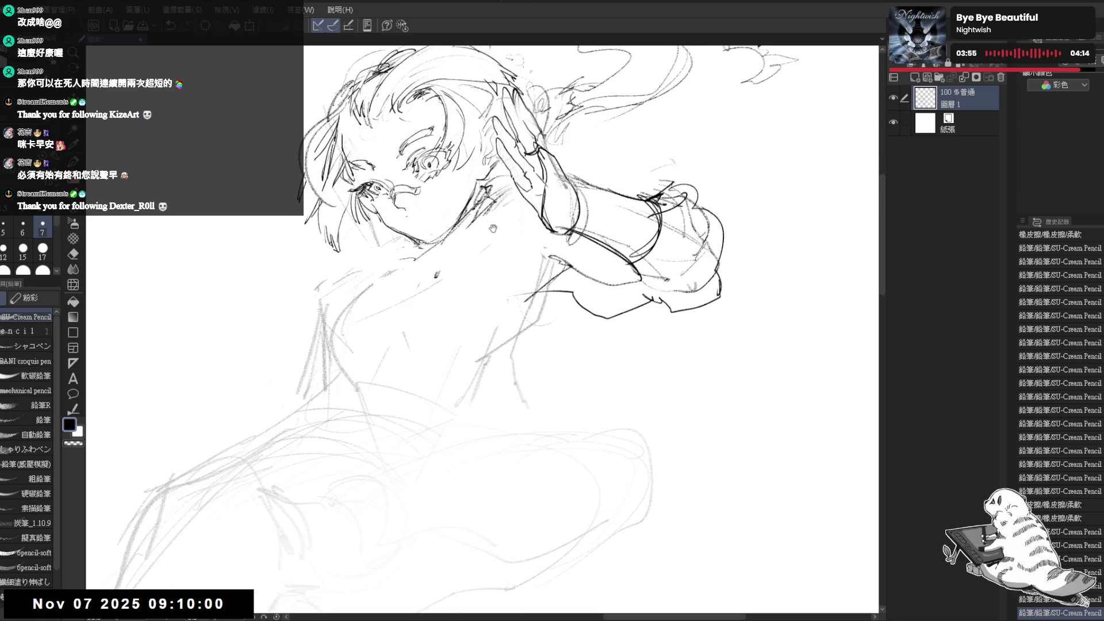
{"action": "key", "text": "ctrl+plus"}
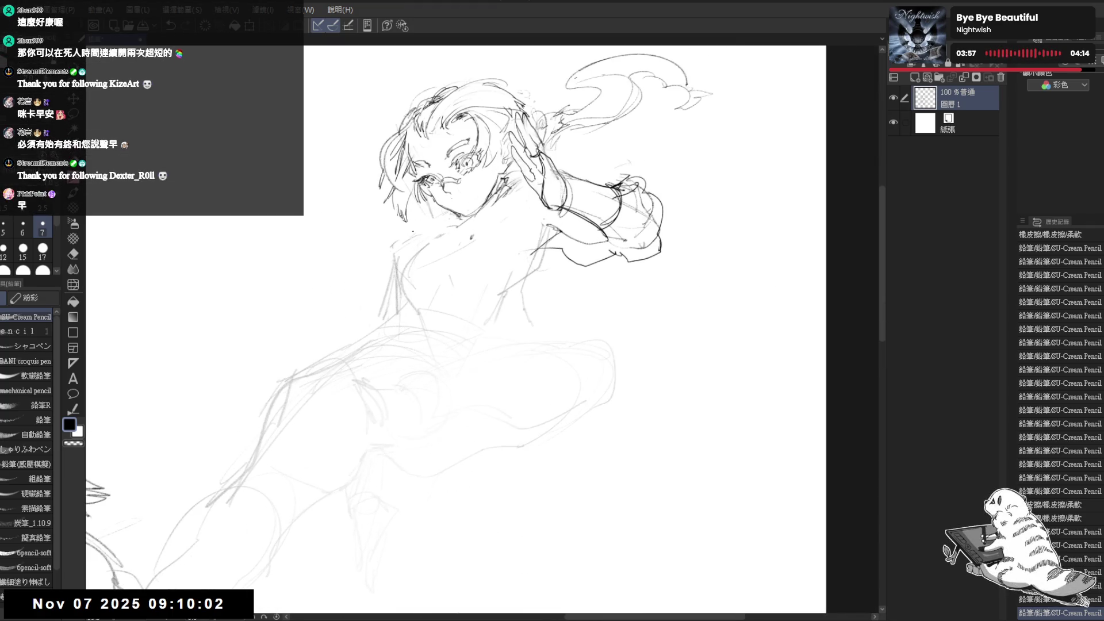
Erase stray lines around the face and neck and add a small sleeve stroke.
{"action": "key", "text": "e"}
{"action": "left_click_drag", "start_coordinate": [506, 173], "coordinate": [488, 212]}
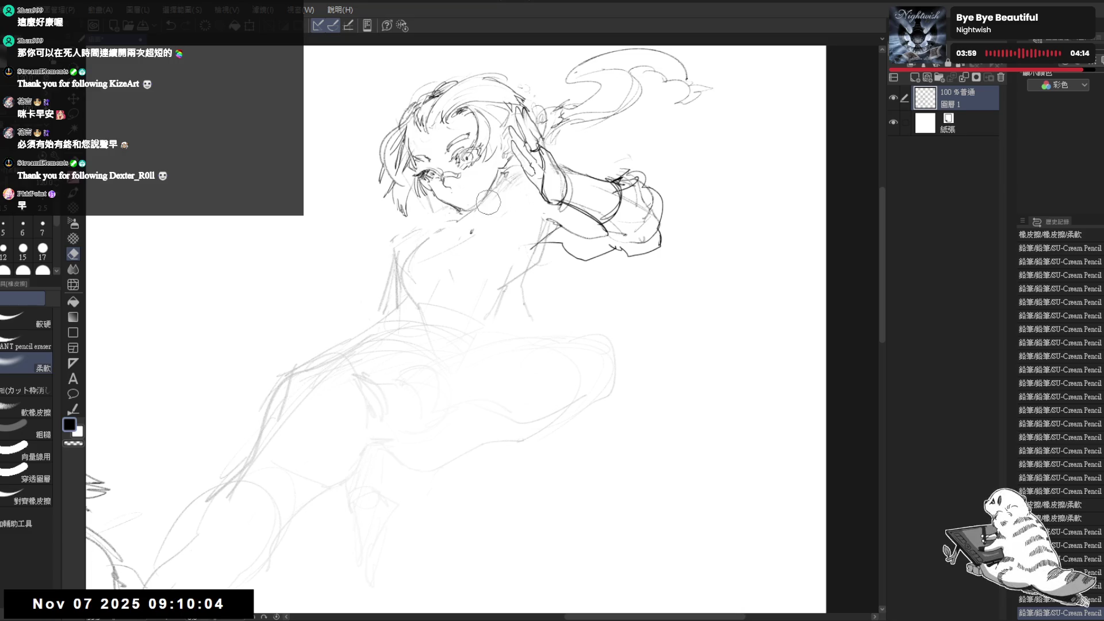
{"action": "key", "text": "p"}
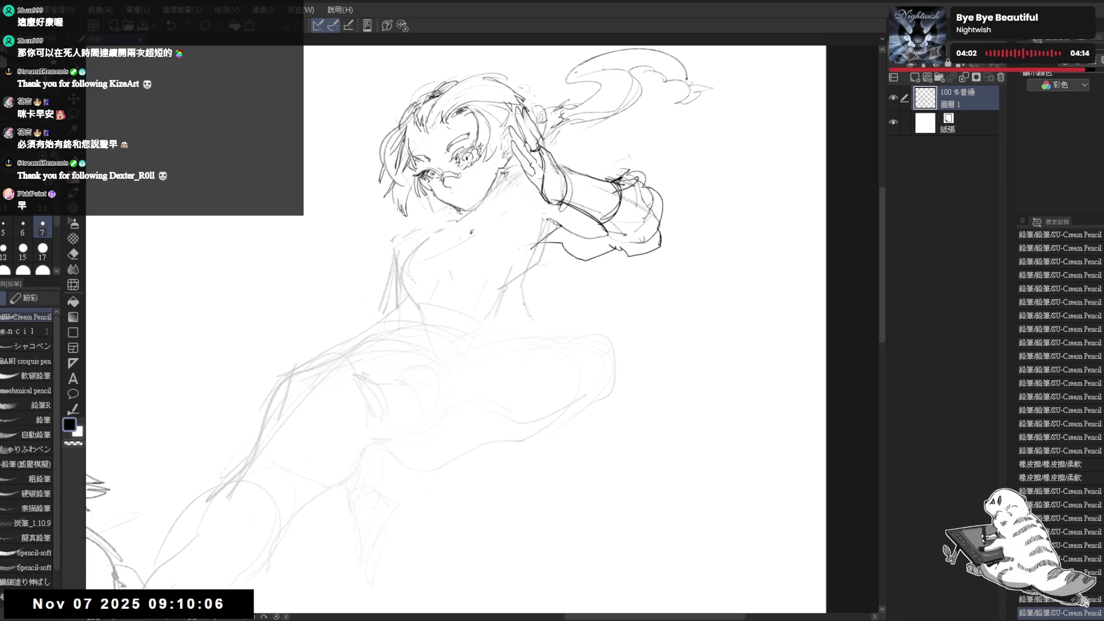
{"action": "key", "text": "e"}
{"action": "left_click_drag", "start_coordinate": [500, 169], "coordinate": [486, 196]}
{"action": "key", "text": "p"}
{"action": "left_click_drag", "start_coordinate": [614, 158], "coordinate": [628, 155]}
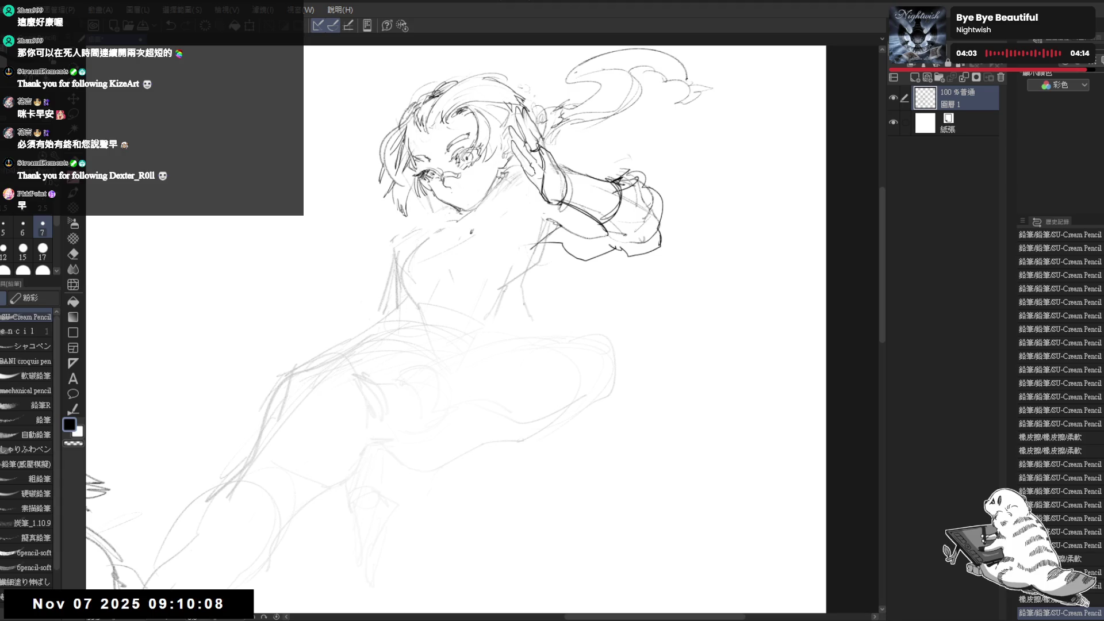
{"action": "key", "text": "e"}
{"action": "mouse_move", "coordinate": [468, 233]}
{"action": "left_mouse_down"}
{"action": "mouse_move", "coordinate": [468, 222]}
{"action": "mouse_move", "coordinate": [500, 216]}
{"action": "left_mouse_up"}
{"action": "key", "text": "p"}
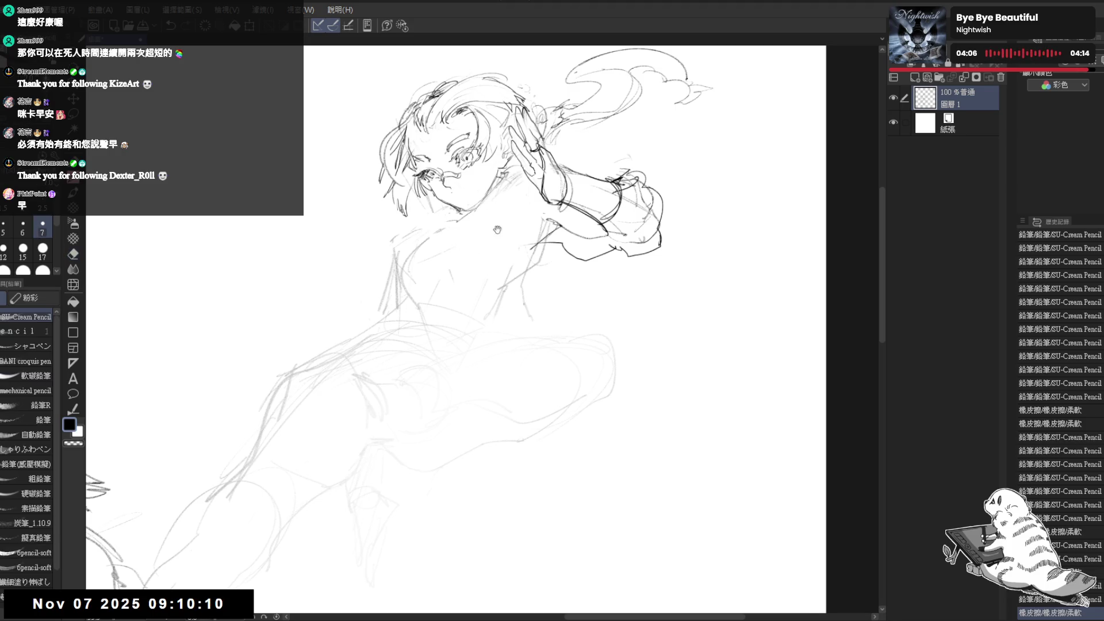
Draw the side line of the torso, erasing and redrawing it until it sits right.
{"action": "scroll", "coordinate": [496, 218], "scroll_direction": "down", "scroll_amount": 1}
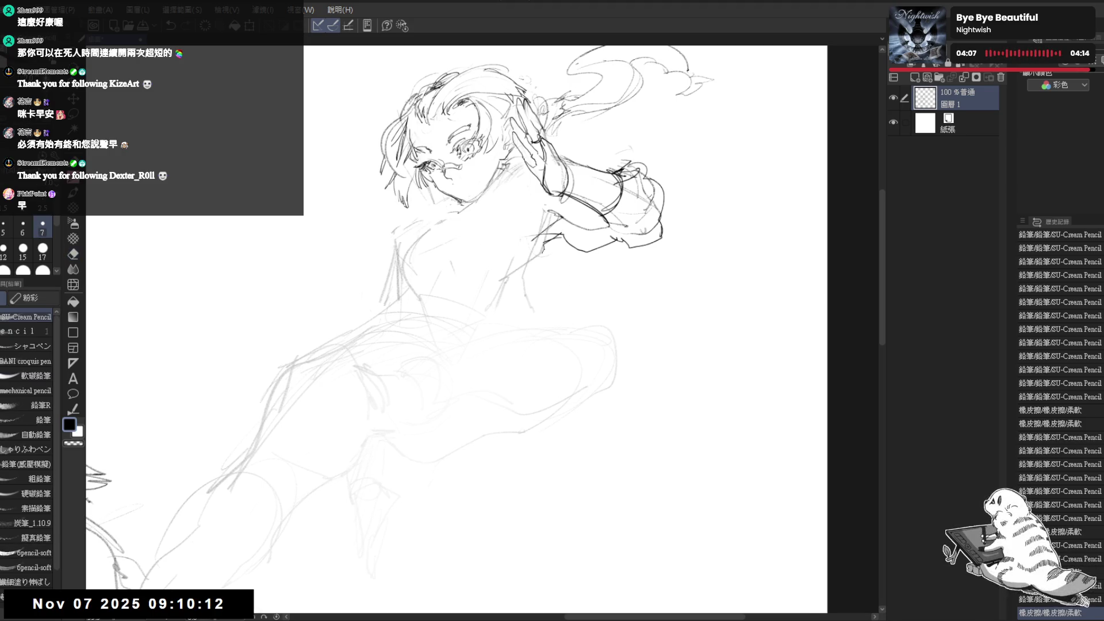
{"action": "left_click_drag", "start_coordinate": [545, 233], "coordinate": [512, 314]}
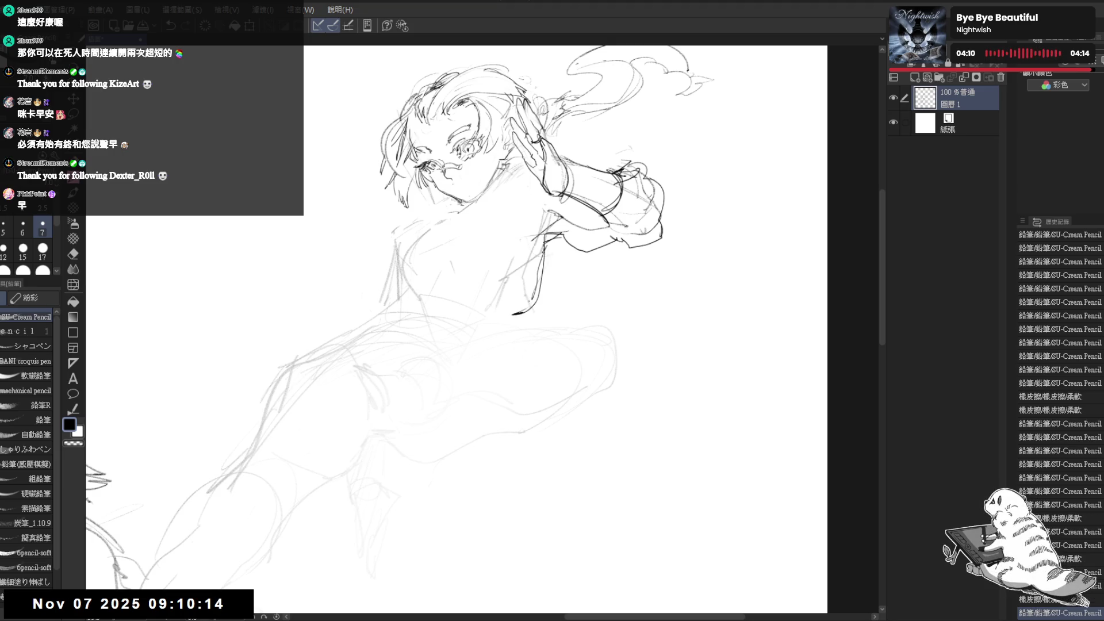
{"action": "key", "text": "e"}
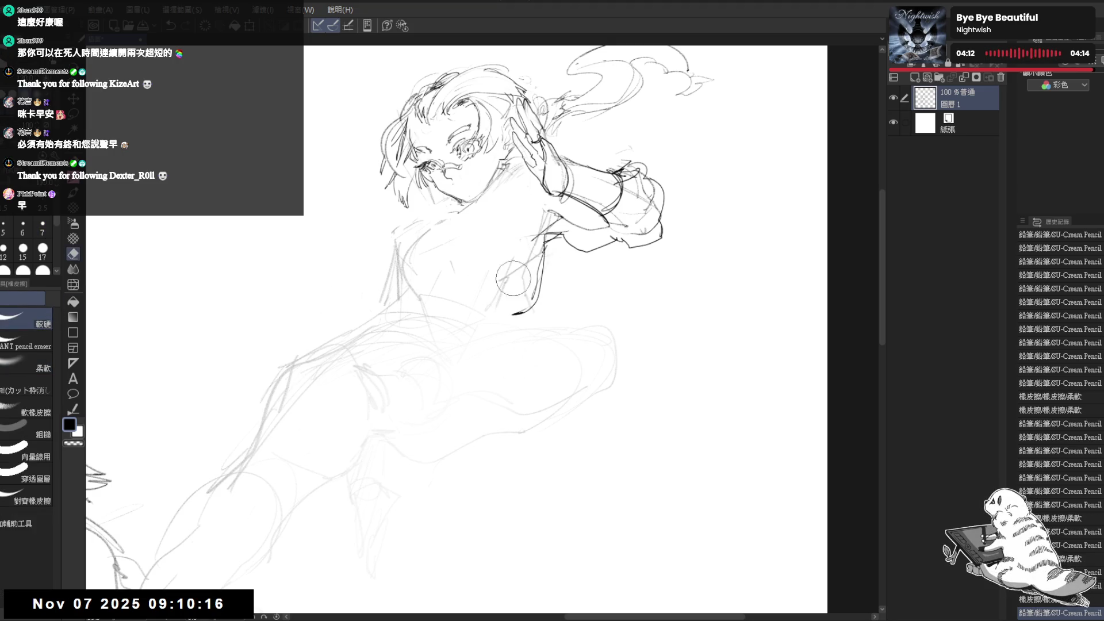
{"action": "mouse_move", "coordinate": [516, 274]}
{"action": "left_mouse_down"}
{"action": "mouse_move", "coordinate": [517, 303]}
{"action": "mouse_move", "coordinate": [555, 242]}
{"action": "mouse_move", "coordinate": [516, 313]}
{"action": "left_mouse_up"}
{"action": "key", "text": "p"}
{"action": "mouse_move", "coordinate": [539, 257]}
{"action": "left_mouse_down"}
{"action": "mouse_move", "coordinate": [520, 317]}
{"action": "mouse_move", "coordinate": [483, 313]}
{"action": "mouse_move", "coordinate": [524, 304]}
{"action": "left_mouse_up"}
{"action": "key", "text": "e"}
{"action": "key", "text": "p"}
{"action": "left_click_drag", "start_coordinate": [555, 240], "coordinate": [527, 310]}
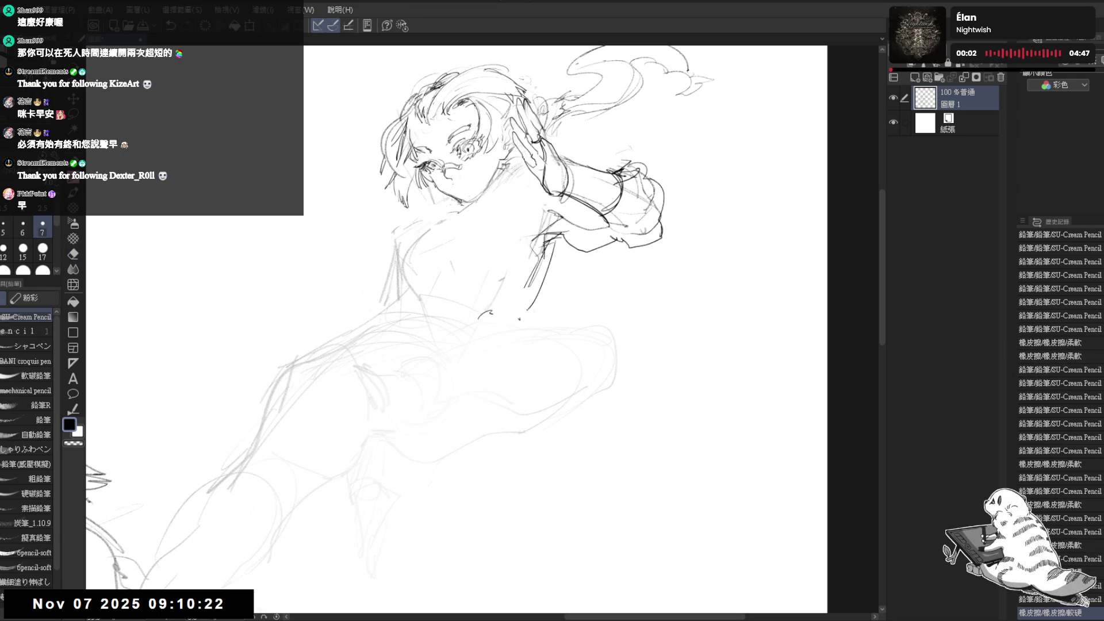
{"action": "key", "text": "e"}
{"action": "left_click_drag", "start_coordinate": [541, 253], "coordinate": [531, 281]}
{"action": "key", "text": "p"}
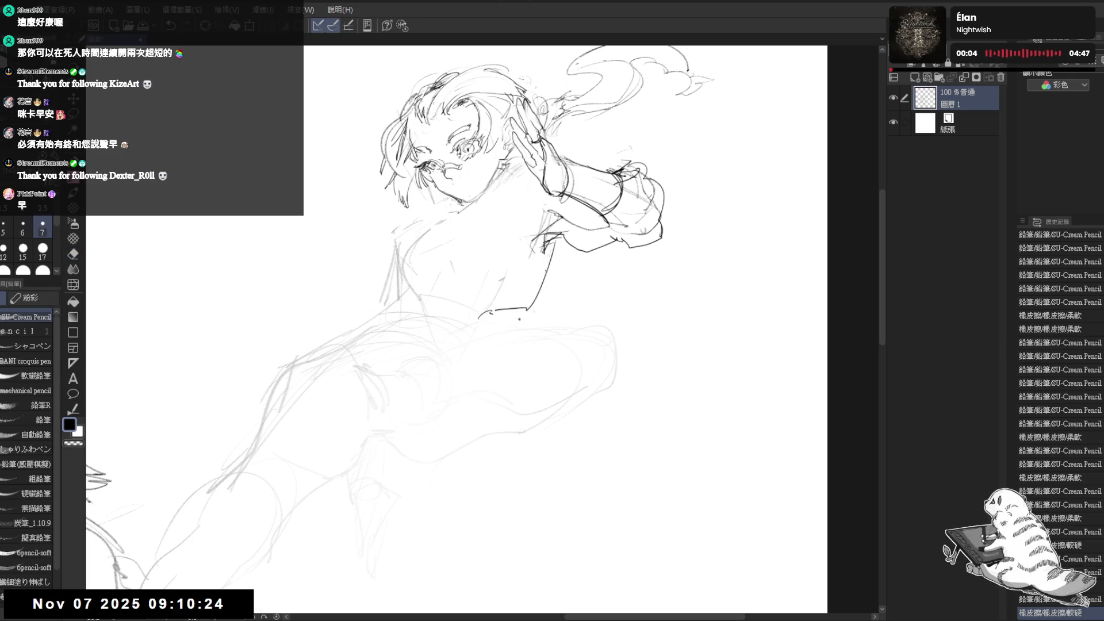
{"action": "left_click_drag", "start_coordinate": [557, 238], "coordinate": [519, 271]}
Sketch lines across the shoulder and chest and darken the jaw and neck line.
{"action": "mouse_move", "coordinate": [443, 293]}
{"action": "left_mouse_down"}
{"action": "mouse_move", "coordinate": [500, 285]}
{"action": "mouse_move", "coordinate": [557, 248]}
{"action": "mouse_move", "coordinate": [459, 257]}
{"action": "mouse_move", "coordinate": [533, 253]}
{"action": "left_mouse_up"}
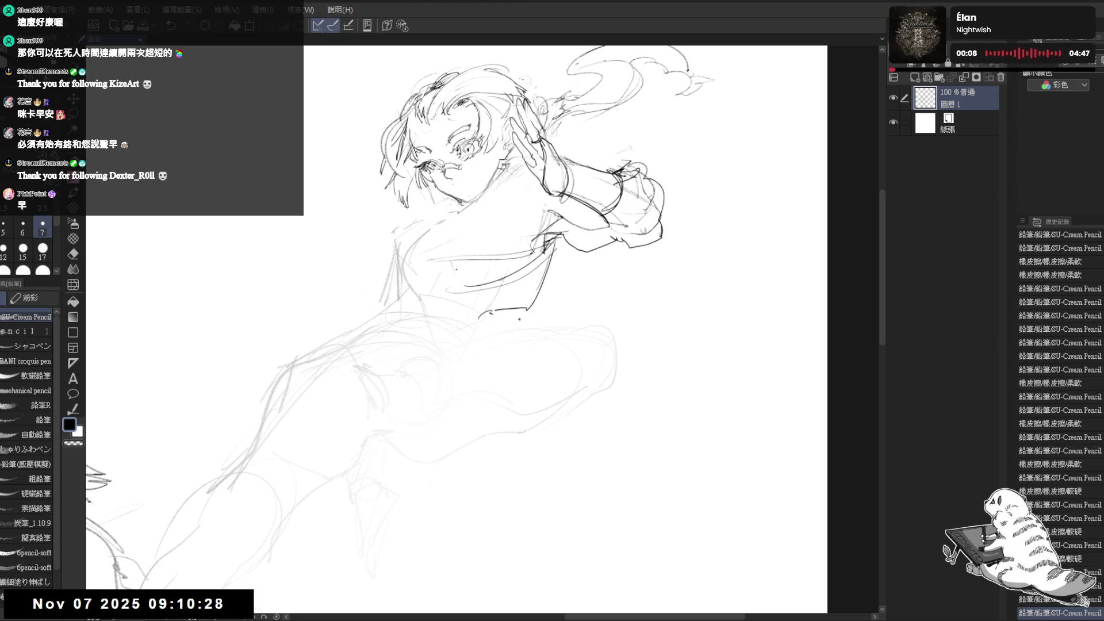
{"action": "mouse_move", "coordinate": [438, 258]}
{"action": "left_mouse_down"}
{"action": "mouse_move", "coordinate": [487, 286]}
{"action": "mouse_move", "coordinate": [517, 286]}
{"action": "left_mouse_up"}
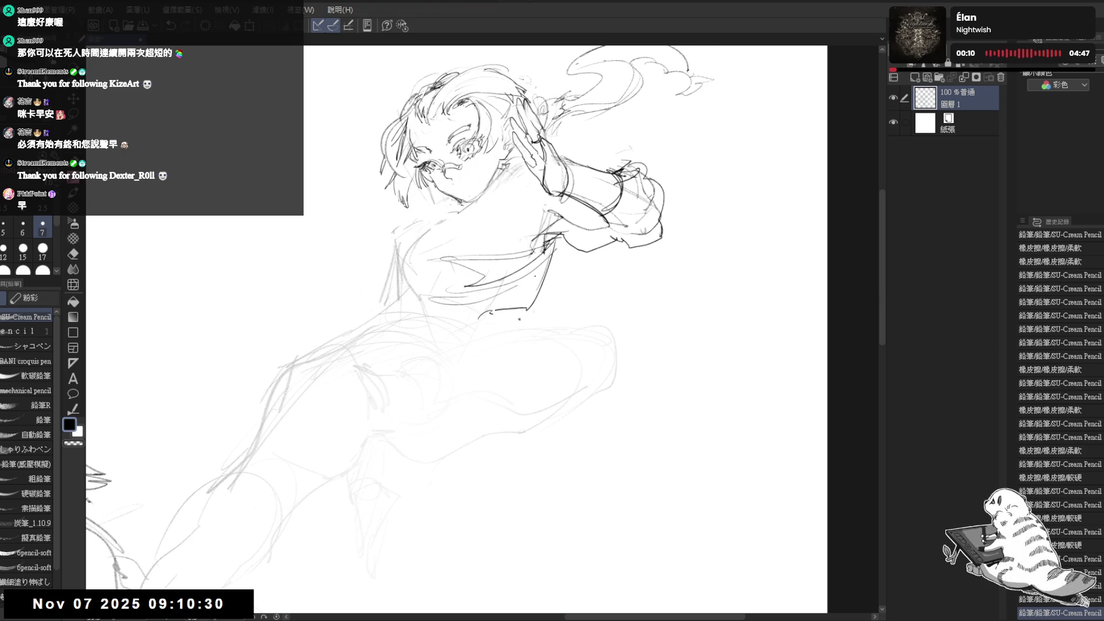
{"action": "left_click_drag", "start_coordinate": [523, 171], "coordinate": [478, 204]}
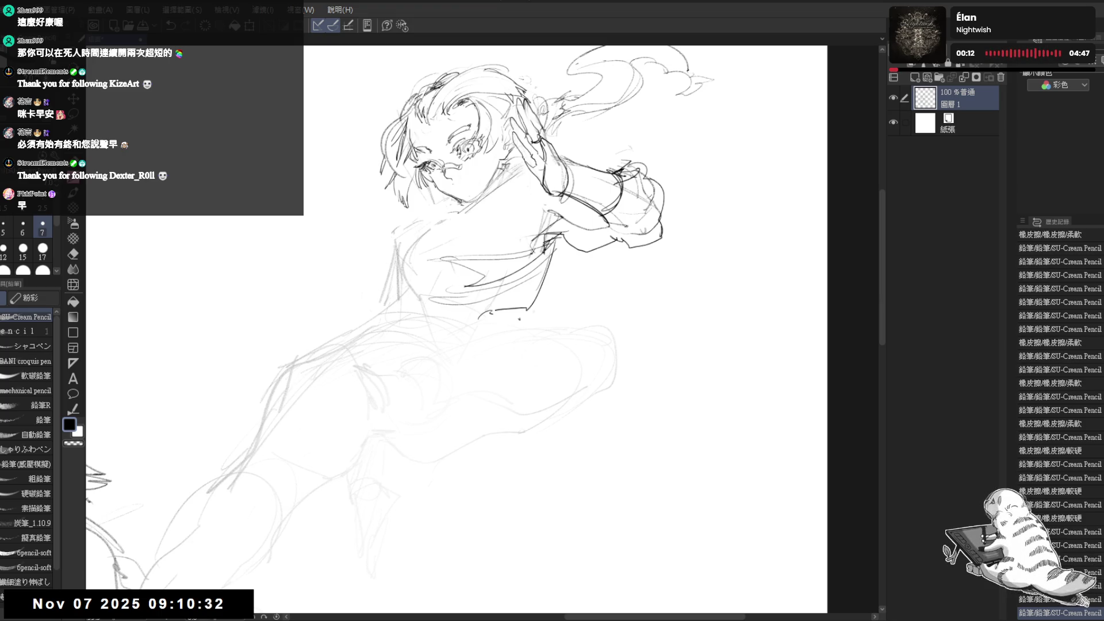
{"action": "mouse_move", "coordinate": [525, 161]}
{"action": "left_mouse_down"}
{"action": "mouse_move", "coordinate": [505, 169]}
{"action": "mouse_move", "coordinate": [520, 225]}
{"action": "left_mouse_up"}
{"action": "key", "text": "ctrl+z"}
Rework the arm lines, sketching the sleeve and elbow.
{"action": "key", "text": "e"}
{"action": "left_click_drag", "start_coordinate": [517, 219], "coordinate": [565, 298]}
{"action": "key", "text": "p"}
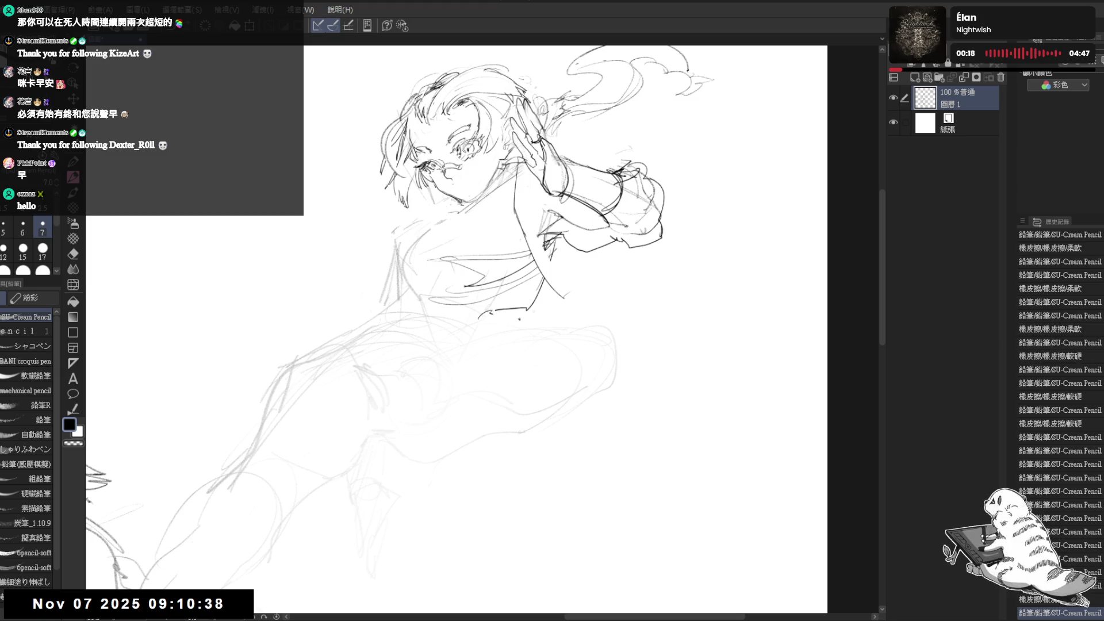
{"action": "mouse_move", "coordinate": [552, 273]}
{"action": "left_mouse_down"}
{"action": "mouse_move", "coordinate": [580, 276]}
{"action": "mouse_move", "coordinate": [560, 297]}
{"action": "mouse_move", "coordinate": [552, 286]}
{"action": "mouse_move", "coordinate": [589, 276]}
{"action": "left_mouse_up"}
{"action": "left_click_drag", "start_coordinate": [575, 284], "coordinate": [564, 300]}
{"action": "left_click_drag", "start_coordinate": [512, 218], "coordinate": [544, 291]}
Refine the elbow on the flipped canvas, then draw the lower sleeve line.
{"action": "key", "text": "h"}
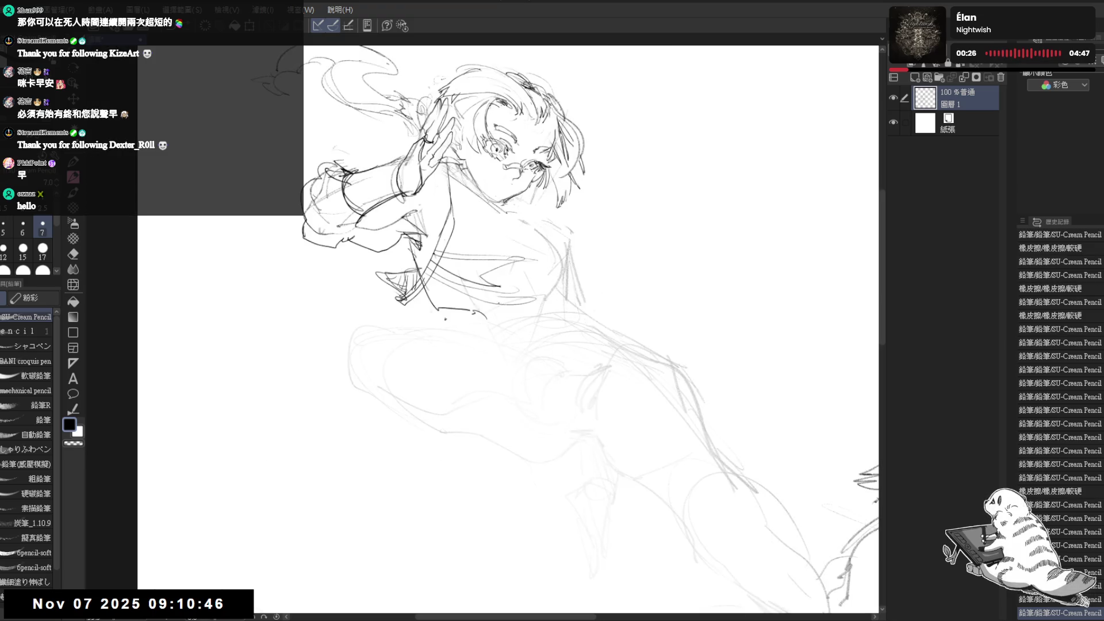
{"action": "key", "text": "e"}
{"action": "mouse_move", "coordinate": [466, 230]}
{"action": "left_mouse_down"}
{"action": "mouse_move", "coordinate": [417, 283]}
{"action": "mouse_move", "coordinate": [450, 279]}
{"action": "left_mouse_up"}
{"action": "key", "text": "p"}
{"action": "left_click_drag", "start_coordinate": [441, 277], "coordinate": [469, 296]}
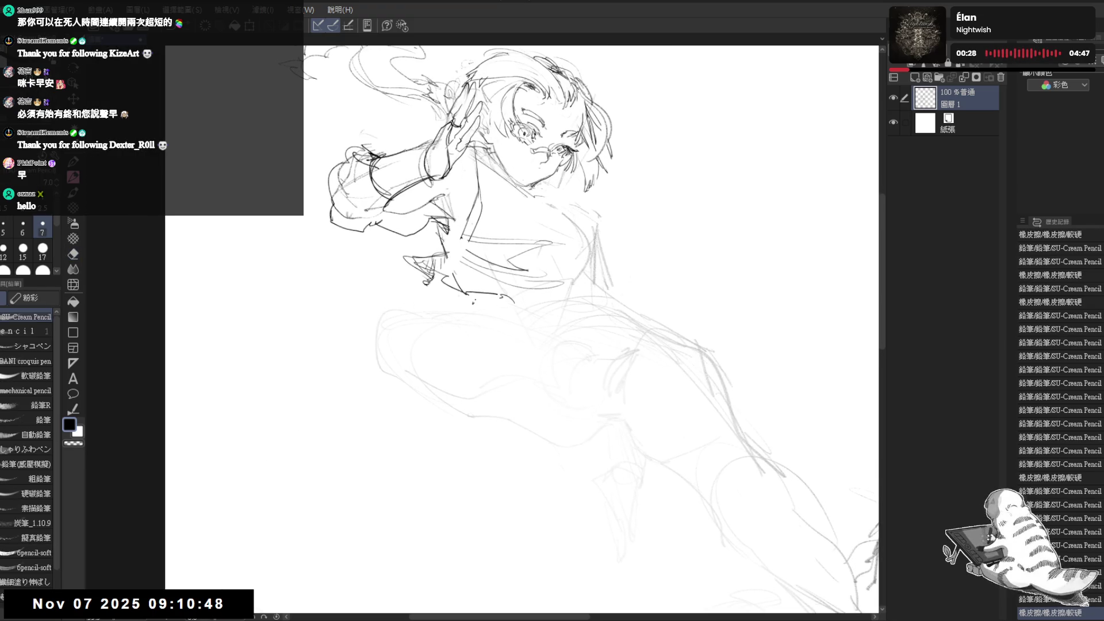
{"action": "key", "text": "h"}
{"action": "left_click_drag", "start_coordinate": [552, 285], "coordinate": [486, 310]}
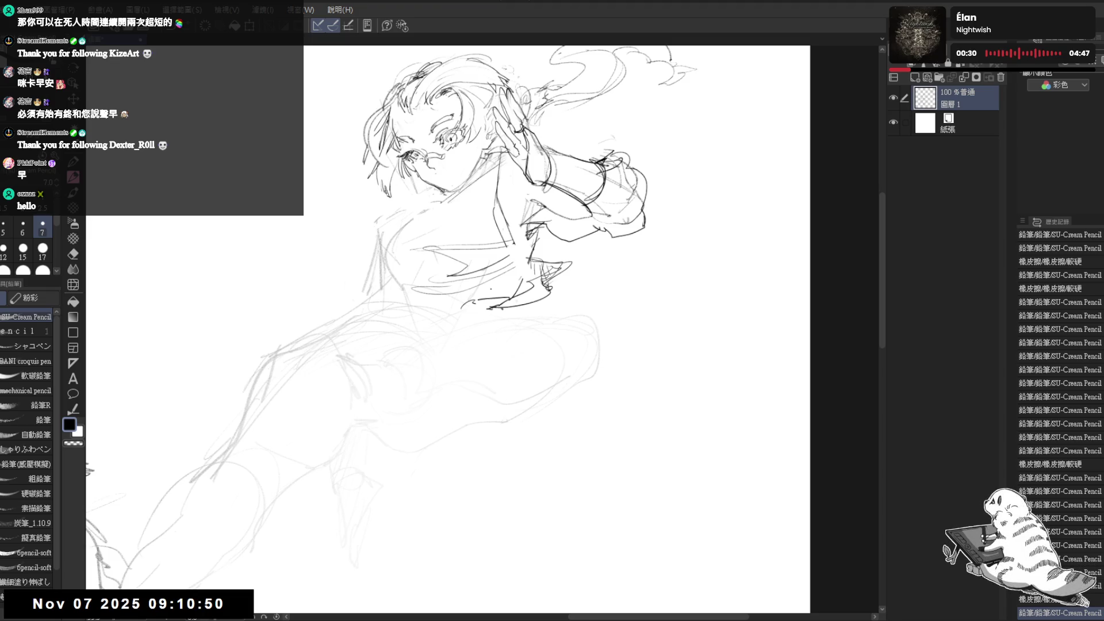
Redraw the chin and jaw line below the face, trimming its left end.
{"action": "key", "text": "^"}
{"action": "left_click_drag", "start_coordinate": [455, 158], "coordinate": [492, 192]}
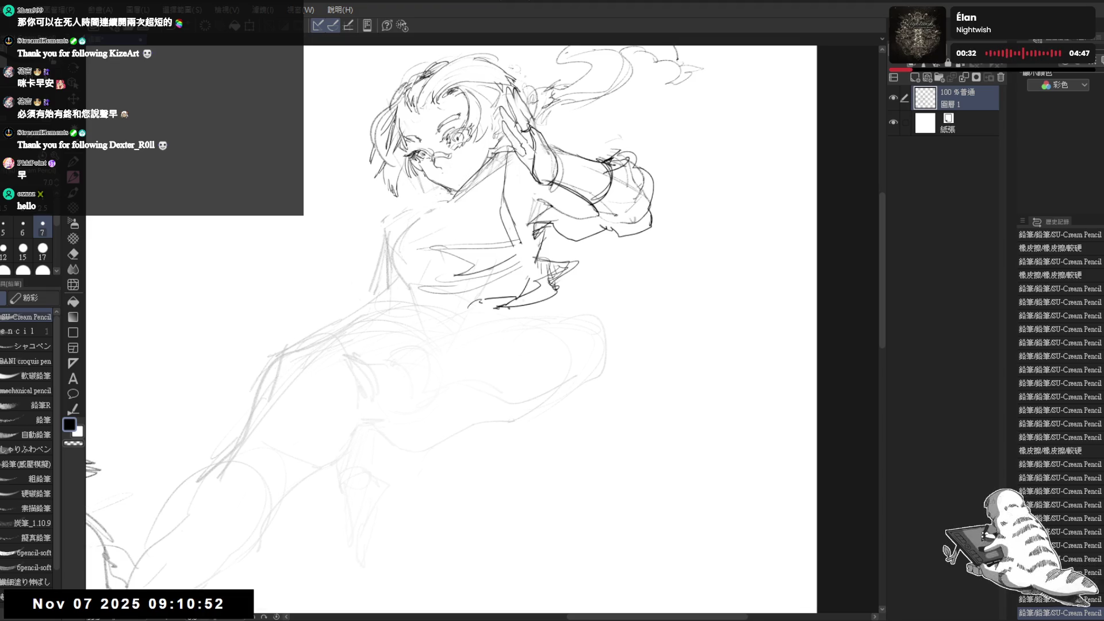
{"action": "mouse_move", "coordinate": [410, 204]}
{"action": "left_mouse_down"}
{"action": "mouse_move", "coordinate": [436, 208]}
{"action": "mouse_move", "coordinate": [440, 192]}
{"action": "mouse_move", "coordinate": [454, 222]}
{"action": "mouse_move", "coordinate": [462, 214]}
{"action": "left_mouse_up"}
{"action": "scroll", "coordinate": [426, 187], "scroll_direction": "up", "scroll_amount": 3}
{"action": "scroll", "coordinate": [476, 202], "scroll_direction": "down", "scroll_amount": 4}
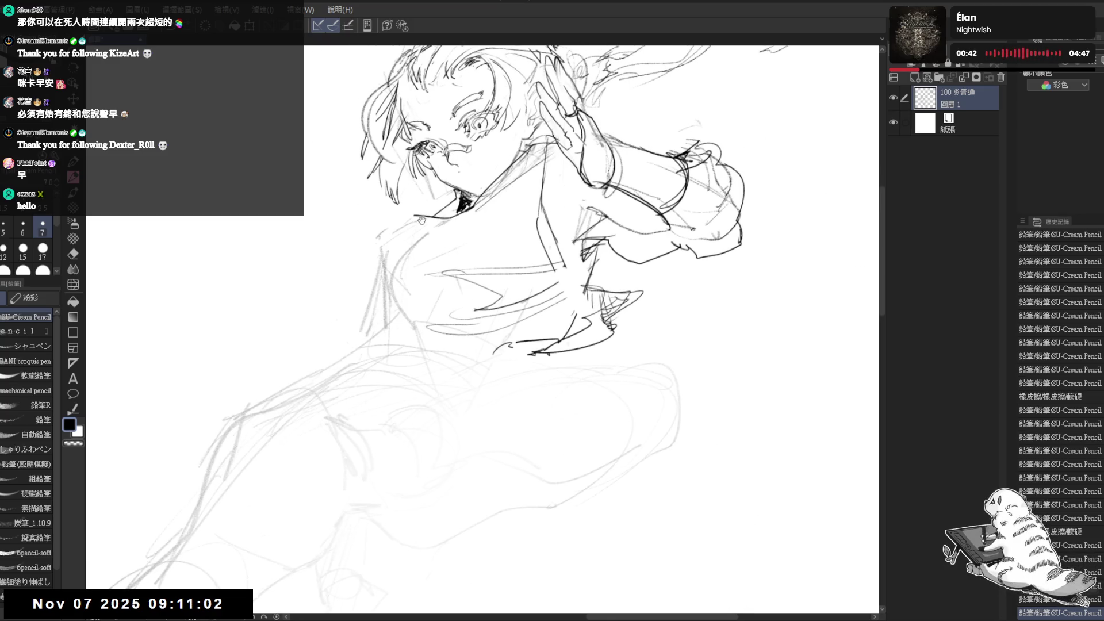
{"action": "key", "text": "e"}
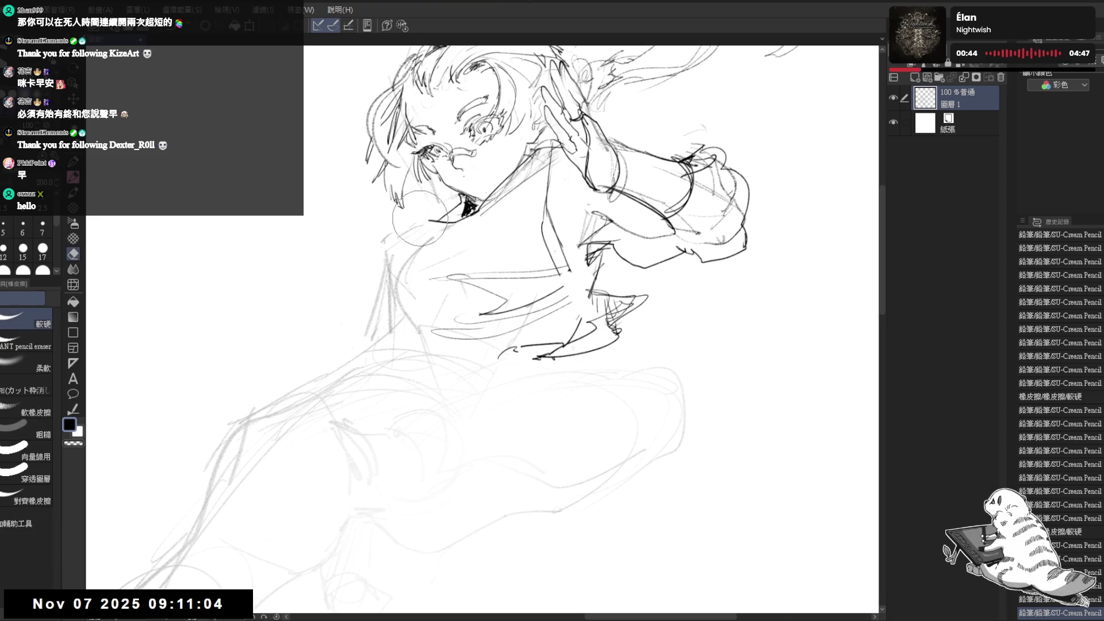
{"action": "left_click_drag", "start_coordinate": [421, 220], "coordinate": [440, 221]}
{"action": "key", "text": "p"}
{"action": "key", "text": "e"}
{"action": "left_click", "coordinate": [435, 222]}
{"action": "key", "text": "p"}
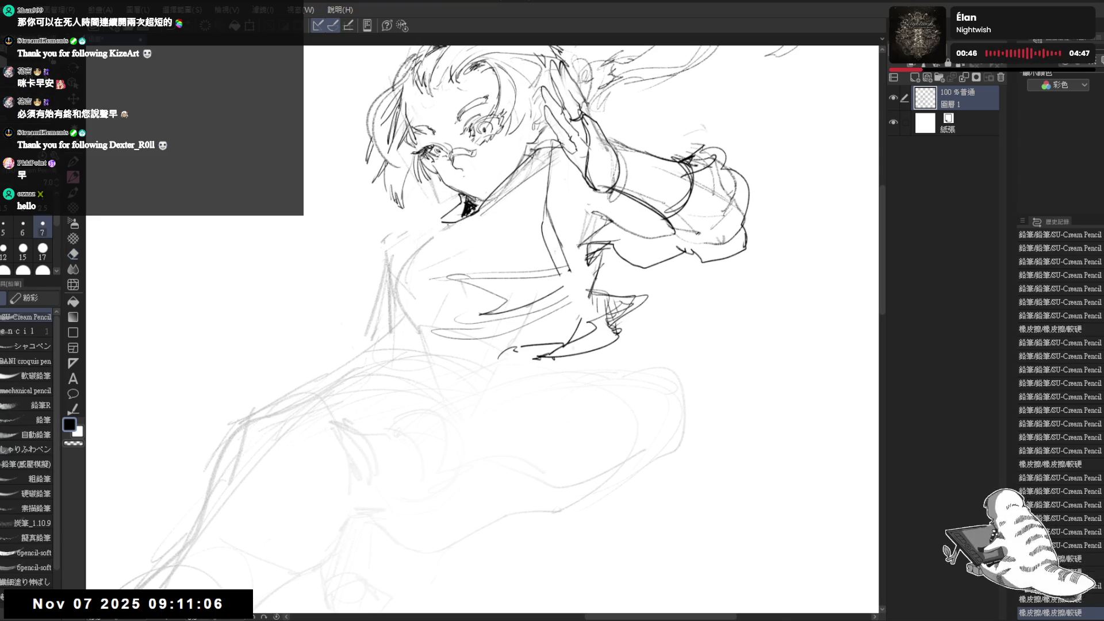
{"action": "left_click_drag", "start_coordinate": [432, 224], "coordinate": [508, 186]}
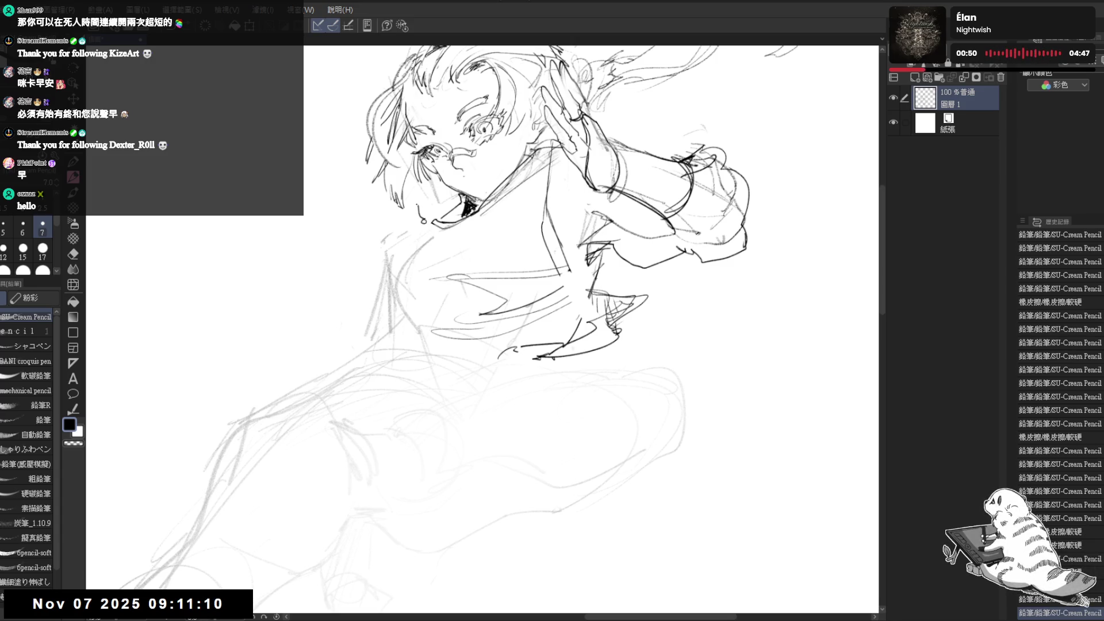
Sketch the collar bow with two ribbon tails hanging down from it.
{"action": "mouse_move", "coordinate": [415, 204]}
{"action": "left_mouse_down"}
{"action": "mouse_move", "coordinate": [426, 230]}
{"action": "mouse_move", "coordinate": [402, 230]}
{"action": "mouse_move", "coordinate": [417, 241]}
{"action": "mouse_move", "coordinate": [426, 232]}
{"action": "mouse_move", "coordinate": [434, 252]}
{"action": "mouse_move", "coordinate": [407, 250]}
{"action": "mouse_move", "coordinate": [443, 242]}
{"action": "mouse_move", "coordinate": [413, 271]}
{"action": "mouse_move", "coordinate": [405, 313]}
{"action": "left_mouse_up"}
{"action": "key", "text": "ctrl+z"}
{"action": "mouse_move", "coordinate": [409, 251]}
{"action": "left_mouse_down"}
{"action": "mouse_move", "coordinate": [393, 270]}
{"action": "mouse_move", "coordinate": [414, 326]}
{"action": "left_mouse_up"}
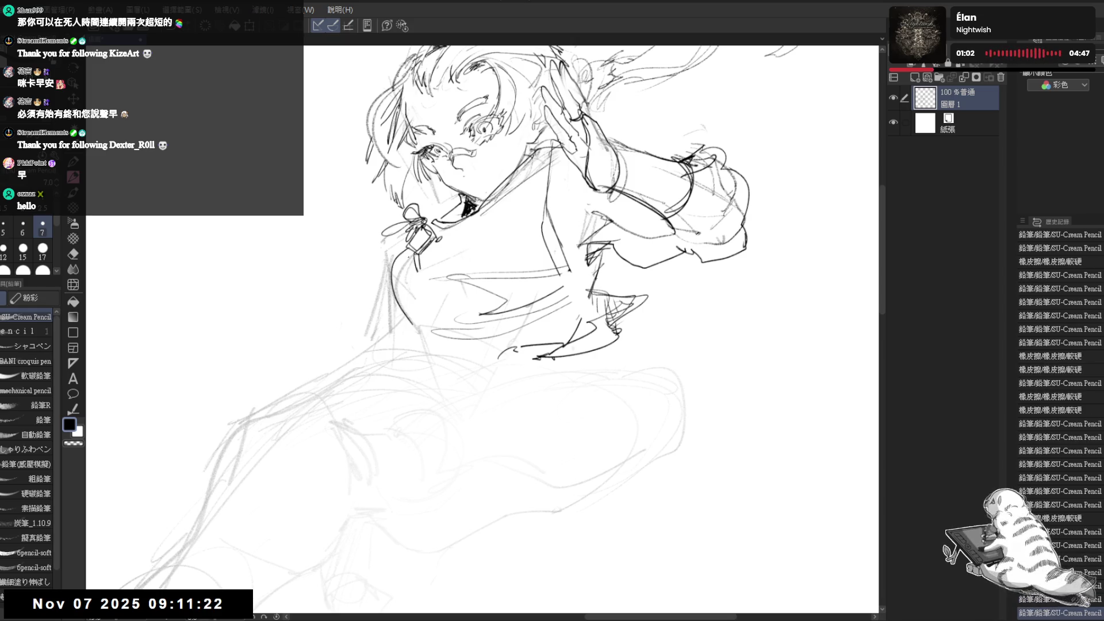
{"action": "key", "text": "e"}
{"action": "left_click_drag", "start_coordinate": [417, 286], "coordinate": [402, 310]}
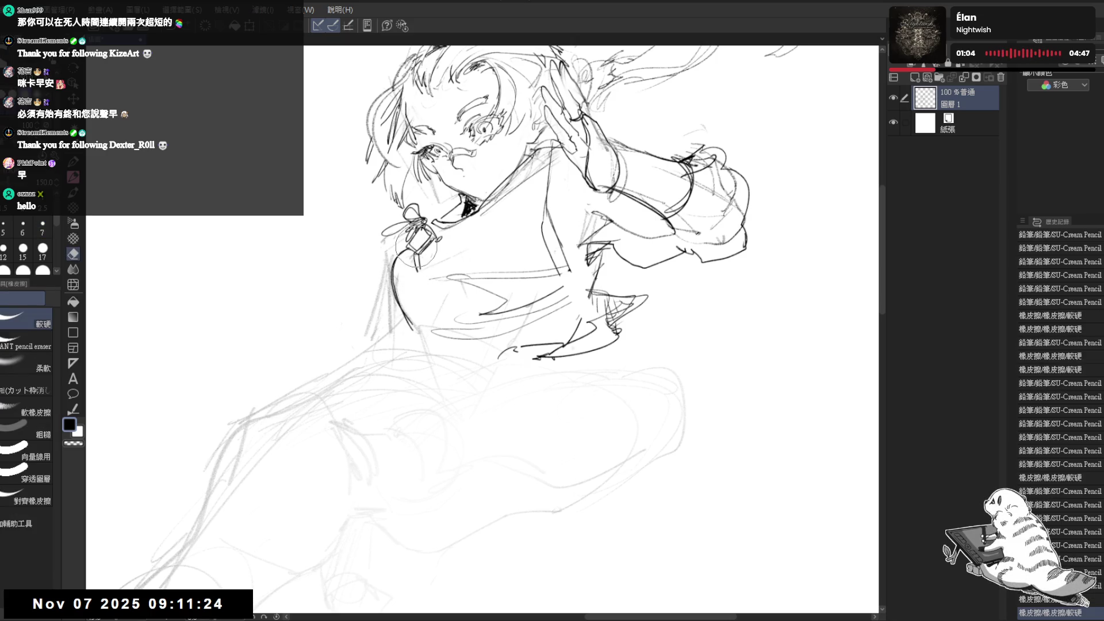
{"action": "key", "text": "p"}
{"action": "mouse_move", "coordinate": [414, 247]}
{"action": "left_mouse_down"}
{"action": "mouse_move", "coordinate": [409, 274]}
{"action": "mouse_move", "coordinate": [416, 260]}
{"action": "mouse_move", "coordinate": [381, 286]}
{"action": "mouse_move", "coordinate": [397, 339]}
{"action": "left_mouse_up"}
{"action": "left_click", "coordinate": [414, 288]}
{"action": "left_click", "coordinate": [414, 257]}
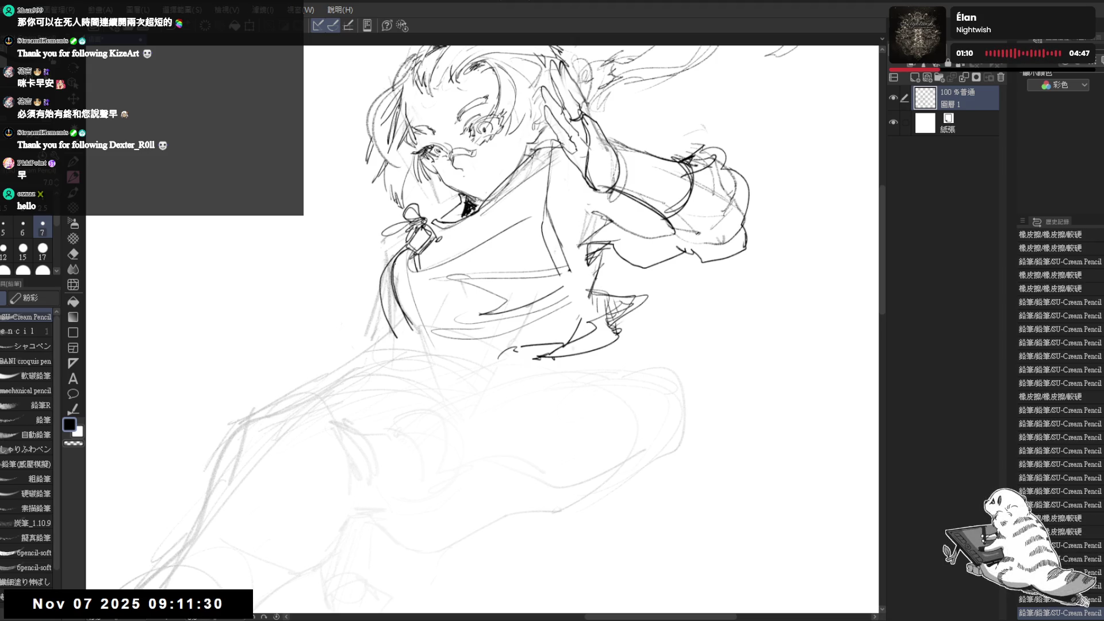
{"action": "left_click_drag", "start_coordinate": [388, 273], "coordinate": [415, 340]}
{"action": "scroll", "coordinate": [483, 328], "scroll_direction": "down", "scroll_amount": 2}
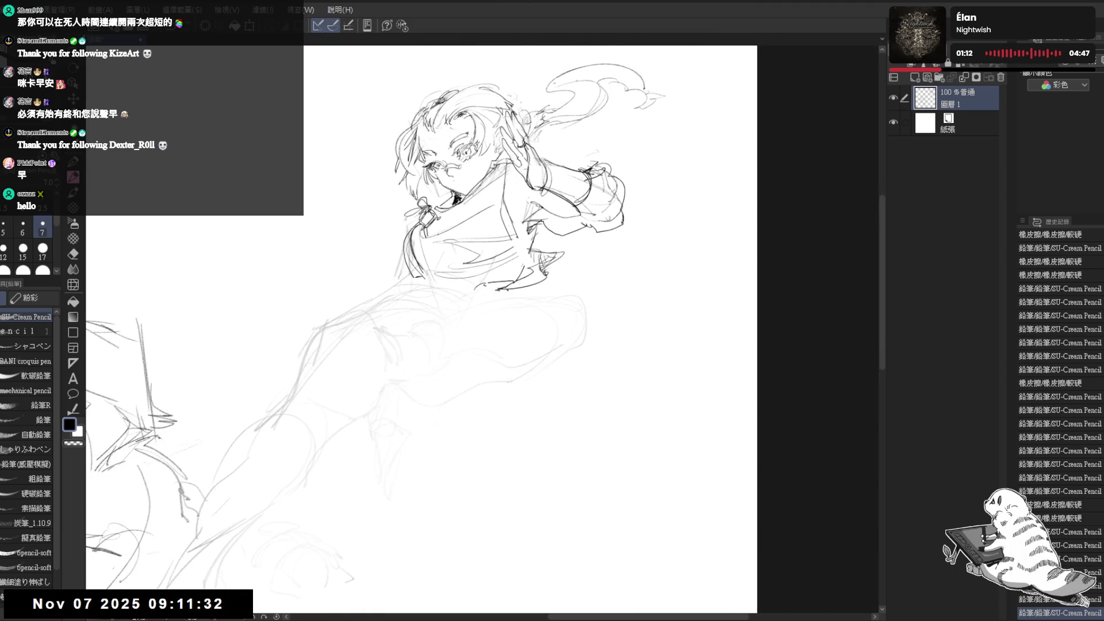
Redraw the lines around the neck and erase a stray line beside the sash.
{"action": "left_click_drag", "start_coordinate": [437, 235], "coordinate": [480, 210]}
{"action": "left_click_drag", "start_coordinate": [460, 270], "coordinate": [483, 287]}
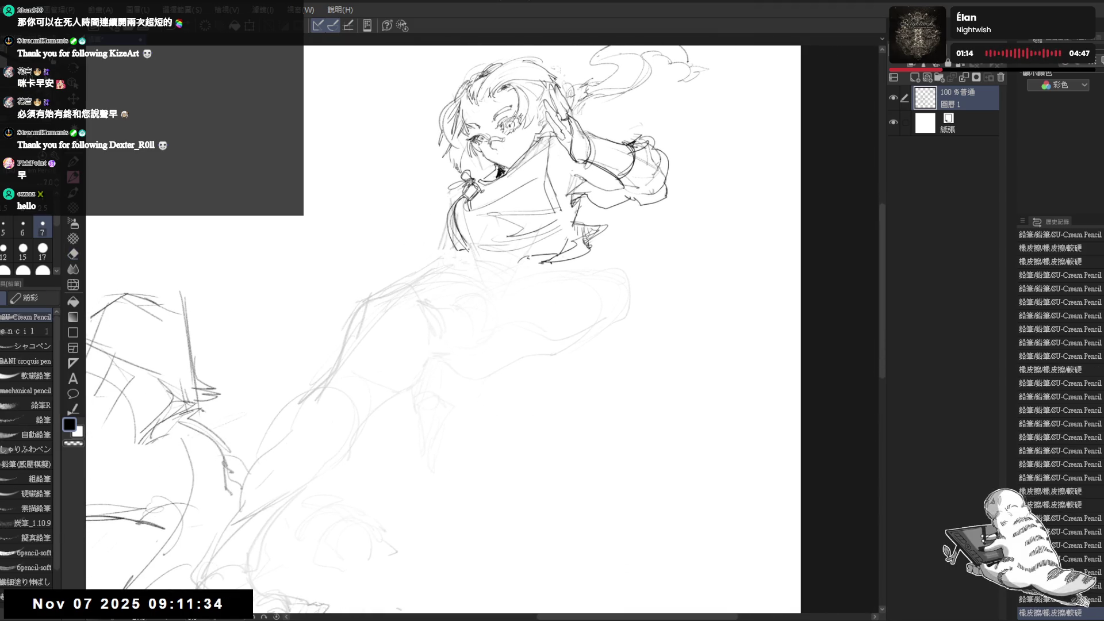
{"action": "left_click_drag", "start_coordinate": [454, 249], "coordinate": [520, 240]}
{"action": "key", "text": "e"}
{"action": "key", "text": "p"}
{"action": "mouse_move", "coordinate": [457, 255]}
{"action": "left_mouse_down"}
{"action": "mouse_move", "coordinate": [532, 247]}
{"action": "mouse_move", "coordinate": [509, 242]}
{"action": "mouse_move", "coordinate": [523, 242]}
{"action": "mouse_move", "coordinate": [500, 220]}
{"action": "left_mouse_up"}
{"action": "key", "text": "e"}
{"action": "left_click_drag", "start_coordinate": [453, 195], "coordinate": [454, 208]}
{"action": "key", "text": "ctrl+z"}
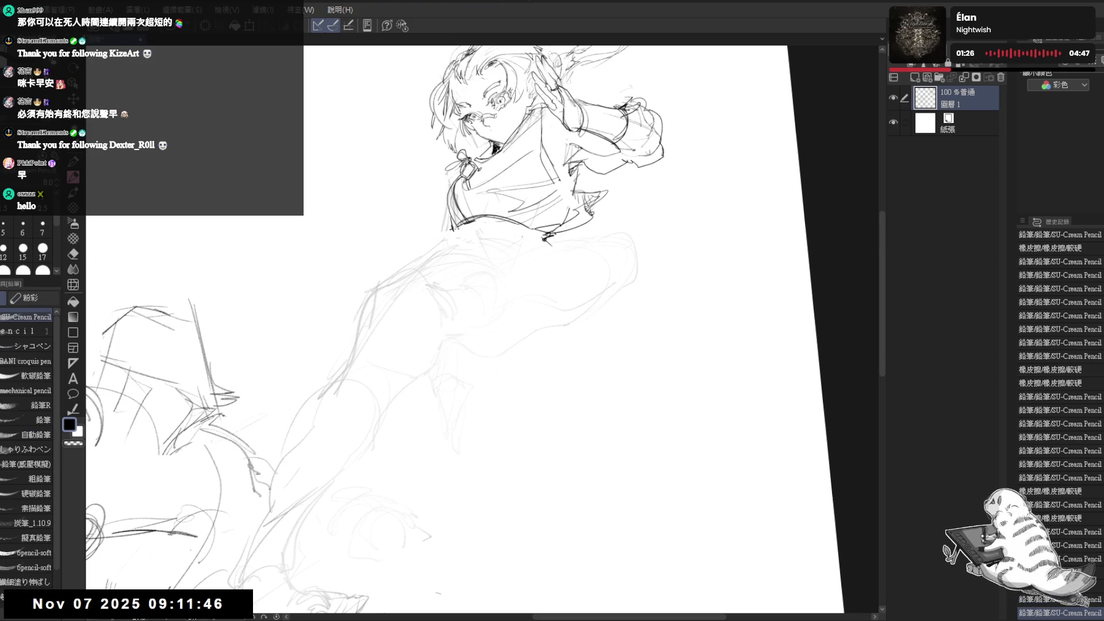
{"action": "key", "text": "e"}
{"action": "mouse_move", "coordinate": [428, 241]}
{"action": "left_mouse_down"}
{"action": "mouse_move", "coordinate": [439, 231]}
{"action": "mouse_move", "coordinate": [540, 240]}
{"action": "left_mouse_up"}
Draw the fingers gripping the sash with a looped ribbon bow beside the hand.
{"action": "mouse_move", "coordinate": [452, 232]}
{"action": "left_mouse_down"}
{"action": "mouse_move", "coordinate": [467, 248]}
{"action": "mouse_move", "coordinate": [536, 230]}
{"action": "left_mouse_up"}
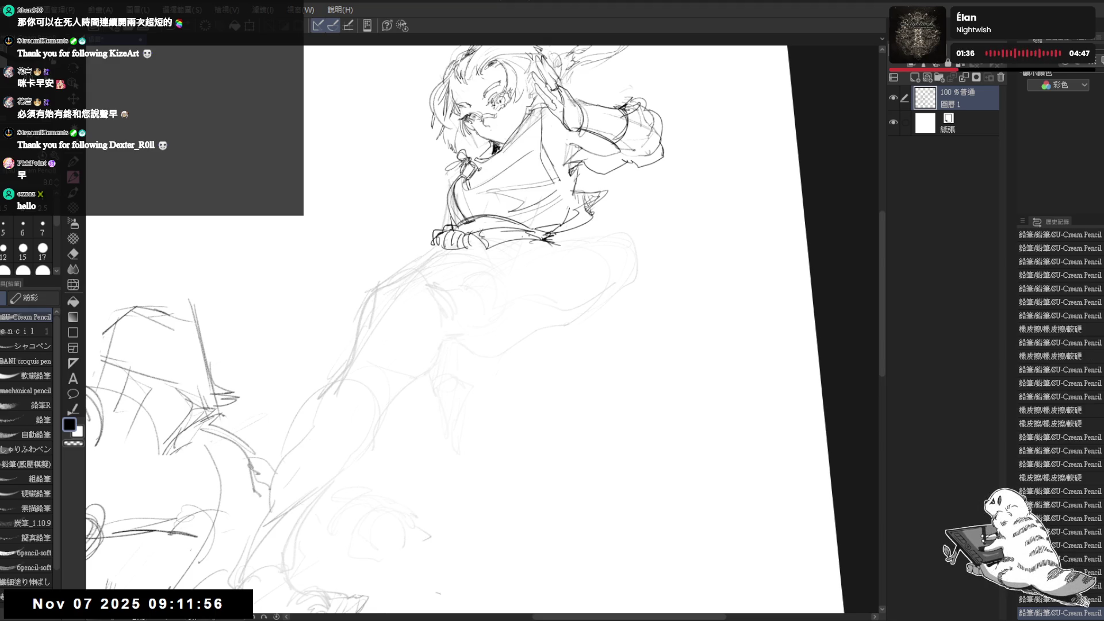
{"action": "left_click_drag", "start_coordinate": [453, 239], "coordinate": [446, 249]}
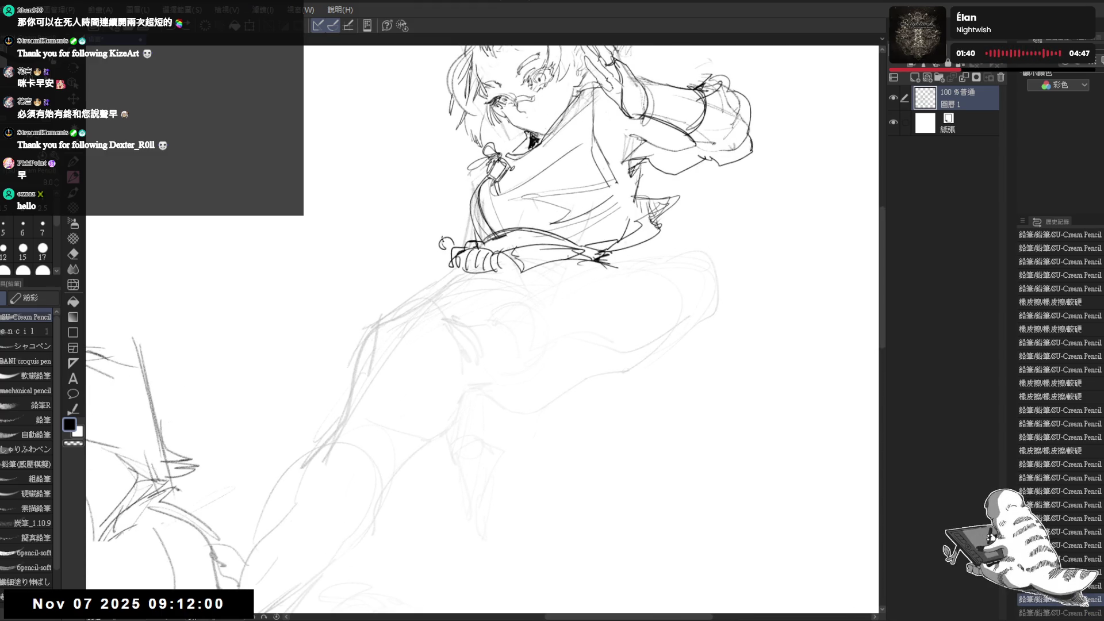
{"action": "left_click_drag", "start_coordinate": [417, 233], "coordinate": [451, 256]}
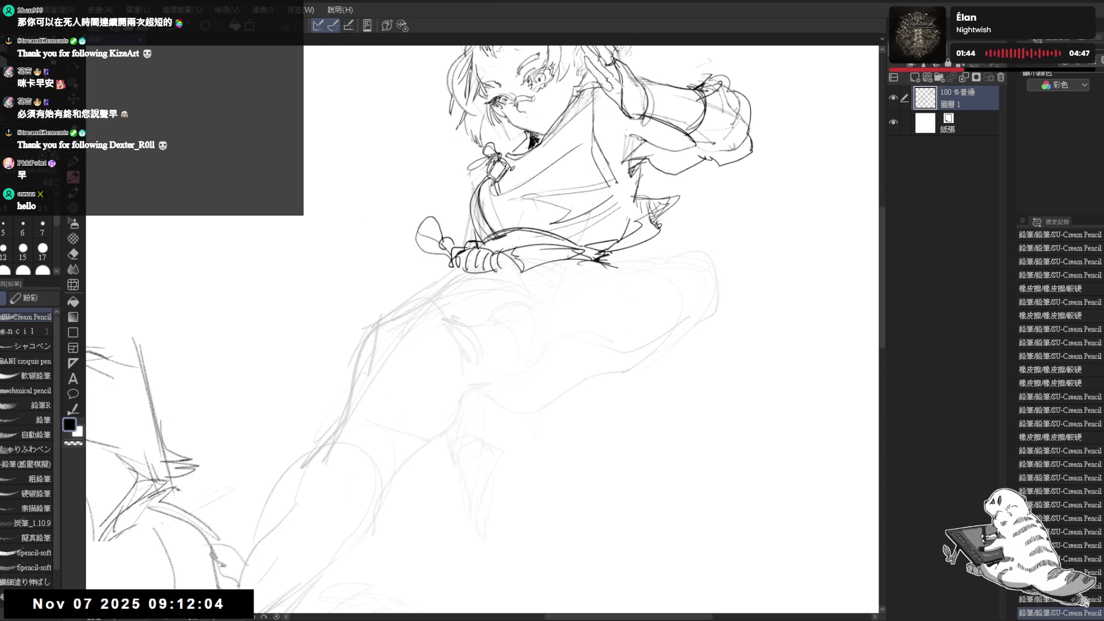
{"action": "mouse_move", "coordinate": [425, 217]}
{"action": "left_mouse_down"}
{"action": "mouse_move", "coordinate": [451, 240]}
{"action": "mouse_move", "coordinate": [465, 241]}
{"action": "mouse_move", "coordinate": [466, 229]}
{"action": "mouse_move", "coordinate": [423, 278]}
{"action": "mouse_move", "coordinate": [456, 271]}
{"action": "left_mouse_up"}
{"action": "key", "text": "ctrl+z"}
{"action": "scroll", "coordinate": [473, 234], "scroll_direction": "down", "scroll_amount": 2}
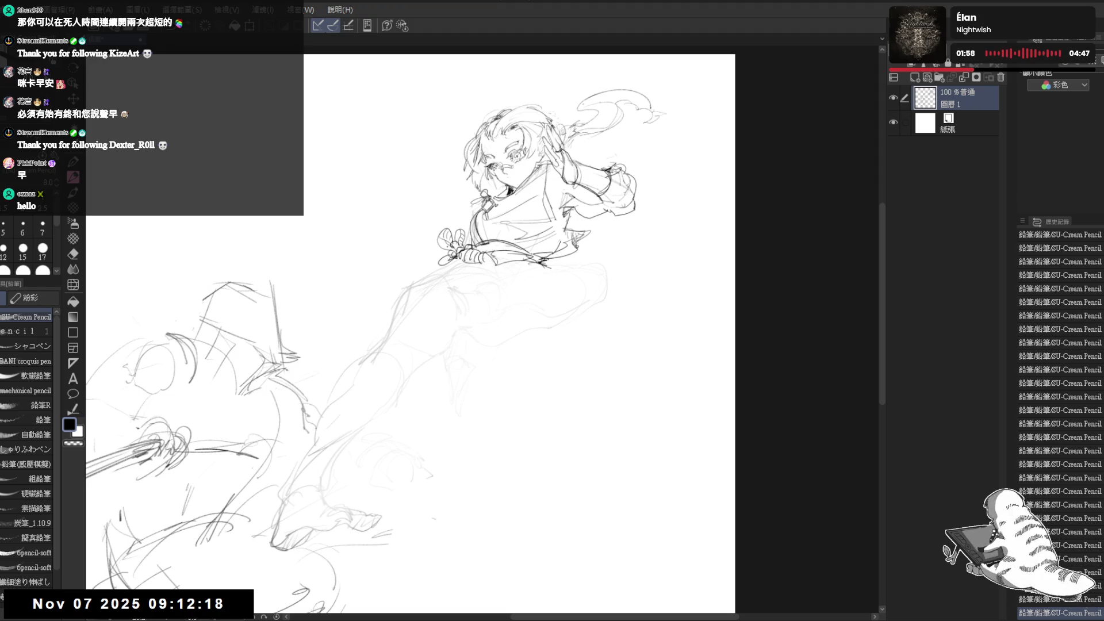
Tilt the canvas and draw the leg contour running down from the sash.
{"action": "left_click_drag", "start_coordinate": [567, 277], "coordinate": [375, 429]}
{"action": "key", "text": "p"}
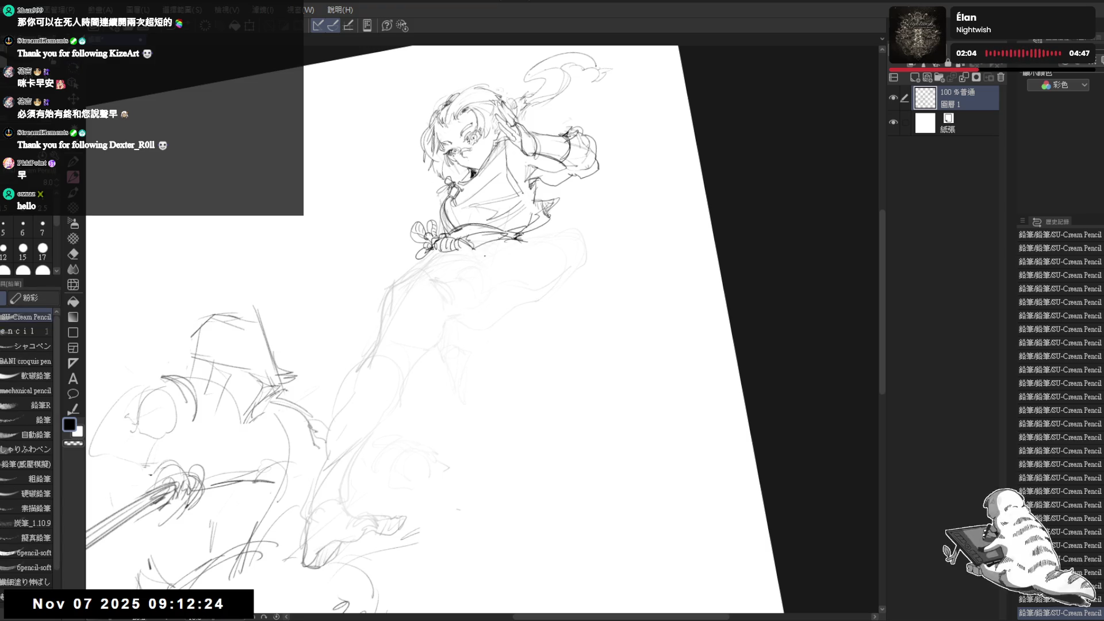
{"action": "left_click_drag", "start_coordinate": [472, 249], "coordinate": [495, 270]}
{"action": "mouse_move", "coordinate": [419, 256]}
{"action": "left_mouse_down"}
{"action": "mouse_move", "coordinate": [435, 282]}
{"action": "mouse_move", "coordinate": [437, 266]}
{"action": "mouse_move", "coordinate": [420, 268]}
{"action": "left_mouse_up"}
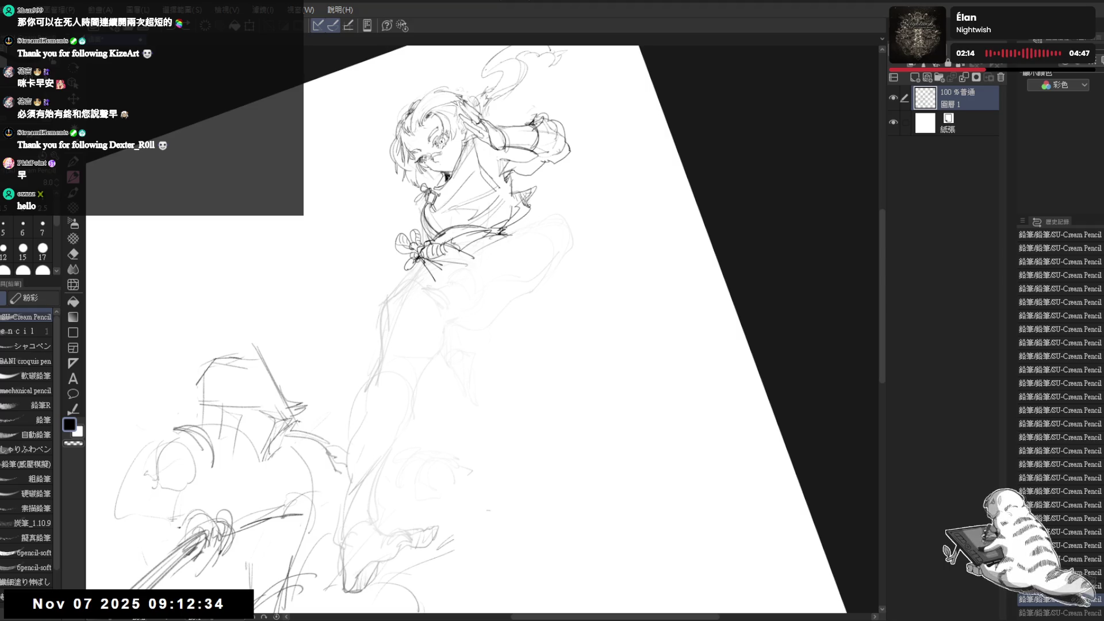
{"action": "left_click_drag", "start_coordinate": [409, 268], "coordinate": [379, 310]}
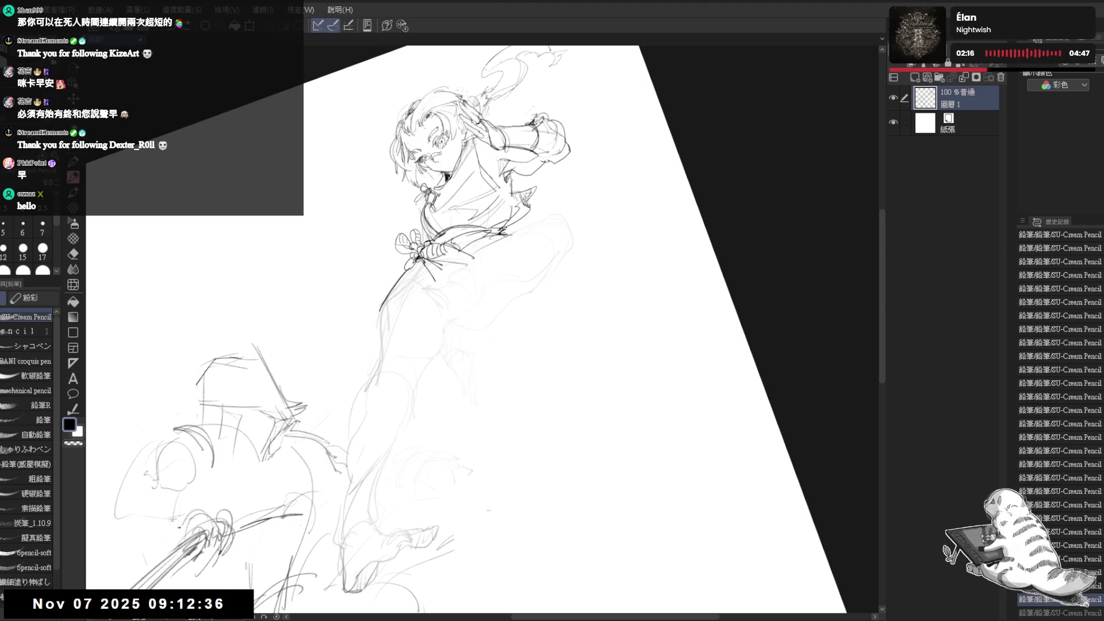
Rotate the canvas upright and draw the thigh's underside curving up to the knee.
{"action": "mouse_move", "coordinate": [546, 310]}
{"action": "left_mouse_down"}
{"action": "mouse_move", "coordinate": [504, 387]}
{"action": "mouse_move", "coordinate": [547, 311]}
{"action": "mouse_move", "coordinate": [546, 208]}
{"action": "mouse_move", "coordinate": [517, 239]}
{"action": "mouse_move", "coordinate": [540, 253]}
{"action": "mouse_move", "coordinate": [490, 424]}
{"action": "left_mouse_up"}
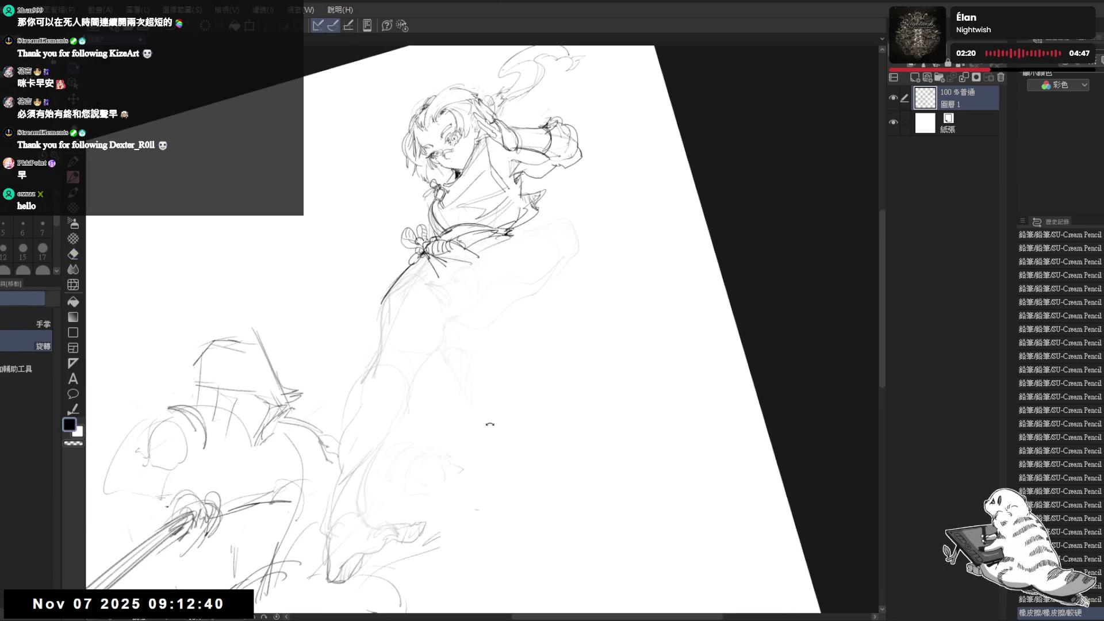
{"action": "key", "text": "p"}
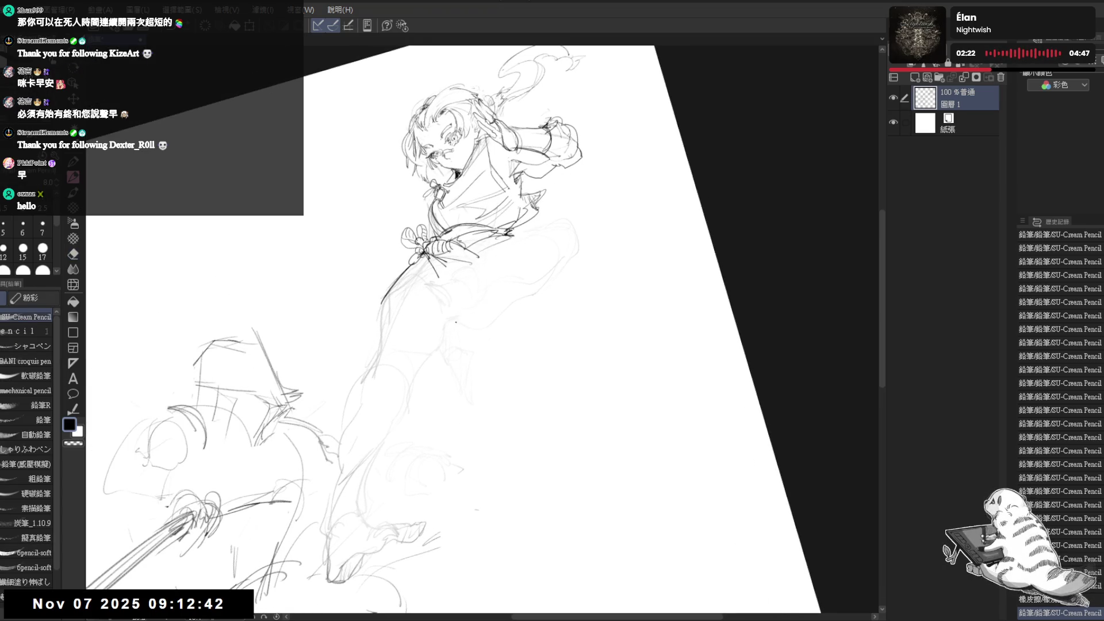
{"action": "left_click_drag", "start_coordinate": [450, 319], "coordinate": [458, 319]}
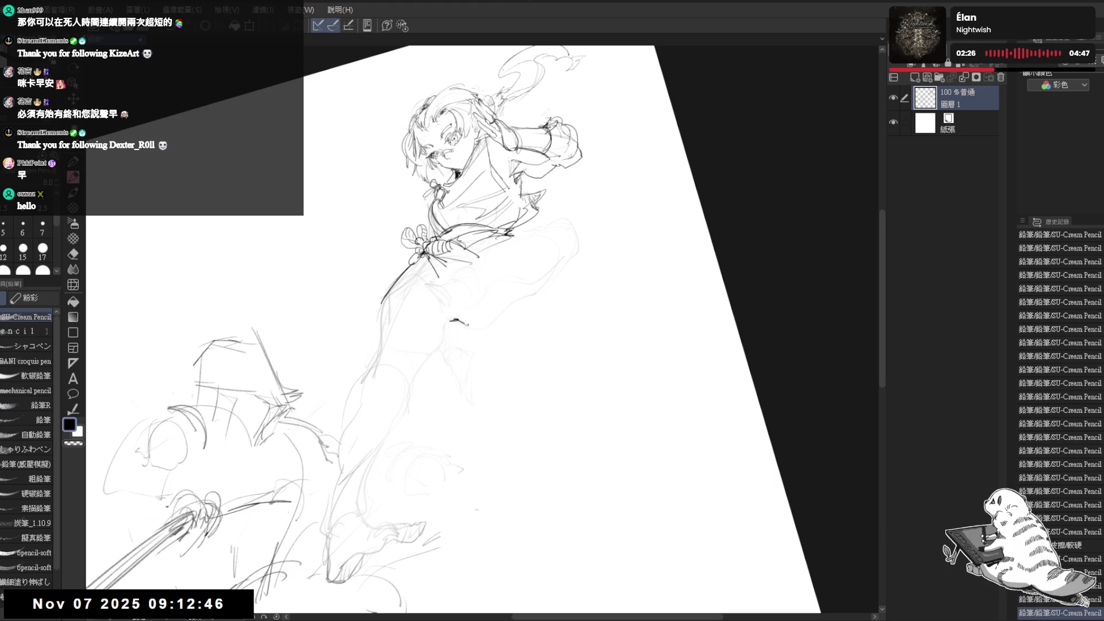
{"action": "left_click_drag", "start_coordinate": [463, 322], "coordinate": [488, 325]}
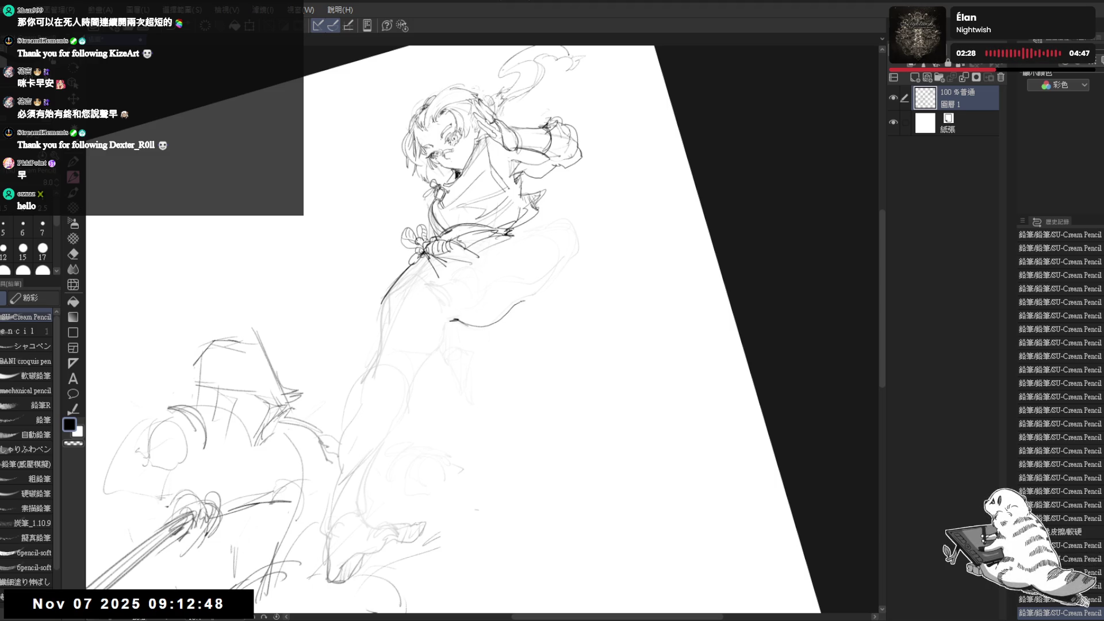
{"action": "left_click_drag", "start_coordinate": [511, 311], "coordinate": [571, 262]}
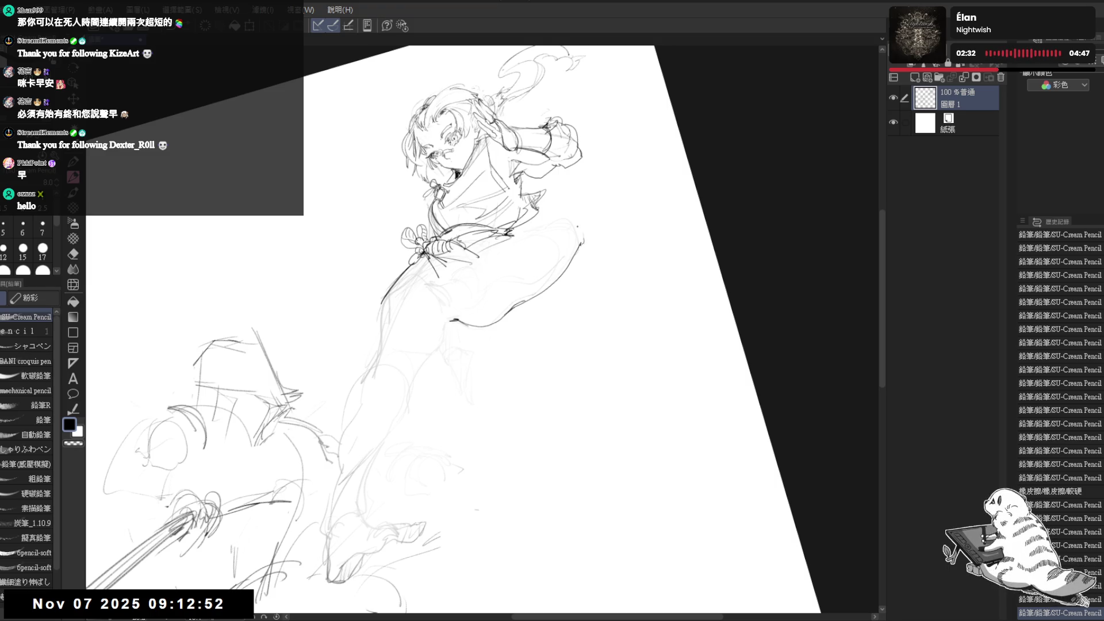
{"action": "mouse_move", "coordinate": [587, 236]}
{"action": "left_mouse_down"}
{"action": "mouse_move", "coordinate": [582, 212]}
{"action": "mouse_move", "coordinate": [555, 209]}
{"action": "mouse_move", "coordinate": [581, 241]}
{"action": "mouse_move", "coordinate": [529, 342]}
{"action": "left_mouse_up"}
Erase and redraw the knee's outer outline, adding strokes along the bent leg.
{"action": "key", "text": "e"}
{"action": "key", "text": "p"}
{"action": "mouse_move", "coordinate": [575, 258]}
{"action": "left_mouse_down"}
{"action": "mouse_move", "coordinate": [615, 230]}
{"action": "mouse_move", "coordinate": [517, 253]}
{"action": "left_mouse_up"}
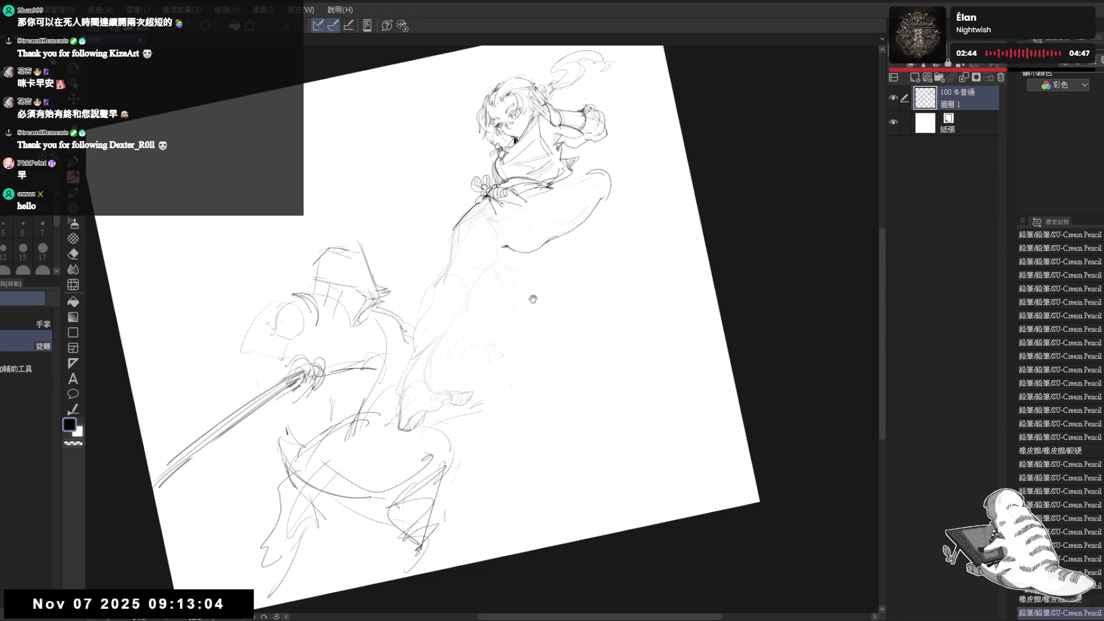
{"action": "scroll", "coordinate": [479, 299], "scroll_direction": "up", "scroll_amount": 2}
{"action": "left_click_drag", "start_coordinate": [628, 208], "coordinate": [613, 211]}
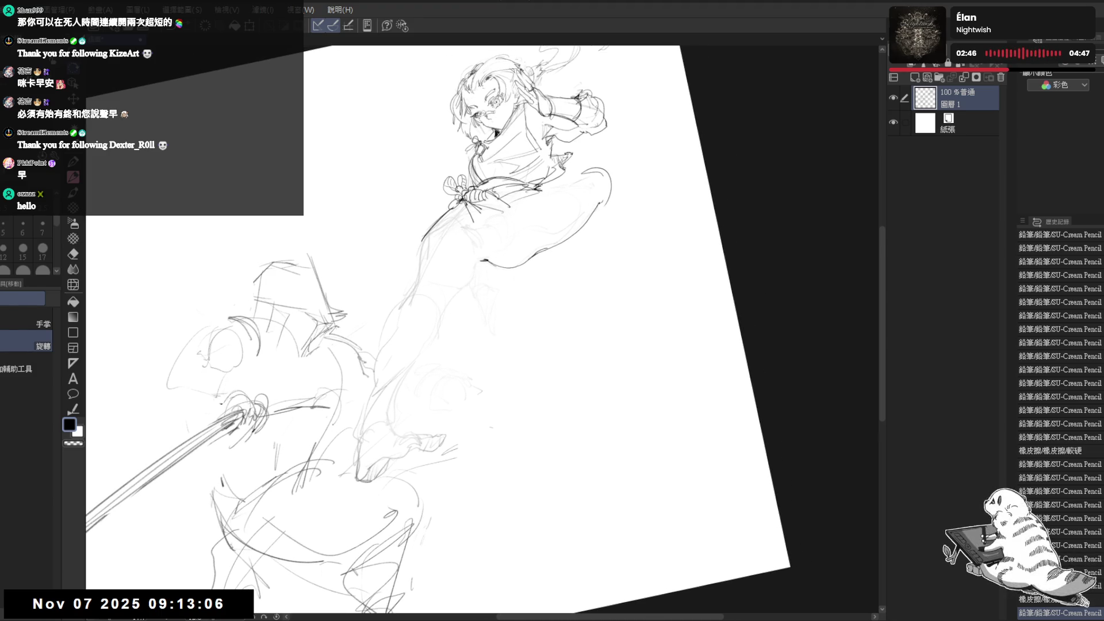
{"action": "key", "text": "p"}
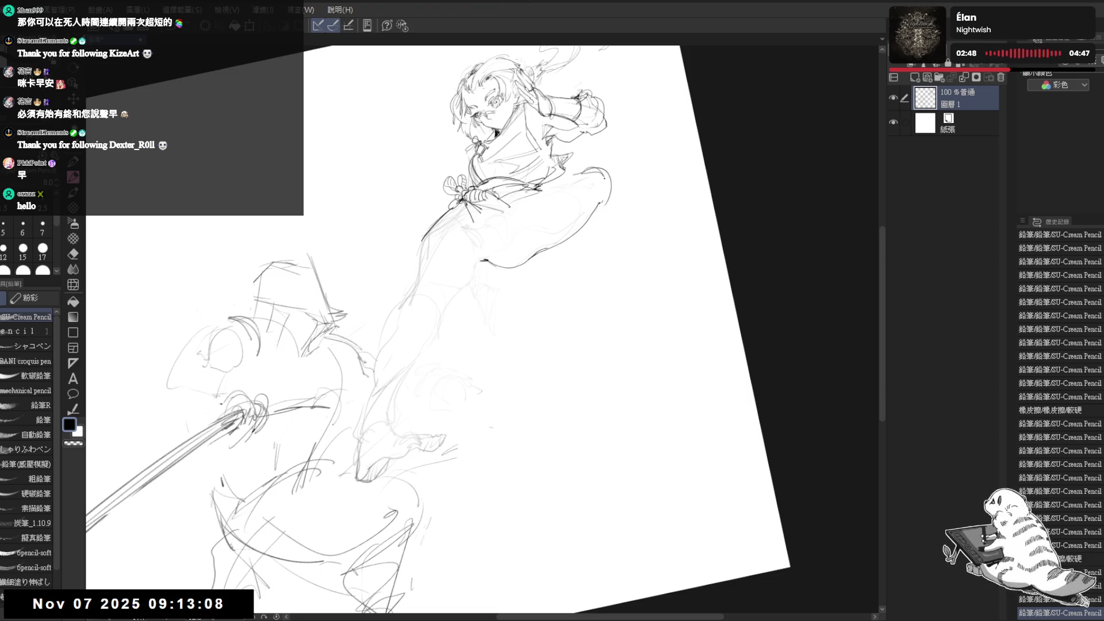
{"action": "mouse_move", "coordinate": [582, 177]}
{"action": "left_mouse_down"}
{"action": "mouse_move", "coordinate": [569, 223]}
{"action": "mouse_move", "coordinate": [532, 203]}
{"action": "mouse_move", "coordinate": [514, 235]}
{"action": "mouse_move", "coordinate": [528, 233]}
{"action": "mouse_move", "coordinate": [514, 224]}
{"action": "mouse_move", "coordinate": [506, 236]}
{"action": "mouse_move", "coordinate": [517, 270]}
{"action": "left_mouse_up"}
Redraw the pencil lines around the bent knee, adding a stroke and small dabs beside it.
{"action": "key", "text": "e"}
{"action": "key", "text": "p"}
{"action": "scroll", "coordinate": [551, 235], "scroll_direction": "up", "scroll_amount": 2}
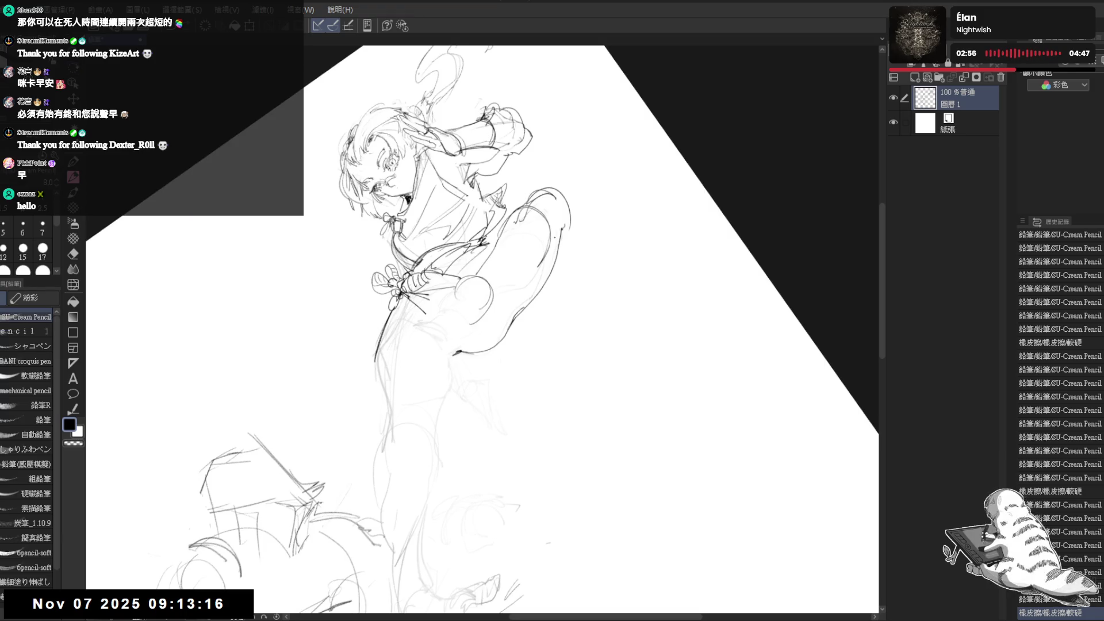
{"action": "left_click_drag", "start_coordinate": [563, 236], "coordinate": [529, 270]}
{"action": "key", "text": "e"}
{"action": "key", "text": "p"}
{"action": "mouse_move", "coordinate": [532, 267]}
{"action": "left_mouse_down"}
{"action": "mouse_move", "coordinate": [489, 299]}
{"action": "mouse_move", "coordinate": [529, 253]}
{"action": "left_mouse_up"}
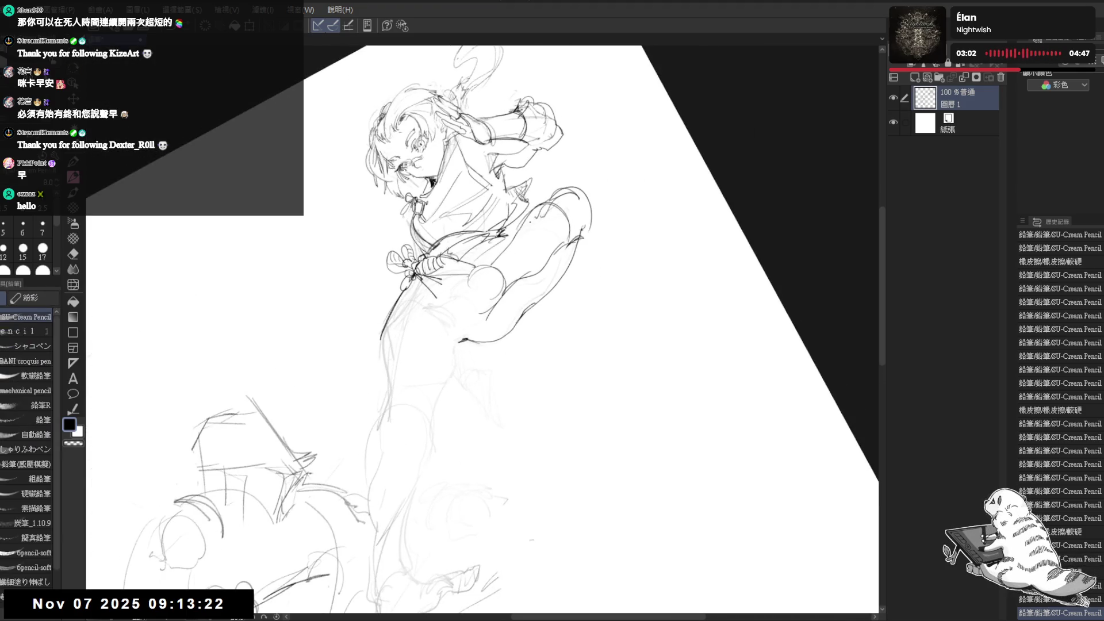
{"action": "left_click", "coordinate": [521, 266]}
{"action": "left_click", "coordinate": [520, 268]}
{"action": "left_click", "coordinate": [521, 266]}
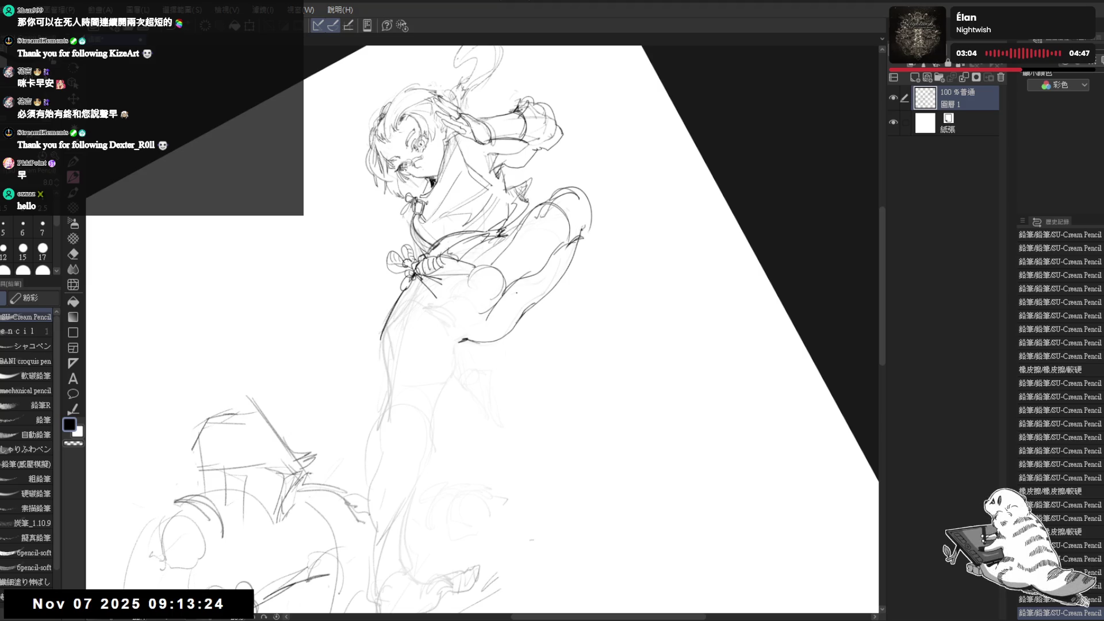
Erase the stray lines below the knee and a small mark on the thigh.
{"action": "key", "text": "e"}
{"action": "mouse_move", "coordinate": [456, 278]}
{"action": "left_mouse_down"}
{"action": "mouse_move", "coordinate": [476, 301]}
{"action": "mouse_move", "coordinate": [474, 280]}
{"action": "left_mouse_up"}
{"action": "key", "text": "p"}
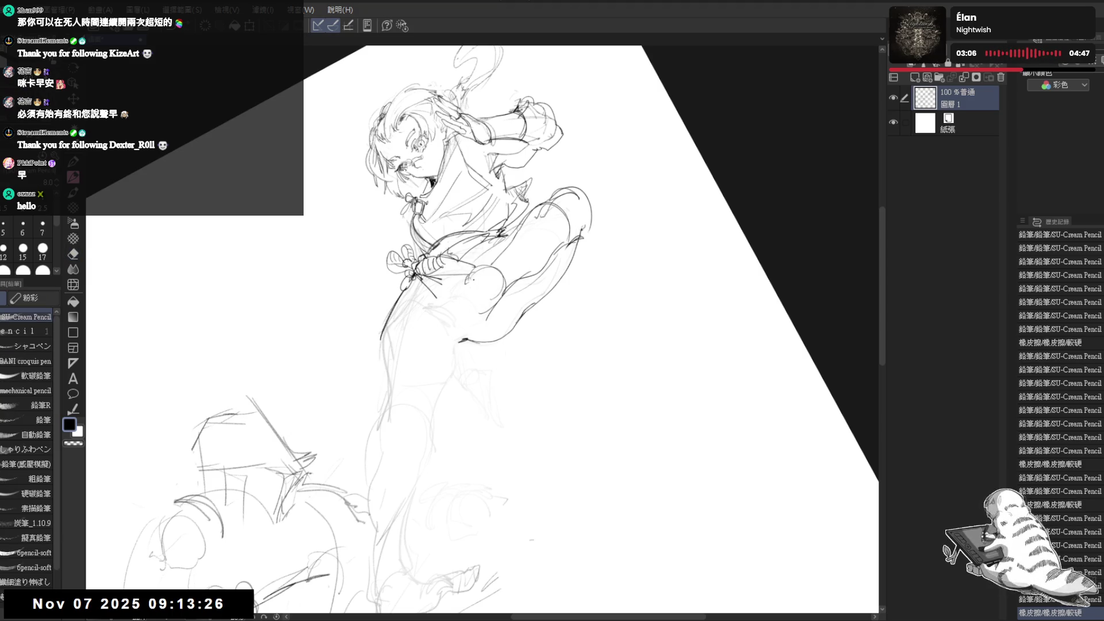
{"action": "key", "text": "ctrl+@"}
{"action": "key", "text": "e"}
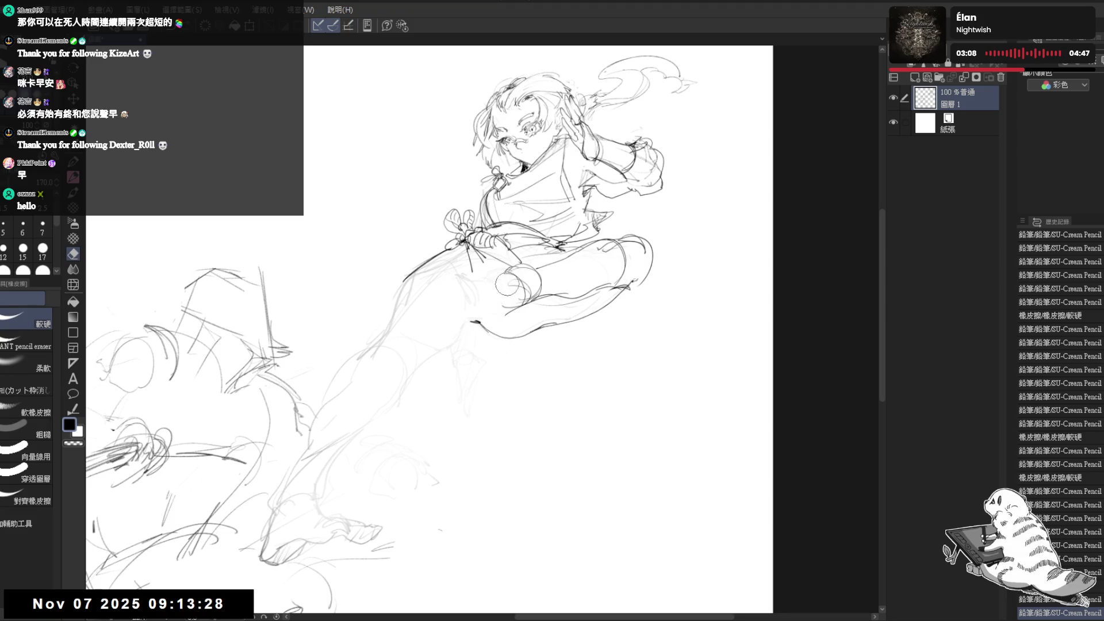
{"action": "left_click_drag", "start_coordinate": [509, 284], "coordinate": [468, 484]}
{"action": "key", "text": "p"}
Clean up lines near the sash bow and the leg, and add the waist and hip lines.
{"action": "left_click_drag", "start_coordinate": [487, 307], "coordinate": [460, 322]}
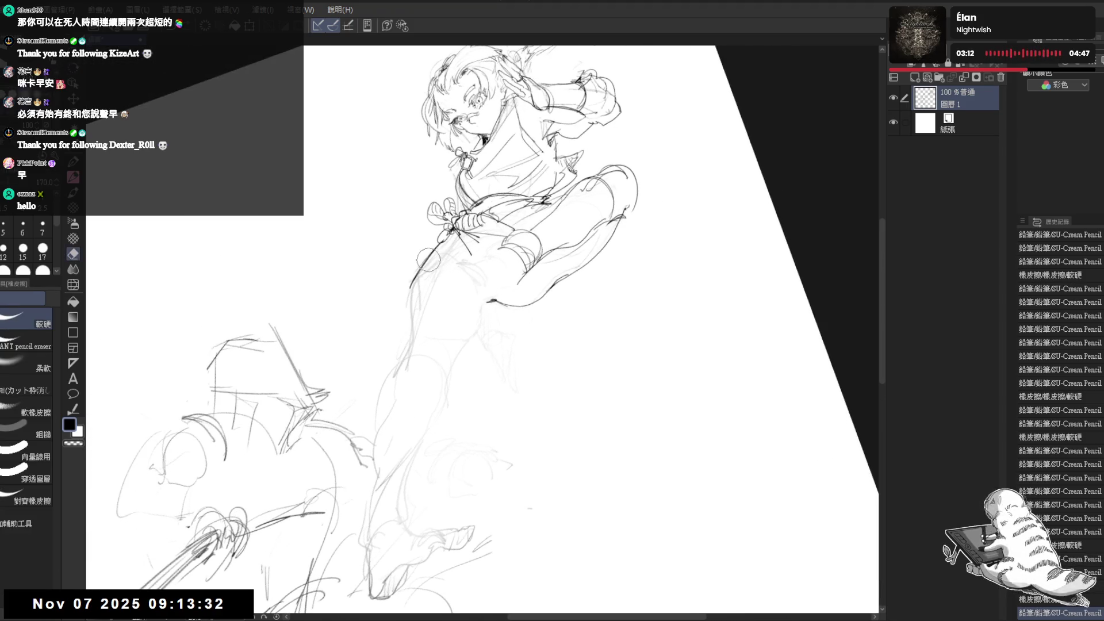
{"action": "left_click_drag", "start_coordinate": [428, 247], "coordinate": [434, 279]}
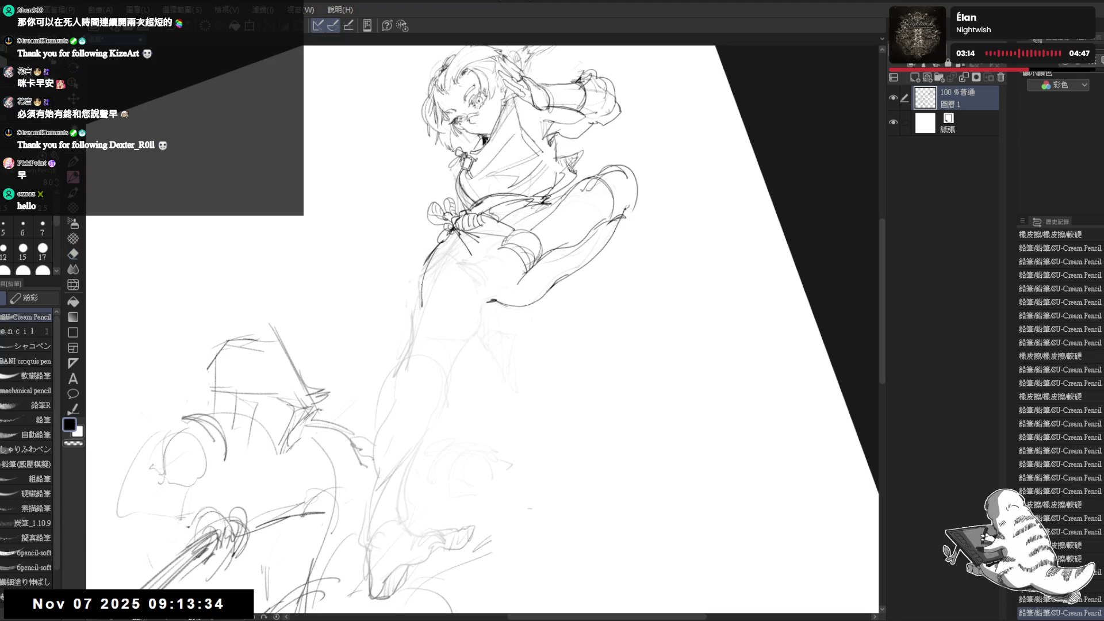
{"action": "key", "text": "e"}
{"action": "key", "text": "p"}
{"action": "left_click_drag", "start_coordinate": [449, 233], "coordinate": [419, 297]}
{"action": "mouse_move", "coordinate": [457, 246]}
{"action": "left_mouse_down"}
{"action": "mouse_move", "coordinate": [443, 247]}
{"action": "mouse_move", "coordinate": [421, 305]}
{"action": "mouse_move", "coordinate": [482, 323]}
{"action": "left_mouse_up"}
{"action": "left_click_drag", "start_coordinate": [413, 310], "coordinate": [405, 324]}
{"action": "mouse_move", "coordinate": [472, 306]}
{"action": "left_mouse_down"}
{"action": "mouse_move", "coordinate": [463, 354]}
{"action": "mouse_move", "coordinate": [386, 371]}
{"action": "left_mouse_up"}
Draw the extended leg's outline, then reframe the view to show the whole figure.
{"action": "left_click_drag", "start_coordinate": [376, 426], "coordinate": [390, 374]}
{"action": "key", "text": "e"}
{"action": "key", "text": "p"}
{"action": "left_click_drag", "start_coordinate": [437, 247], "coordinate": [417, 322]}
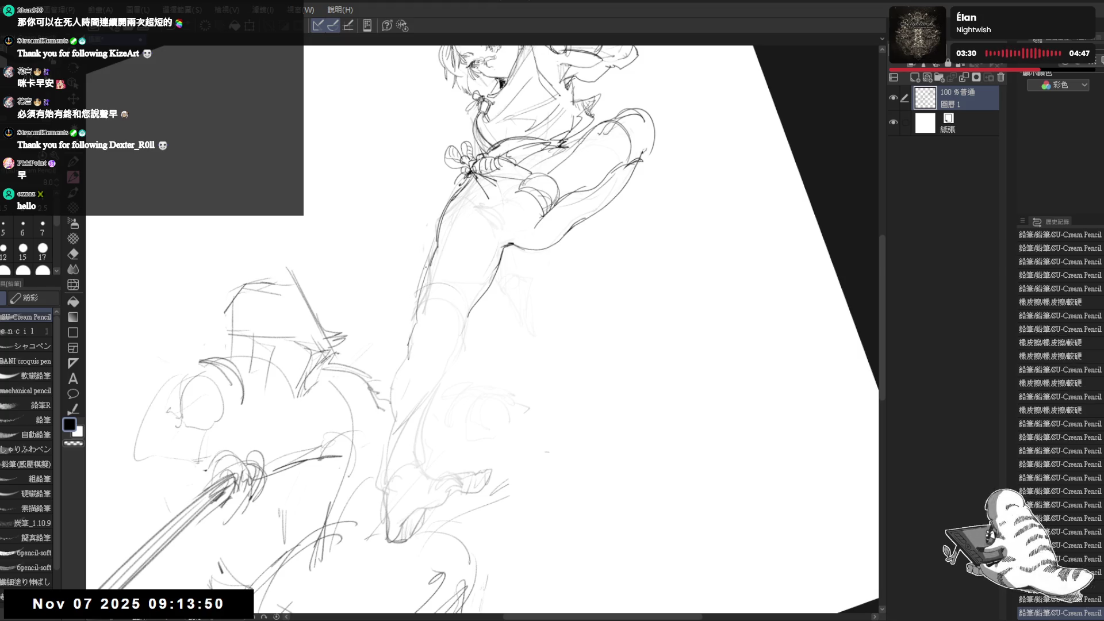
{"action": "left_click_drag", "start_coordinate": [529, 216], "coordinate": [525, 360]}
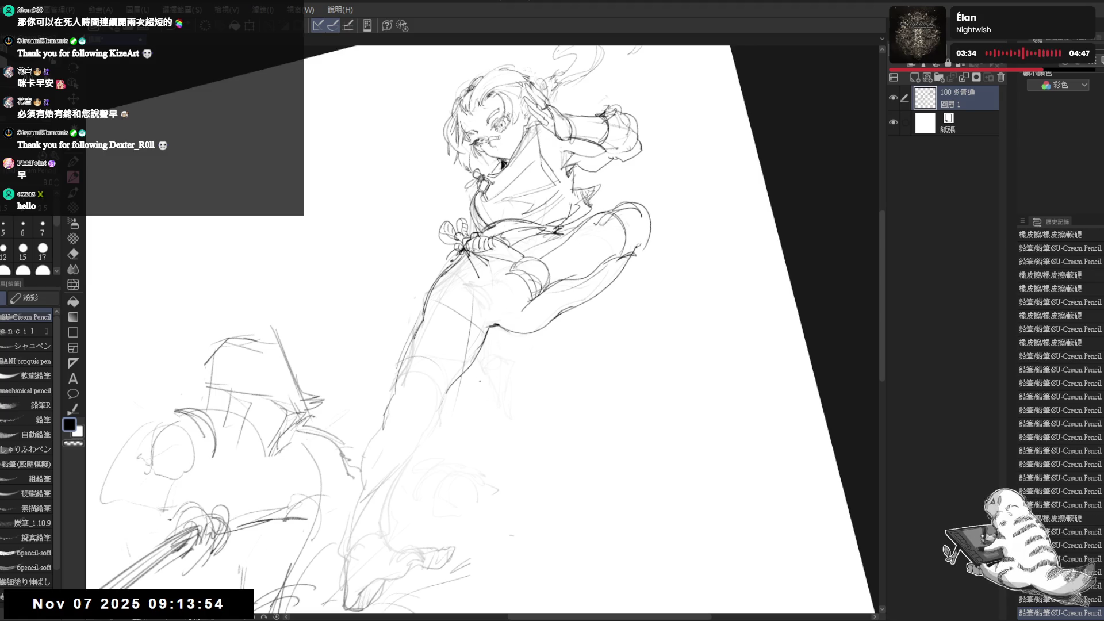
{"action": "left_click_drag", "start_coordinate": [661, 390], "coordinate": [624, 459]}
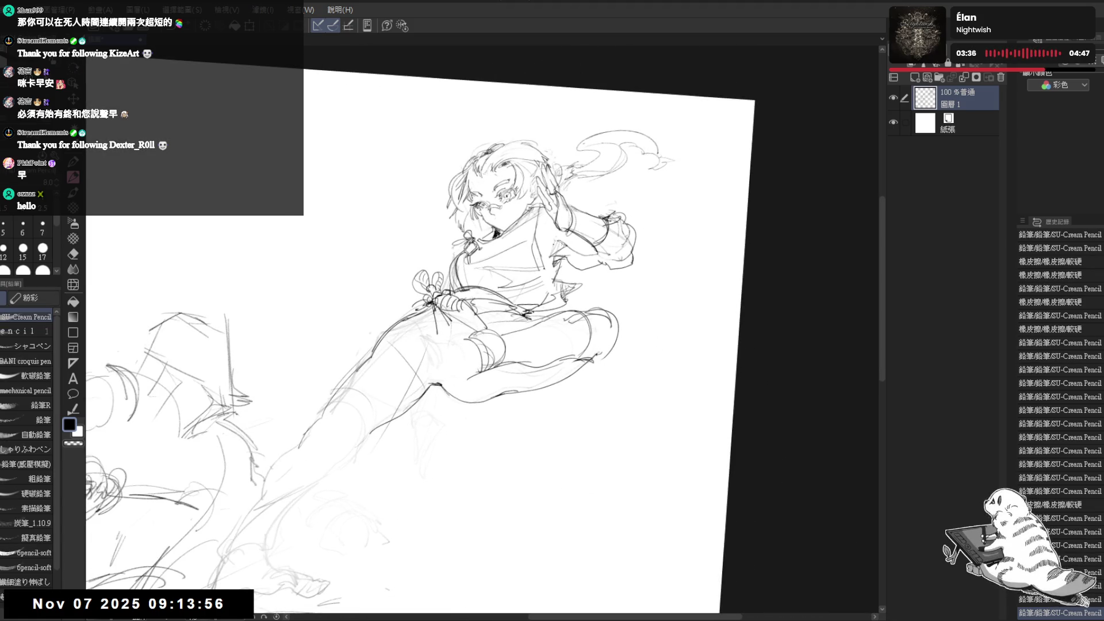
{"action": "left_click_drag", "start_coordinate": [459, 338], "coordinate": [434, 305]}
{"action": "left_click_drag", "start_coordinate": [381, 355], "coordinate": [450, 328]}
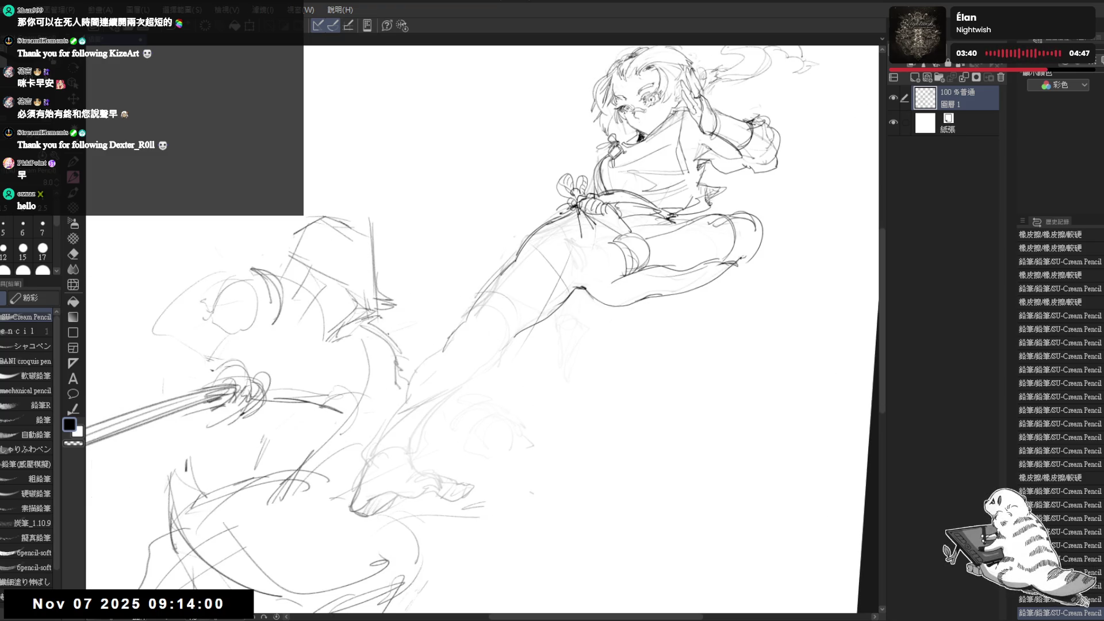
{"action": "mouse_move", "coordinate": [514, 356]}
{"action": "left_mouse_down"}
{"action": "mouse_move", "coordinate": [472, 333]}
{"action": "mouse_move", "coordinate": [494, 301]}
{"action": "mouse_move", "coordinate": [477, 279]}
{"action": "left_mouse_up"}
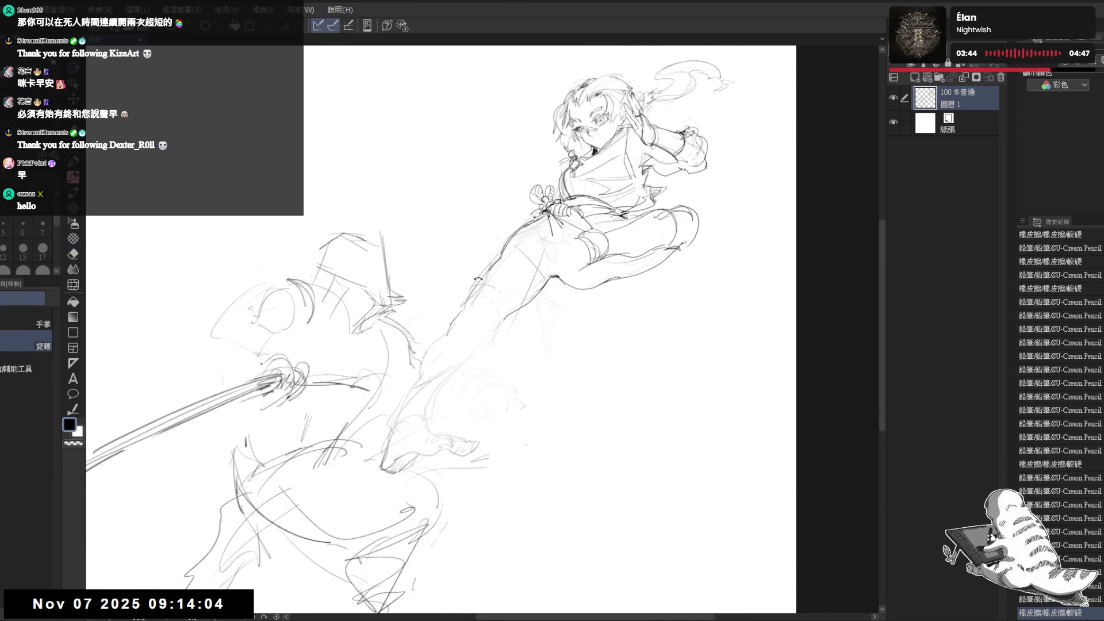
{"action": "scroll", "coordinate": [477, 279], "scroll_direction": "up", "scroll_amount": 1}
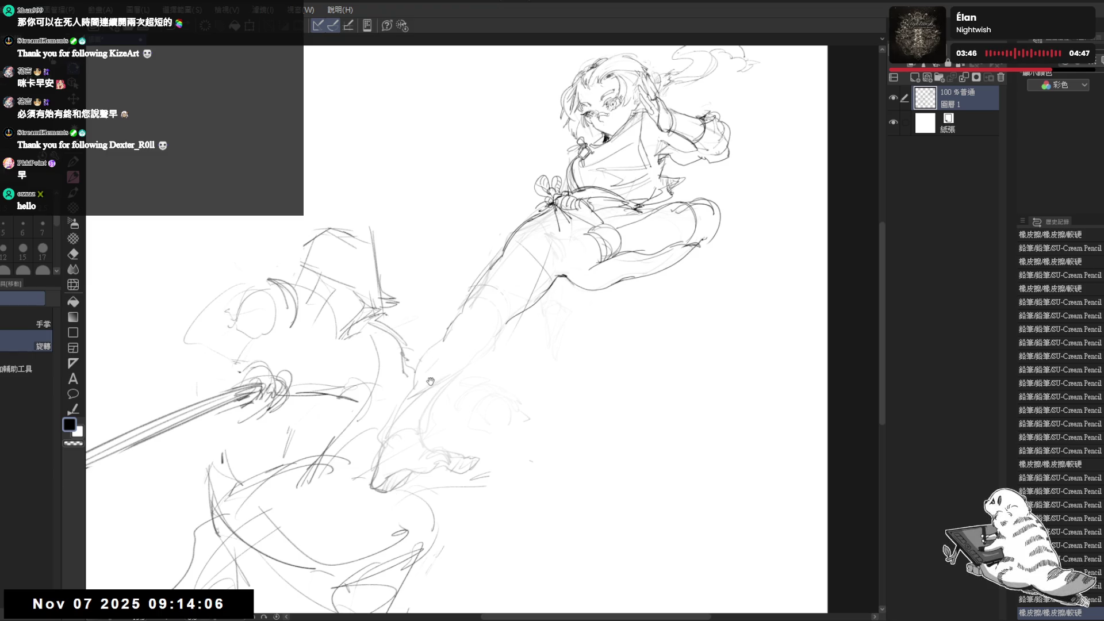
Tilt the canvas and add a short stroke near the knee, undoing a stray leg stroke.
{"action": "mouse_move", "coordinate": [430, 382]}
{"action": "left_mouse_down"}
{"action": "mouse_move", "coordinate": [502, 347]}
{"action": "mouse_move", "coordinate": [564, 244]}
{"action": "mouse_move", "coordinate": [564, 253]}
{"action": "left_mouse_up"}
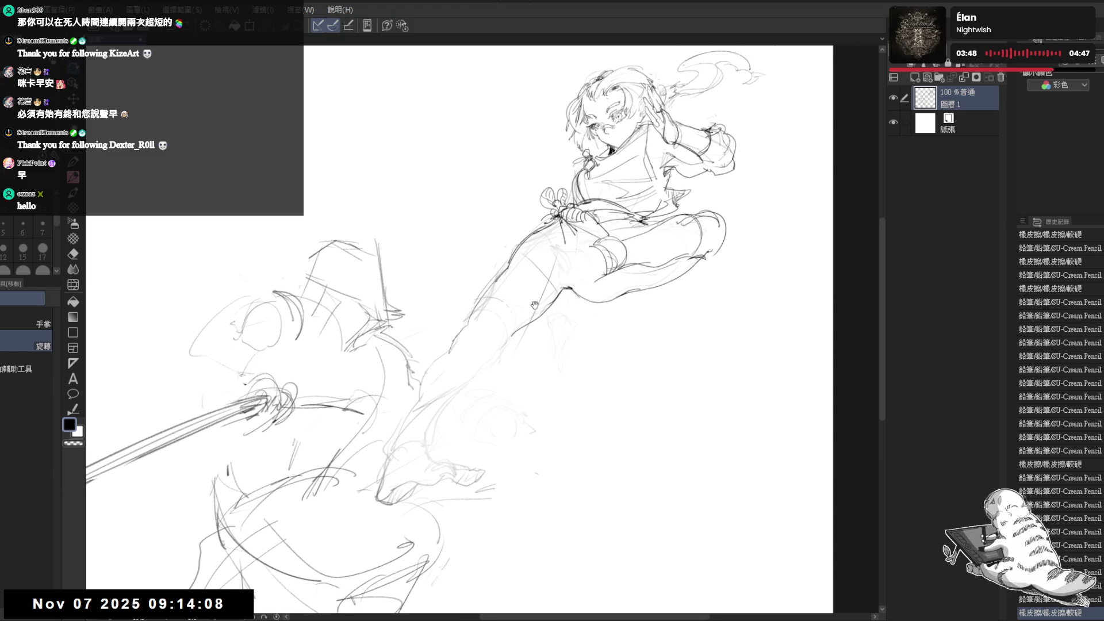
{"action": "mouse_move", "coordinate": [467, 316]}
{"action": "left_mouse_down"}
{"action": "mouse_move", "coordinate": [478, 315]}
{"action": "mouse_move", "coordinate": [462, 514]}
{"action": "left_mouse_up"}
{"action": "left_click_drag", "start_coordinate": [505, 481], "coordinate": [511, 307]}
{"action": "left_click_drag", "start_coordinate": [498, 400], "coordinate": [501, 379]}
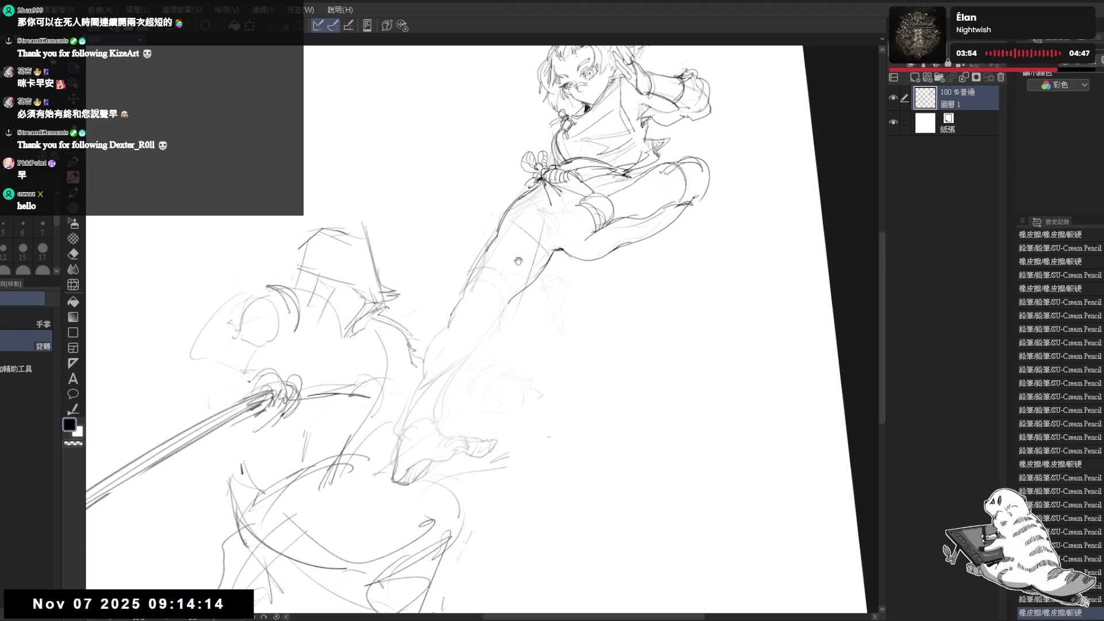
{"action": "left_click_drag", "start_coordinate": [518, 260], "coordinate": [506, 310]}
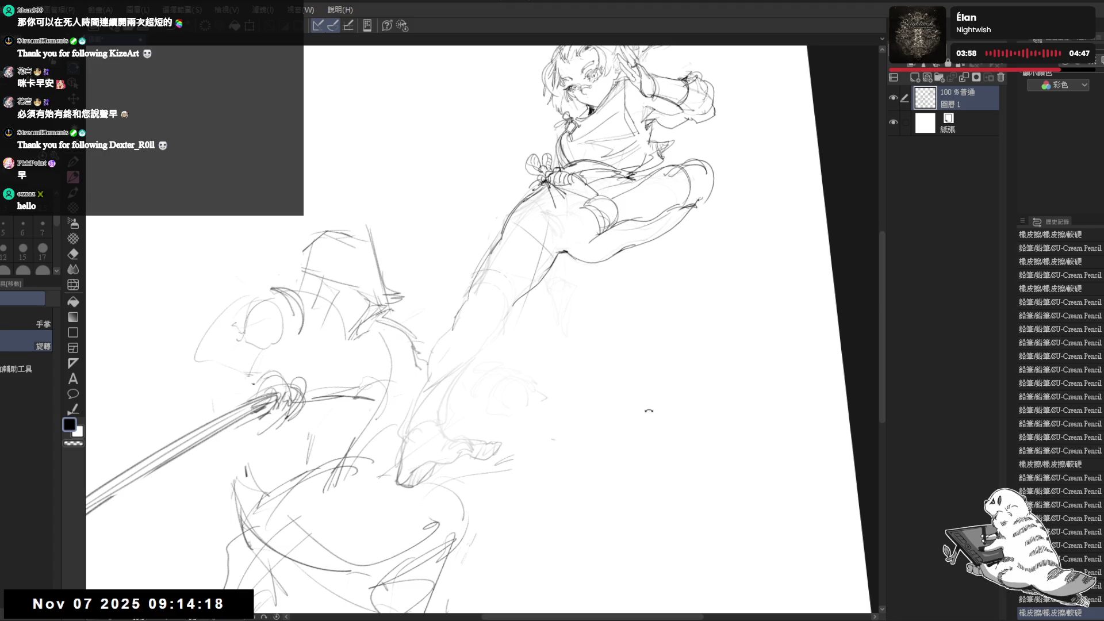
{"action": "mouse_move", "coordinate": [511, 306]}
{"action": "left_mouse_down"}
{"action": "mouse_move", "coordinate": [533, 350]}
{"action": "mouse_move", "coordinate": [461, 256]}
{"action": "mouse_move", "coordinate": [474, 264]}
{"action": "mouse_move", "coordinate": [444, 264]}
{"action": "mouse_move", "coordinate": [454, 256]}
{"action": "left_mouse_up"}
{"action": "key", "text": "e"}
{"action": "key", "text": "p"}
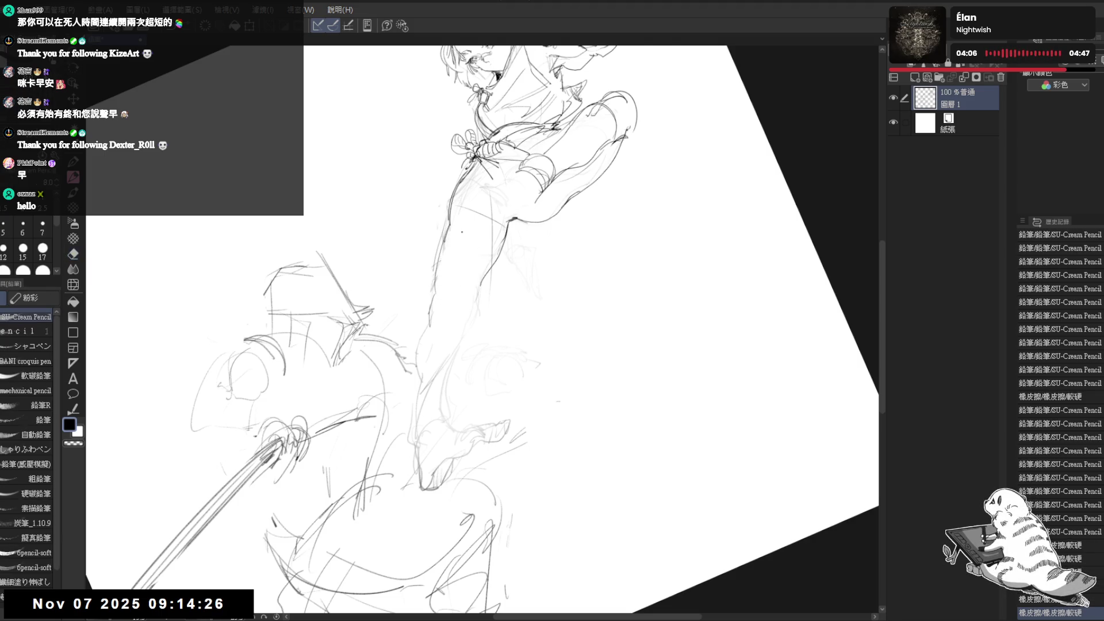
{"action": "key", "text": "ctrl+0"}
{"action": "left_click_drag", "start_coordinate": [510, 202], "coordinate": [515, 212]}
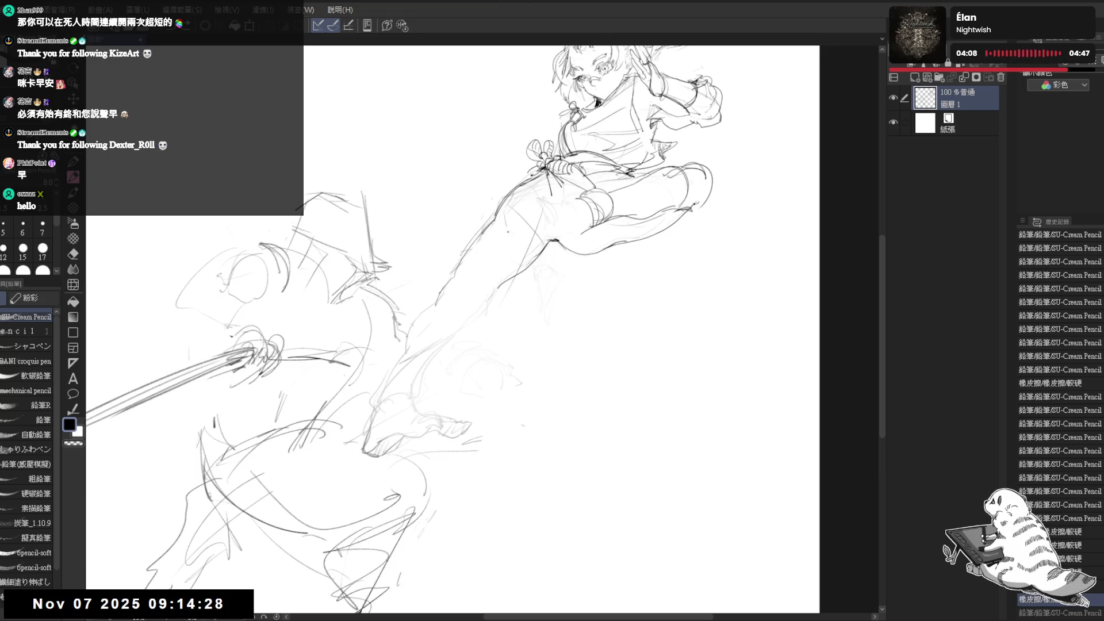
{"action": "left_click_drag", "start_coordinate": [500, 261], "coordinate": [504, 276]}
{"action": "key", "text": "ctrl+z"}
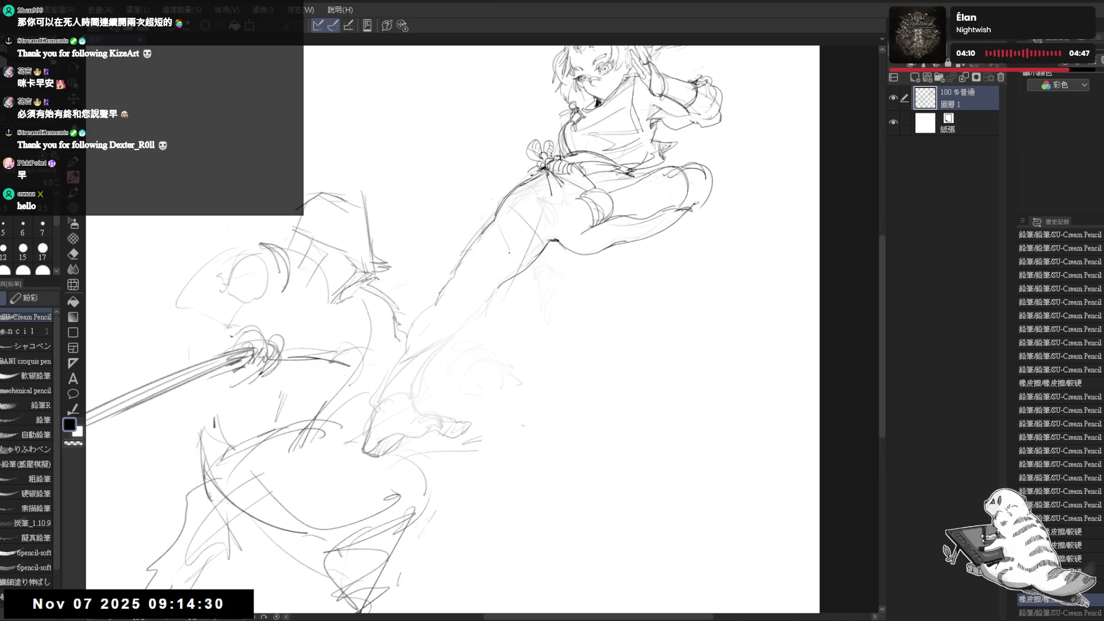
Erase the lines near the knee of the bent leg.
{"action": "mouse_move", "coordinate": [518, 345]}
{"action": "left_mouse_down"}
{"action": "mouse_move", "coordinate": [483, 391]}
{"action": "mouse_move", "coordinate": [500, 359]}
{"action": "mouse_move", "coordinate": [488, 371]}
{"action": "left_mouse_up"}
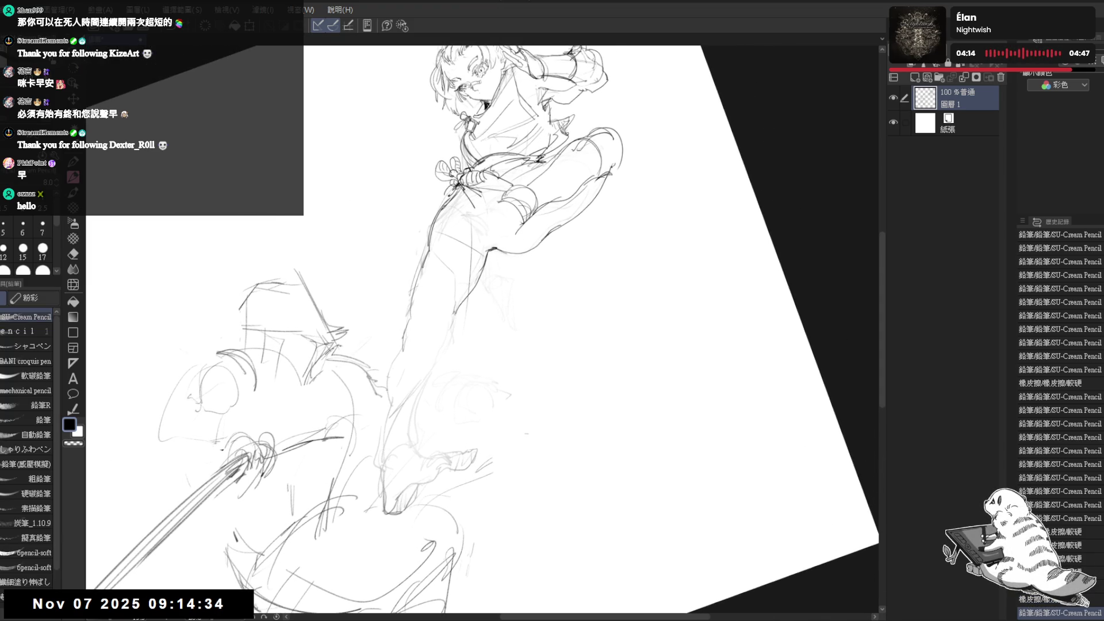
{"action": "left_click_drag", "start_coordinate": [505, 200], "coordinate": [537, 247]}
{"action": "key", "text": "e"}
{"action": "key", "text": "p"}
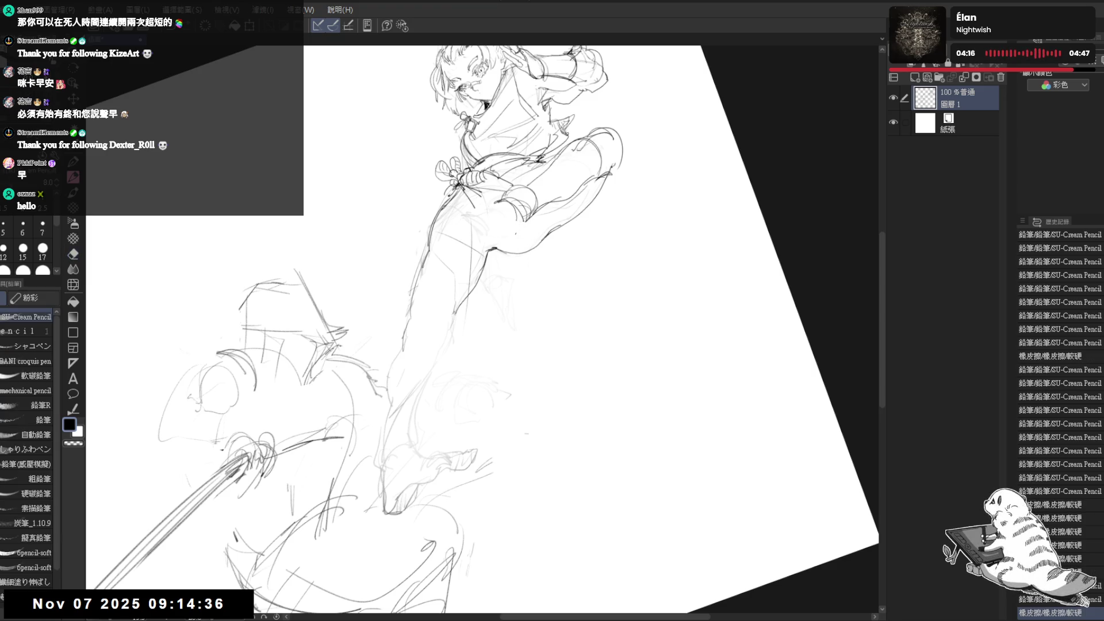
{"action": "mouse_move", "coordinate": [624, 167]}
{"action": "left_mouse_down"}
{"action": "mouse_move", "coordinate": [629, 178]}
{"action": "mouse_move", "coordinate": [430, 424]}
{"action": "mouse_move", "coordinate": [427, 345]}
{"action": "left_mouse_up"}
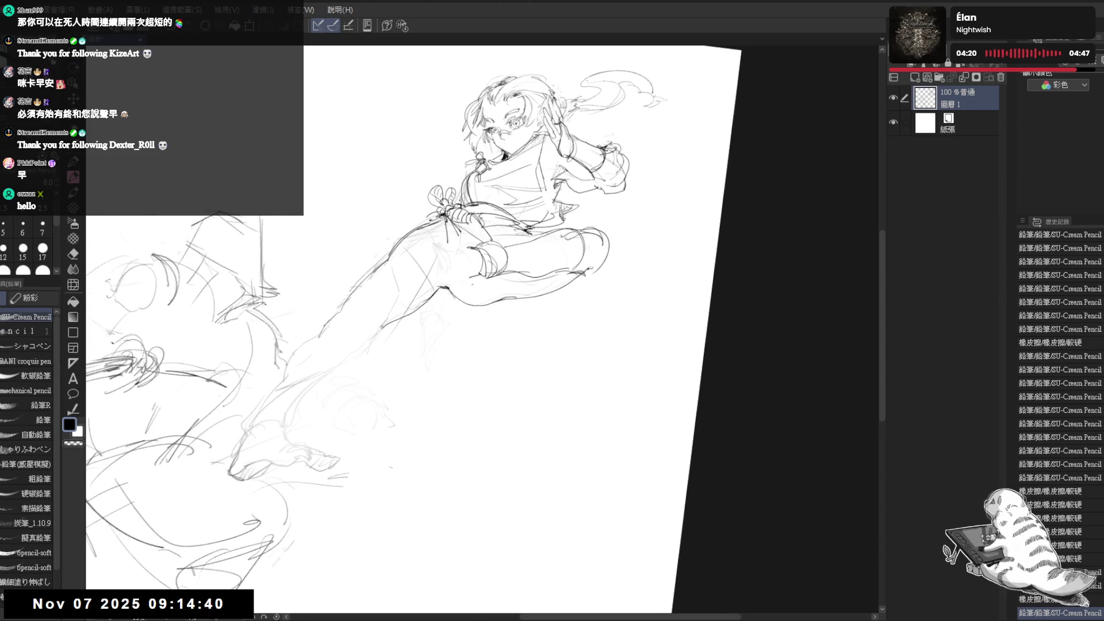
{"action": "left_click", "coordinate": [427, 327]}
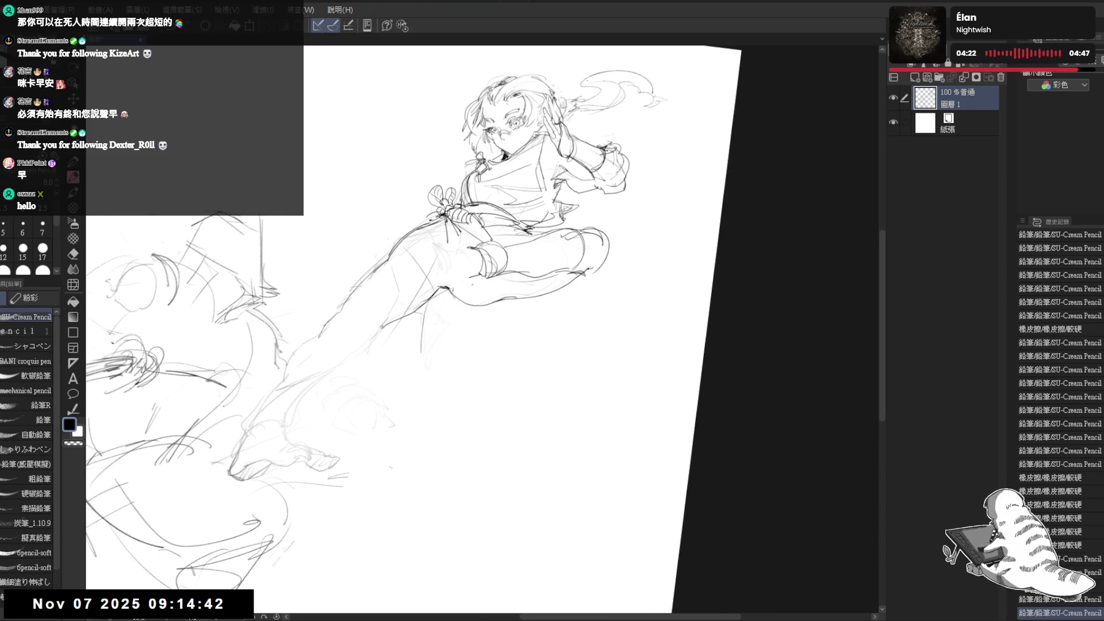
Redraw the knee lines, erase the rough strokes around them, and add a small leg mark.
{"action": "left_click_drag", "start_coordinate": [429, 327], "coordinate": [471, 402]}
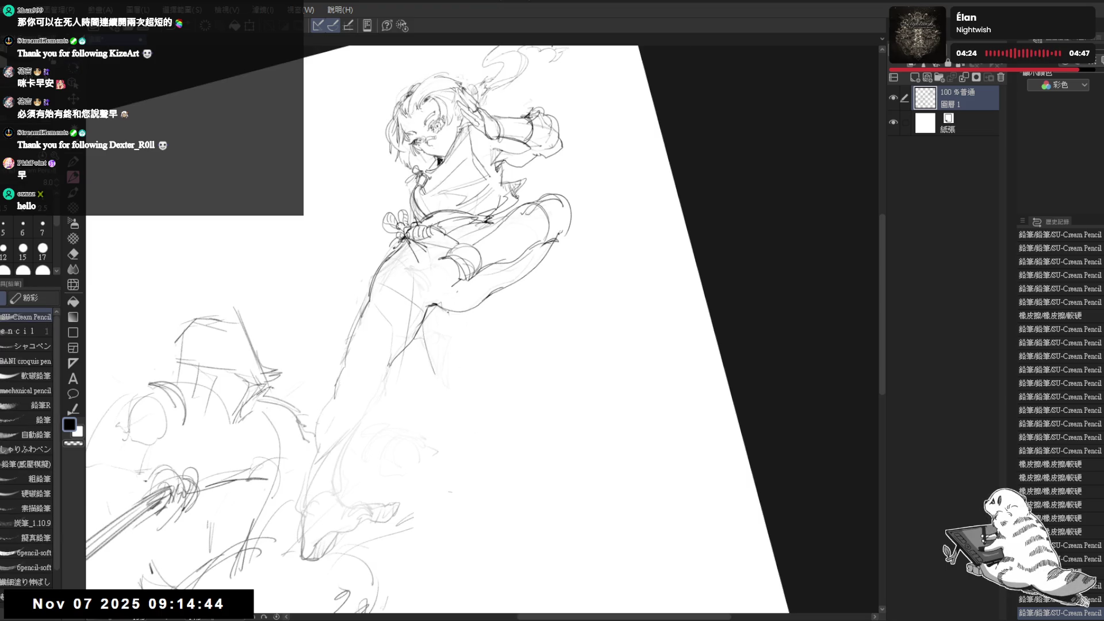
{"action": "left_click_drag", "start_coordinate": [449, 318], "coordinate": [454, 359]}
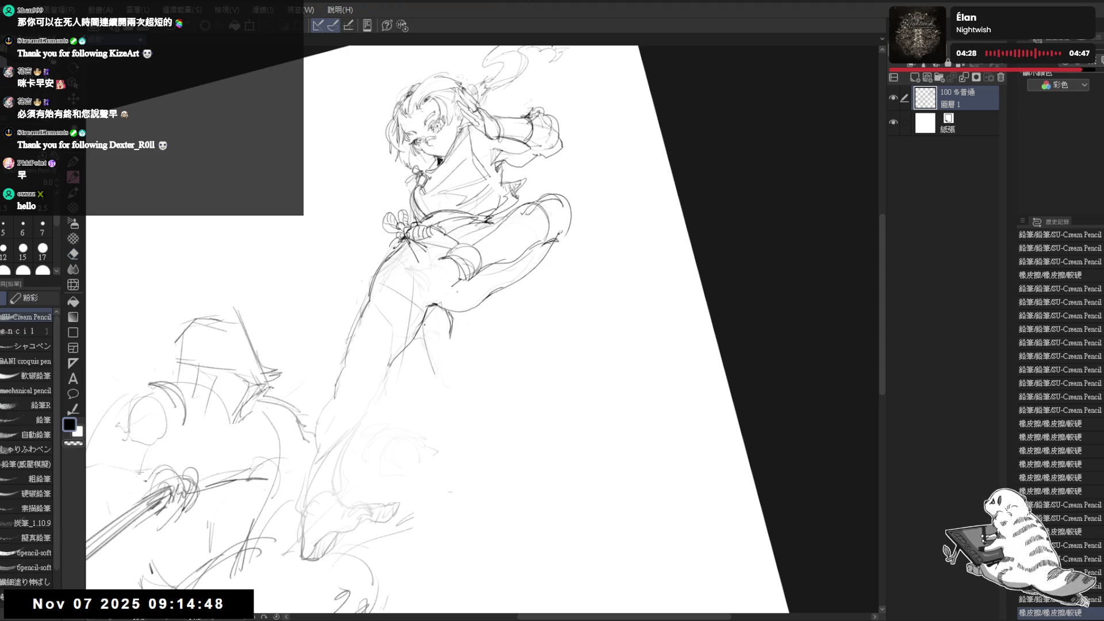
{"action": "left_click_drag", "start_coordinate": [425, 317], "coordinate": [449, 371]}
{"action": "key", "text": "e"}
{"action": "mouse_move", "coordinate": [437, 322]}
{"action": "left_mouse_down"}
{"action": "mouse_move", "coordinate": [422, 357]}
{"action": "mouse_move", "coordinate": [451, 313]}
{"action": "left_mouse_up"}
{"action": "key", "text": "p"}
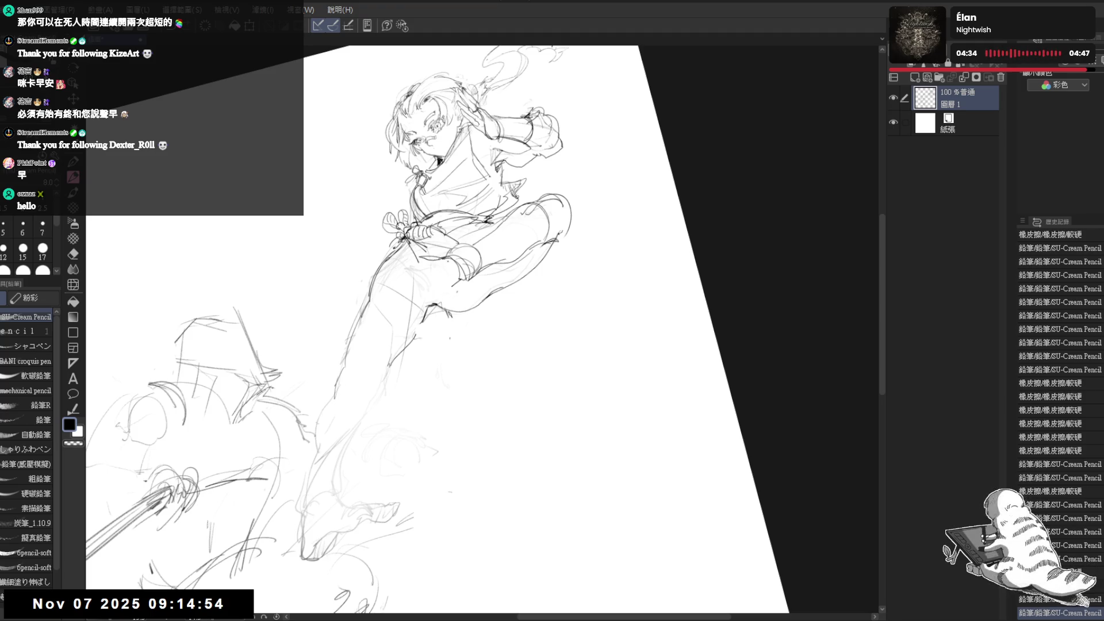
{"action": "left_click", "coordinate": [400, 366]}
Erase the wrap strokes at the knee.
{"action": "left_click_drag", "start_coordinate": [547, 309], "coordinate": [579, 320]}
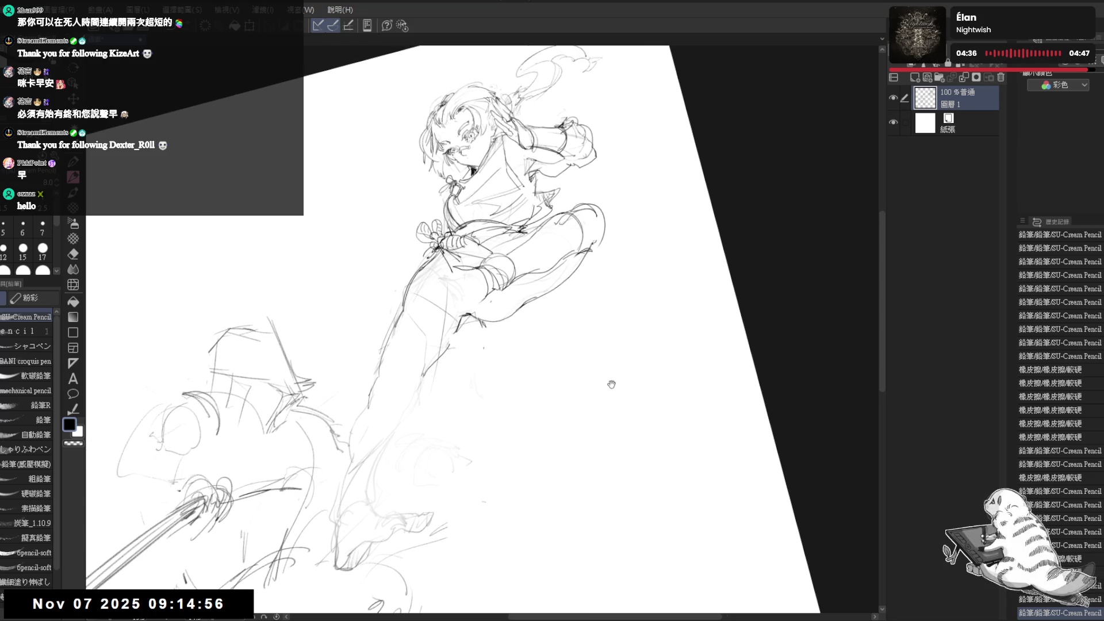
{"action": "mouse_move", "coordinate": [515, 345]}
{"action": "left_mouse_down"}
{"action": "mouse_move", "coordinate": [509, 285]}
{"action": "mouse_move", "coordinate": [360, 395]}
{"action": "left_mouse_up"}
{"action": "left_click_drag", "start_coordinate": [442, 492], "coordinate": [455, 493]}
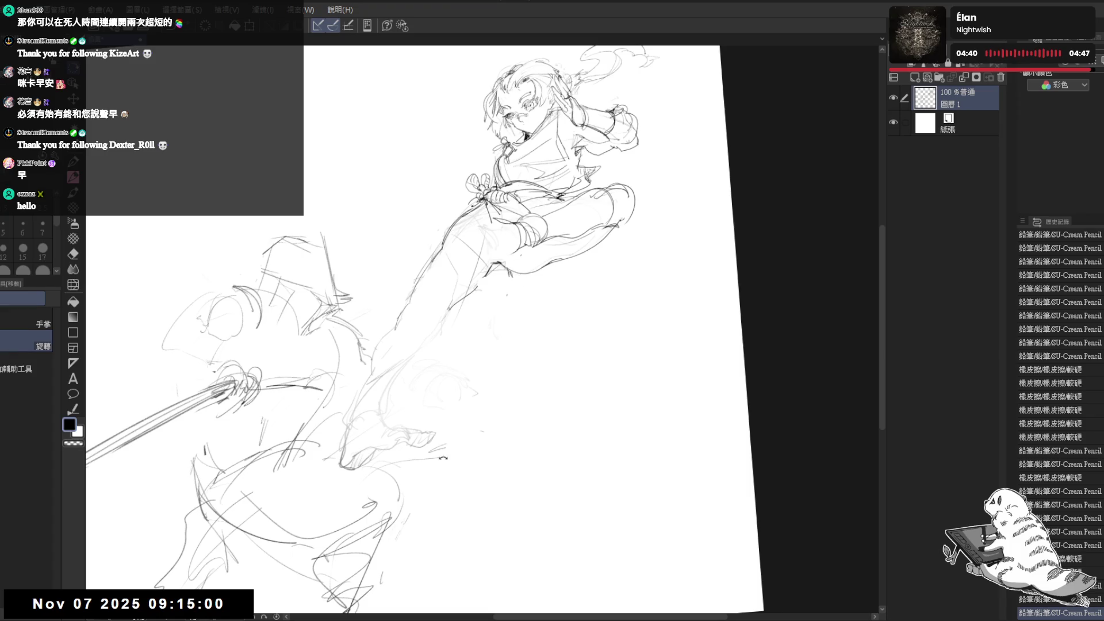
{"action": "key", "text": "p"}
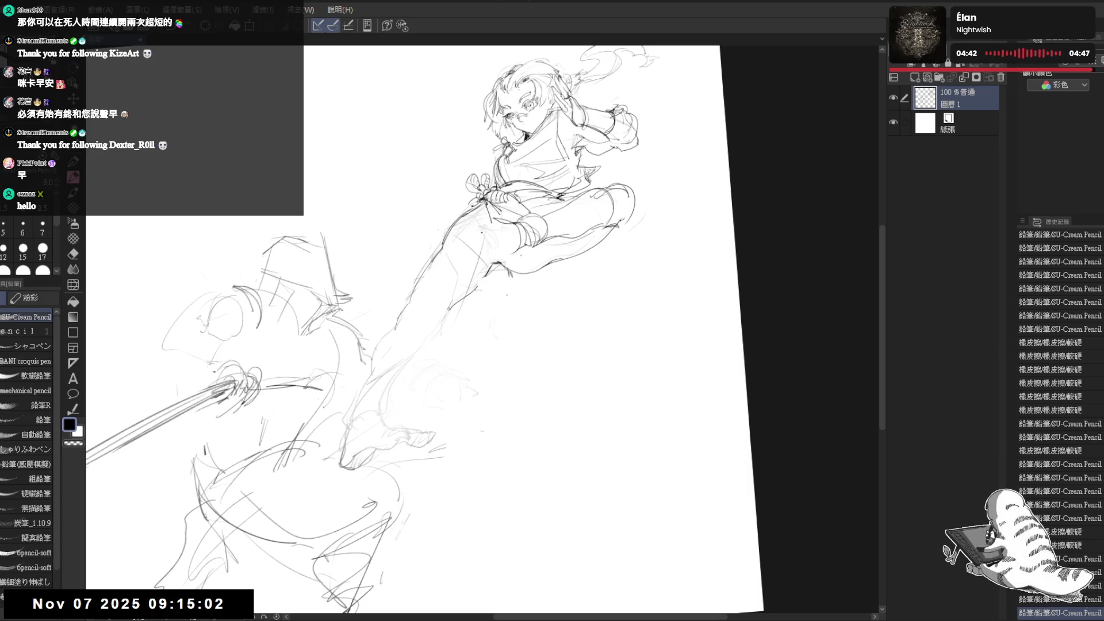
{"action": "key", "text": "e"}
{"action": "mouse_move", "coordinate": [511, 233]}
{"action": "left_mouse_down"}
{"action": "mouse_move", "coordinate": [501, 227]}
{"action": "mouse_move", "coordinate": [578, 212]}
{"action": "mouse_move", "coordinate": [592, 184]}
{"action": "mouse_move", "coordinate": [615, 189]}
{"action": "mouse_move", "coordinate": [575, 241]}
{"action": "mouse_move", "coordinate": [550, 239]}
{"action": "mouse_move", "coordinate": [542, 210]}
{"action": "left_mouse_up"}
Erase the long extended leg strokes and the remaining curves of the old leg.
{"action": "key", "text": "p"}
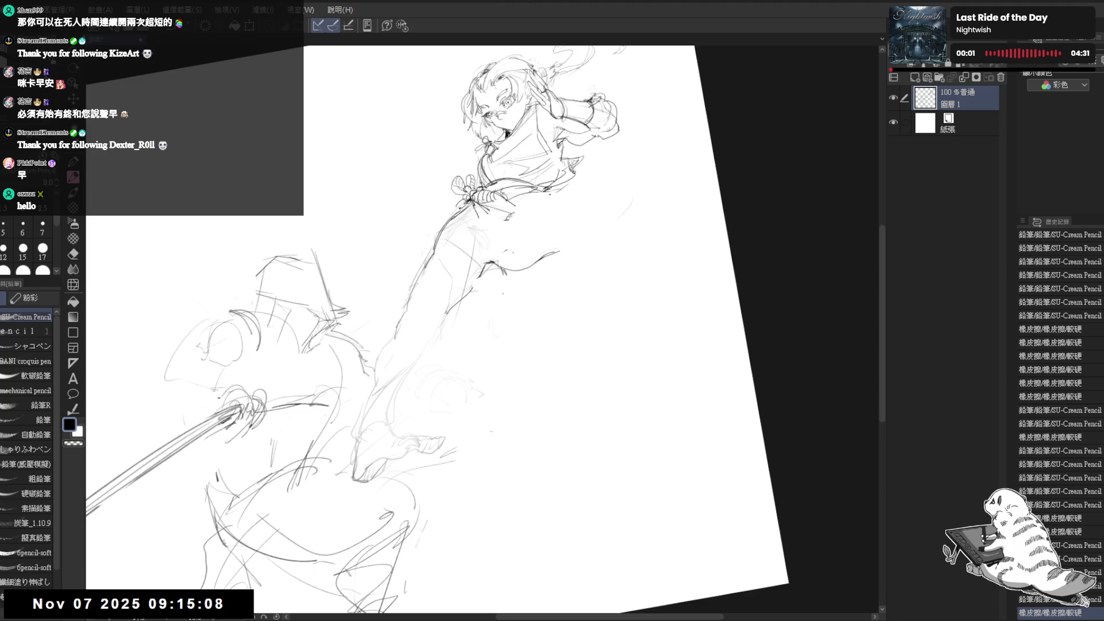
{"action": "key", "text": "e"}
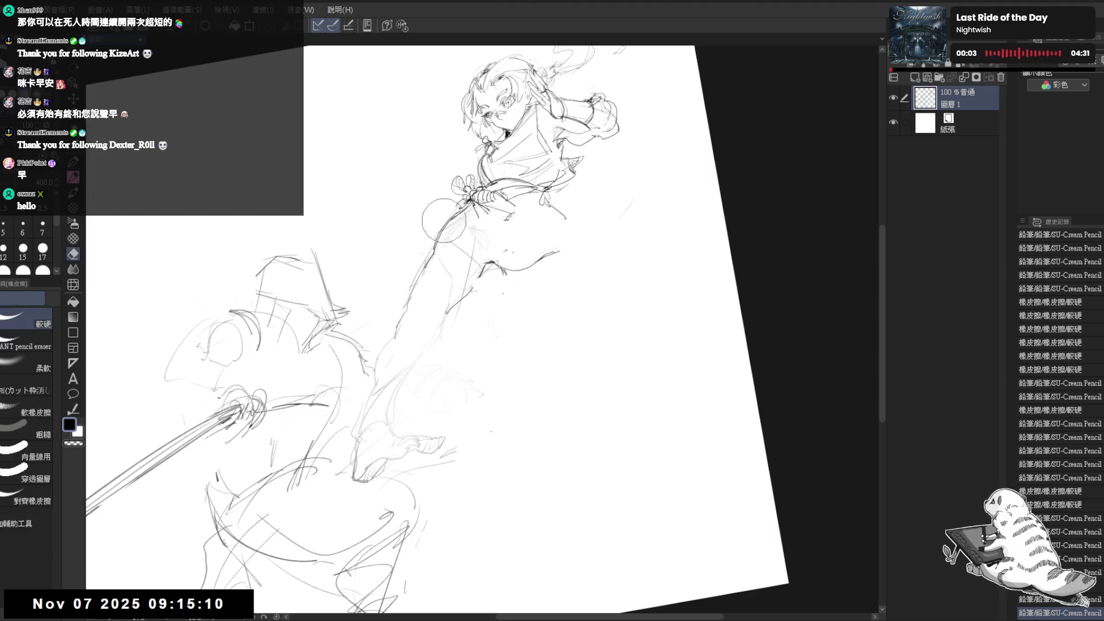
{"action": "mouse_move", "coordinate": [444, 224]}
{"action": "left_mouse_down"}
{"action": "mouse_move", "coordinate": [378, 405]}
{"action": "mouse_move", "coordinate": [503, 248]}
{"action": "mouse_move", "coordinate": [480, 239]}
{"action": "left_mouse_up"}
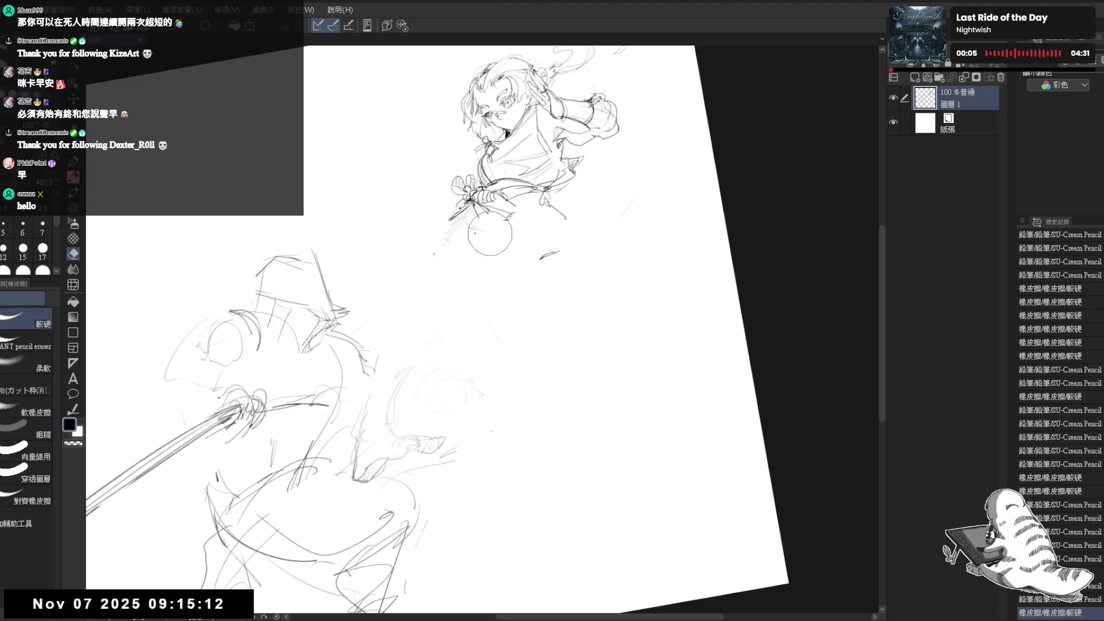
{"action": "left_click_drag", "start_coordinate": [437, 207], "coordinate": [448, 270]}
{"action": "key", "text": "p"}
Sketch the new bent leg's first lines and thigh curve, adding a short stroke at its lower-left edge.
{"action": "left_click_drag", "start_coordinate": [457, 227], "coordinate": [427, 284]}
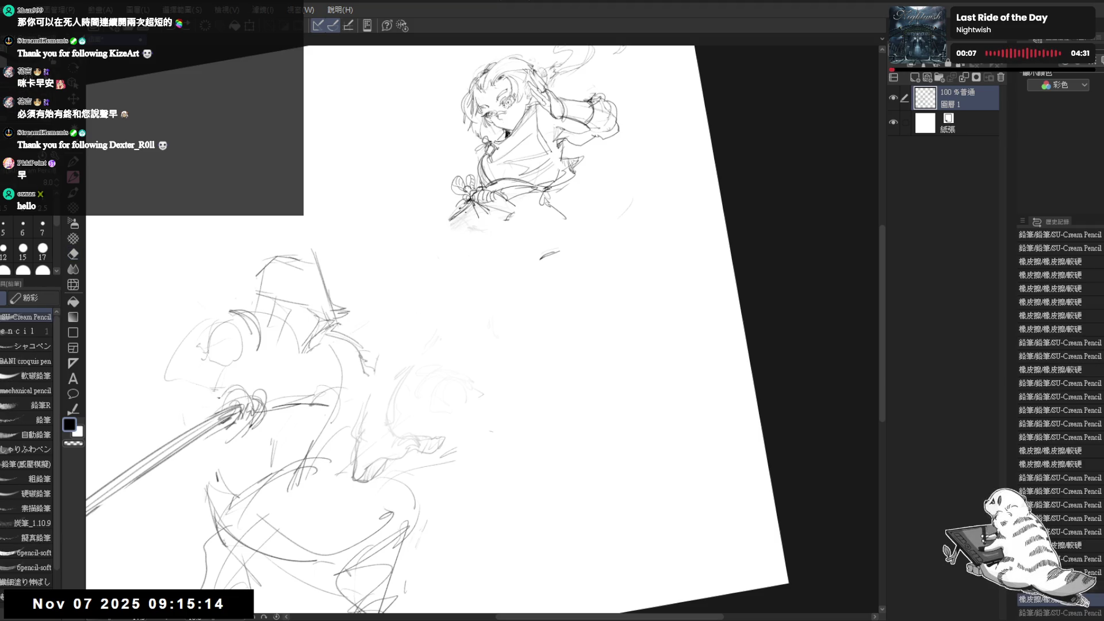
{"action": "left_click_drag", "start_coordinate": [460, 223], "coordinate": [438, 276]}
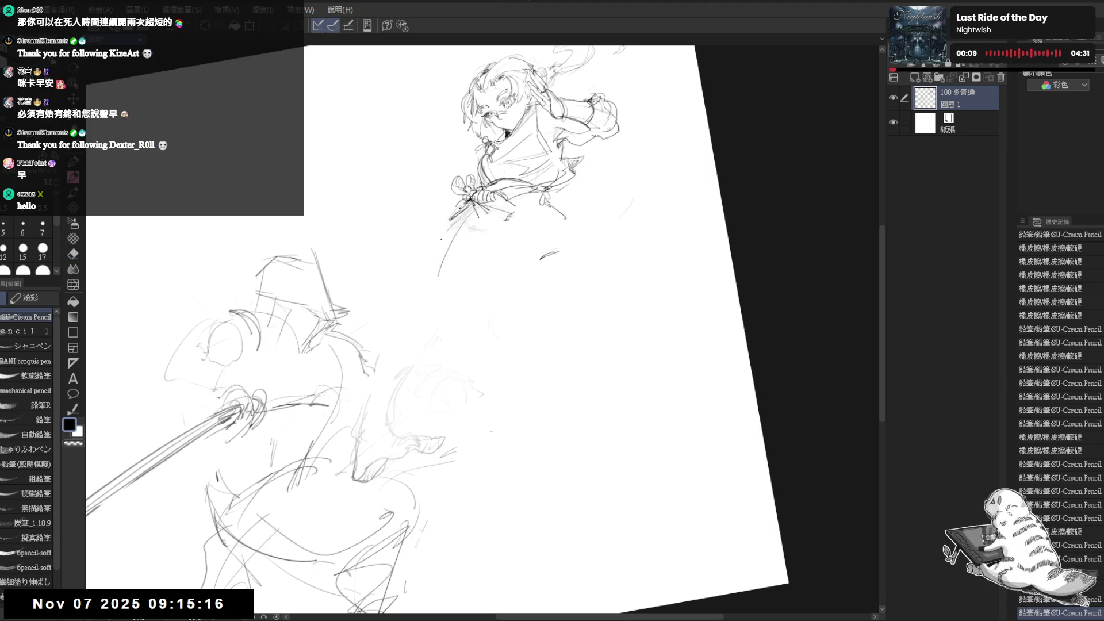
{"action": "left_click_drag", "start_coordinate": [444, 231], "coordinate": [430, 277]}
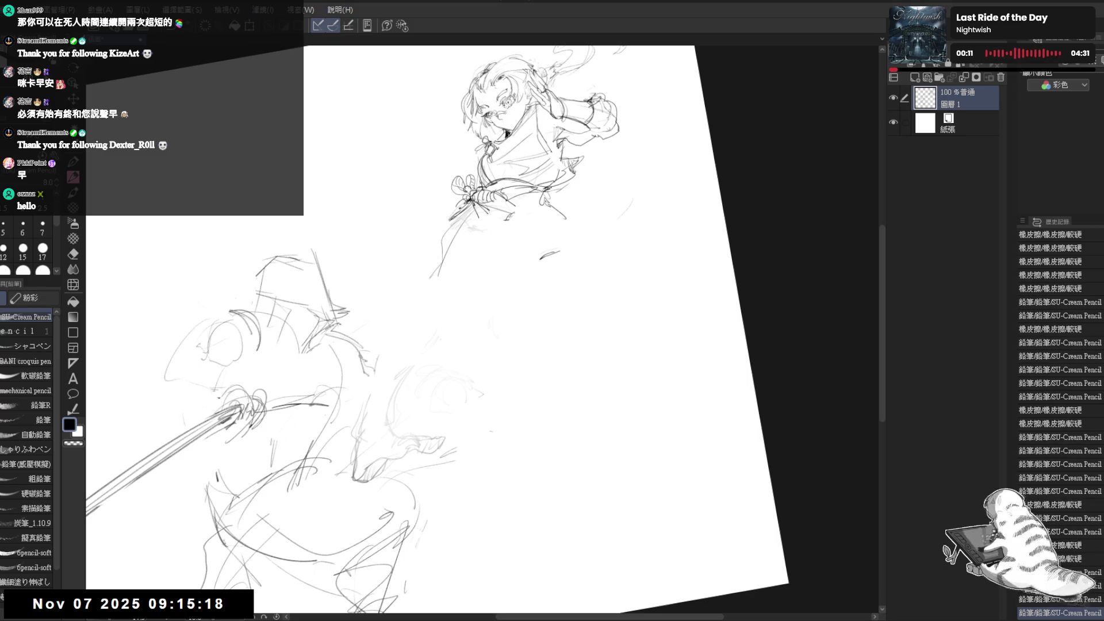
{"action": "left_click_drag", "start_coordinate": [546, 201], "coordinate": [484, 259]}
{"action": "key", "text": "ctrl+at"}
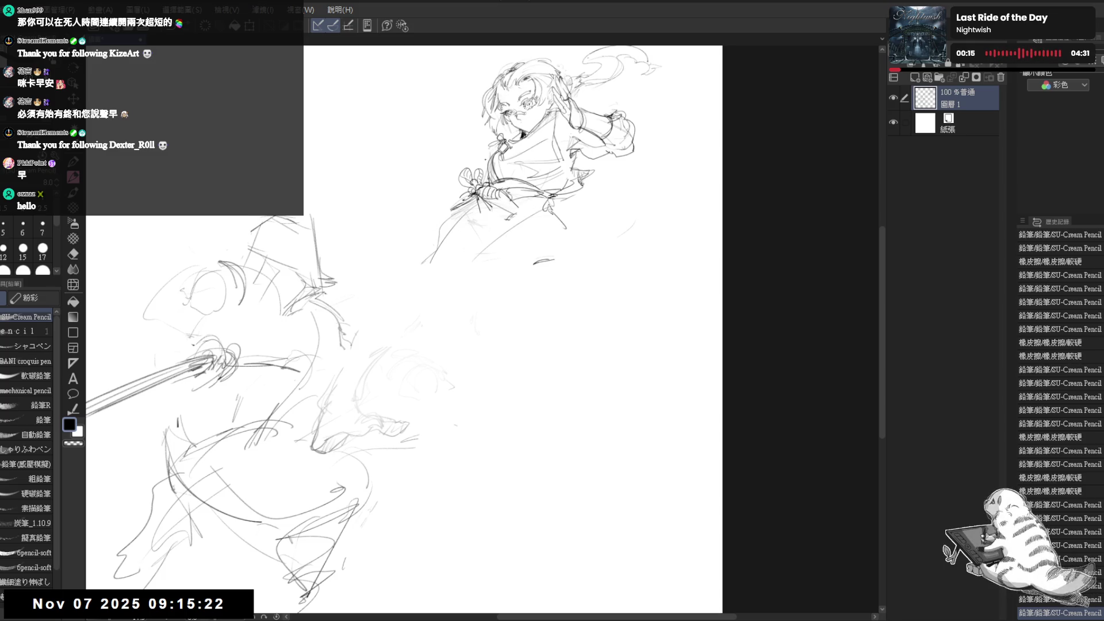
{"action": "left_click_drag", "start_coordinate": [495, 240], "coordinate": [518, 226]}
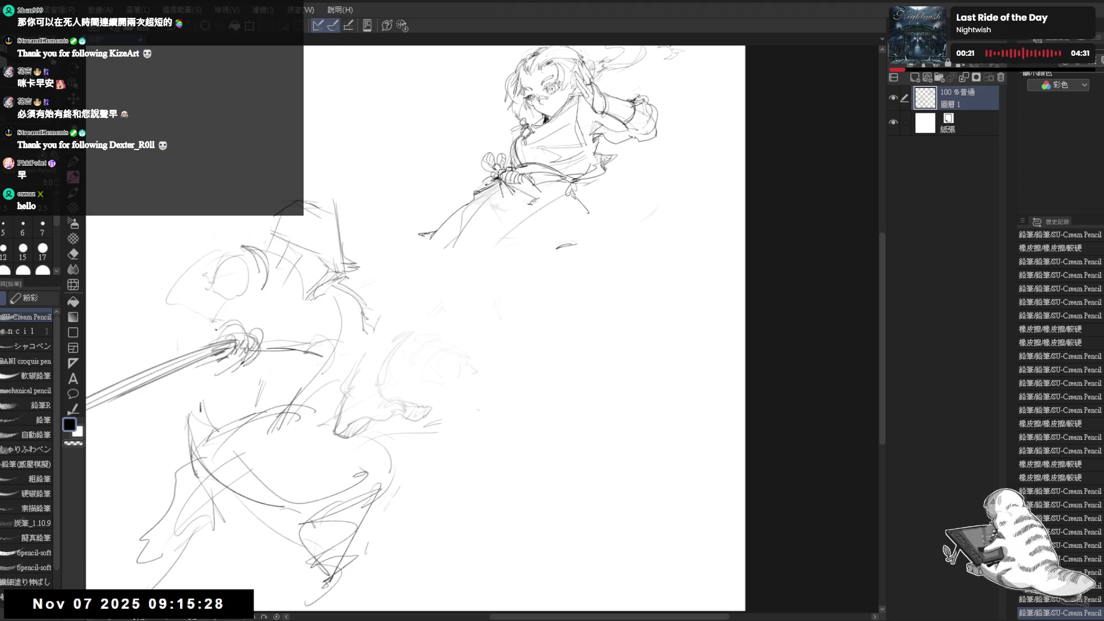
{"action": "mouse_move", "coordinate": [426, 234]}
{"action": "left_mouse_down"}
{"action": "mouse_move", "coordinate": [446, 254]}
{"action": "mouse_move", "coordinate": [527, 204]}
{"action": "left_mouse_up"}
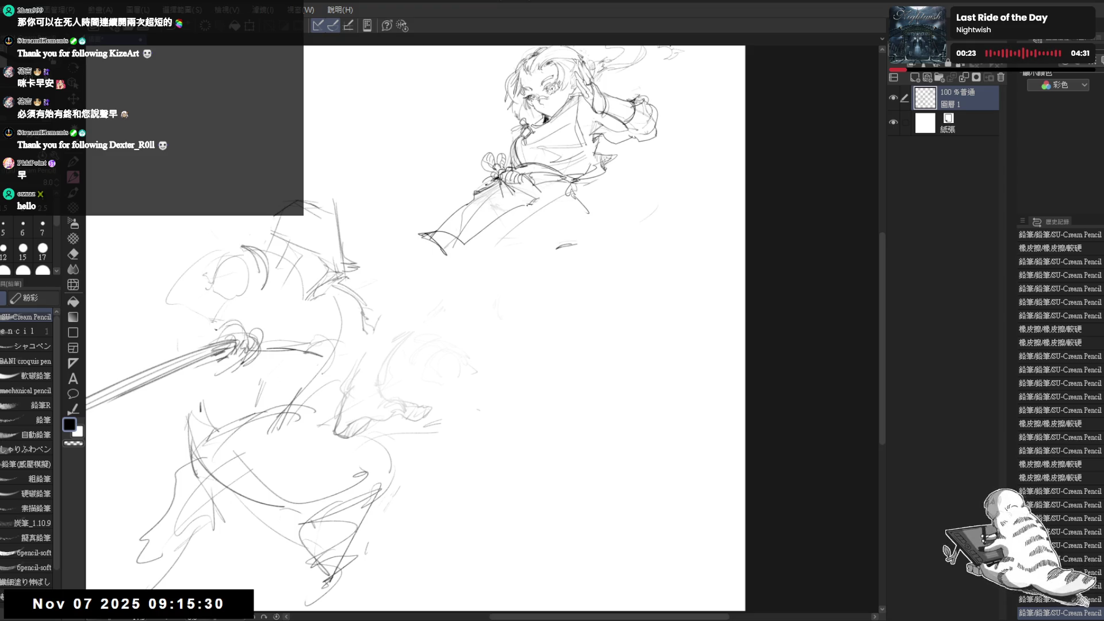
Draw a stroke along the lower leg and touch up a small spot on it.
{"action": "key", "text": "e"}
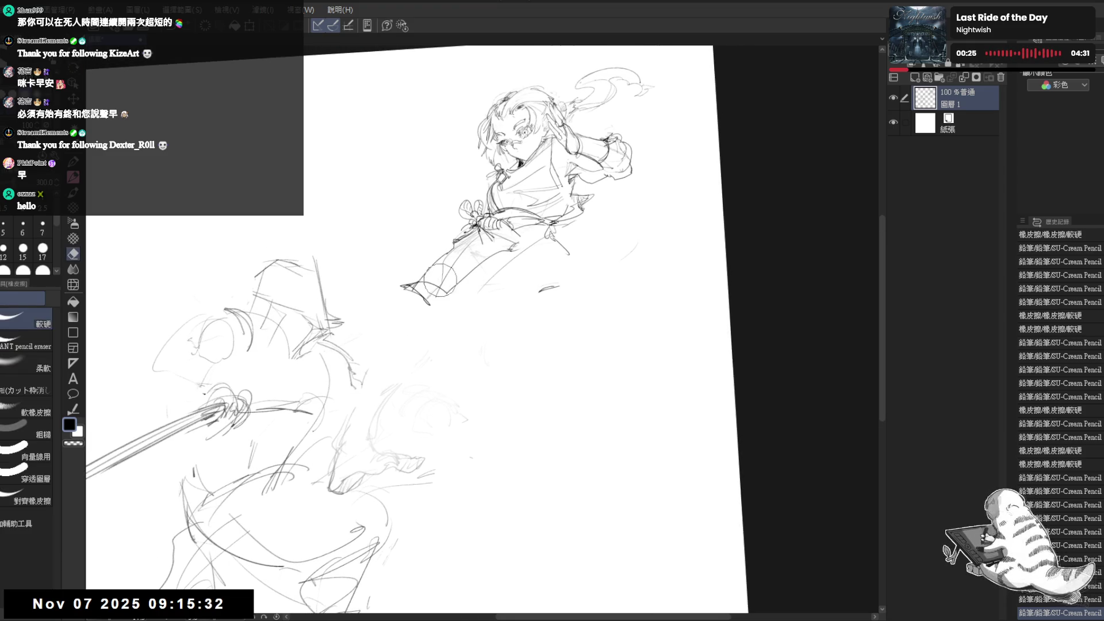
{"action": "key", "text": "p"}
{"action": "mouse_move", "coordinate": [411, 284]}
{"action": "left_mouse_down"}
{"action": "mouse_move", "coordinate": [474, 272]}
{"action": "mouse_move", "coordinate": [425, 296]}
{"action": "left_mouse_up"}
{"action": "key", "text": "e"}
{"action": "key", "text": "p"}
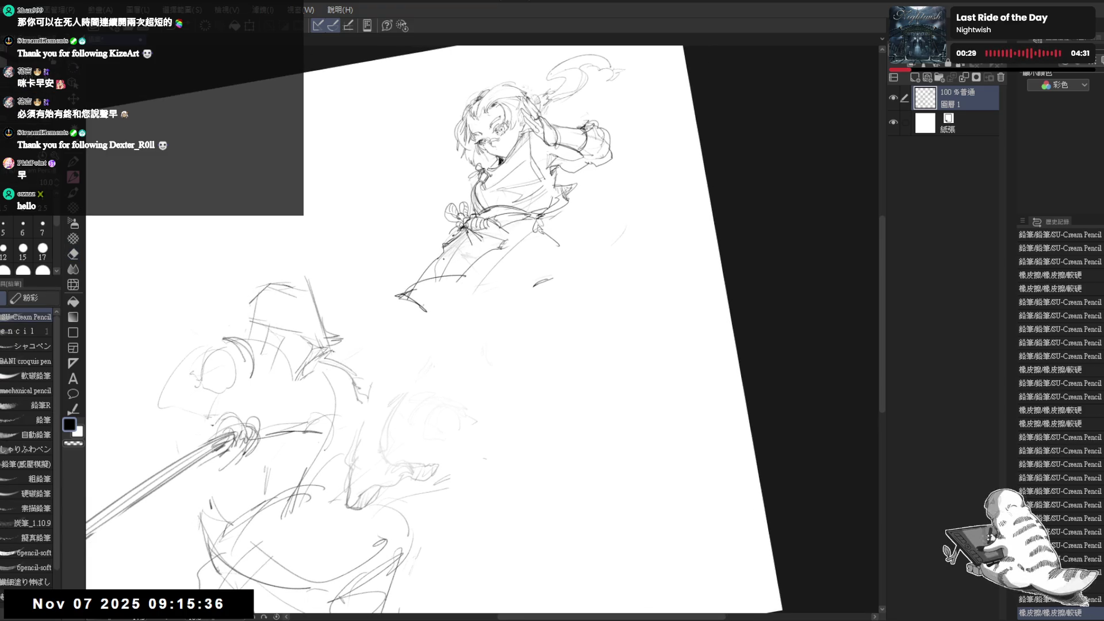
{"action": "key", "text": "e"}
{"action": "key", "text": "p"}
{"action": "mouse_move", "coordinate": [463, 230]}
{"action": "left_mouse_down"}
{"action": "mouse_move", "coordinate": [489, 262]}
{"action": "mouse_move", "coordinate": [570, 213]}
{"action": "left_mouse_up"}
Refine the bent leg's strokes and add a short stroke to it.
{"action": "key", "text": "e"}
{"action": "key", "text": "p"}
{"action": "mouse_move", "coordinate": [509, 236]}
{"action": "left_mouse_down"}
{"action": "mouse_move", "coordinate": [552, 221]}
{"action": "mouse_move", "coordinate": [555, 236]}
{"action": "mouse_move", "coordinate": [488, 276]}
{"action": "mouse_move", "coordinate": [483, 259]}
{"action": "mouse_move", "coordinate": [552, 238]}
{"action": "mouse_move", "coordinate": [489, 270]}
{"action": "left_mouse_up"}
{"action": "key", "text": "e"}
{"action": "key", "text": "p"}
{"action": "key", "text": "e"}
{"action": "key", "text": "p"}
{"action": "left_click_drag", "start_coordinate": [548, 245], "coordinate": [570, 236]}
{"action": "key", "text": "ctrl+@"}
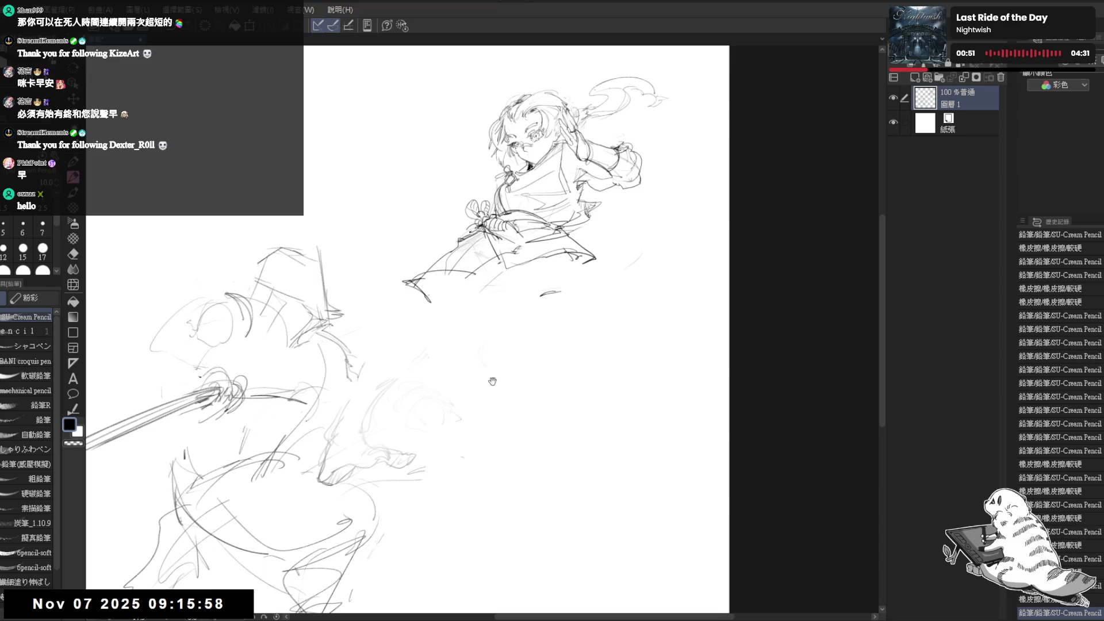
Refine the waist lines, add a small mark, and erase a stray stroke near the skirt hem.
{"action": "key", "text": "minus"}
{"action": "key", "text": "minus"}
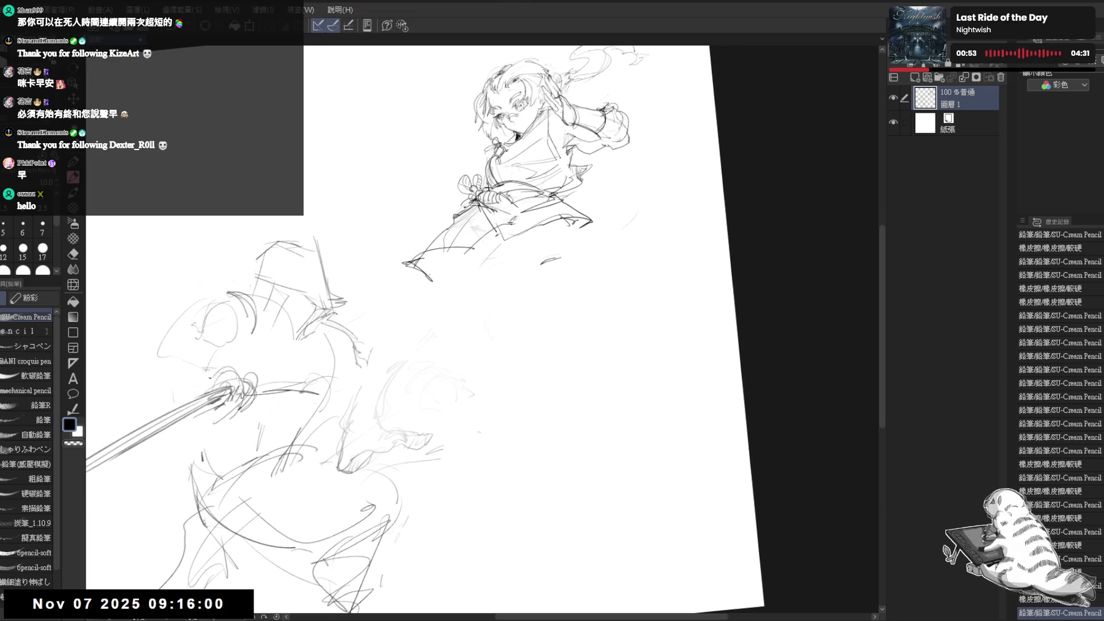
{"action": "left_click_drag", "start_coordinate": [459, 218], "coordinate": [482, 259]}
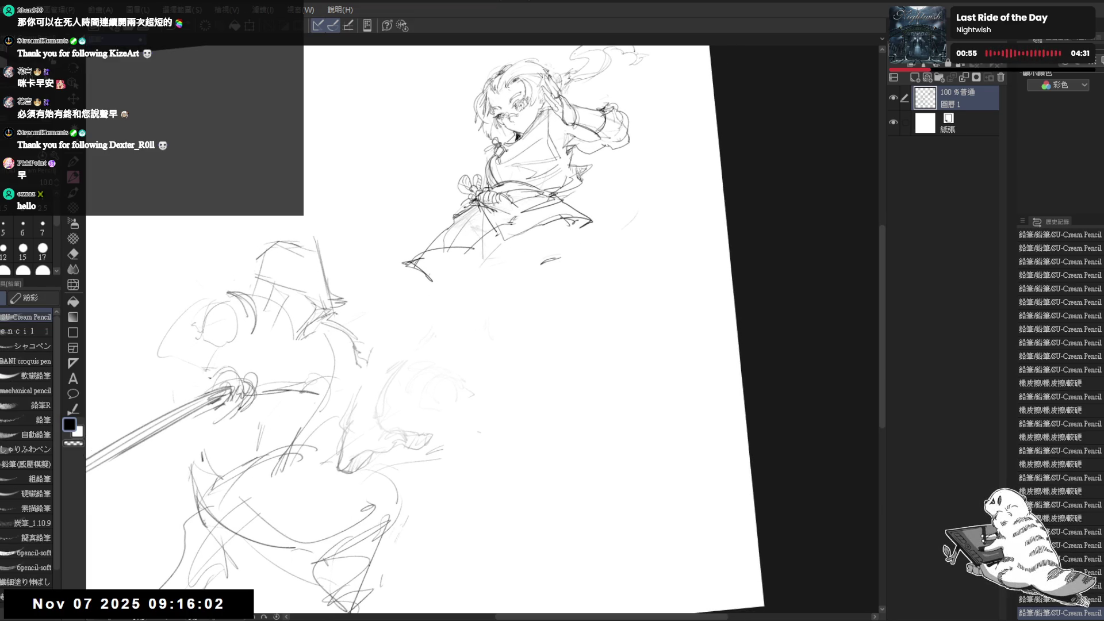
{"action": "left_click_drag", "start_coordinate": [614, 230], "coordinate": [635, 241]}
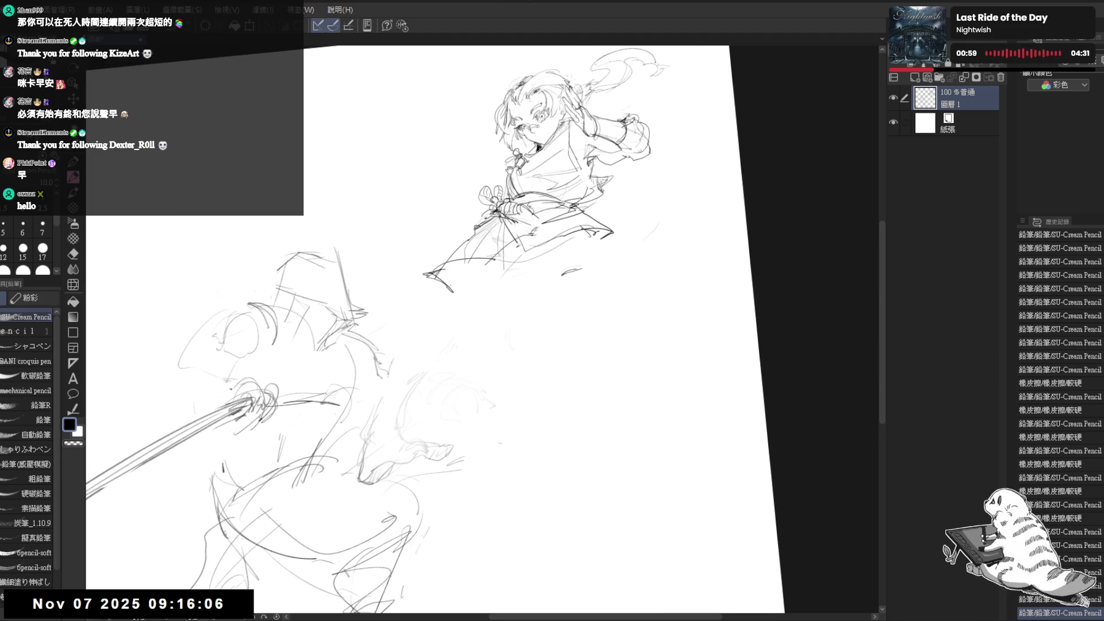
{"action": "left_click", "coordinate": [635, 203]}
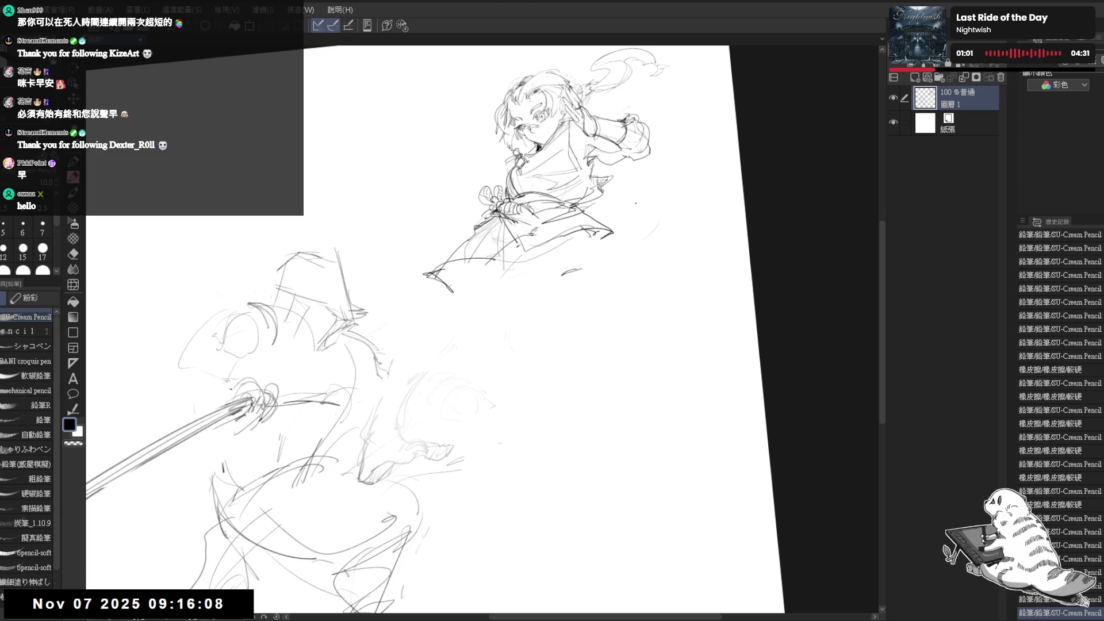
{"action": "mouse_move", "coordinate": [505, 284]}
{"action": "left_mouse_down"}
{"action": "mouse_move", "coordinate": [488, 250]}
{"action": "mouse_move", "coordinate": [517, 237]}
{"action": "left_mouse_up"}
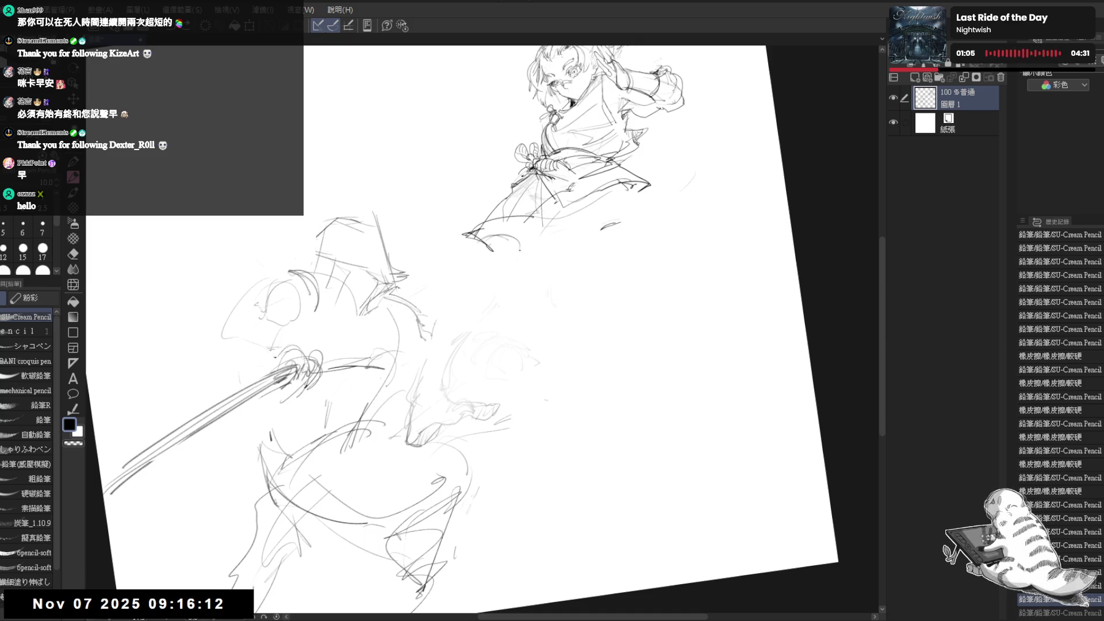
{"action": "key", "text": "e"}
{"action": "mouse_move", "coordinate": [483, 333]}
{"action": "left_mouse_down"}
{"action": "mouse_move", "coordinate": [483, 259]}
{"action": "mouse_move", "coordinate": [506, 242]}
{"action": "mouse_move", "coordinate": [483, 276]}
{"action": "left_mouse_up"}
{"action": "key", "text": "p"}
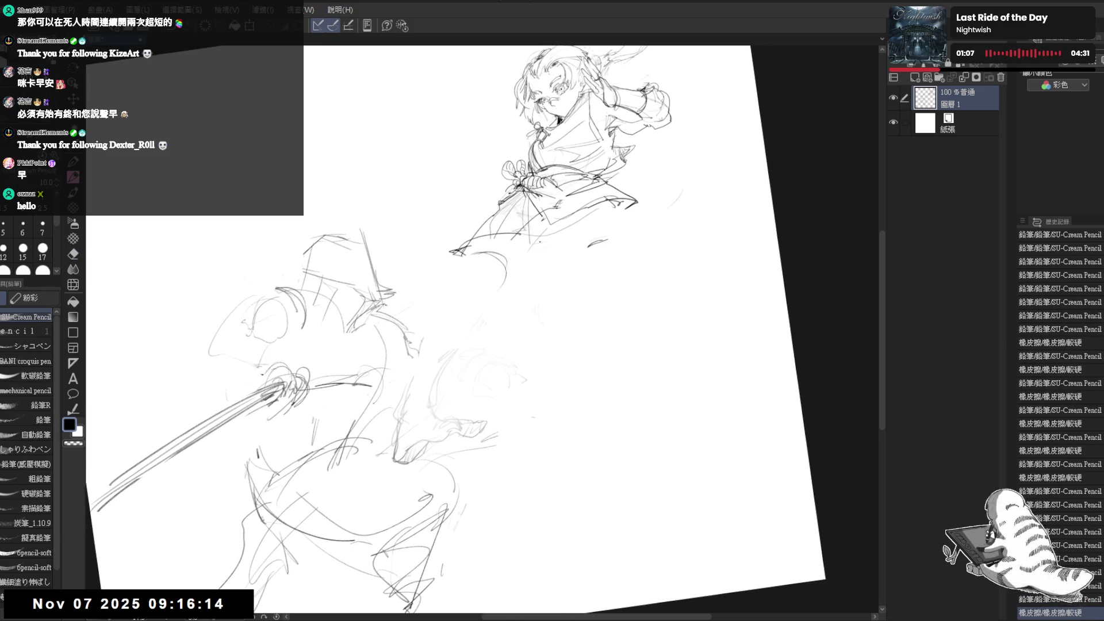
Sketch strokes below the skirt hem and draw a long sweeping curve to its right.
{"action": "mouse_move", "coordinate": [552, 233]}
{"action": "left_mouse_down"}
{"action": "mouse_move", "coordinate": [477, 319]}
{"action": "mouse_move", "coordinate": [494, 284]}
{"action": "mouse_move", "coordinate": [549, 253]}
{"action": "mouse_move", "coordinate": [554, 224]}
{"action": "mouse_move", "coordinate": [526, 278]}
{"action": "mouse_move", "coordinate": [575, 287]}
{"action": "mouse_move", "coordinate": [542, 276]}
{"action": "left_mouse_up"}
{"action": "mouse_move", "coordinate": [534, 264]}
{"action": "left_mouse_down"}
{"action": "mouse_move", "coordinate": [570, 296]}
{"action": "mouse_move", "coordinate": [543, 276]}
{"action": "mouse_move", "coordinate": [549, 286]}
{"action": "mouse_move", "coordinate": [603, 268]}
{"action": "left_mouse_up"}
{"action": "mouse_move", "coordinate": [540, 282]}
{"action": "left_mouse_down"}
{"action": "mouse_move", "coordinate": [624, 227]}
{"action": "mouse_move", "coordinate": [566, 285]}
{"action": "mouse_move", "coordinate": [538, 295]}
{"action": "left_mouse_up"}
{"action": "left_click_drag", "start_coordinate": [562, 252], "coordinate": [643, 236]}
{"action": "mouse_move", "coordinate": [574, 303]}
{"action": "left_mouse_down"}
{"action": "mouse_move", "coordinate": [659, 225]}
{"action": "mouse_move", "coordinate": [661, 235]}
{"action": "mouse_move", "coordinate": [572, 288]}
{"action": "left_mouse_up"}
{"action": "left_click_drag", "start_coordinate": [652, 229], "coordinate": [529, 349]}
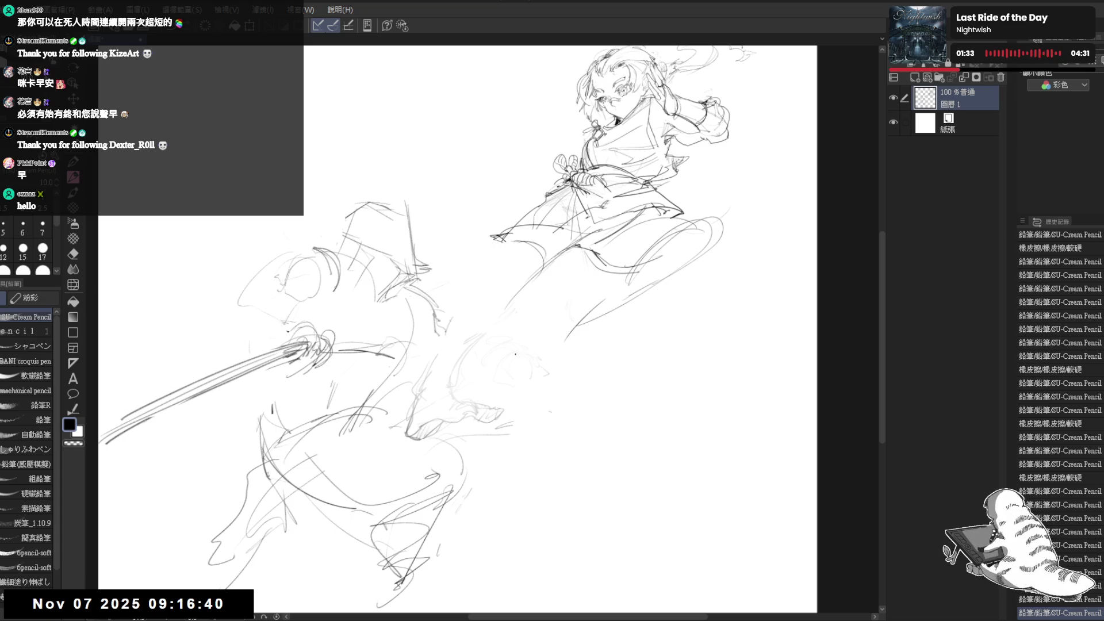
Erase faint lines and lay in the first pencil strokes of the outstretched leg.
{"action": "key", "text": "e"}
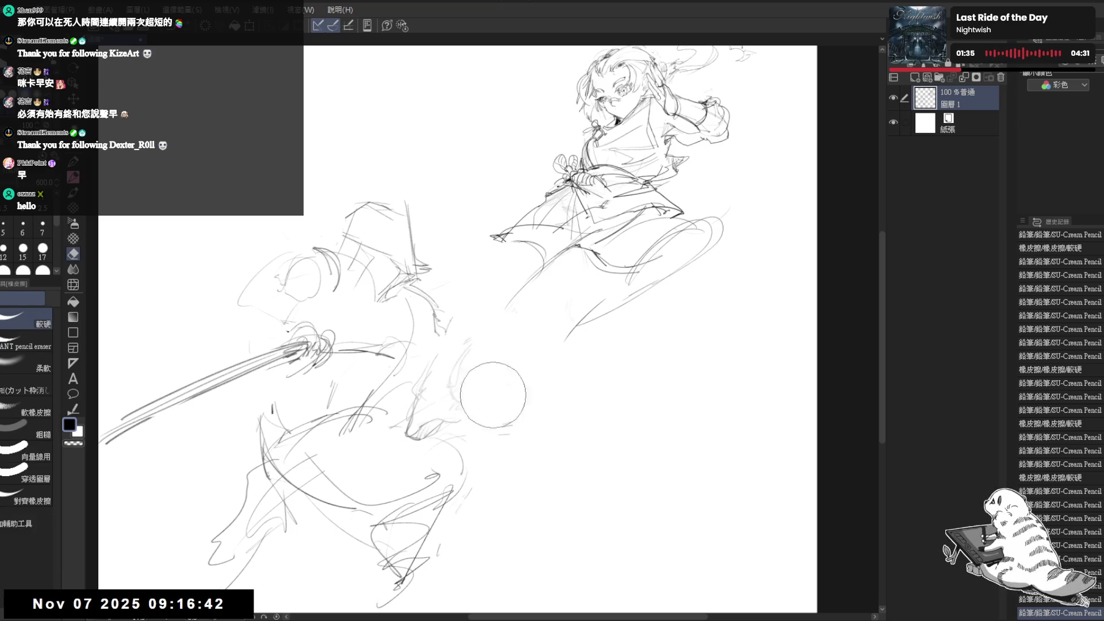
{"action": "mouse_move", "coordinate": [492, 395]}
{"action": "left_mouse_down"}
{"action": "mouse_move", "coordinate": [449, 368]}
{"action": "mouse_move", "coordinate": [456, 357]}
{"action": "left_mouse_up"}
{"action": "key", "text": "p"}
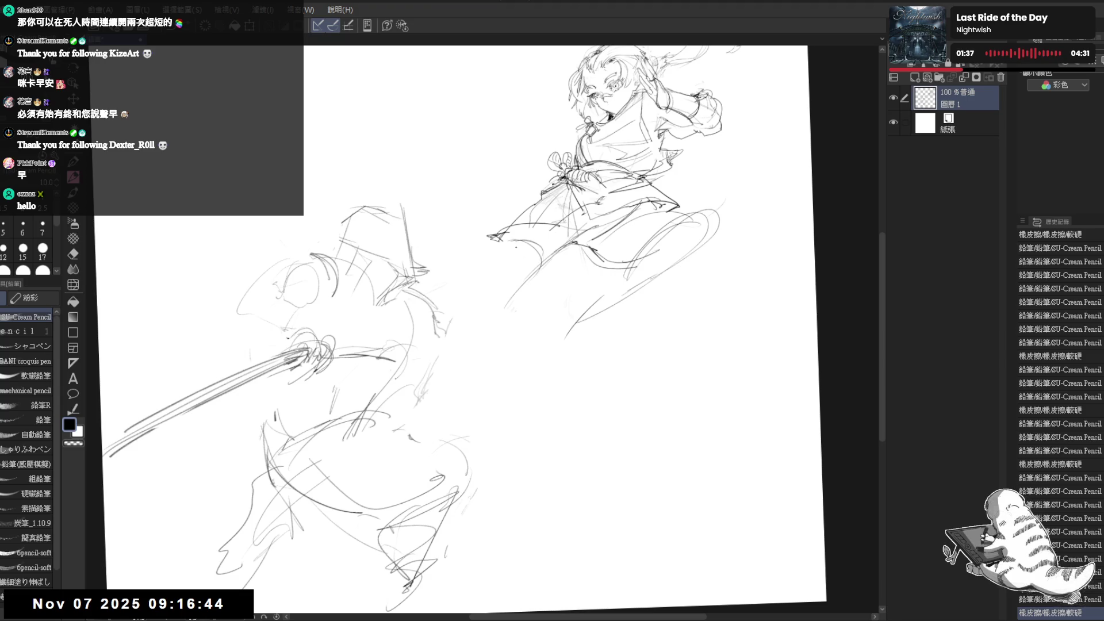
{"action": "left_click_drag", "start_coordinate": [482, 230], "coordinate": [534, 278]}
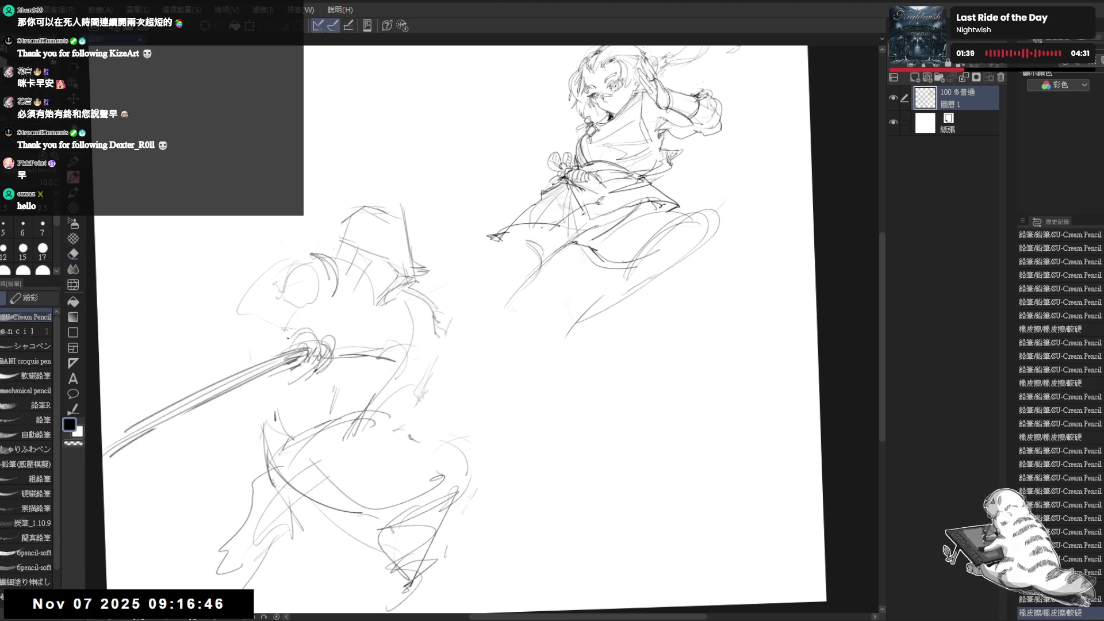
{"action": "mouse_move", "coordinate": [497, 244]}
{"action": "left_mouse_down"}
{"action": "mouse_move", "coordinate": [529, 267]}
{"action": "mouse_move", "coordinate": [506, 253]}
{"action": "mouse_move", "coordinate": [472, 277]}
{"action": "left_mouse_up"}
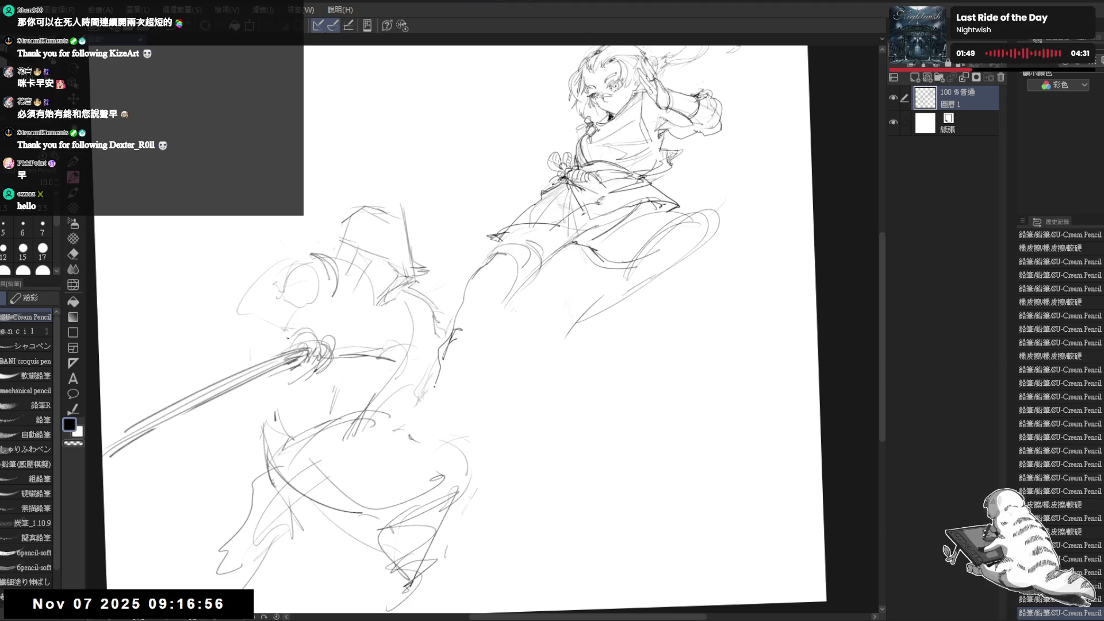
{"action": "key", "text": "e"}
{"action": "left_click_drag", "start_coordinate": [454, 345], "coordinate": [474, 317]}
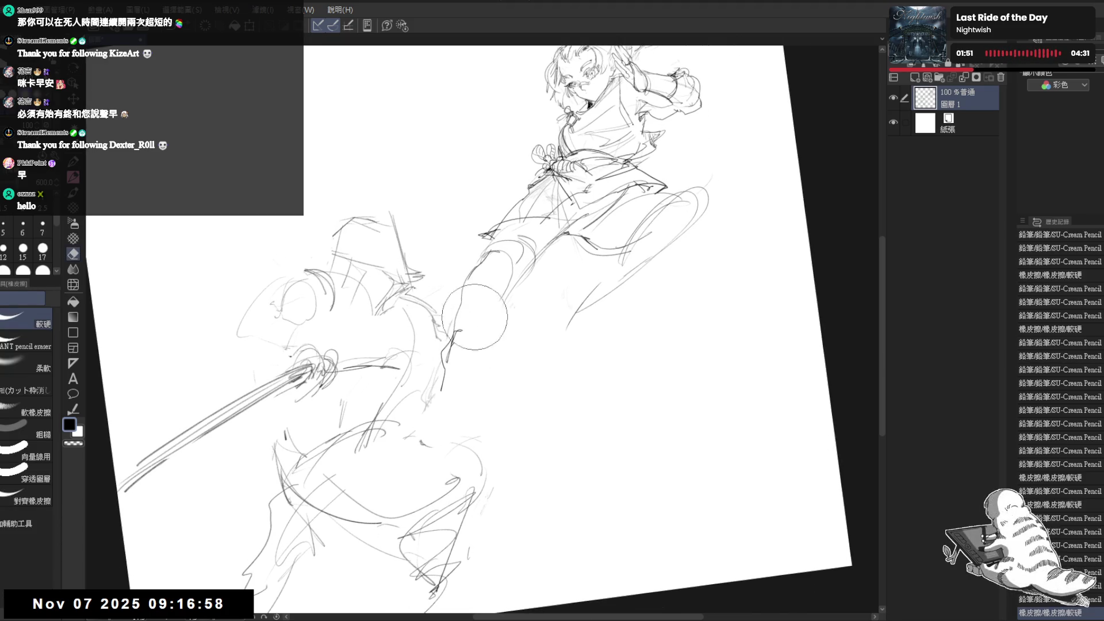
{"action": "key", "text": "p"}
{"action": "mouse_move", "coordinate": [494, 246]}
{"action": "left_mouse_down"}
{"action": "mouse_move", "coordinate": [460, 339]}
{"action": "mouse_move", "coordinate": [509, 299]}
{"action": "mouse_move", "coordinate": [503, 252]}
{"action": "mouse_move", "coordinate": [552, 230]}
{"action": "mouse_move", "coordinate": [525, 270]}
{"action": "left_mouse_up"}
{"action": "key", "text": "e"}
{"action": "key", "text": "p"}
{"action": "mouse_move", "coordinate": [566, 227]}
{"action": "left_mouse_down"}
{"action": "mouse_move", "coordinate": [612, 236]}
{"action": "mouse_move", "coordinate": [511, 313]}
{"action": "left_mouse_up"}
Reset the canvas view and redraw the lower leg contour down toward the foot.
{"action": "key", "text": "ctrl+0"}
{"action": "key", "text": "e"}
{"action": "key", "text": "p"}
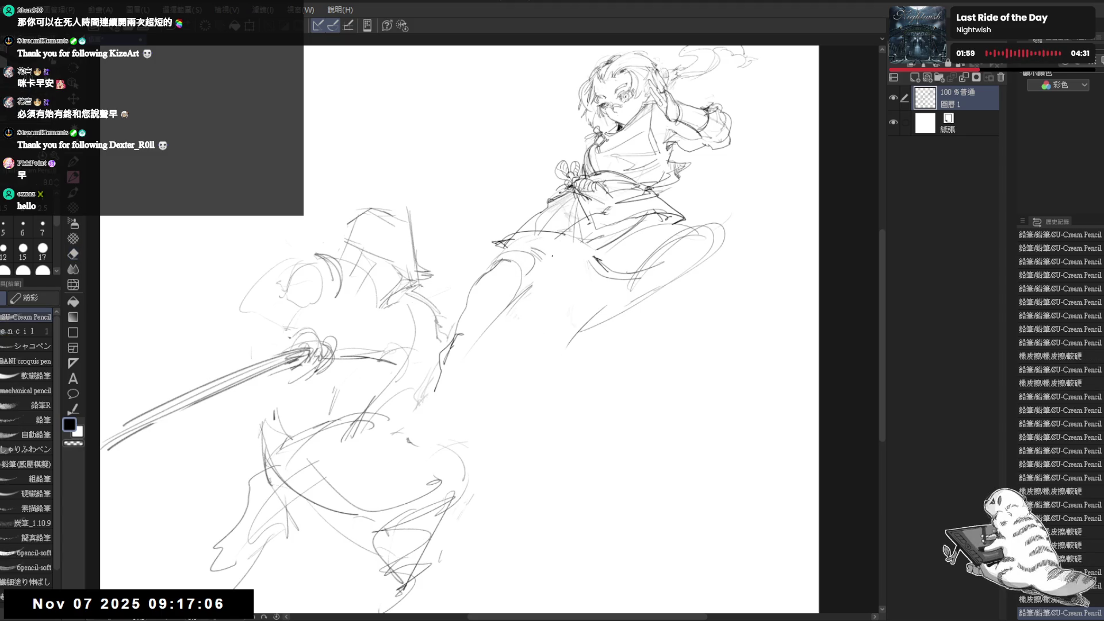
{"action": "left_click_drag", "start_coordinate": [568, 248], "coordinate": [580, 243]}
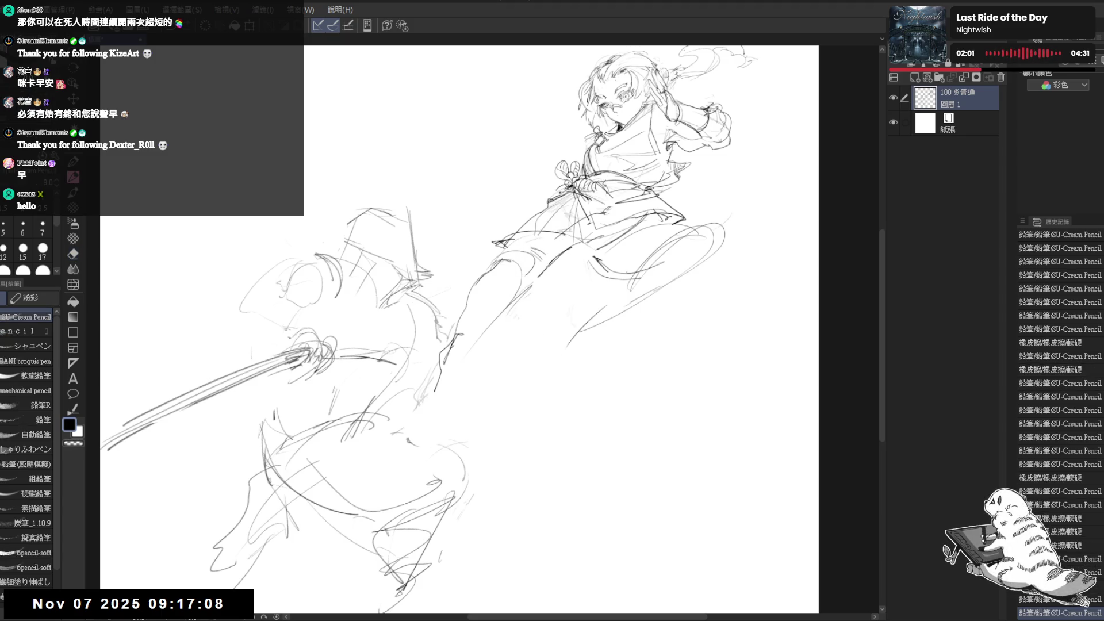
{"action": "key", "text": "e"}
{"action": "left_click_drag", "start_coordinate": [552, 273], "coordinate": [466, 368]}
{"action": "key", "text": "p"}
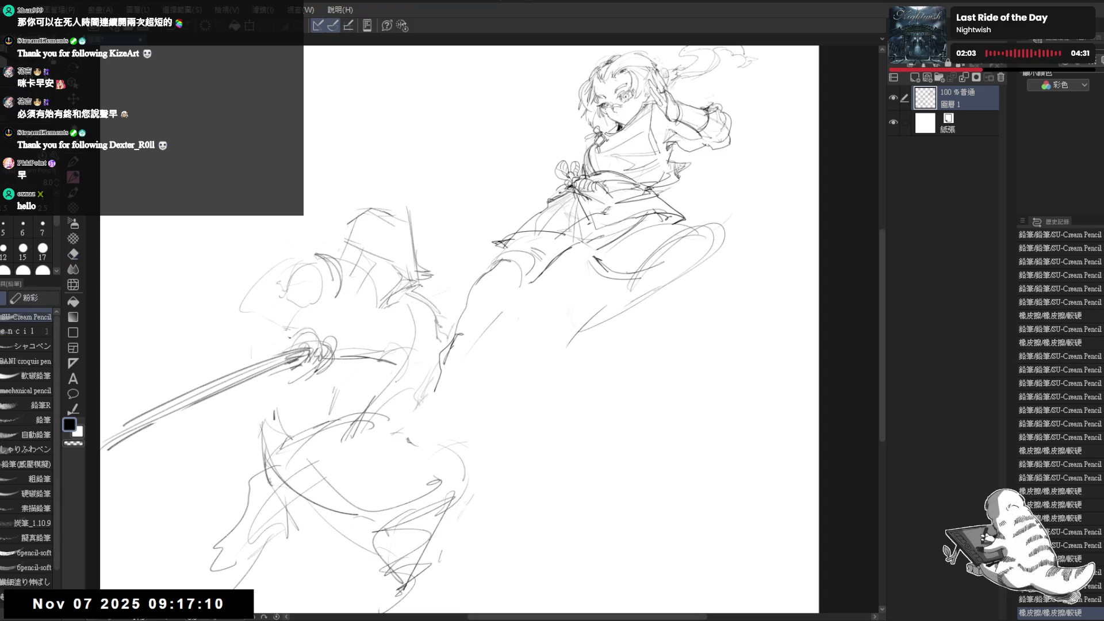
{"action": "left_click_drag", "start_coordinate": [518, 292], "coordinate": [508, 301]}
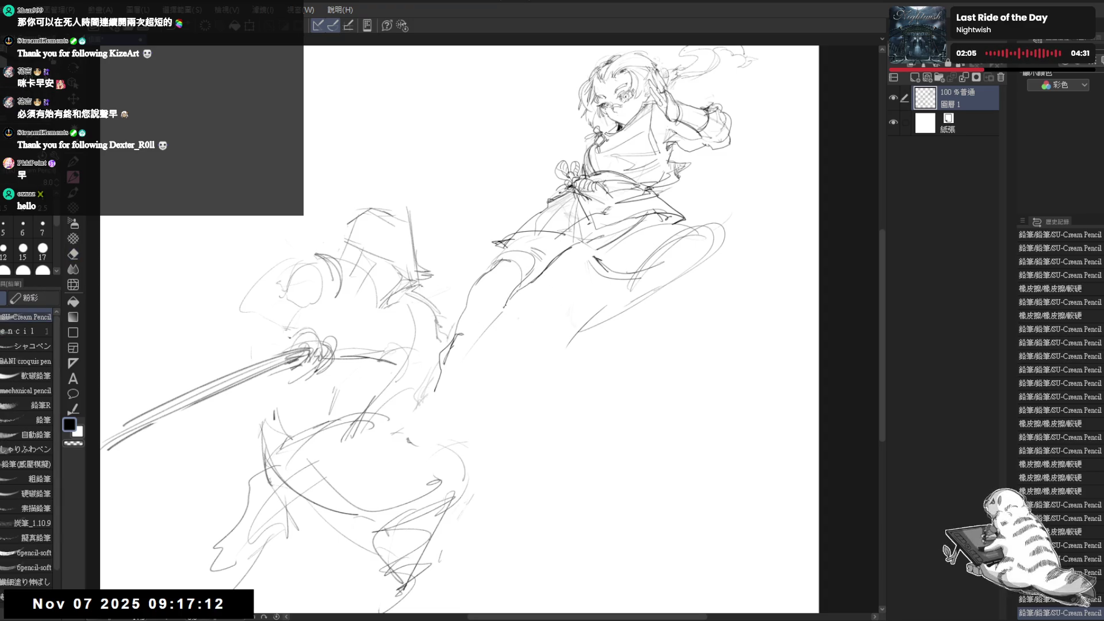
{"action": "left_click_drag", "start_coordinate": [461, 339], "coordinate": [465, 342]}
{"action": "left_click_drag", "start_coordinate": [520, 253], "coordinate": [526, 259]}
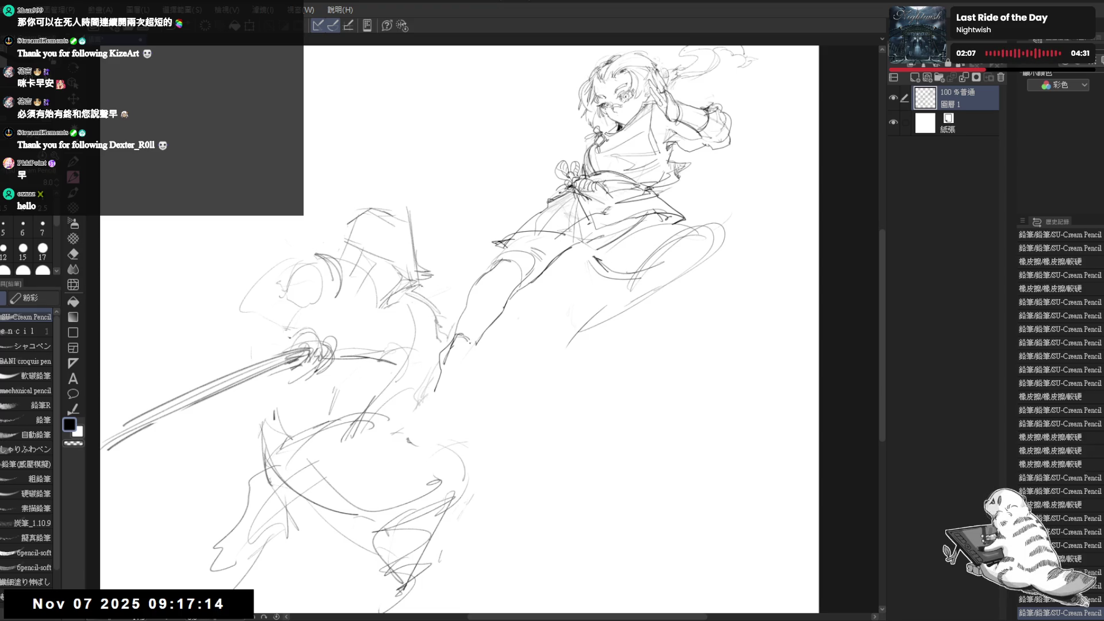
Zoom in on the leg and add short strokes shaping the lower leg and rough foot.
{"action": "scroll", "coordinate": [524, 247], "scroll_direction": "down", "scroll_amount": 1}
{"action": "key", "text": "e"}
{"action": "left_click", "coordinate": [529, 245]}
{"action": "key", "text": "p"}
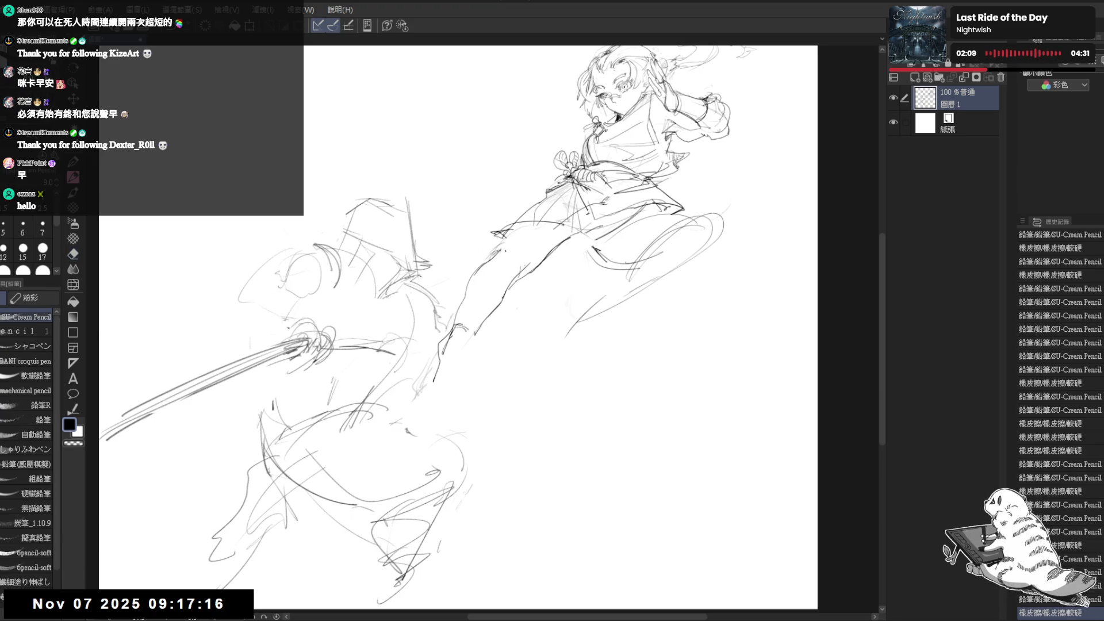
{"action": "left_click_drag", "start_coordinate": [517, 245], "coordinate": [524, 251]}
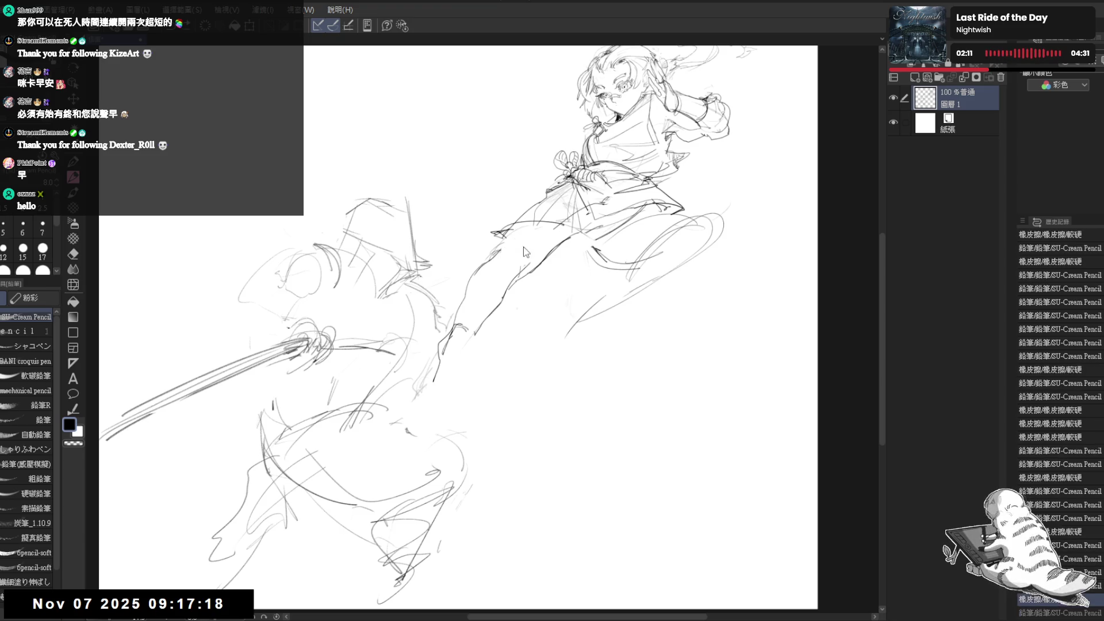
{"action": "left_click", "coordinate": [515, 258]}
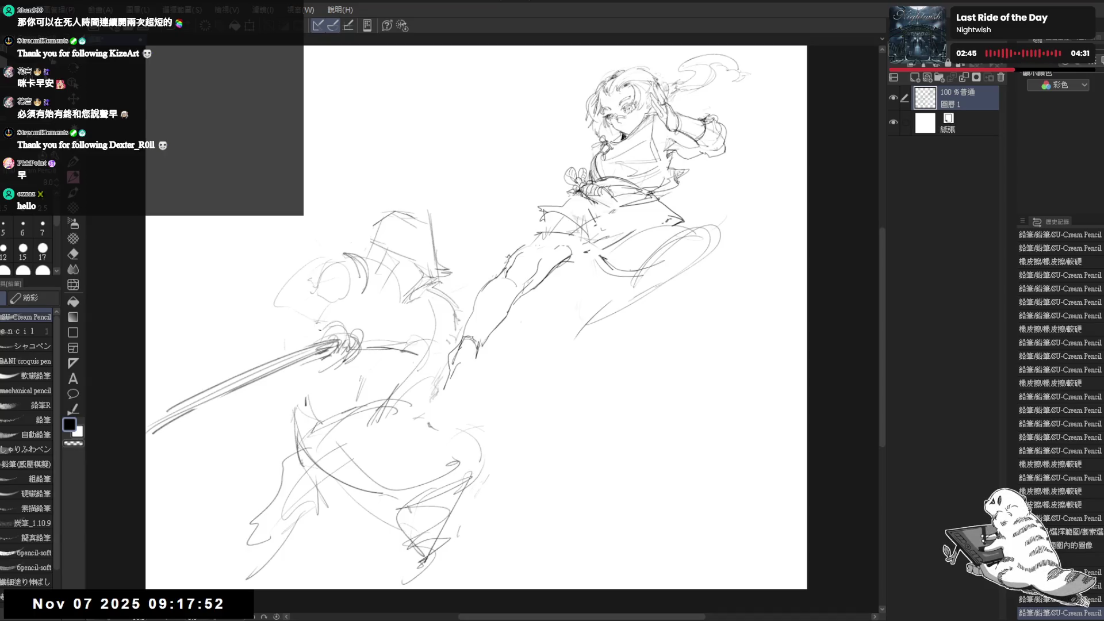
{"action": "left_click_drag", "start_coordinate": [472, 351], "coordinate": [500, 330]}
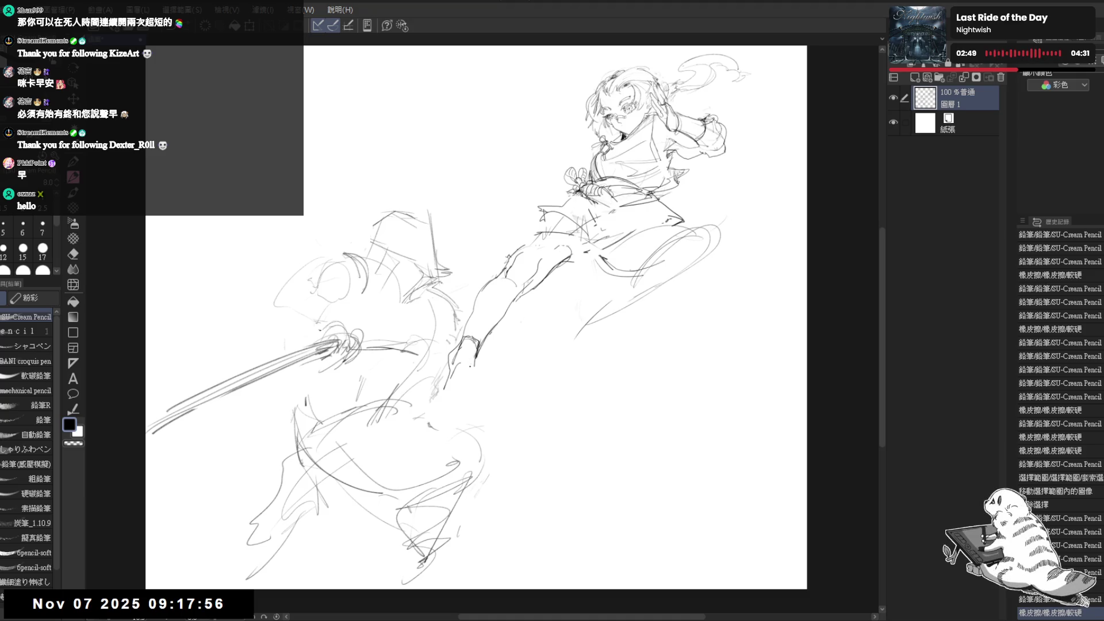
{"action": "mouse_move", "coordinate": [466, 342]}
{"action": "left_mouse_down"}
{"action": "mouse_move", "coordinate": [475, 363]}
{"action": "mouse_move", "coordinate": [470, 321]}
{"action": "left_mouse_up"}
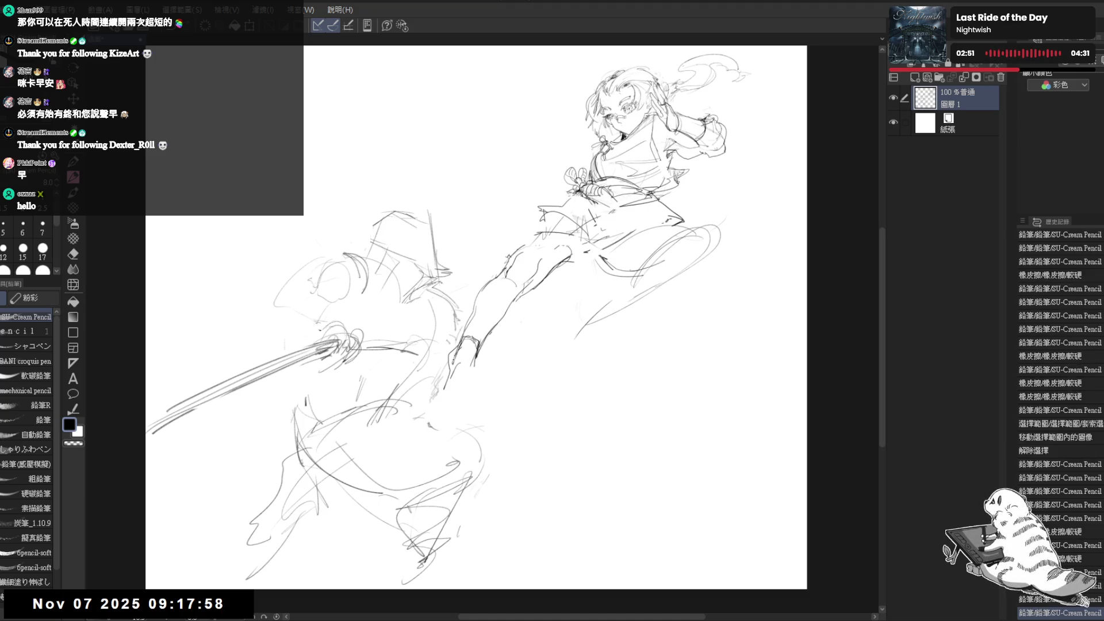
{"action": "left_click_drag", "start_coordinate": [447, 382], "coordinate": [451, 391]}
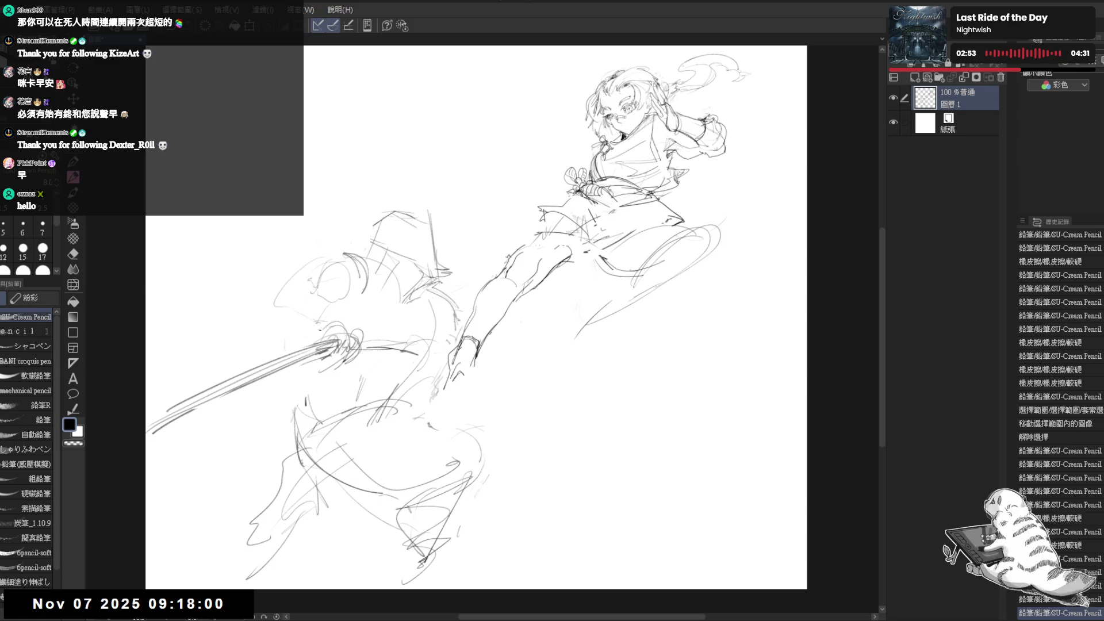
{"action": "scroll", "coordinate": [460, 357], "scroll_direction": "up", "scroll_amount": 2}
{"action": "left_click_drag", "start_coordinate": [423, 391], "coordinate": [428, 405]}
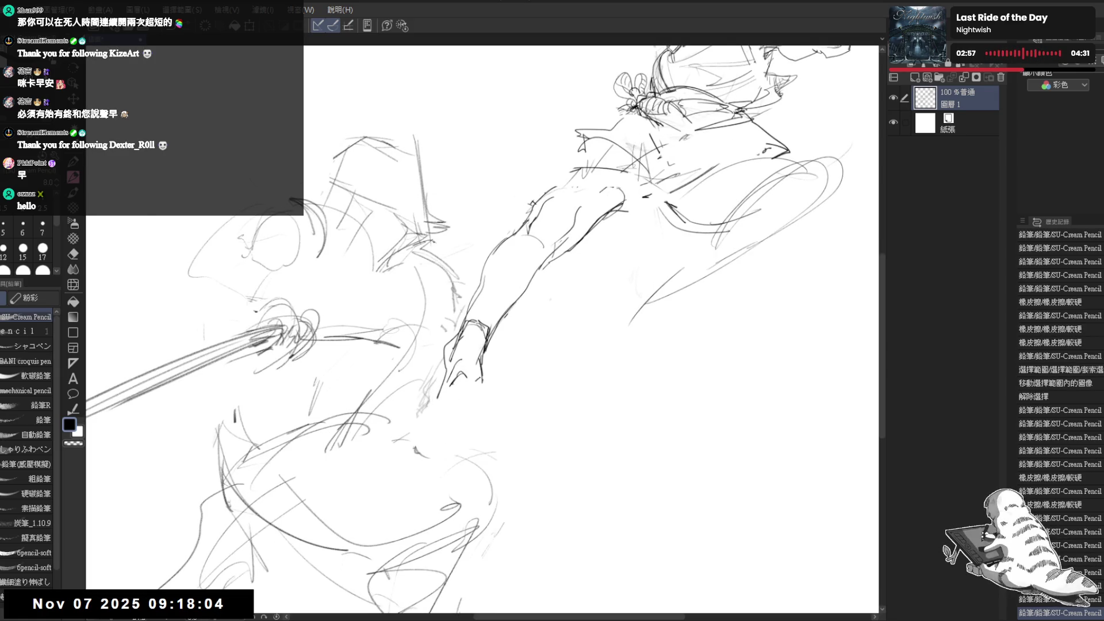
Clean up faint marks near the foot and mark the tip of the foot.
{"action": "key", "text": "e"}
{"action": "mouse_move", "coordinate": [436, 362]}
{"action": "left_mouse_down"}
{"action": "mouse_move", "coordinate": [460, 379]}
{"action": "mouse_move", "coordinate": [443, 402]}
{"action": "mouse_move", "coordinate": [487, 381]}
{"action": "left_mouse_up"}
{"action": "key", "text": "p"}
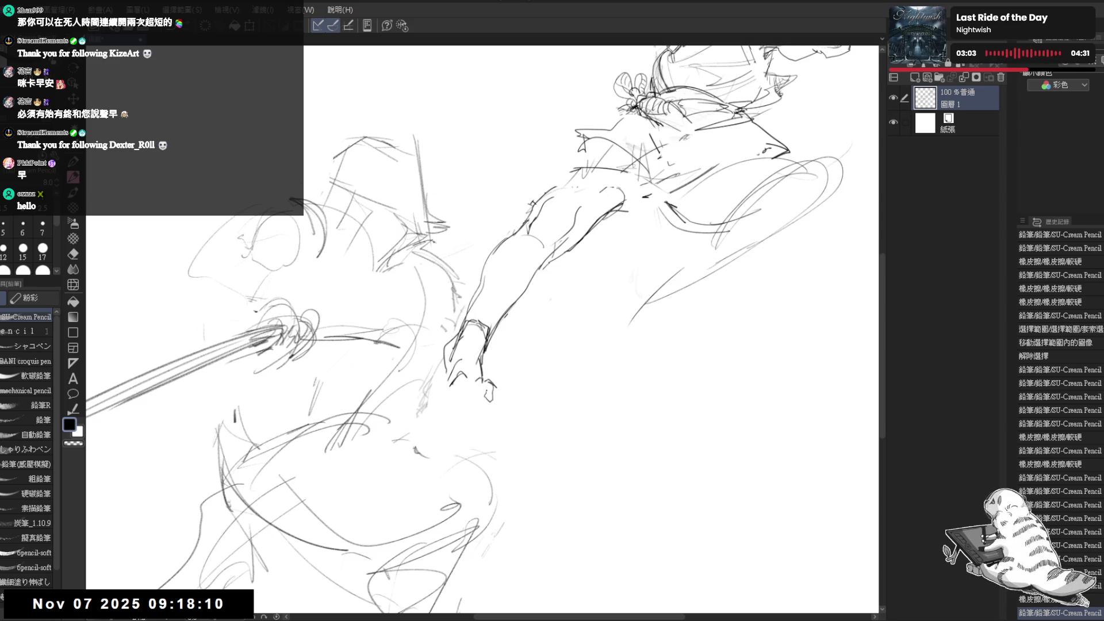
{"action": "mouse_move", "coordinate": [480, 380]}
{"action": "left_mouse_down"}
{"action": "mouse_move", "coordinate": [489, 399]}
{"action": "mouse_move", "coordinate": [486, 387]}
{"action": "left_mouse_up"}
{"action": "key", "text": "e"}
{"action": "key", "text": "p"}
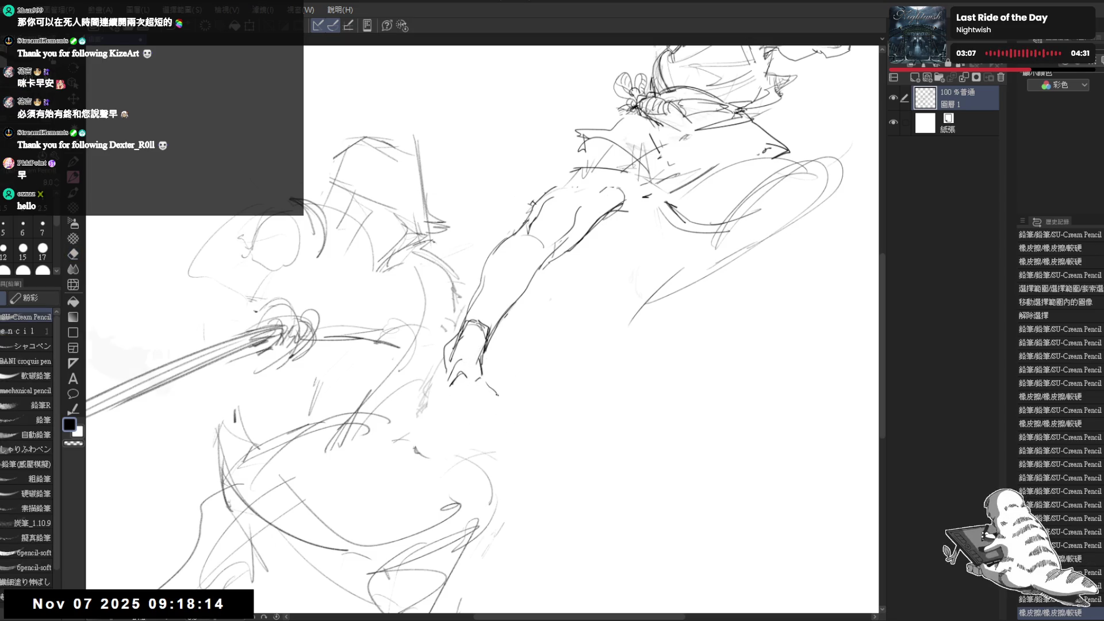
{"action": "key", "text": "e"}
{"action": "mouse_move", "coordinate": [489, 394]}
{"action": "left_mouse_down"}
{"action": "mouse_move", "coordinate": [465, 362]}
{"action": "mouse_move", "coordinate": [502, 385]}
{"action": "mouse_move", "coordinate": [459, 385]}
{"action": "mouse_move", "coordinate": [495, 384]}
{"action": "mouse_move", "coordinate": [464, 386]}
{"action": "mouse_move", "coordinate": [485, 380]}
{"action": "mouse_move", "coordinate": [471, 387]}
{"action": "mouse_move", "coordinate": [487, 380]}
{"action": "mouse_move", "coordinate": [493, 395]}
{"action": "left_mouse_up"}
{"action": "key", "text": "p"}
{"action": "key", "text": "e"}
{"action": "key", "text": "p"}
Erase and redraw the toe lines and toe outline of the kicking foot.
{"action": "key", "text": "e"}
{"action": "key", "text": "p"}
{"action": "key", "text": "e"}
{"action": "key", "text": "p"}
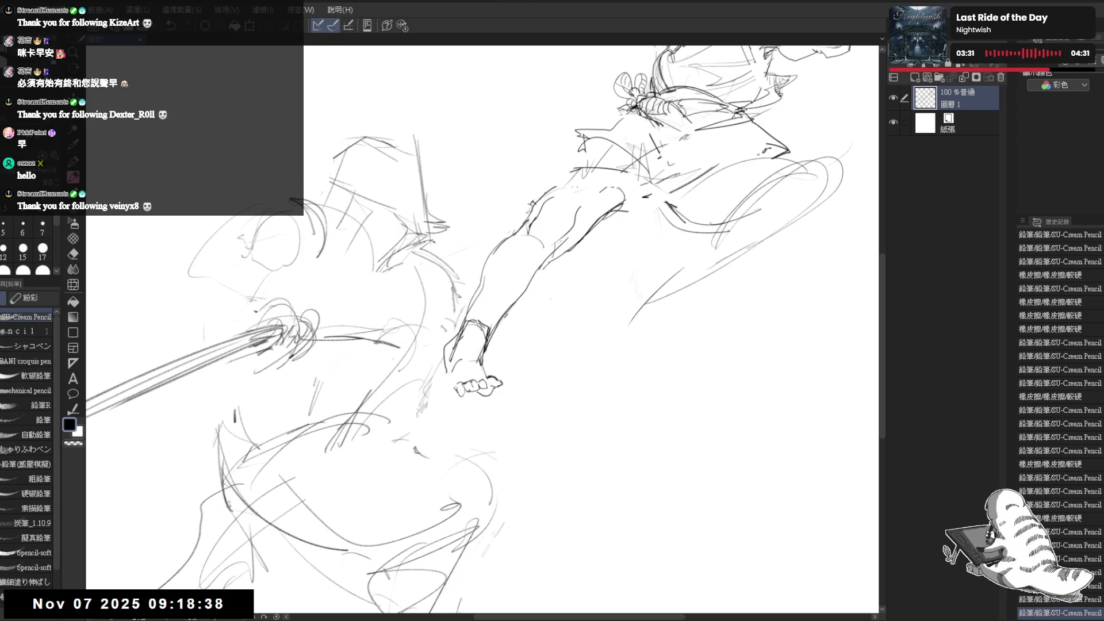
{"action": "left_click_drag", "start_coordinate": [459, 384], "coordinate": [476, 380]}
{"action": "mouse_move", "coordinate": [477, 383]}
{"action": "left_mouse_down"}
{"action": "mouse_move", "coordinate": [446, 356]}
{"action": "mouse_move", "coordinate": [469, 379]}
{"action": "mouse_move", "coordinate": [467, 402]}
{"action": "mouse_move", "coordinate": [459, 397]}
{"action": "left_mouse_up"}
{"action": "key", "text": "e"}
{"action": "key", "text": "p"}
{"action": "key", "text": "e"}
{"action": "key", "text": "p"}
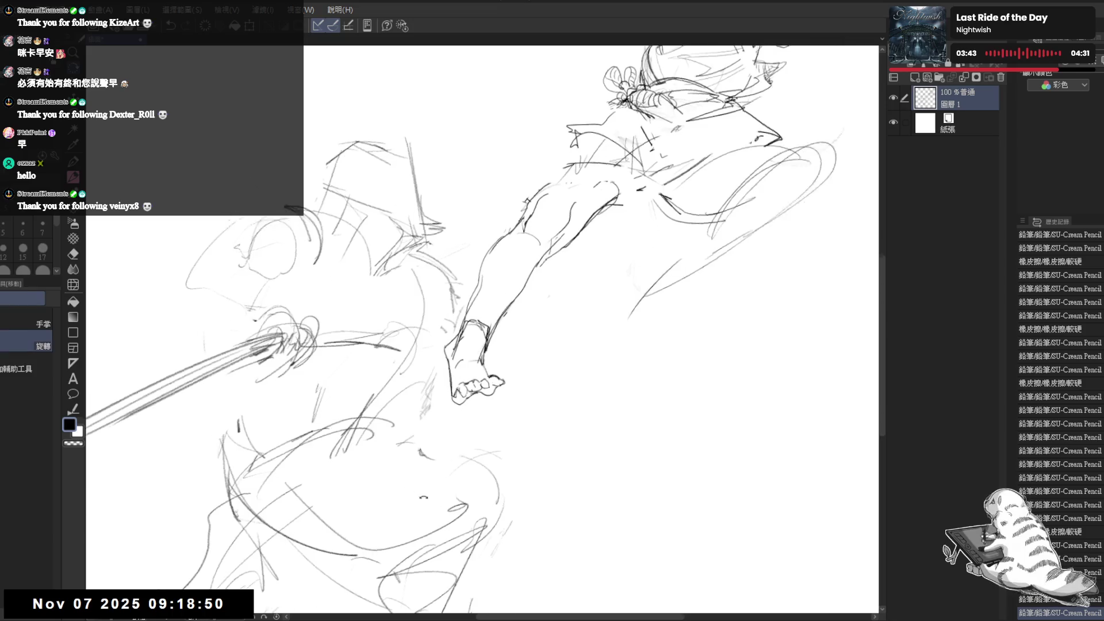
Add short strokes defining the ankle and heel, panning and rotating the view.
{"action": "key", "text": "e"}
{"action": "mouse_move", "coordinate": [463, 391]}
{"action": "left_mouse_down"}
{"action": "mouse_move", "coordinate": [450, 358]}
{"action": "mouse_move", "coordinate": [460, 368]}
{"action": "left_mouse_up"}
{"action": "key", "text": "p"}
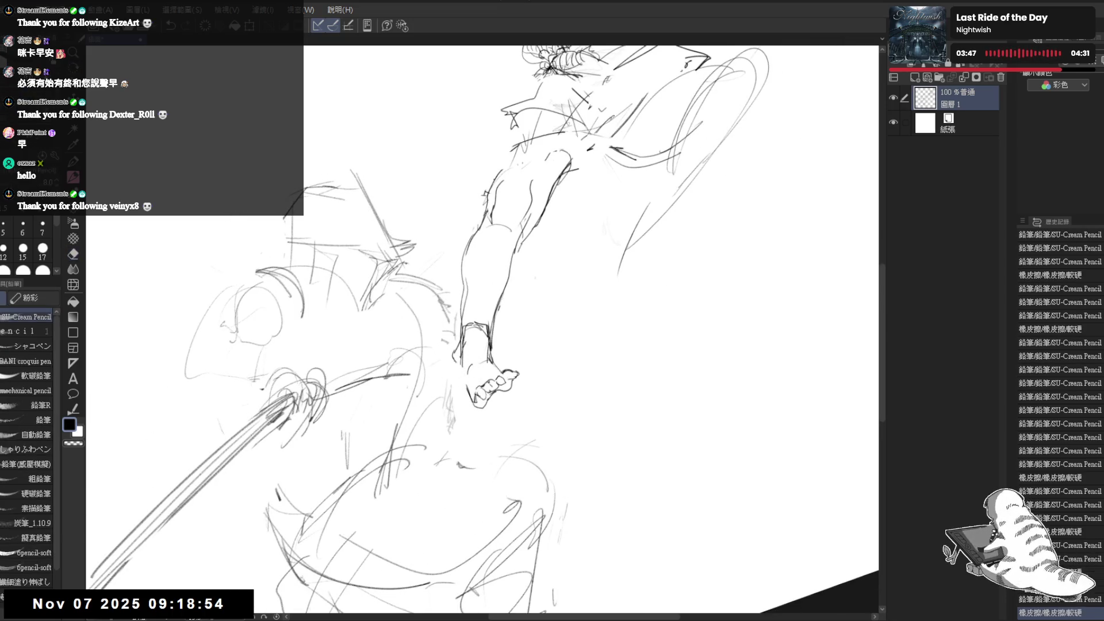
{"action": "left_click_drag", "start_coordinate": [463, 369], "coordinate": [465, 390]}
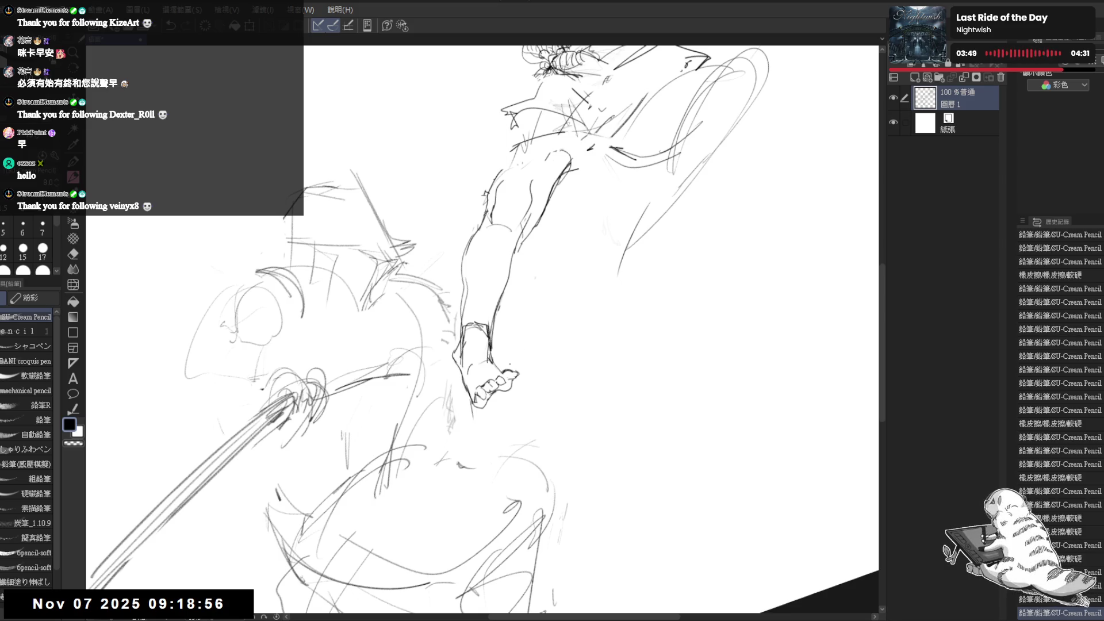
{"action": "mouse_move", "coordinate": [508, 300]}
{"action": "left_mouse_down"}
{"action": "mouse_move", "coordinate": [493, 355]}
{"action": "mouse_move", "coordinate": [459, 368]}
{"action": "mouse_move", "coordinate": [521, 327]}
{"action": "left_mouse_up"}
{"action": "left_click_drag", "start_coordinate": [473, 392], "coordinate": [462, 423]}
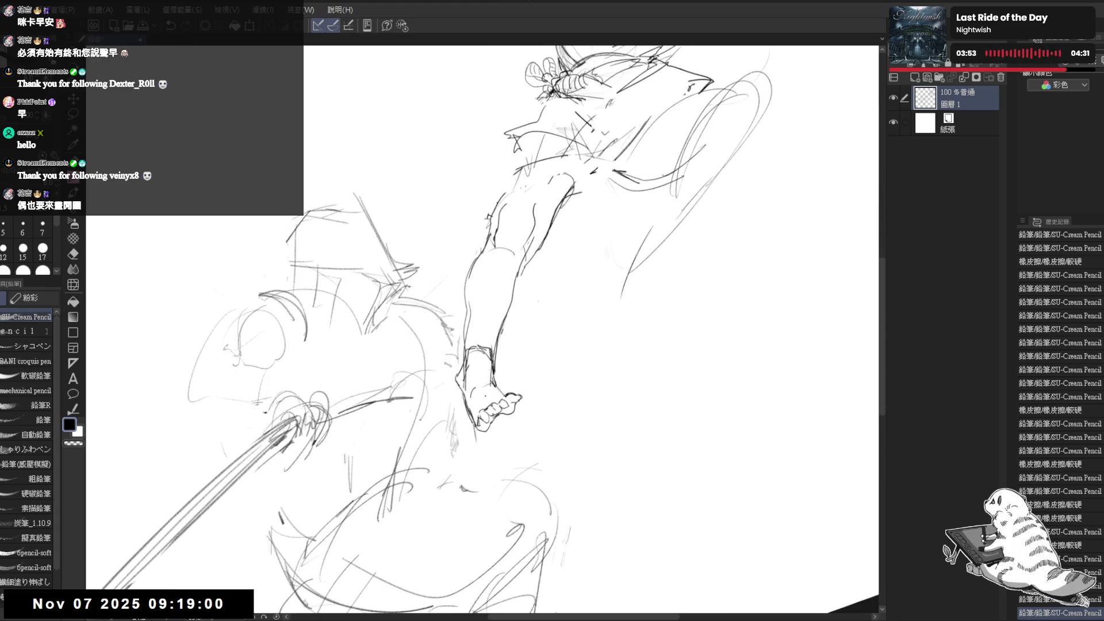
{"action": "mouse_move", "coordinate": [731, 185]}
{"action": "left_mouse_down"}
{"action": "mouse_move", "coordinate": [742, 242]}
{"action": "mouse_move", "coordinate": [601, 245]}
{"action": "mouse_move", "coordinate": [598, 259]}
{"action": "left_mouse_up"}
{"action": "left_click_drag", "start_coordinate": [517, 334], "coordinate": [506, 351]}
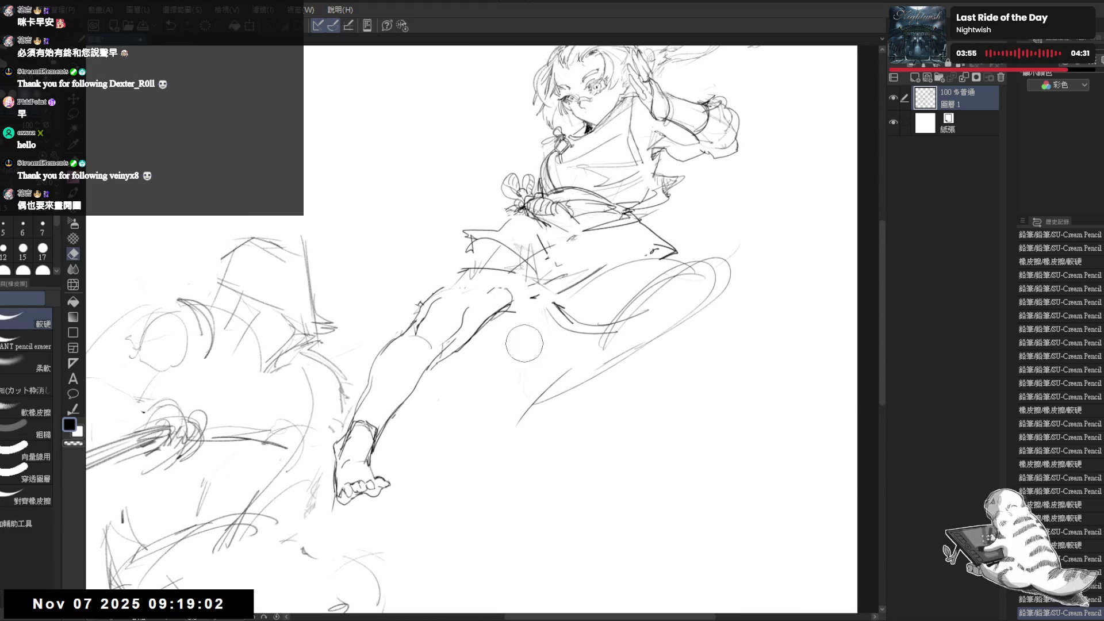
Erase a stray stroke and add short strokes along the thigh.
{"action": "left_click_drag", "start_coordinate": [598, 259], "coordinate": [623, 266]}
{"action": "left_click_drag", "start_coordinate": [477, 270], "coordinate": [460, 287]}
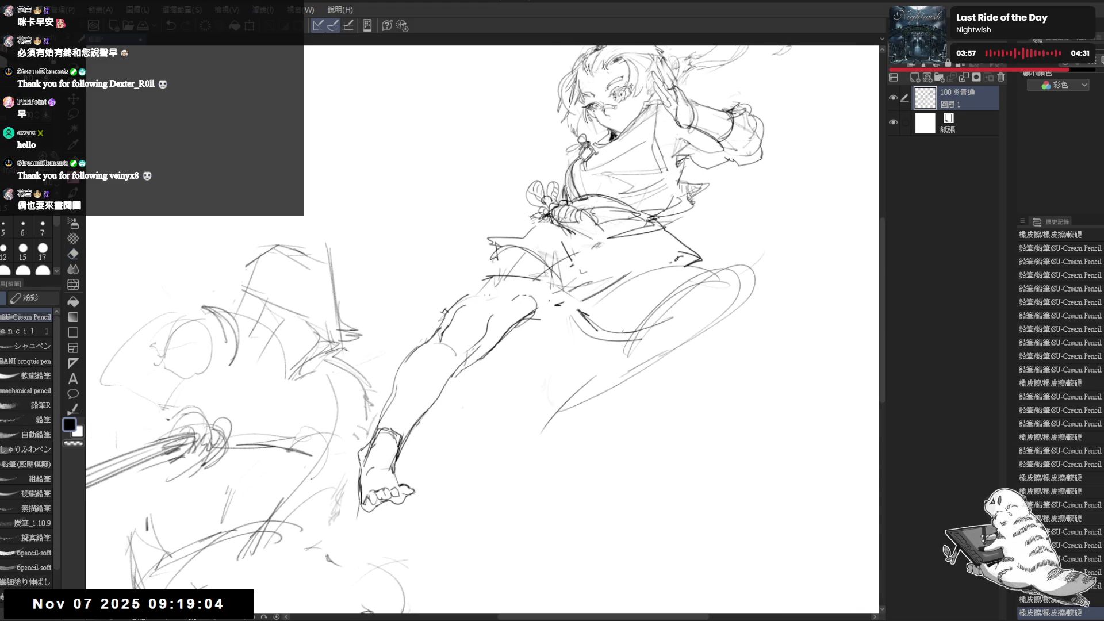
{"action": "mouse_move", "coordinate": [543, 287]}
{"action": "left_mouse_down"}
{"action": "mouse_move", "coordinate": [566, 323]}
{"action": "mouse_move", "coordinate": [559, 299]}
{"action": "left_mouse_up"}
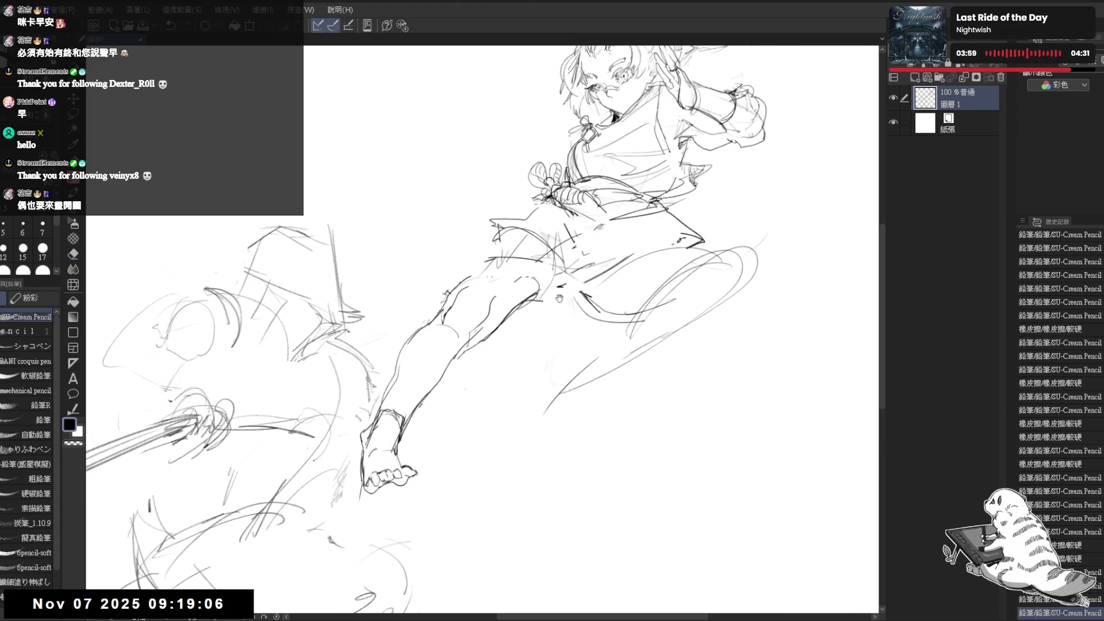
{"action": "key", "text": "ctrl+minus"}
{"action": "key", "text": "ctrl+plus"}
{"action": "key", "text": "ctrl+plus"}
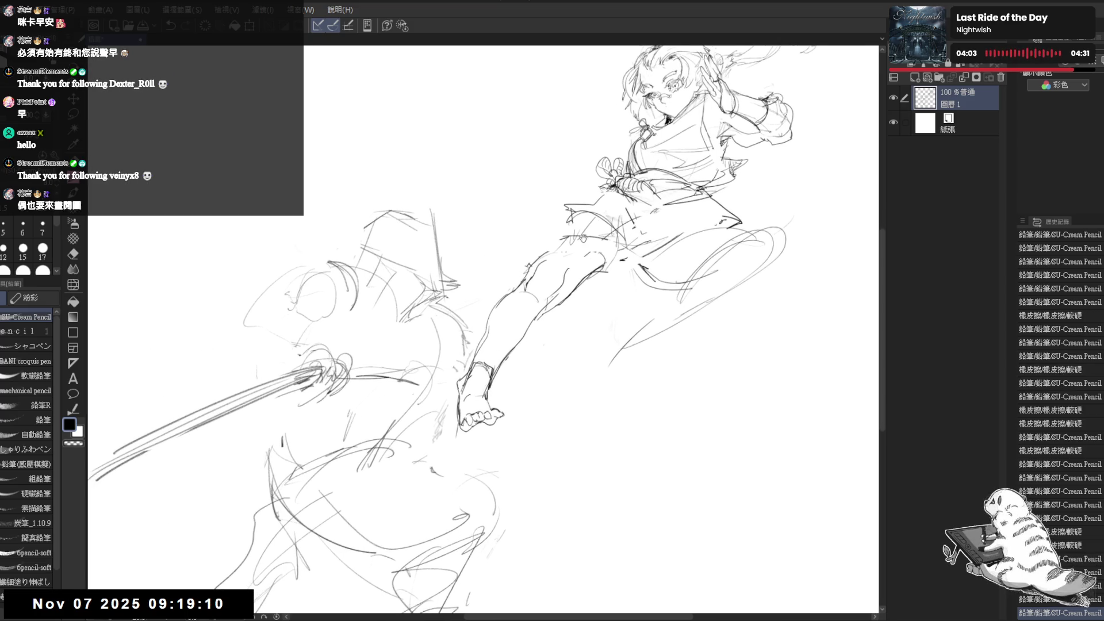
{"action": "key", "text": "e"}
{"action": "key", "text": "p"}
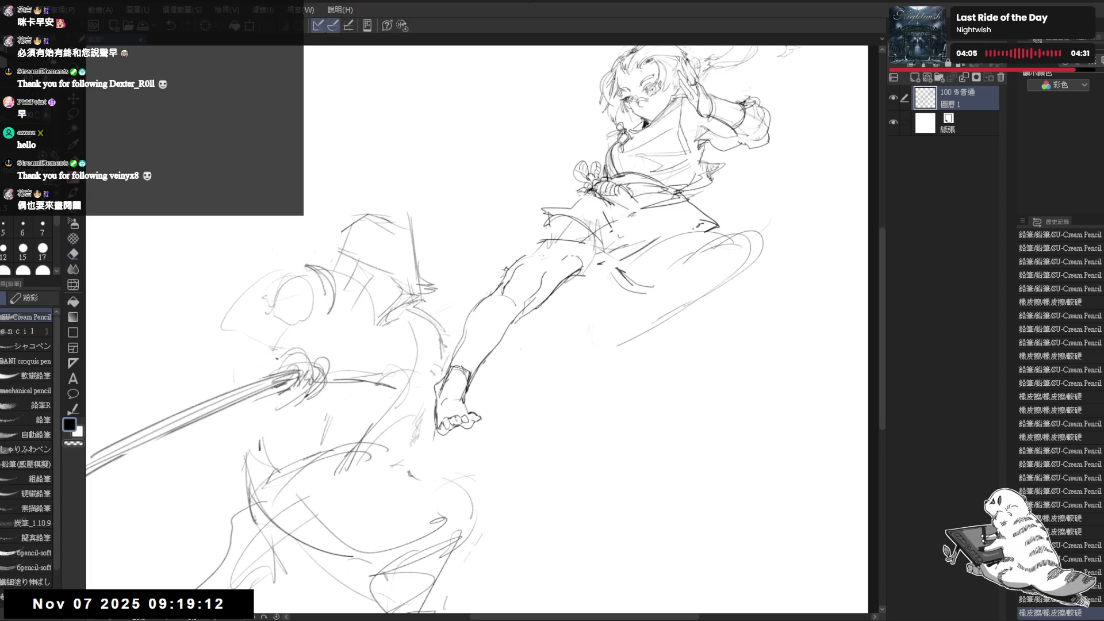
{"action": "left_click_drag", "start_coordinate": [735, 223], "coordinate": [698, 237]}
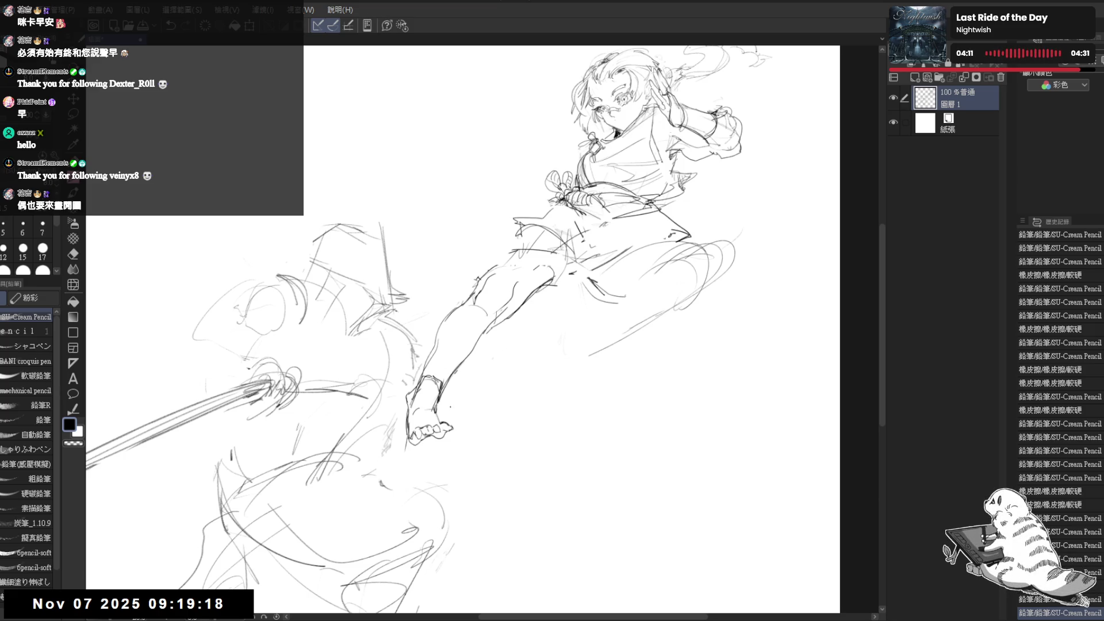
{"action": "left_click_drag", "start_coordinate": [466, 389], "coordinate": [437, 412]}
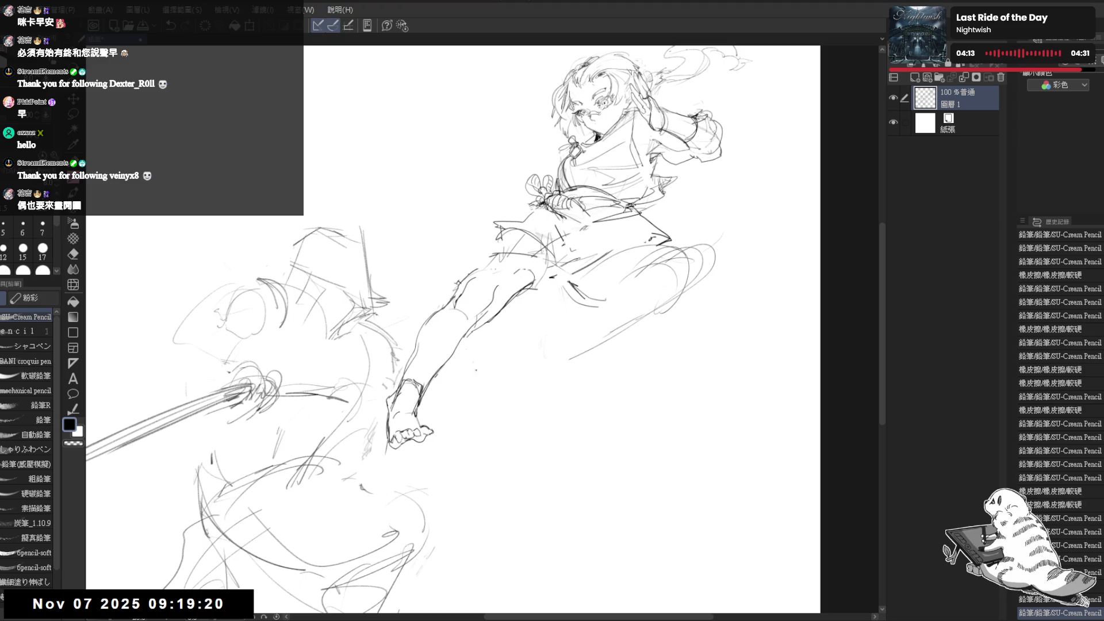
Rotate the canvas upright and erase stray lines around the girl's hip.
{"action": "key", "text": "space"}
{"action": "left_click_drag", "start_coordinate": [460, 472], "coordinate": [480, 472]}
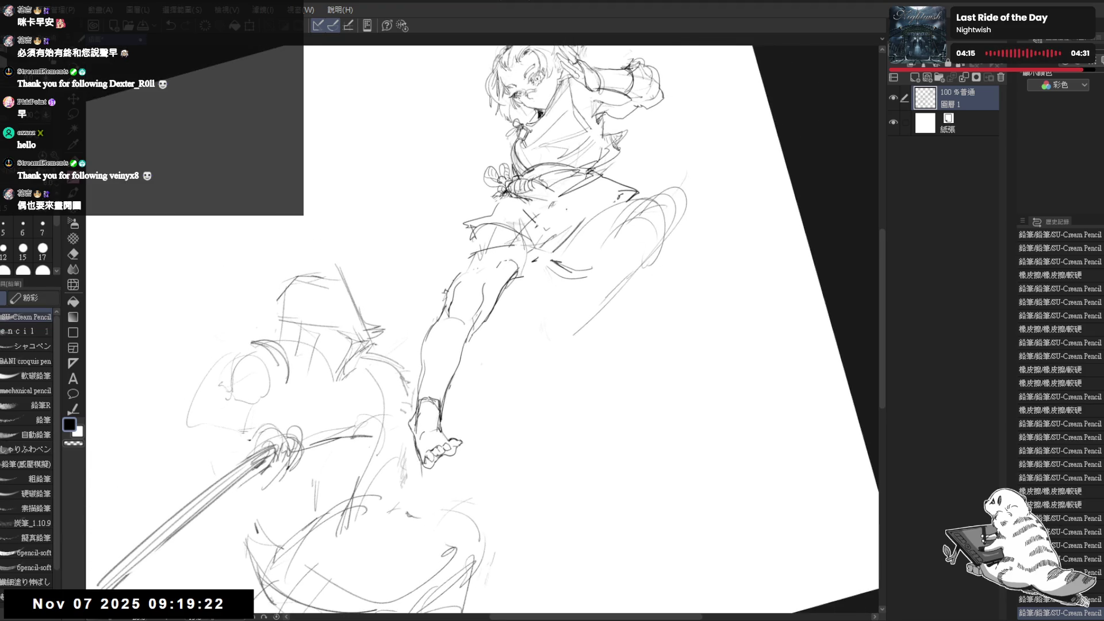
{"action": "mouse_move", "coordinate": [567, 135]}
{"action": "left_mouse_down"}
{"action": "mouse_move", "coordinate": [538, 121]}
{"action": "mouse_move", "coordinate": [595, 226]}
{"action": "mouse_move", "coordinate": [578, 237]}
{"action": "mouse_move", "coordinate": [598, 223]}
{"action": "mouse_move", "coordinate": [572, 242]}
{"action": "left_mouse_up"}
{"action": "key", "text": "e"}
{"action": "key", "text": "p"}
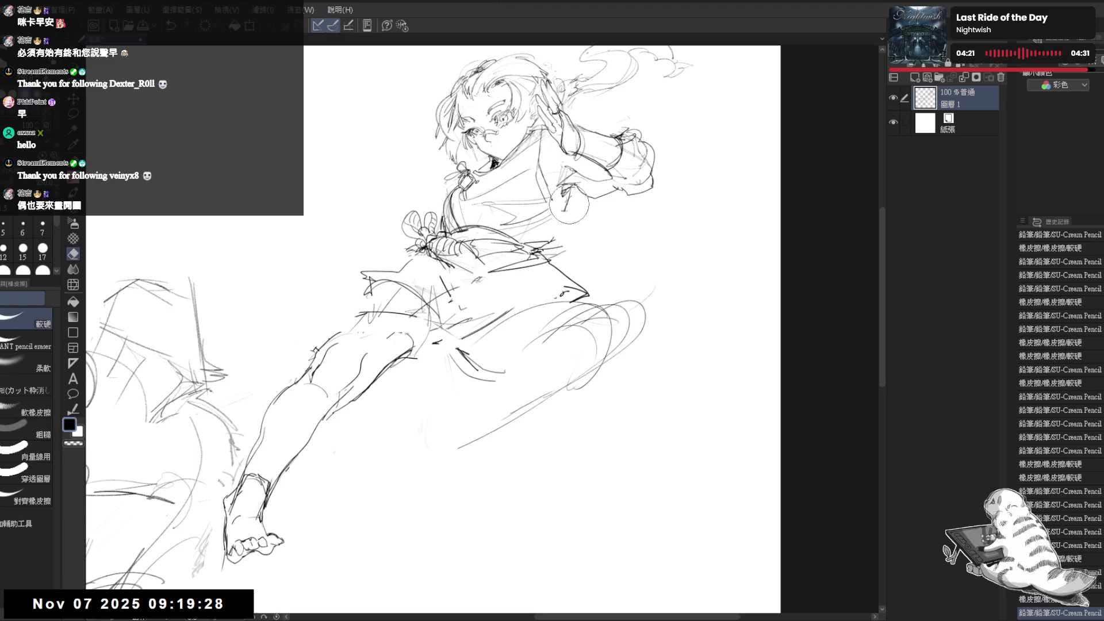
{"action": "key", "text": "e"}
{"action": "mouse_move", "coordinate": [578, 202]}
{"action": "left_mouse_down"}
{"action": "mouse_move", "coordinate": [554, 231]}
{"action": "mouse_move", "coordinate": [575, 236]}
{"action": "mouse_move", "coordinate": [543, 216]}
{"action": "mouse_move", "coordinate": [557, 224]}
{"action": "mouse_move", "coordinate": [529, 230]}
{"action": "mouse_move", "coordinate": [556, 233]}
{"action": "mouse_move", "coordinate": [540, 267]}
{"action": "left_mouse_up"}
{"action": "key", "text": "p"}
{"action": "key", "text": "e"}
{"action": "key", "text": "p"}
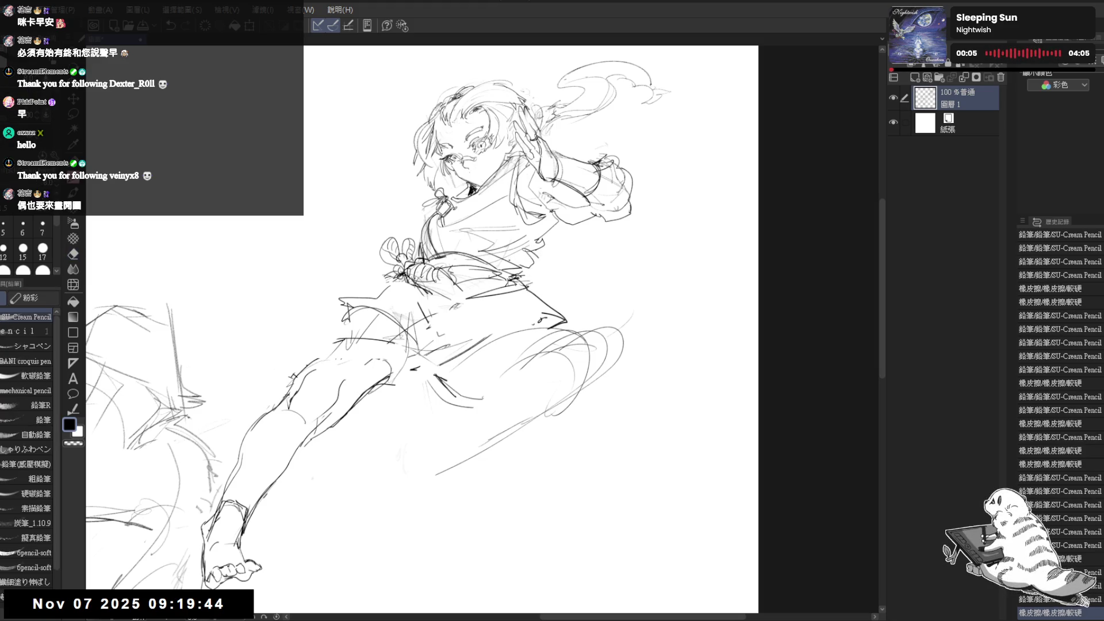
Erase the stray arcs to the right of and below the figure.
{"action": "left_click_drag", "start_coordinate": [489, 353], "coordinate": [508, 347]}
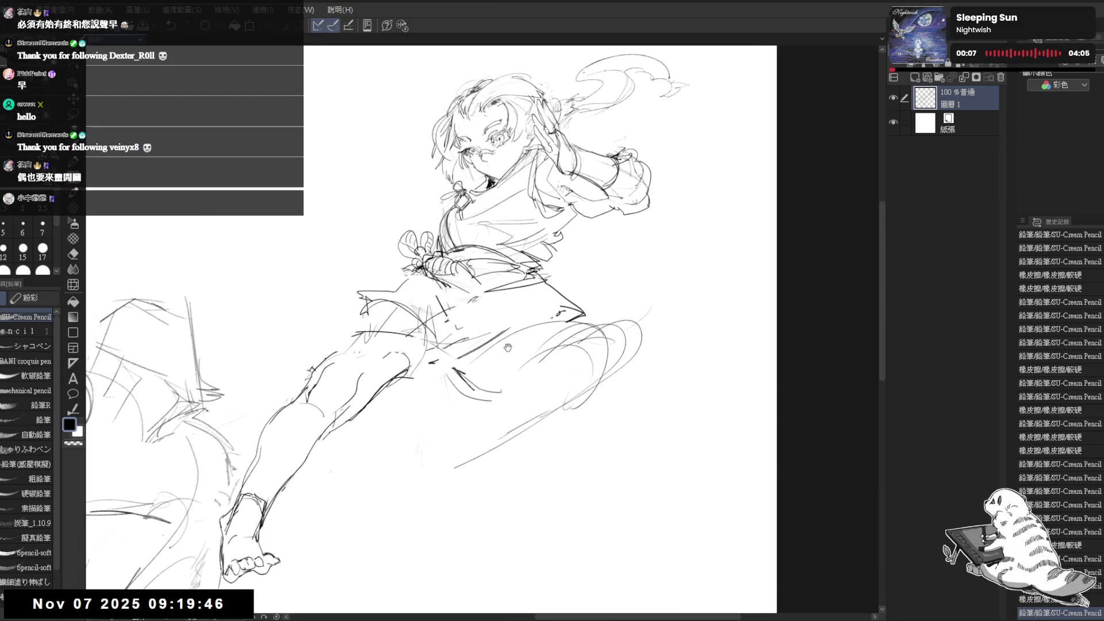
{"action": "scroll", "coordinate": [508, 347], "scroll_direction": "down", "scroll_amount": 2}
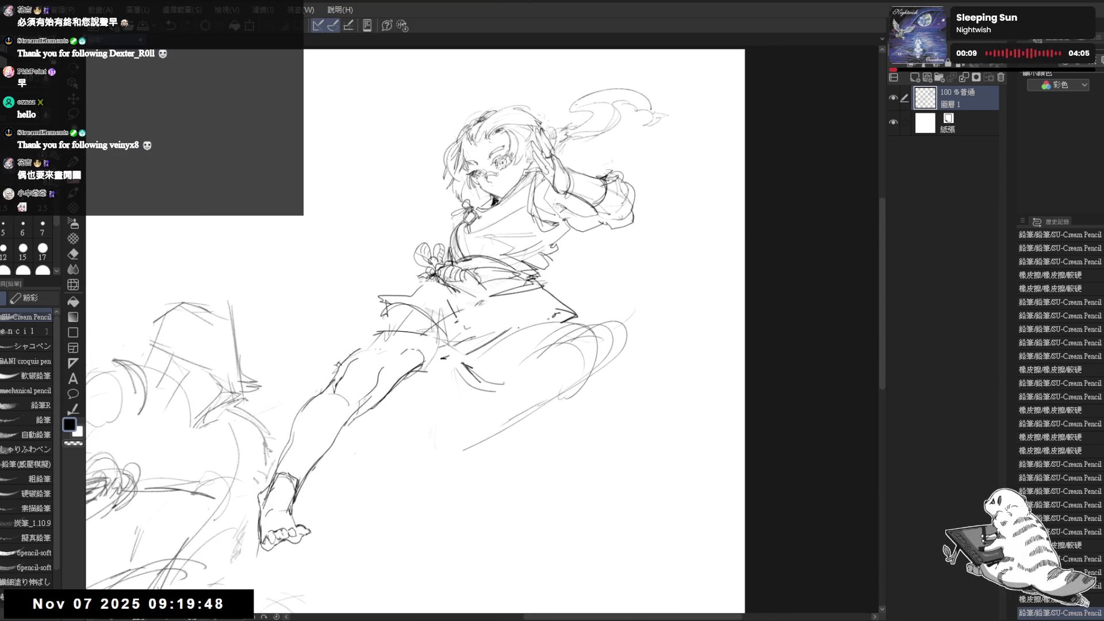
{"action": "mouse_move", "coordinate": [550, 285]}
{"action": "left_mouse_down"}
{"action": "mouse_move", "coordinate": [556, 270]}
{"action": "mouse_move", "coordinate": [615, 328]}
{"action": "mouse_move", "coordinate": [495, 374]}
{"action": "mouse_move", "coordinate": [533, 379]}
{"action": "mouse_move", "coordinate": [642, 298]}
{"action": "mouse_move", "coordinate": [566, 369]}
{"action": "mouse_move", "coordinate": [481, 406]}
{"action": "left_mouse_up"}
{"action": "key", "text": "e"}
{"action": "key", "text": "p"}
{"action": "left_click_drag", "start_coordinate": [547, 433], "coordinate": [553, 433]}
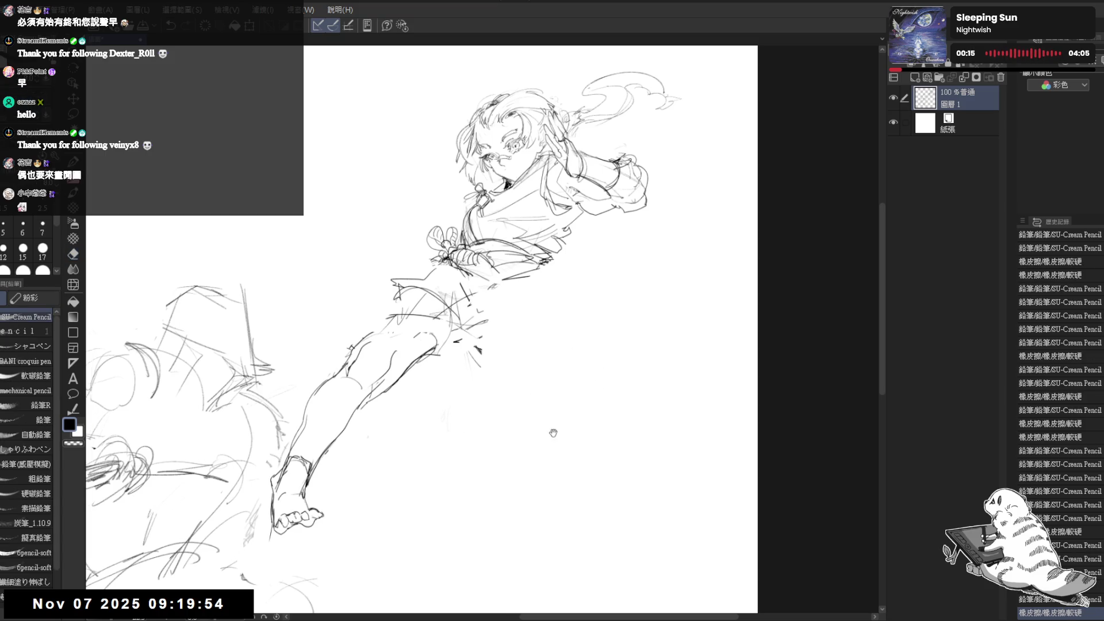
{"action": "left_click_drag", "start_coordinate": [476, 327], "coordinate": [484, 316]}
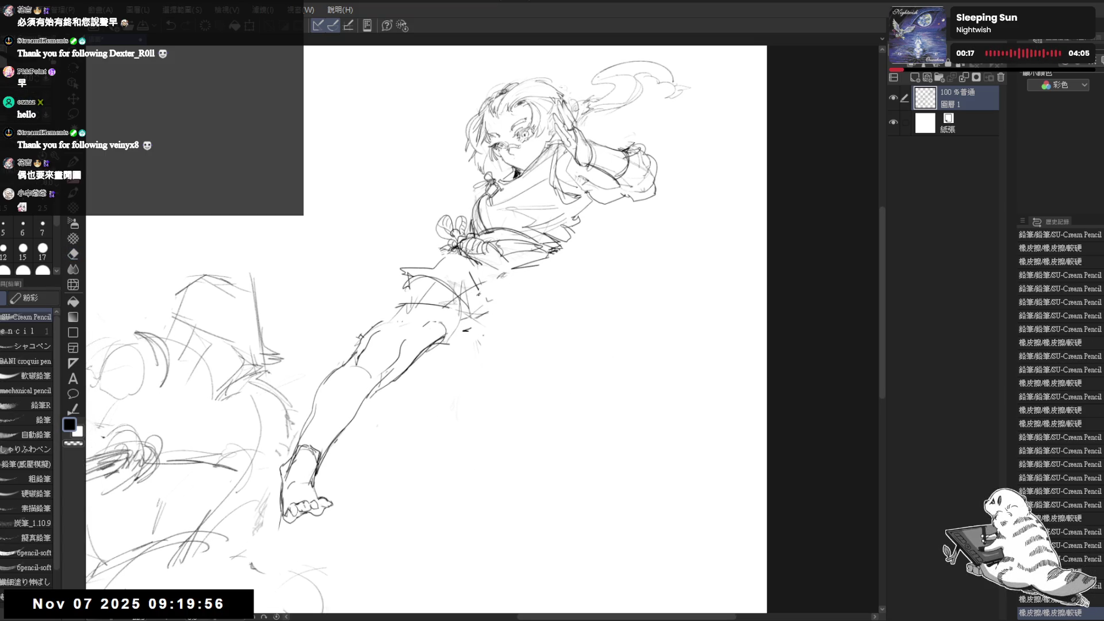
{"action": "key", "text": "m"}
{"action": "left_click_drag", "start_coordinate": [401, 363], "coordinate": [434, 332]}
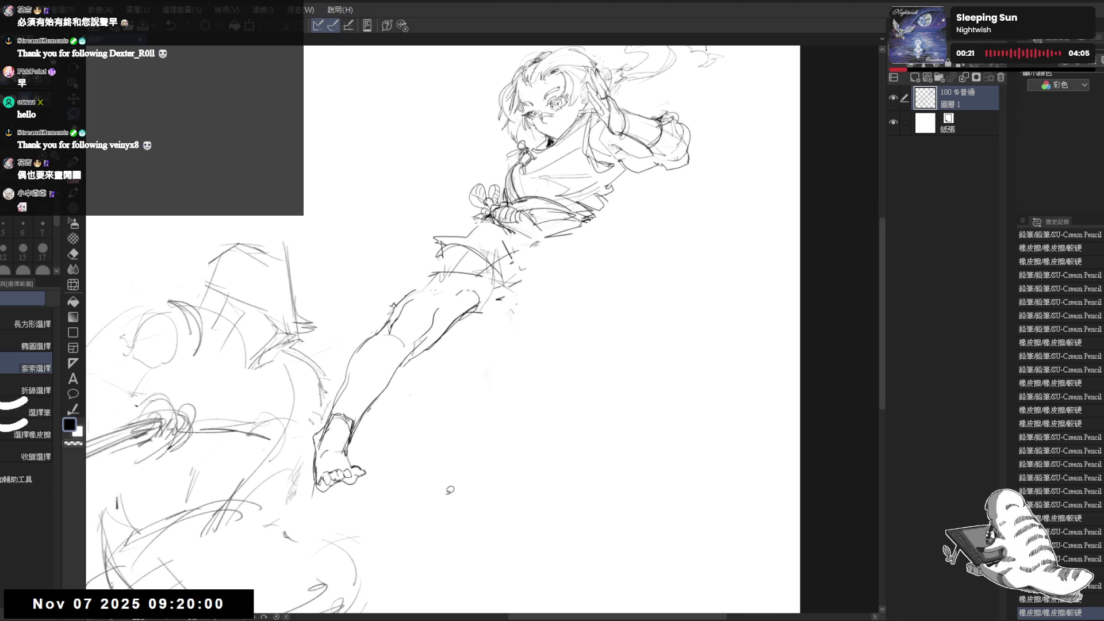
Lasso the kicking leg, rotate it and shift it down-left, then deselect.
{"action": "mouse_move", "coordinate": [409, 231]}
{"action": "left_mouse_down"}
{"action": "mouse_move", "coordinate": [345, 359]}
{"action": "mouse_move", "coordinate": [313, 505]}
{"action": "mouse_move", "coordinate": [446, 441]}
{"action": "mouse_move", "coordinate": [525, 343]}
{"action": "mouse_move", "coordinate": [466, 236]}
{"action": "left_mouse_up"}
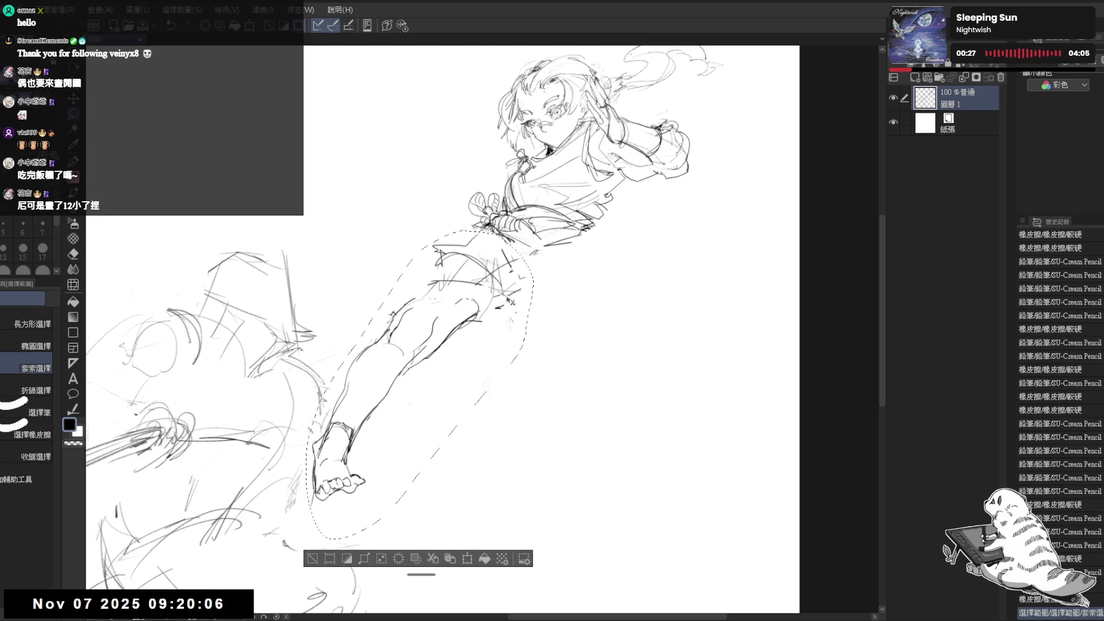
{"action": "left_click_drag", "start_coordinate": [498, 308], "coordinate": [493, 314]}
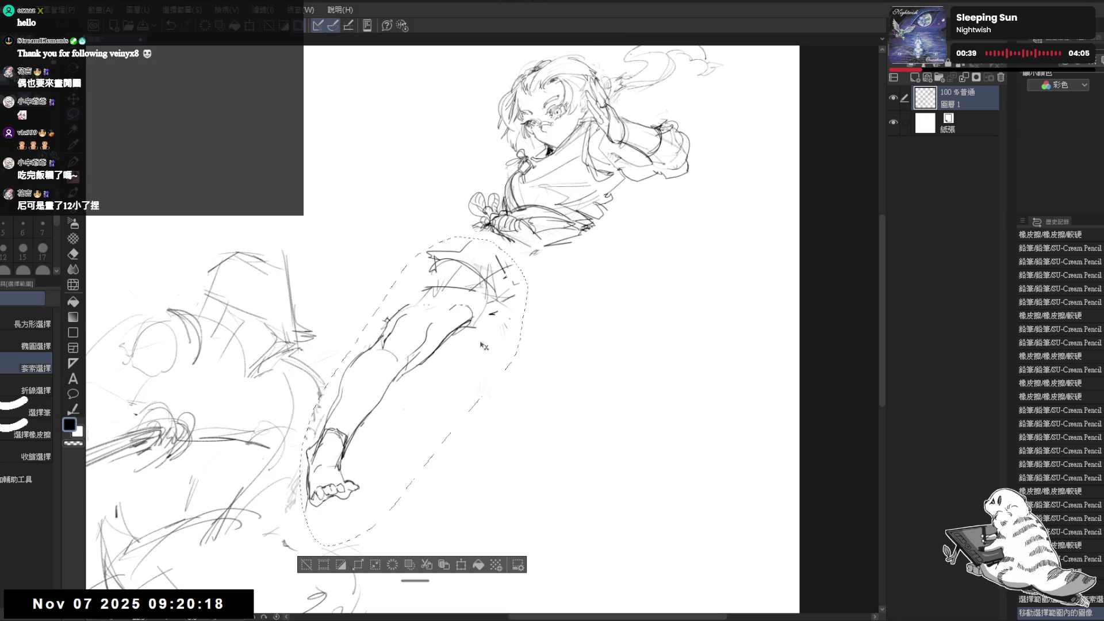
{"action": "left_click_drag", "start_coordinate": [460, 345], "coordinate": [448, 312]}
{"action": "left_click_drag", "start_coordinate": [574, 287], "coordinate": [575, 321]}
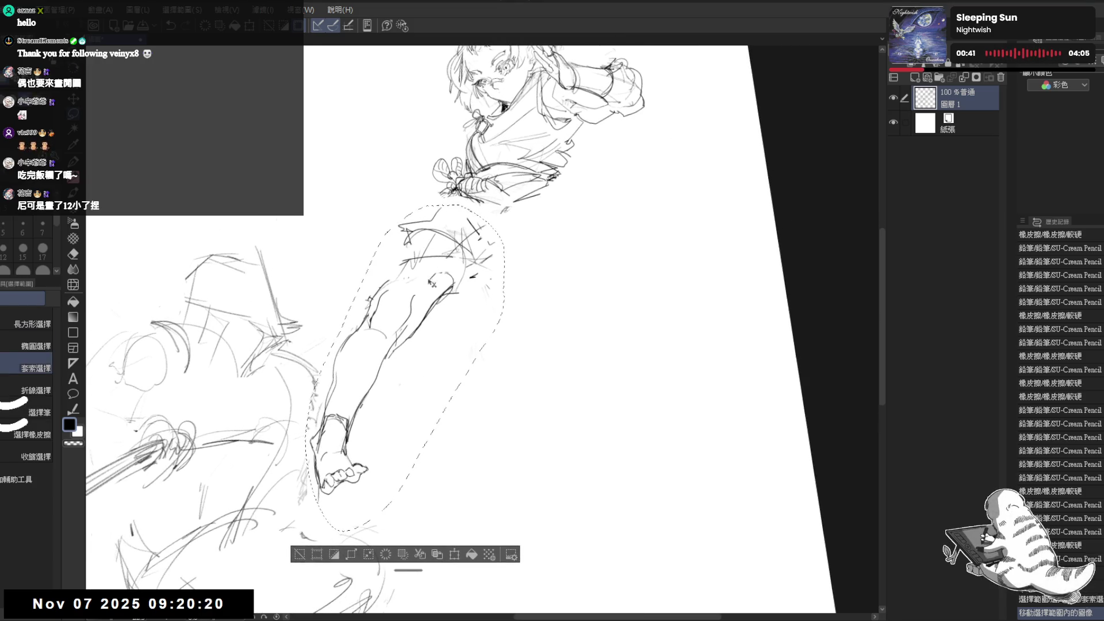
{"action": "key", "text": "ctrl+t"}
{"action": "left_click_drag", "start_coordinate": [457, 243], "coordinate": [448, 263]}
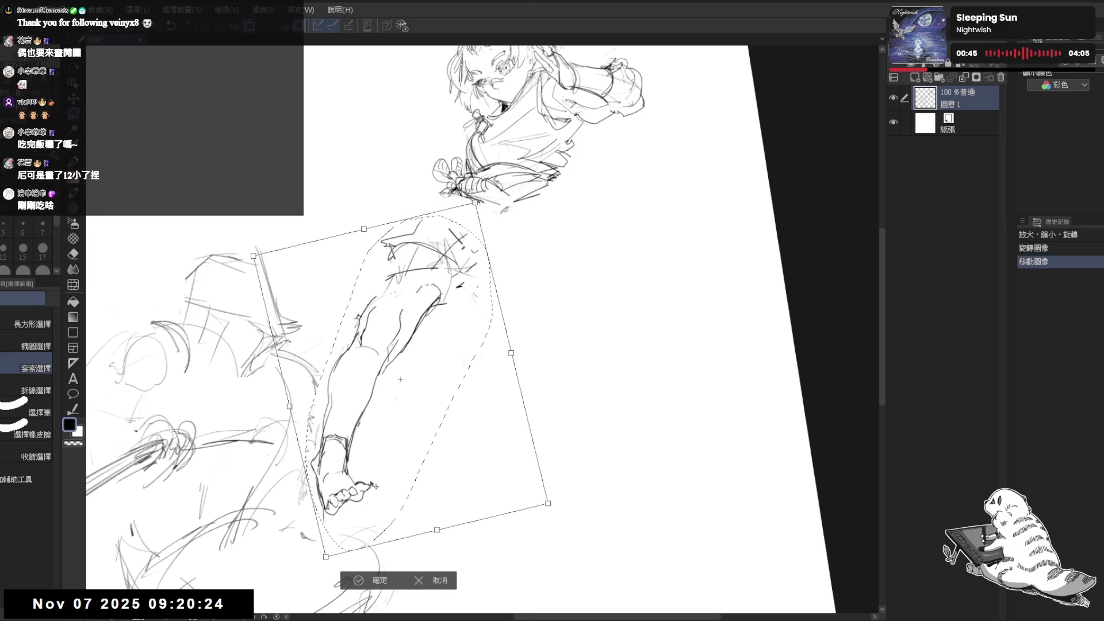
{"action": "left_click", "coordinate": [379, 580]}
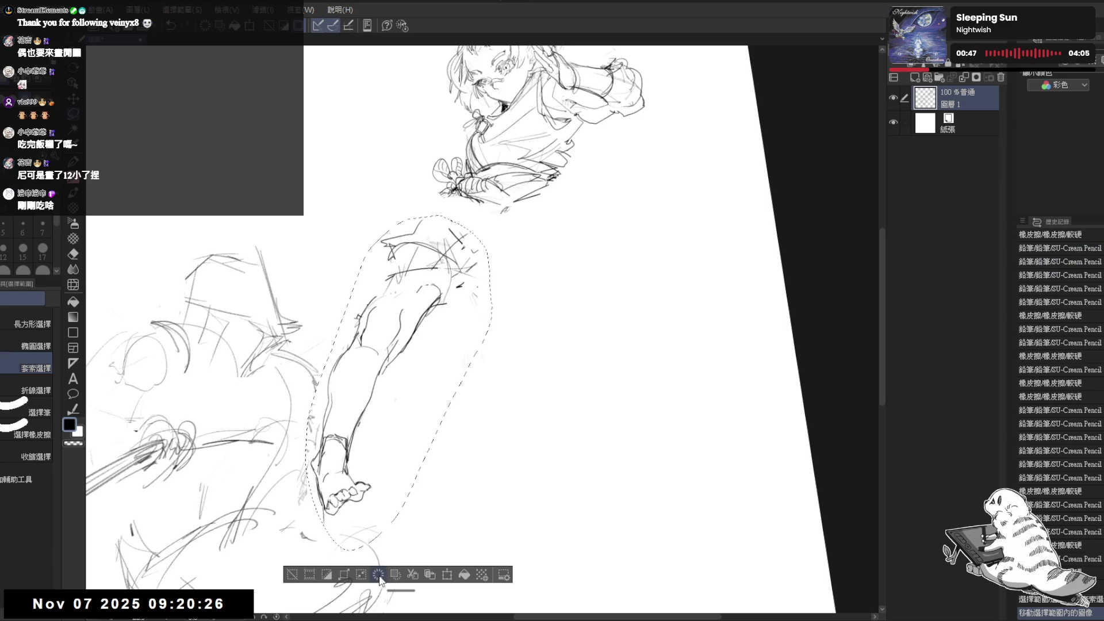
{"action": "key", "text": "ctrl+d"}
Erase stray dashes, draw the line joining leg to torso, and redo the knee.
{"action": "left_click_drag", "start_coordinate": [412, 416], "coordinate": [412, 428]}
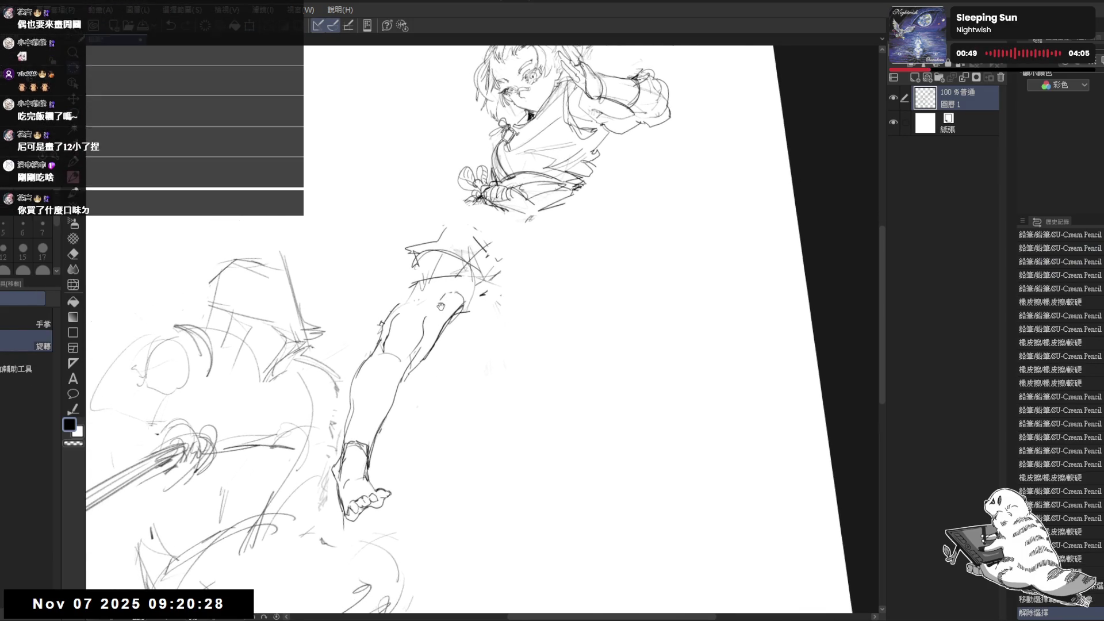
{"action": "key", "text": "e"}
{"action": "mouse_move", "coordinate": [494, 287]}
{"action": "left_mouse_down"}
{"action": "mouse_move", "coordinate": [486, 305]}
{"action": "mouse_move", "coordinate": [477, 281]}
{"action": "mouse_move", "coordinate": [493, 236]}
{"action": "left_mouse_up"}
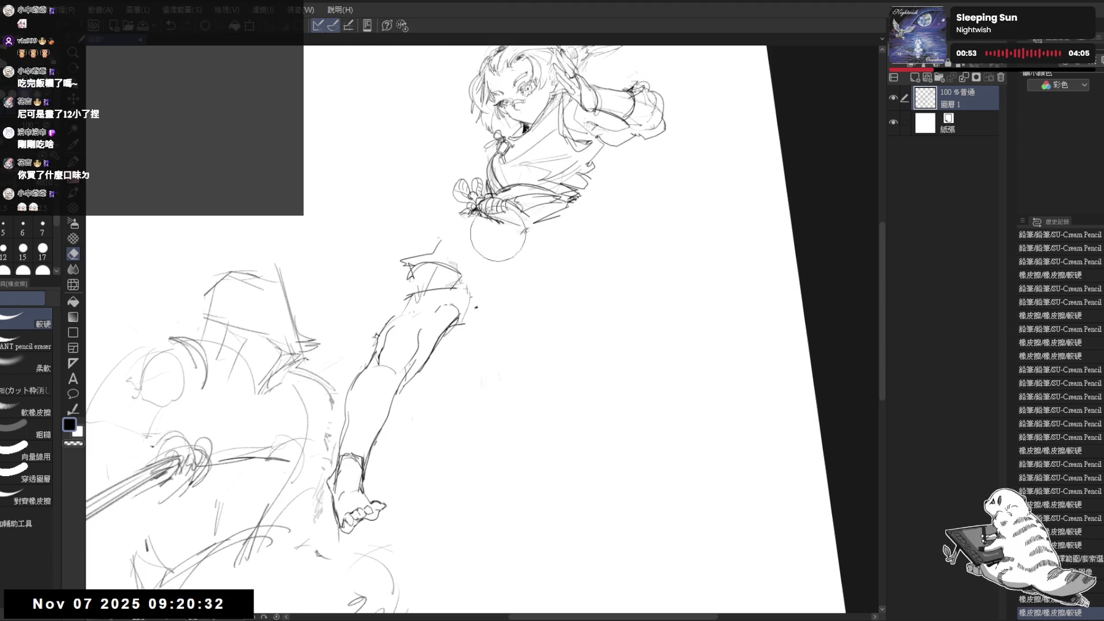
{"action": "key", "text": "p"}
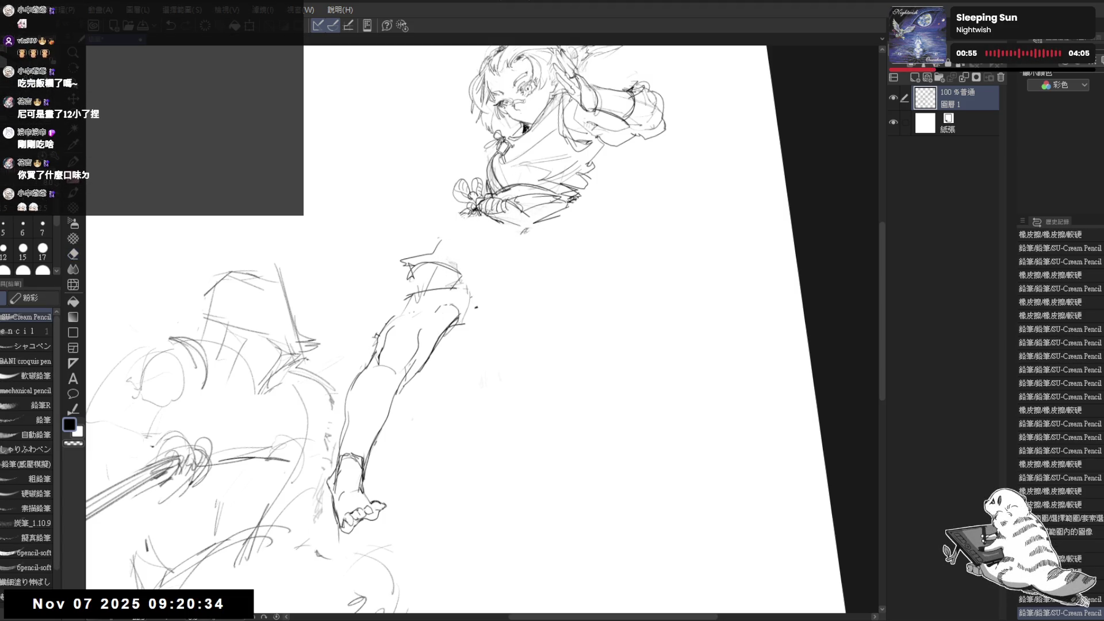
{"action": "left_click_drag", "start_coordinate": [462, 215], "coordinate": [439, 232]}
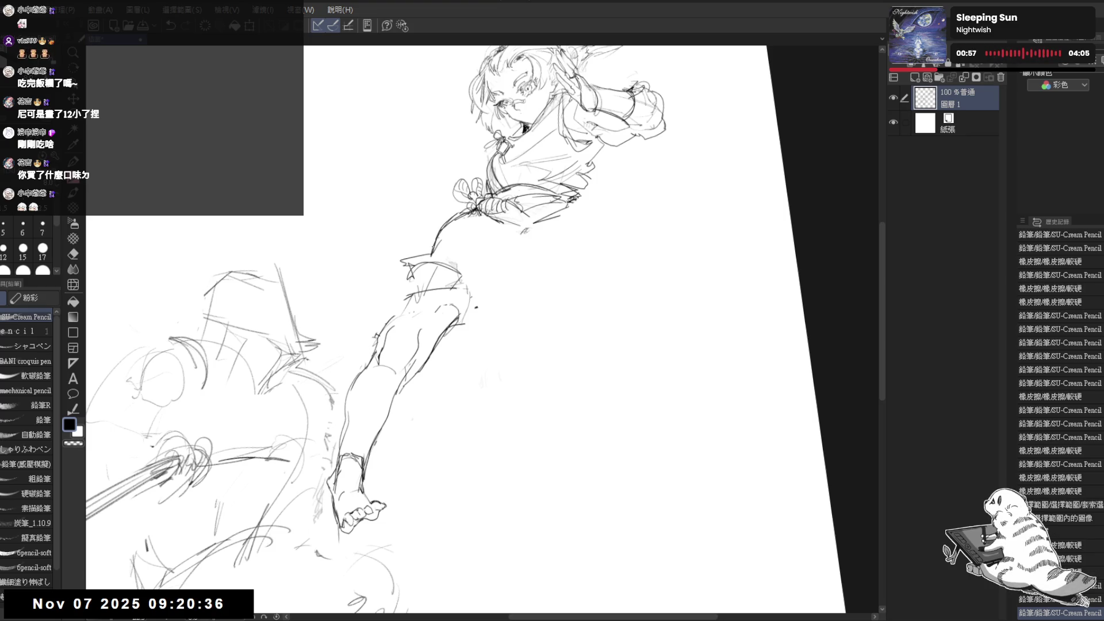
{"action": "key", "text": "e"}
{"action": "mouse_move", "coordinate": [403, 271]}
{"action": "left_mouse_down"}
{"action": "mouse_move", "coordinate": [460, 282]}
{"action": "mouse_move", "coordinate": [434, 306]}
{"action": "mouse_move", "coordinate": [451, 238]}
{"action": "left_mouse_up"}
{"action": "key", "text": "p"}
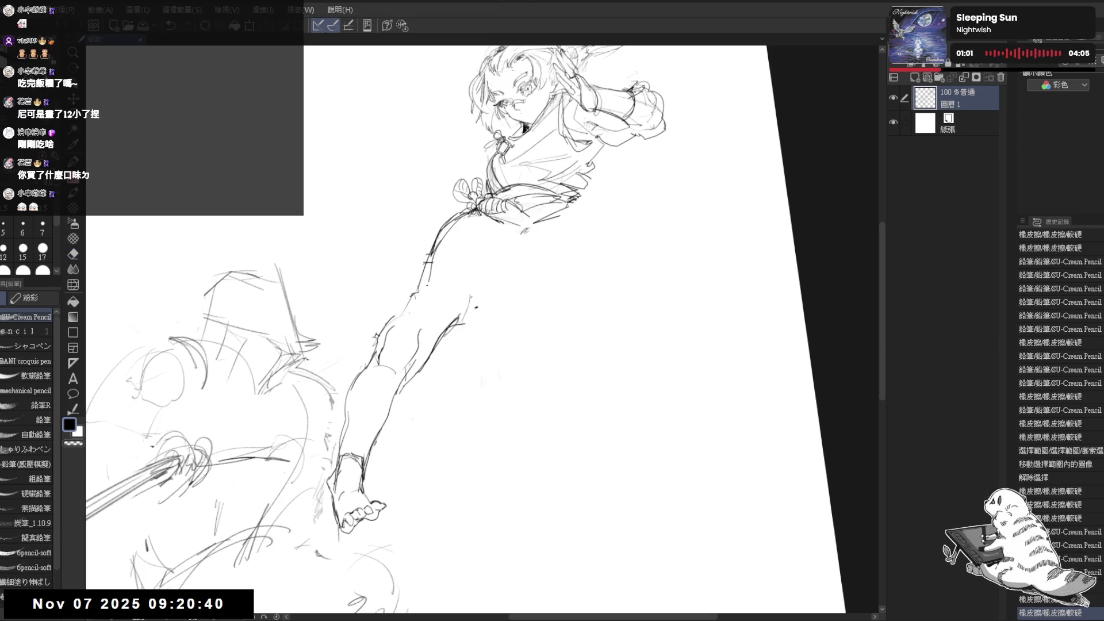
{"action": "left_click_drag", "start_coordinate": [421, 277], "coordinate": [403, 309]}
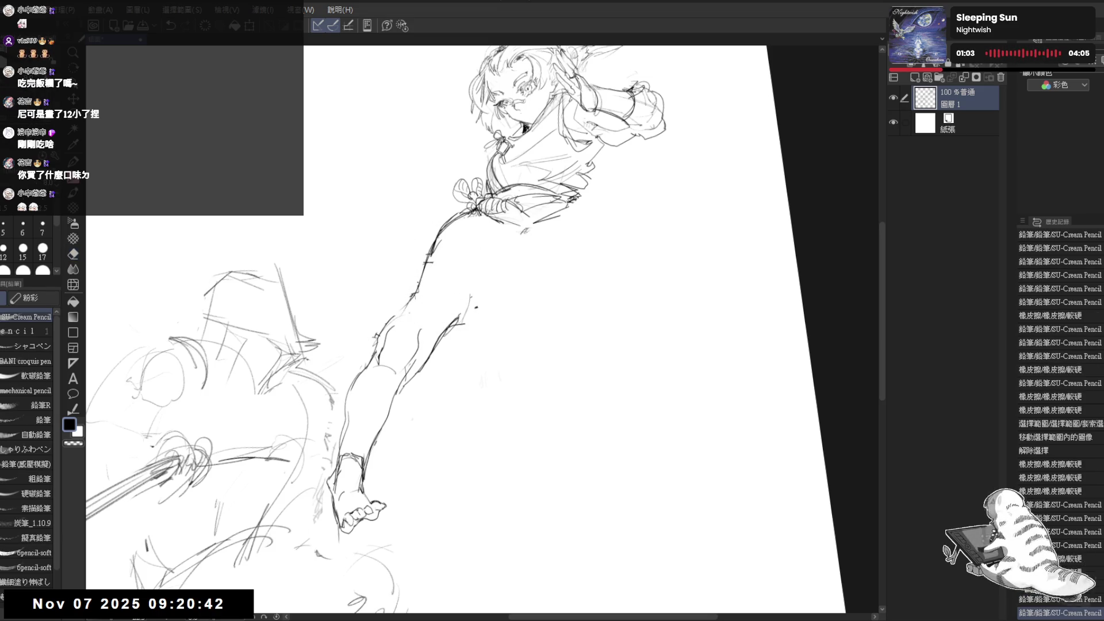
Straighten the view and erase small stray marks near the arm and fist.
{"action": "key", "text": "ctrl+at"}
{"action": "left_click_drag", "start_coordinate": [505, 346], "coordinate": [527, 332]}
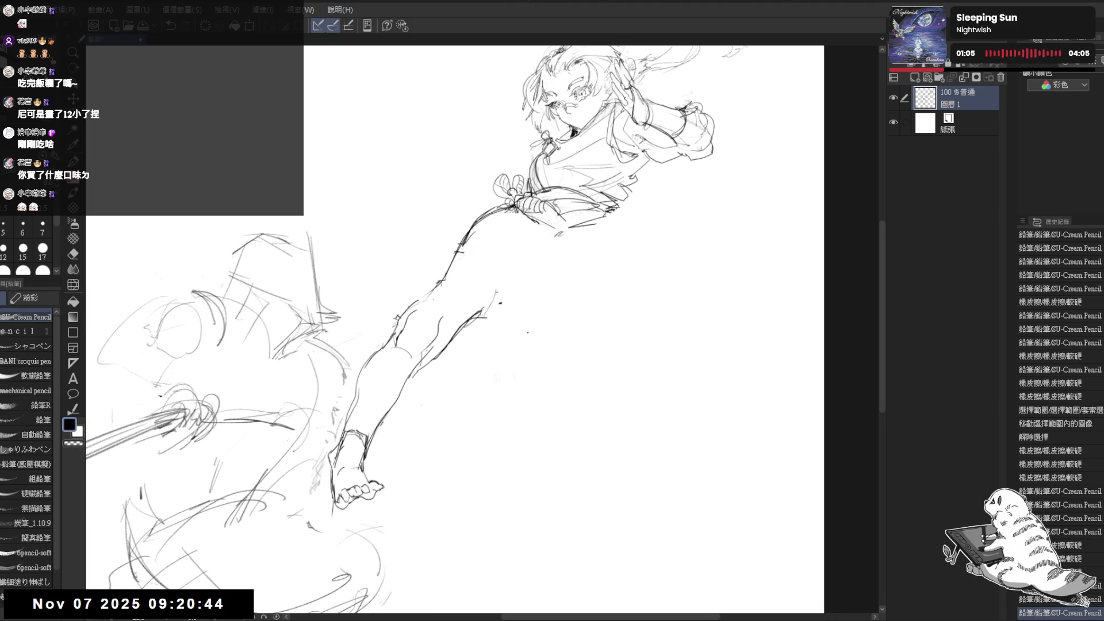
{"action": "scroll", "coordinate": [574, 293], "scroll_direction": "down", "scroll_amount": 2}
{"action": "left_click_drag", "start_coordinate": [486, 275], "coordinate": [491, 266]}
{"action": "key", "text": "e"}
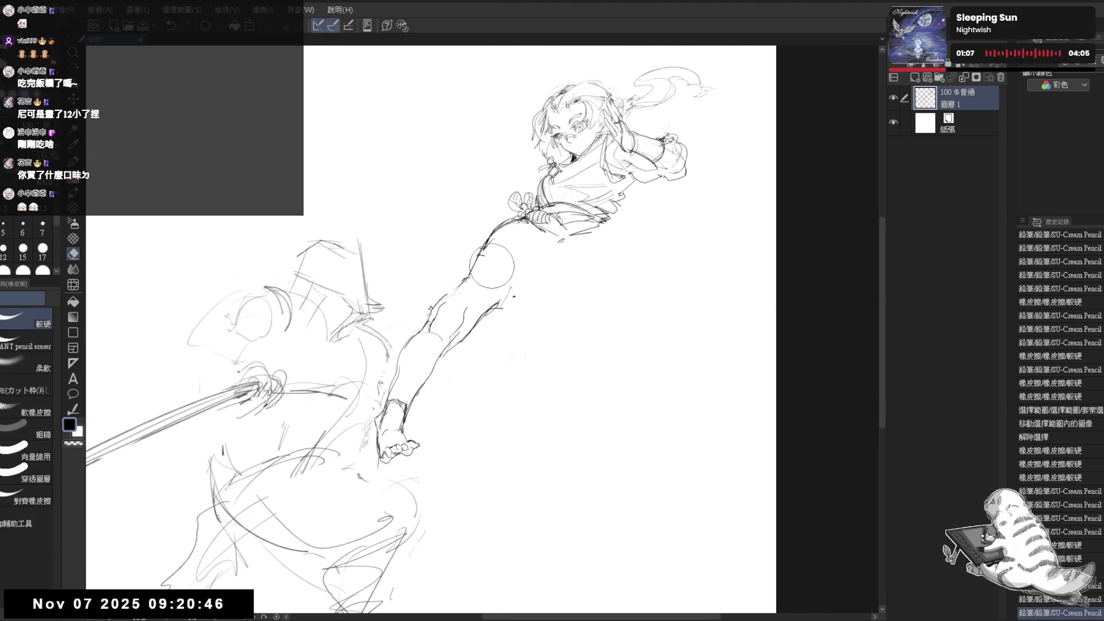
{"action": "left_click", "coordinate": [492, 266]}
{"action": "key", "text": "p"}
{"action": "key", "text": "e"}
{"action": "left_click", "coordinate": [567, 197]}
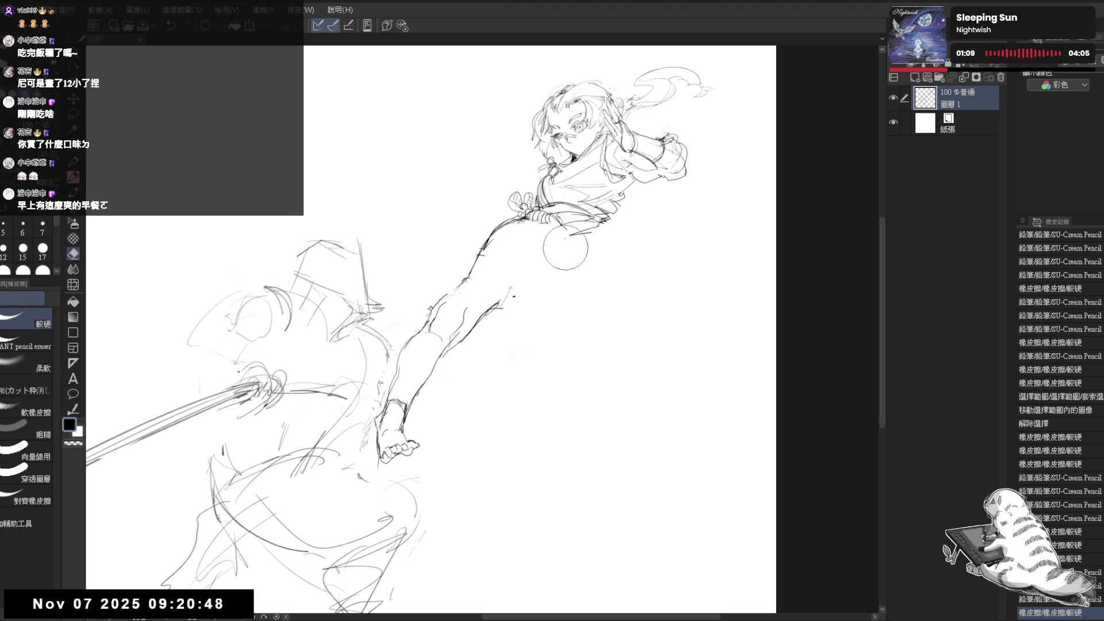
{"action": "left_click", "coordinate": [572, 270]}
{"action": "key", "text": "p"}
Lasso the girl's fist and nudge it slightly to the right.
{"action": "key", "text": "m"}
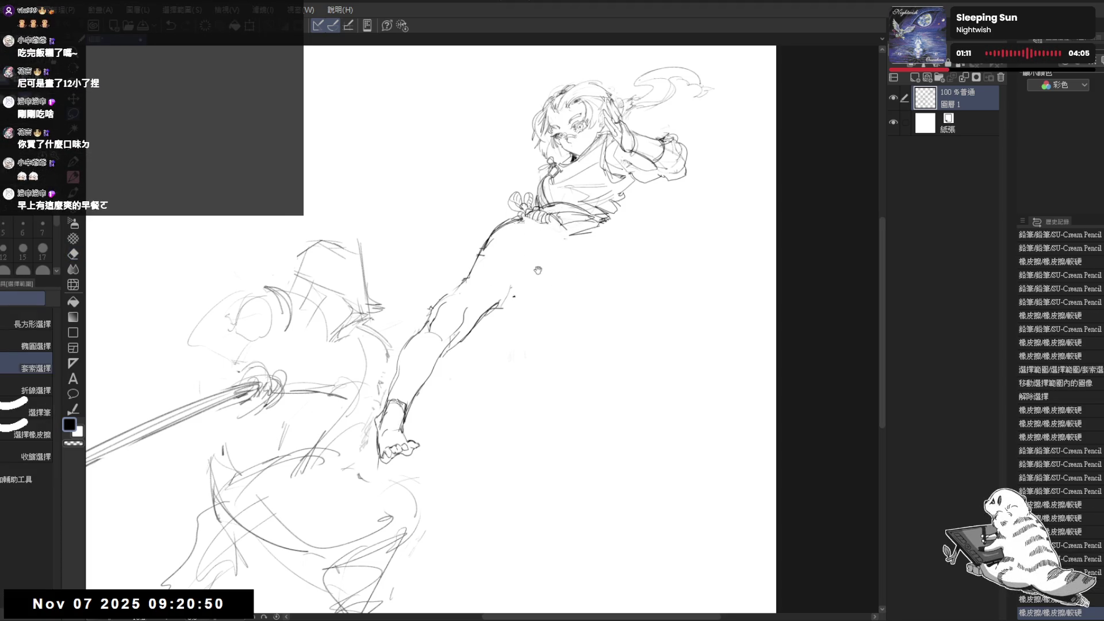
{"action": "left_click_drag", "start_coordinate": [537, 270], "coordinate": [520, 273]}
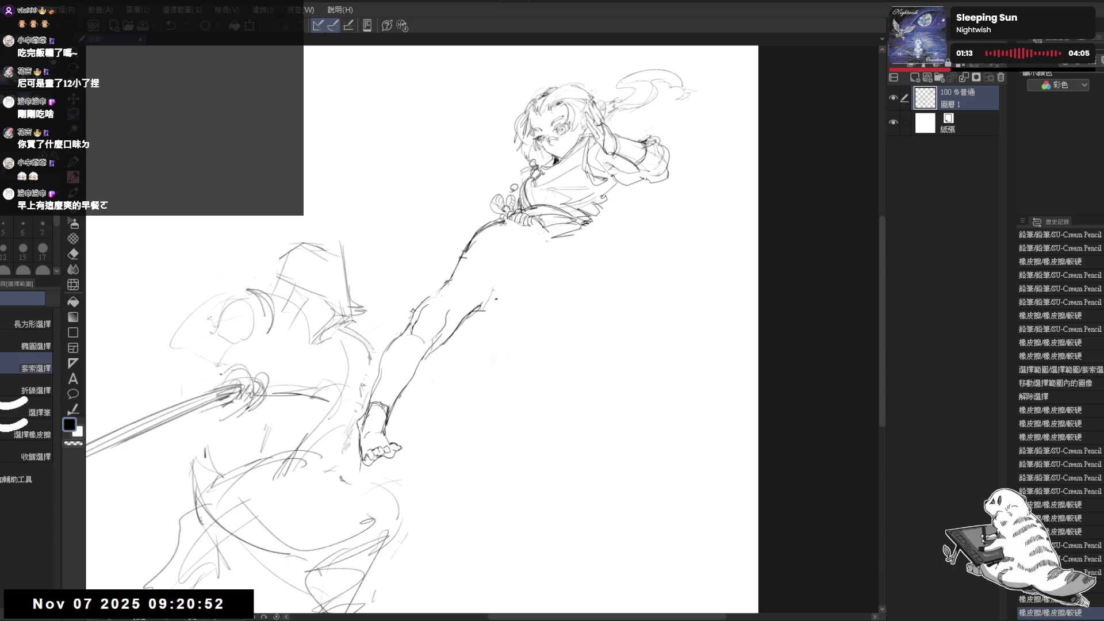
{"action": "mouse_move", "coordinate": [513, 188]}
{"action": "left_mouse_down"}
{"action": "mouse_move", "coordinate": [539, 230]}
{"action": "mouse_move", "coordinate": [513, 189]}
{"action": "mouse_move", "coordinate": [511, 211]}
{"action": "left_mouse_up"}
{"action": "key", "text": "ctrl+d"}
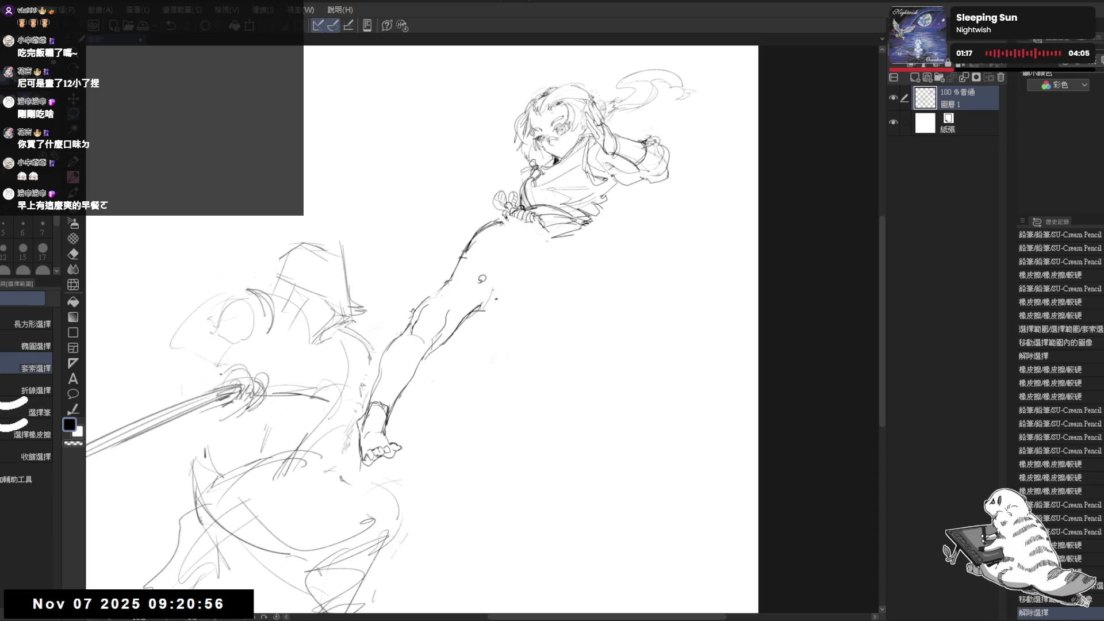
{"action": "key", "text": "p"}
{"action": "key", "text": "minus"}
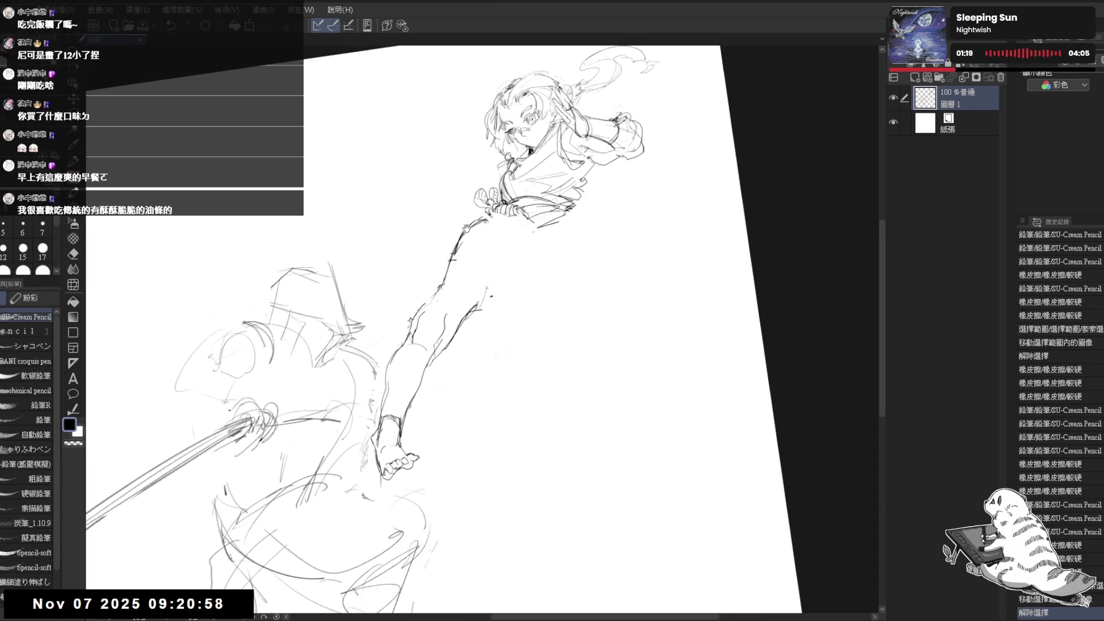
Erase the circle scribble at the girl's waist and redraw a short stroke there.
{"action": "mouse_move", "coordinate": [498, 296]}
{"action": "left_mouse_down"}
{"action": "mouse_move", "coordinate": [486, 297]}
{"action": "mouse_move", "coordinate": [492, 272]}
{"action": "mouse_move", "coordinate": [451, 232]}
{"action": "left_mouse_up"}
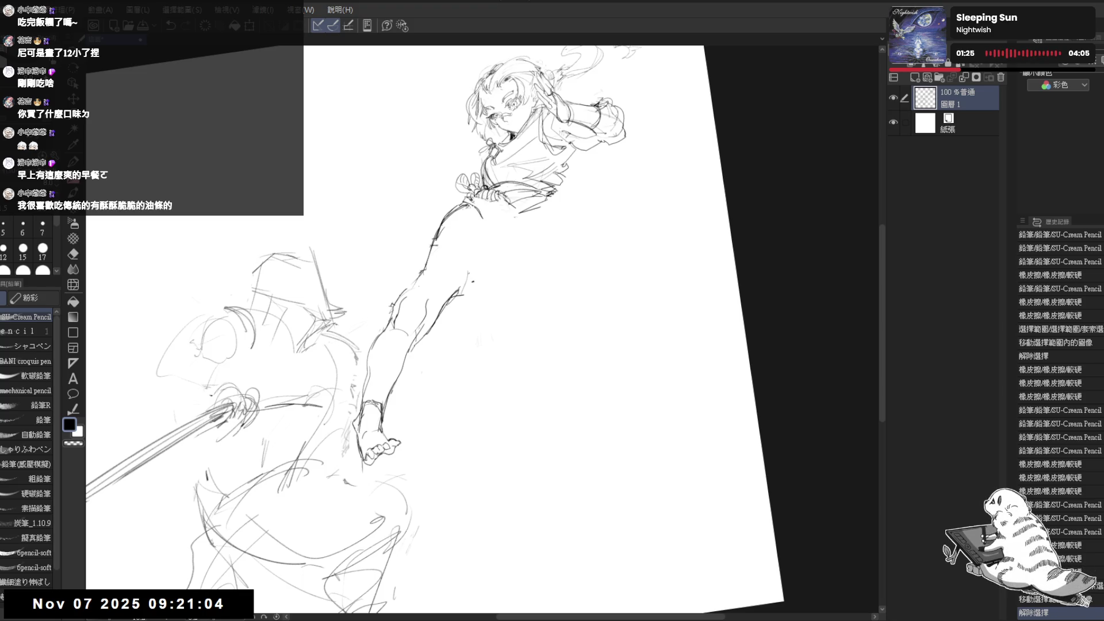
{"action": "left_click_drag", "start_coordinate": [373, 437], "coordinate": [377, 440]}
{"action": "mouse_move", "coordinate": [452, 183]}
{"action": "left_mouse_down"}
{"action": "mouse_move", "coordinate": [518, 236]}
{"action": "mouse_move", "coordinate": [499, 213]}
{"action": "mouse_move", "coordinate": [584, 235]}
{"action": "left_mouse_up"}
{"action": "key", "text": "p"}
{"action": "key", "text": "e"}
{"action": "key", "text": "p"}
{"action": "mouse_move", "coordinate": [538, 207]}
{"action": "left_mouse_down"}
{"action": "mouse_move", "coordinate": [552, 219]}
{"action": "mouse_move", "coordinate": [526, 234]}
{"action": "left_mouse_up"}
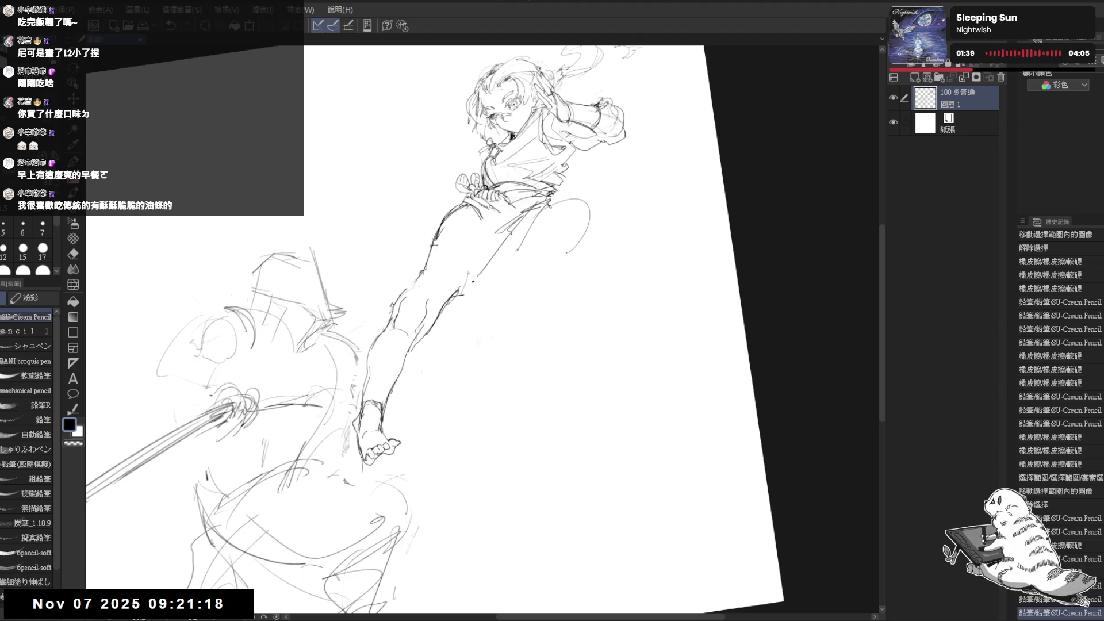
Try and undo short strokes right of the waist, mirroring and rotating the view to check.
{"action": "key", "text": "h"}
{"action": "key", "text": "h"}
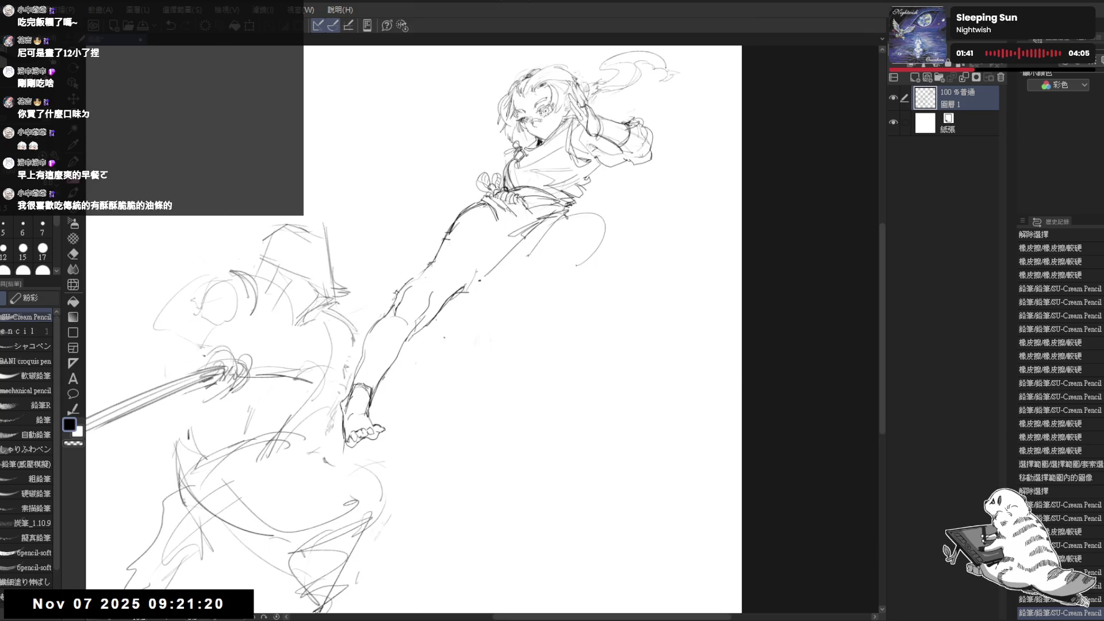
{"action": "mouse_move", "coordinate": [485, 435]}
{"action": "left_mouse_down"}
{"action": "mouse_move", "coordinate": [453, 322]}
{"action": "mouse_move", "coordinate": [518, 374]}
{"action": "mouse_move", "coordinate": [459, 353]}
{"action": "mouse_move", "coordinate": [488, 277]}
{"action": "left_mouse_up"}
{"action": "left_click_drag", "start_coordinate": [469, 207], "coordinate": [479, 236]}
{"action": "key", "text": "ctrl+z"}
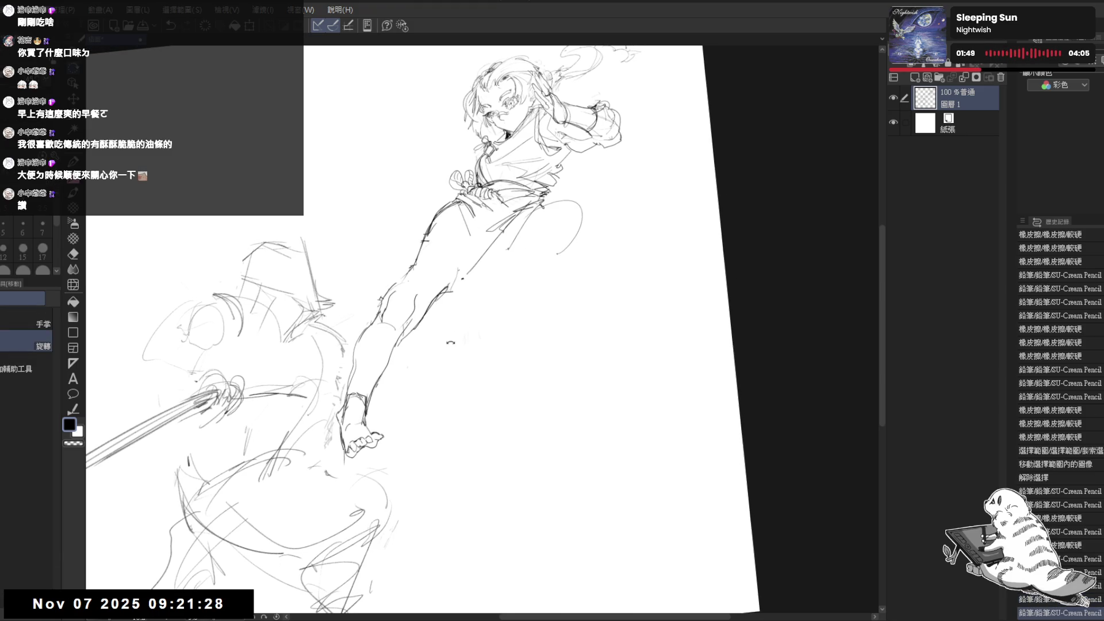
{"action": "left_click_drag", "start_coordinate": [488, 276], "coordinate": [506, 322]}
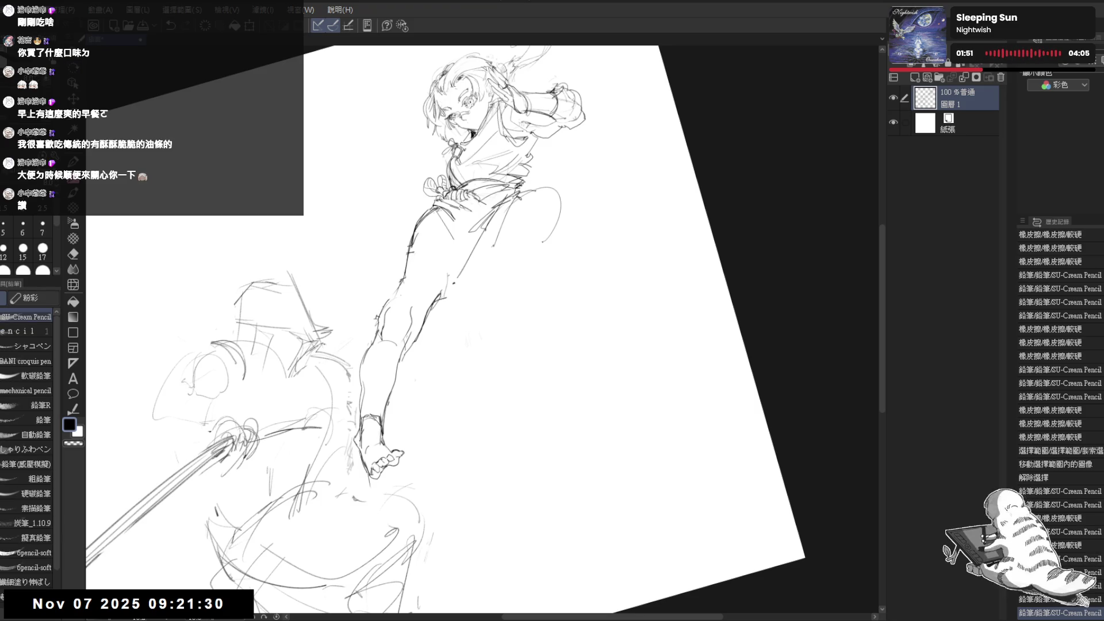
{"action": "left_click_drag", "start_coordinate": [534, 189], "coordinate": [574, 183]}
{"action": "key", "text": "ctrl+z"}
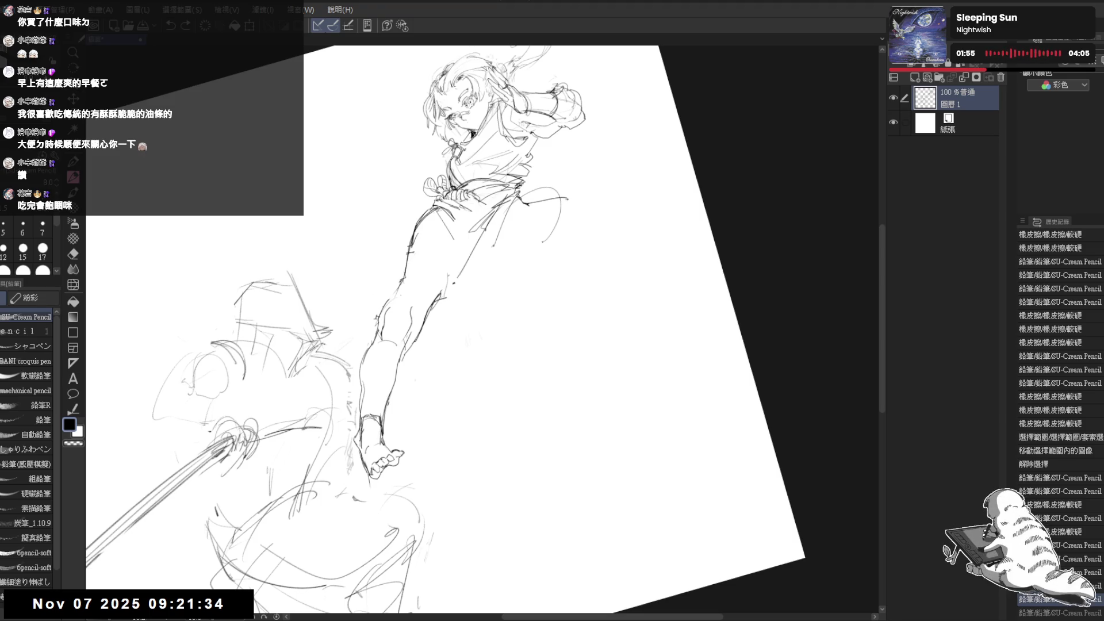
{"action": "key", "text": "ctrl+at"}
{"action": "left_click_drag", "start_coordinate": [546, 255], "coordinate": [564, 267]}
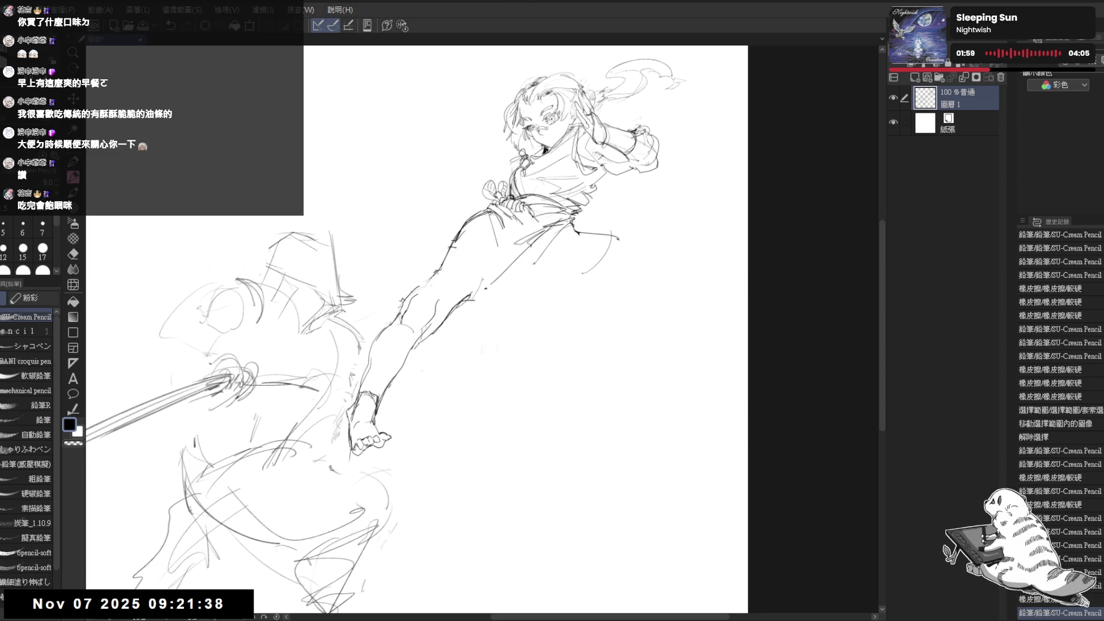
Dot a small mark beside the thigh and erase the stray stroke there.
{"action": "key", "text": "e"}
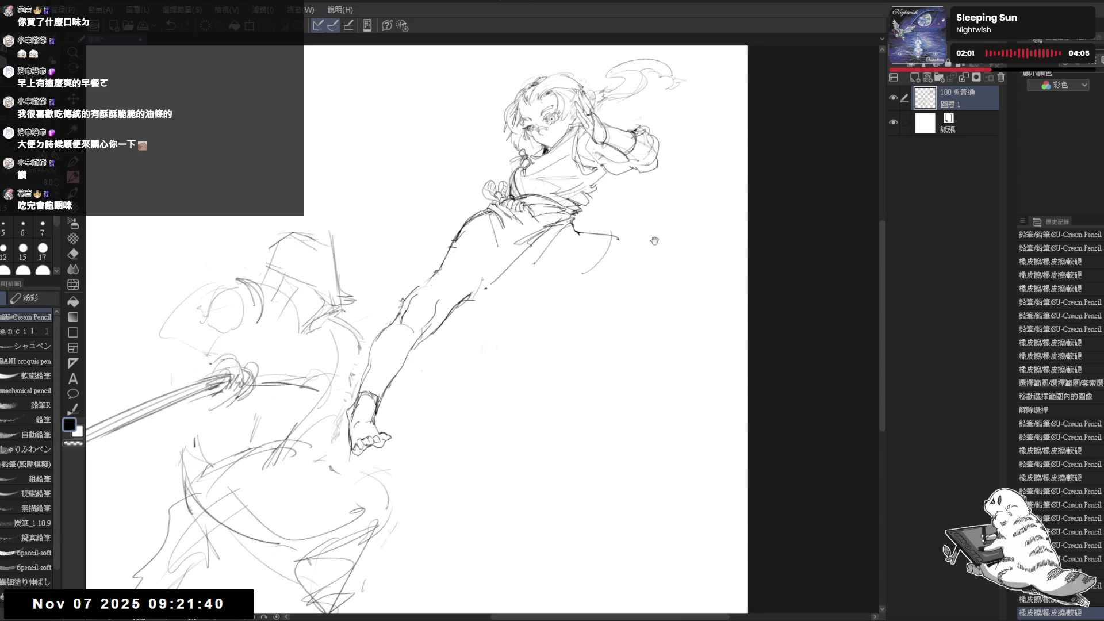
{"action": "key", "text": "p"}
{"action": "left_click", "coordinate": [511, 305]}
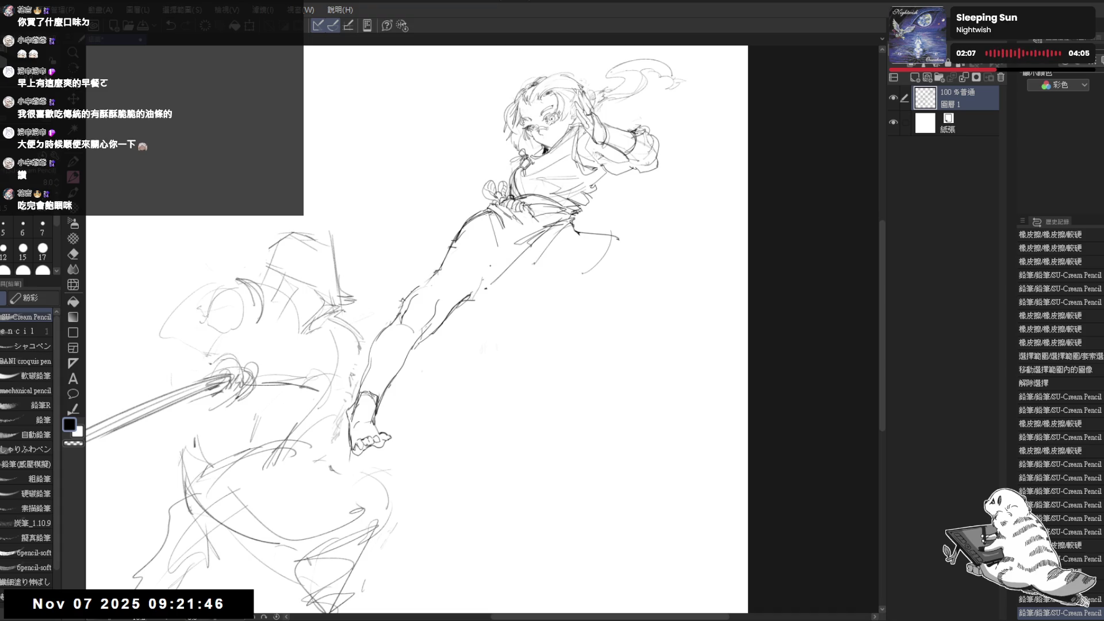
{"action": "key", "text": "e"}
{"action": "mouse_move", "coordinate": [523, 288]}
{"action": "left_mouse_down"}
{"action": "mouse_move", "coordinate": [475, 287]}
{"action": "mouse_move", "coordinate": [501, 320]}
{"action": "mouse_move", "coordinate": [500, 344]}
{"action": "left_mouse_up"}
{"action": "key", "text": "p"}
{"action": "key", "text": "e"}
{"action": "key", "text": "p"}
{"action": "key", "text": "e"}
{"action": "key", "text": "p"}
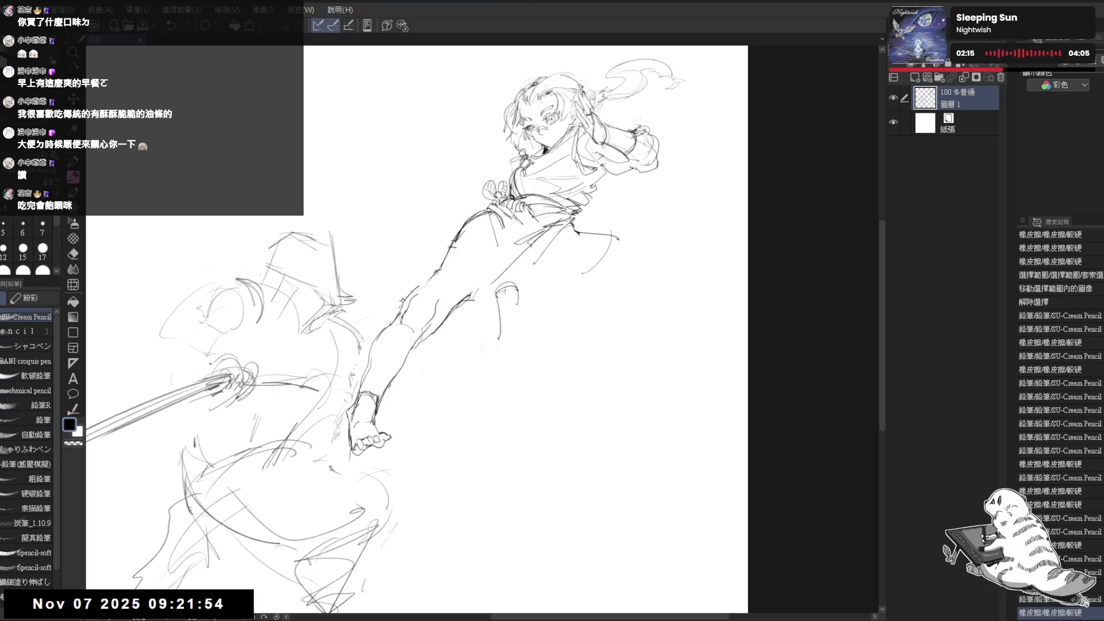
Dot in the first small marks of the fist beside the thigh, trimming the short stroke.
{"action": "left_click", "coordinate": [496, 314]}
{"action": "key", "text": "e"}
{"action": "left_click_drag", "start_coordinate": [499, 310], "coordinate": [502, 342]}
{"action": "key", "text": "p"}
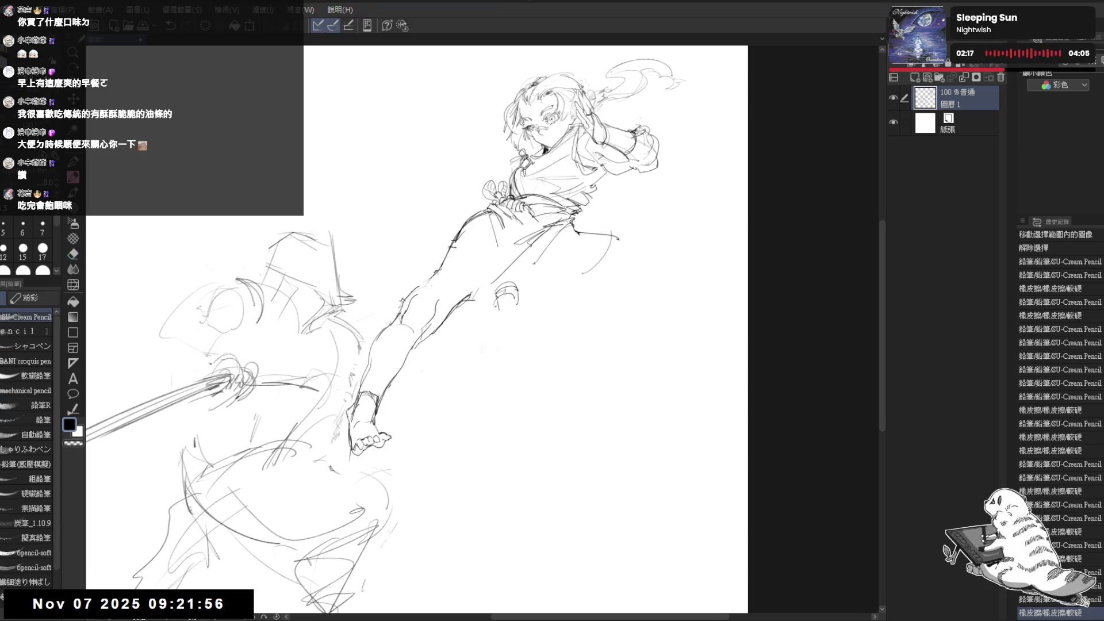
{"action": "left_click", "coordinate": [522, 310]}
{"action": "left_click", "coordinate": [498, 314]}
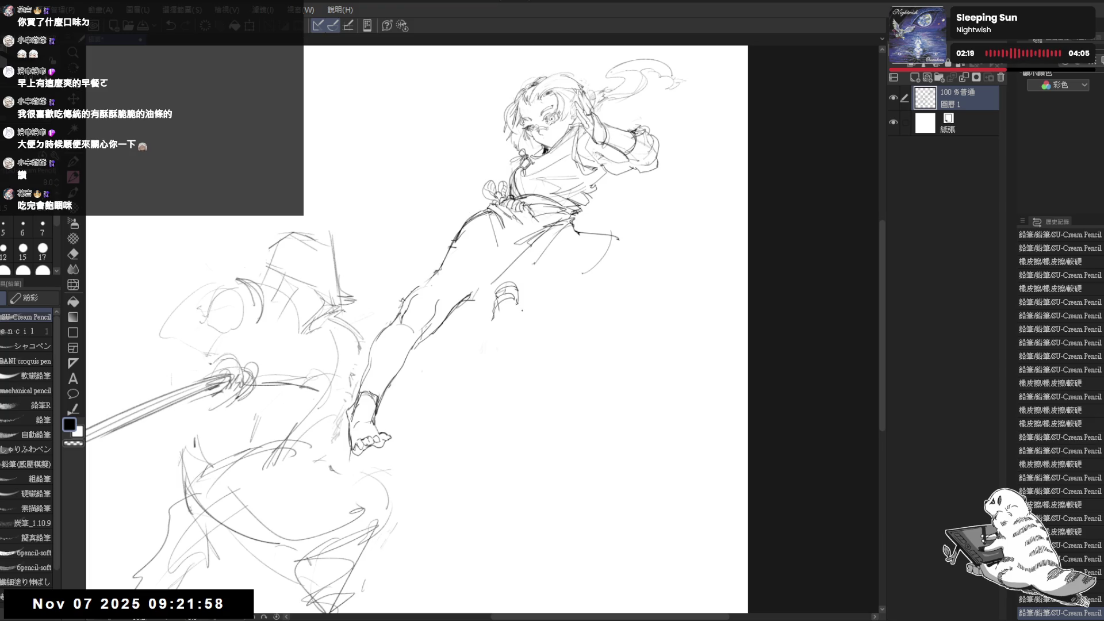
{"action": "left_click_drag", "start_coordinate": [516, 301], "coordinate": [507, 328]}
Add short pencil marks for the fist, flipping the view to check proportions.
{"action": "left_click", "coordinate": [520, 310]}
{"action": "left_click", "coordinate": [520, 313]}
{"action": "left_click", "coordinate": [518, 374]}
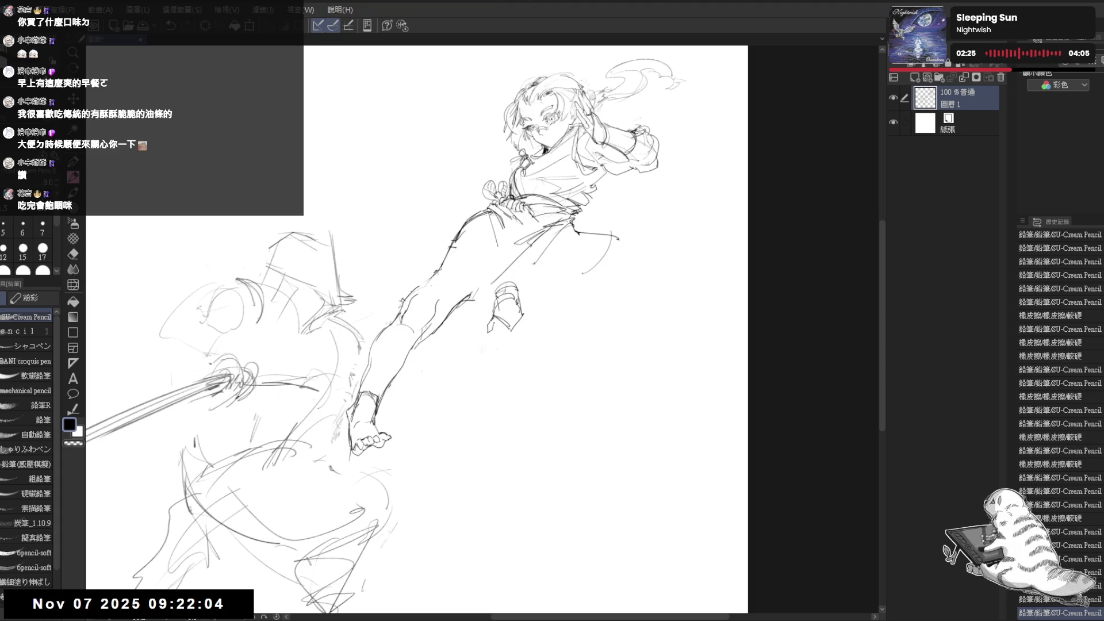
{"action": "left_click_drag", "start_coordinate": [495, 304], "coordinate": [497, 314]}
{"action": "key", "text": "h"}
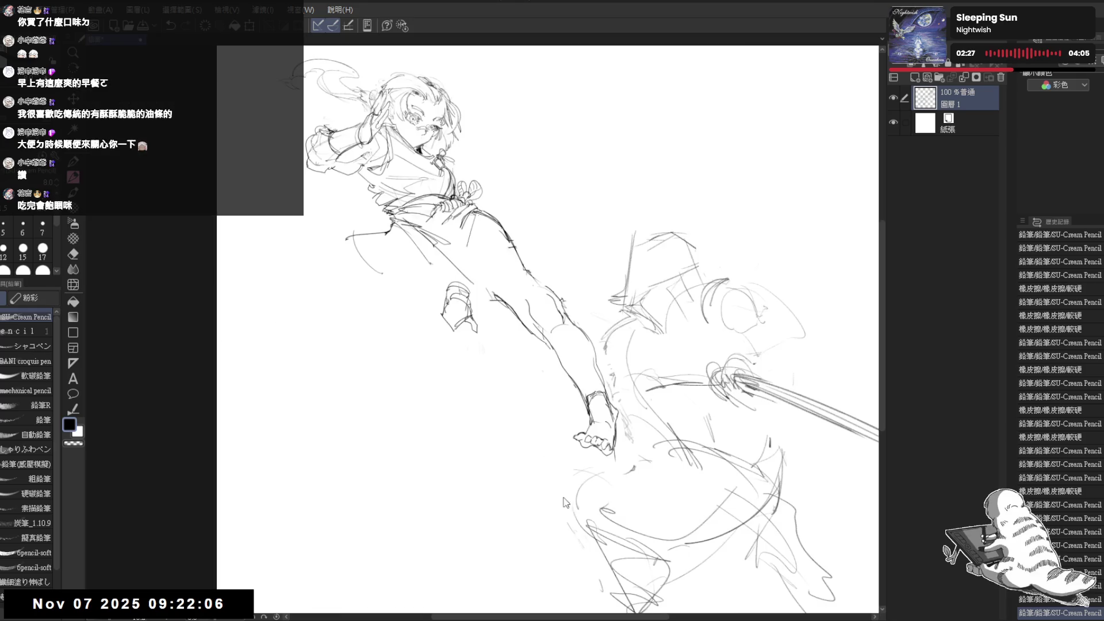
{"action": "key", "text": "h"}
{"action": "scroll", "coordinate": [511, 316], "scroll_direction": "up", "scroll_amount": 1}
Erase part of the fist outline and redraw it cleaner.
{"action": "key", "text": "e"}
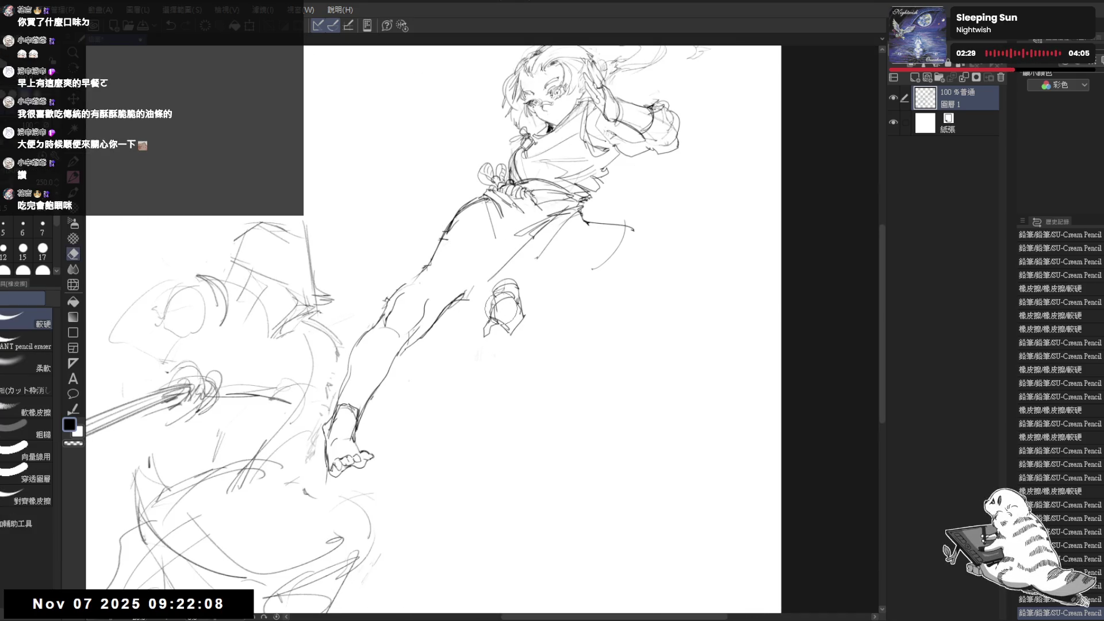
{"action": "left_click_drag", "start_coordinate": [501, 305], "coordinate": [506, 348]}
{"action": "key", "text": "p"}
{"action": "key", "text": "e"}
{"action": "key", "text": "p"}
{"action": "key", "text": "e"}
{"action": "left_click_drag", "start_coordinate": [497, 311], "coordinate": [509, 348]}
Refine the fist's outline, then mirror and rotate the view to check it.
{"action": "key", "text": "e"}
{"action": "key", "text": "p"}
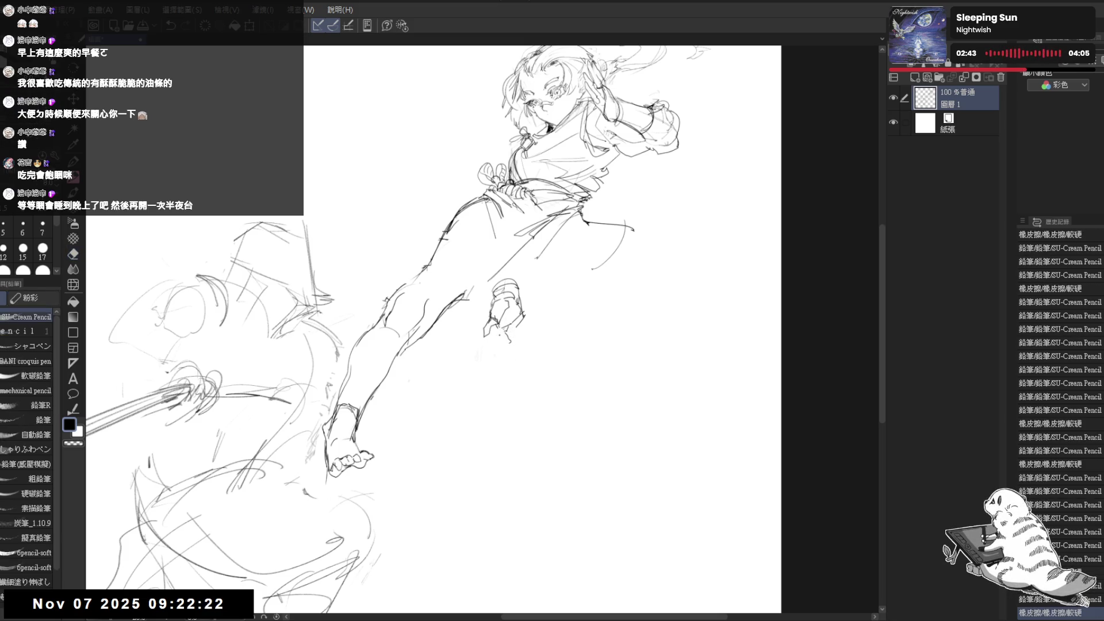
{"action": "mouse_move", "coordinate": [497, 311]}
{"action": "left_mouse_down"}
{"action": "mouse_move", "coordinate": [511, 342]}
{"action": "mouse_move", "coordinate": [520, 323]}
{"action": "left_mouse_up"}
{"action": "key", "text": "e"}
{"action": "key", "text": "p"}
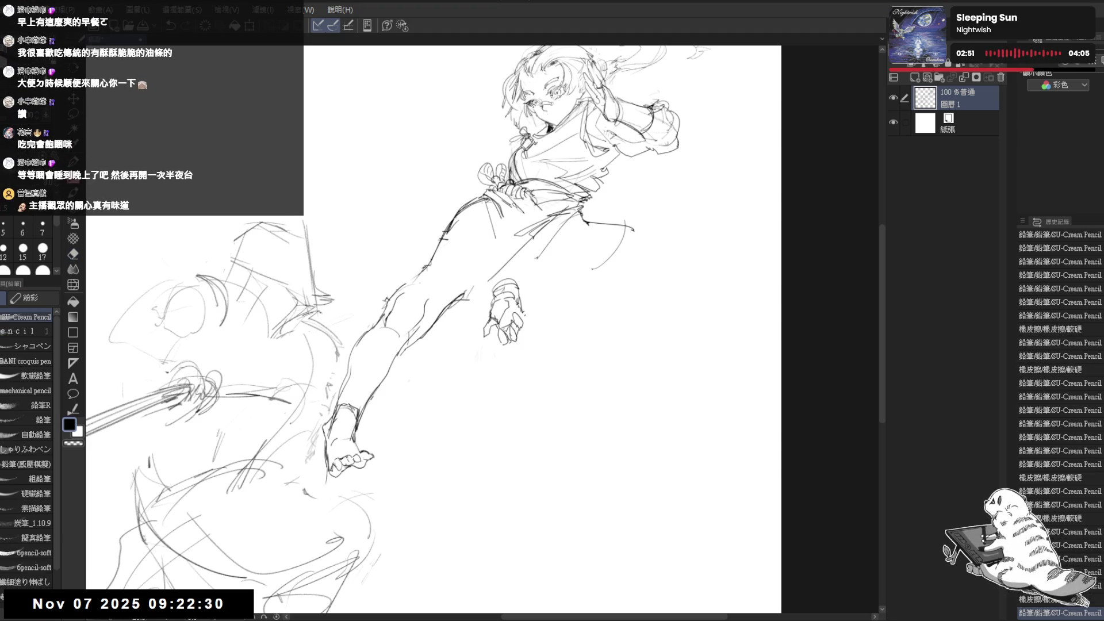
{"action": "key", "text": "h"}
{"action": "key", "text": "h"}
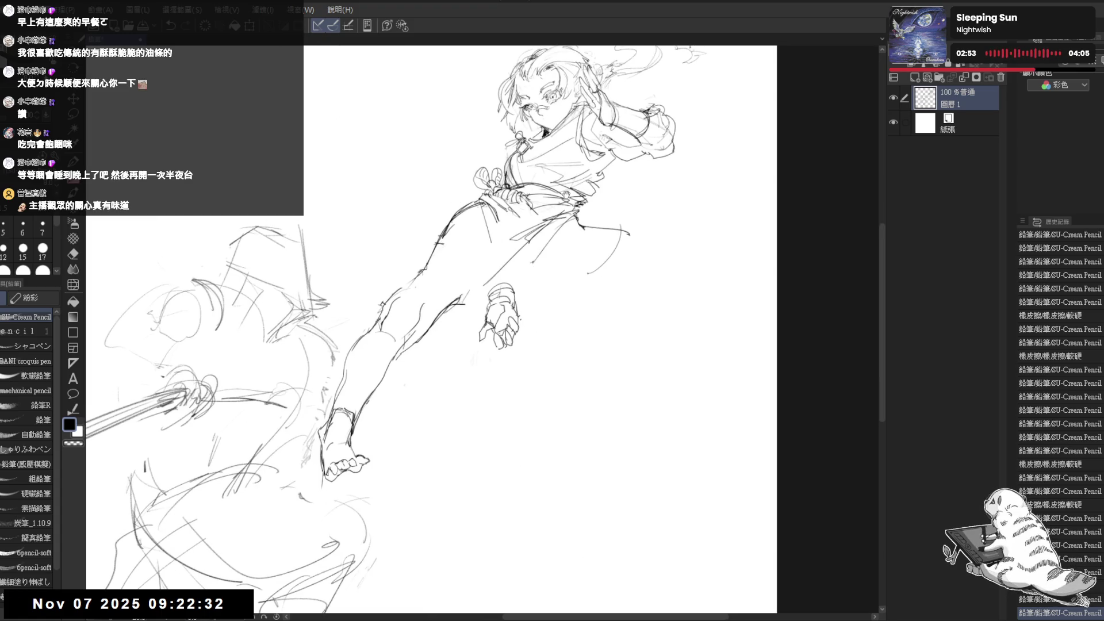
{"action": "left_click_drag", "start_coordinate": [574, 268], "coordinate": [580, 260]}
{"action": "scroll", "coordinate": [581, 259], "scroll_direction": "down", "scroll_amount": 1}
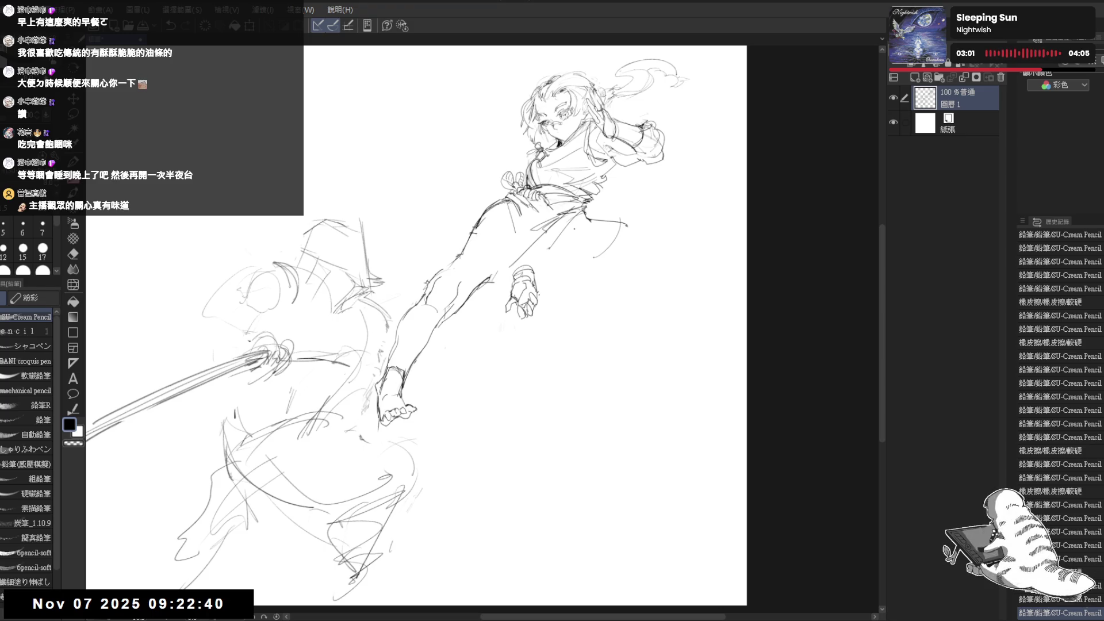
{"action": "mouse_move", "coordinate": [519, 244]}
{"action": "left_mouse_down"}
{"action": "mouse_move", "coordinate": [508, 239]}
{"action": "mouse_move", "coordinate": [462, 429]}
{"action": "left_mouse_up"}
Erase a stray line on the leg and draw a new line along the thigh.
{"action": "key", "text": "e"}
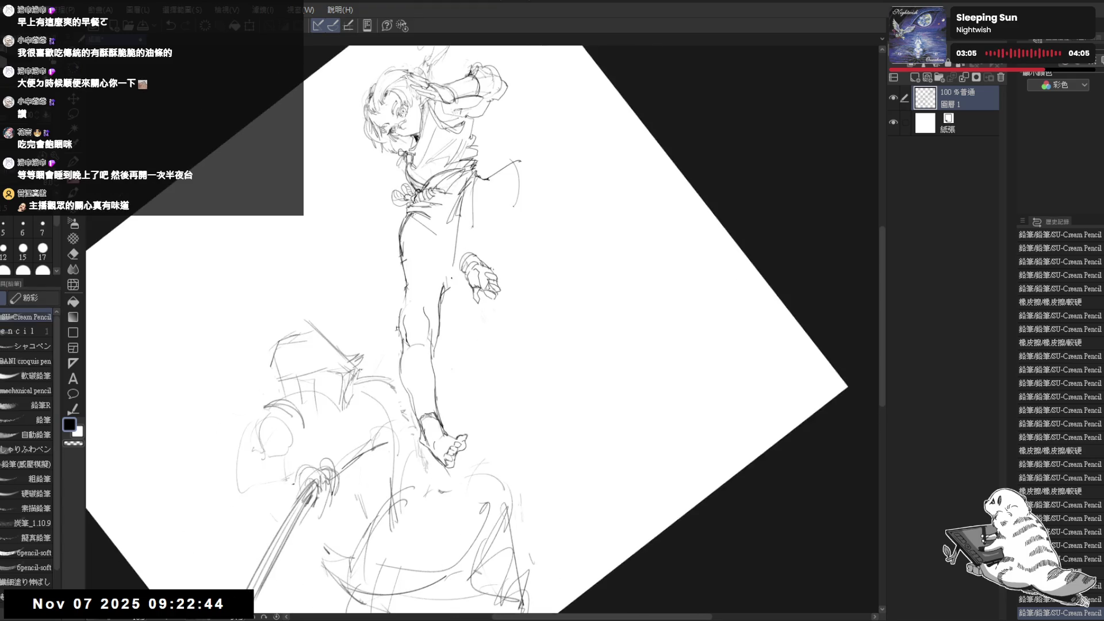
{"action": "key", "text": "p"}
{"action": "left_click_drag", "start_coordinate": [448, 272], "coordinate": [445, 224]}
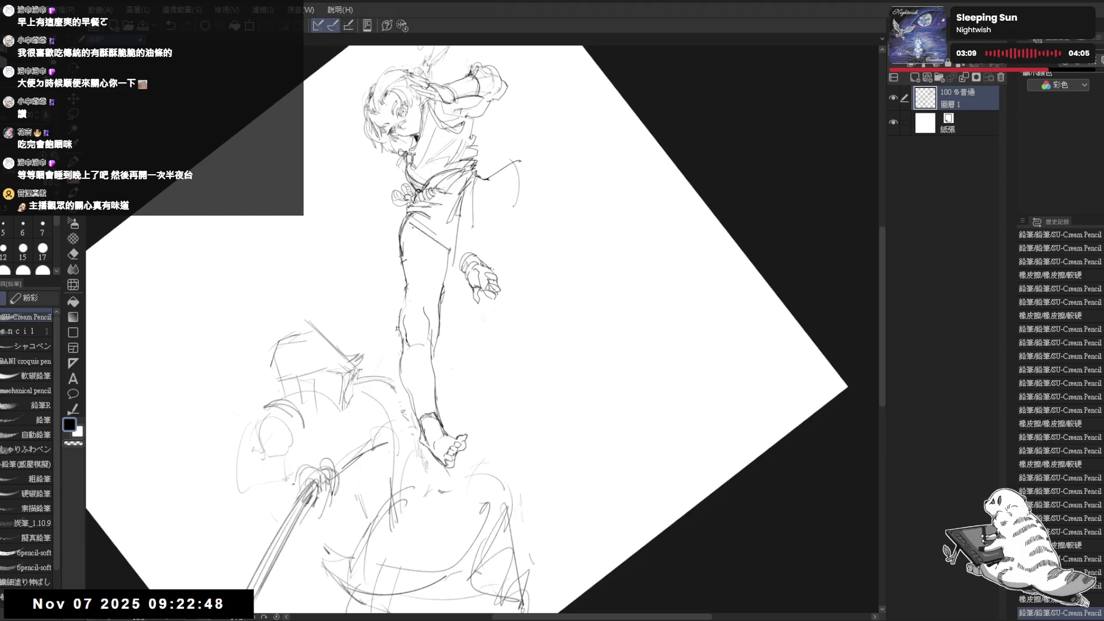
{"action": "mouse_move", "coordinate": [460, 317]}
{"action": "left_mouse_down"}
{"action": "mouse_move", "coordinate": [494, 368]}
{"action": "mouse_move", "coordinate": [471, 328]}
{"action": "left_mouse_up"}
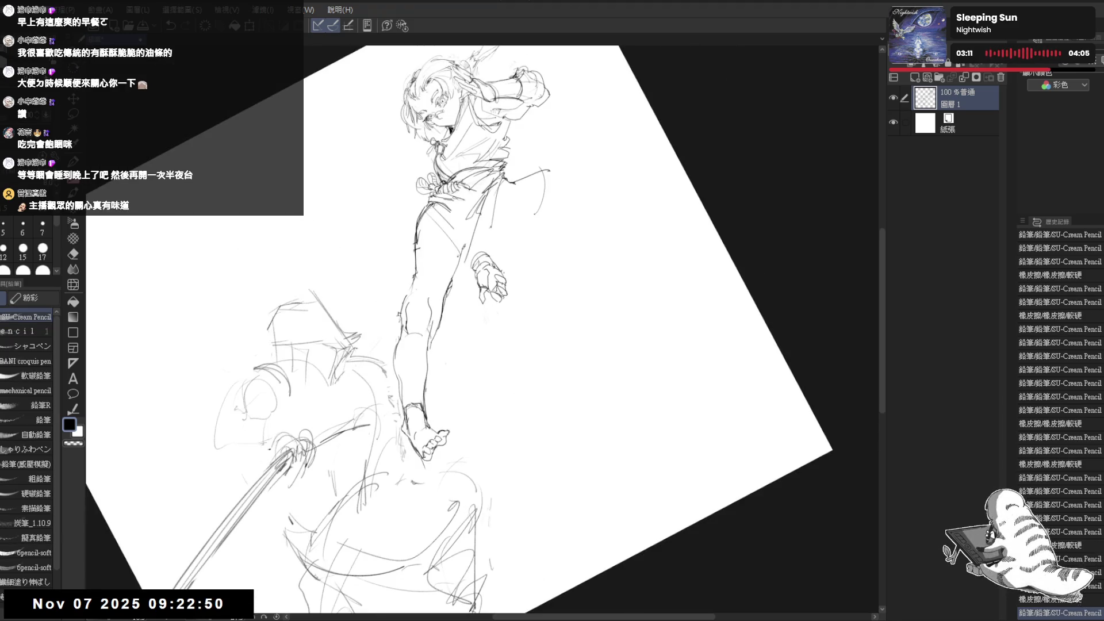
{"action": "key", "text": "r"}
{"action": "left_click_drag", "start_coordinate": [488, 405], "coordinate": [466, 466]}
{"action": "key", "text": "p"}
Draw a curved line off the hip and erase its excess.
{"action": "mouse_move", "coordinate": [545, 173]}
{"action": "left_mouse_down"}
{"action": "mouse_move", "coordinate": [575, 184]}
{"action": "mouse_move", "coordinate": [548, 176]}
{"action": "left_mouse_up"}
{"action": "key", "text": "e"}
{"action": "key", "text": "p"}
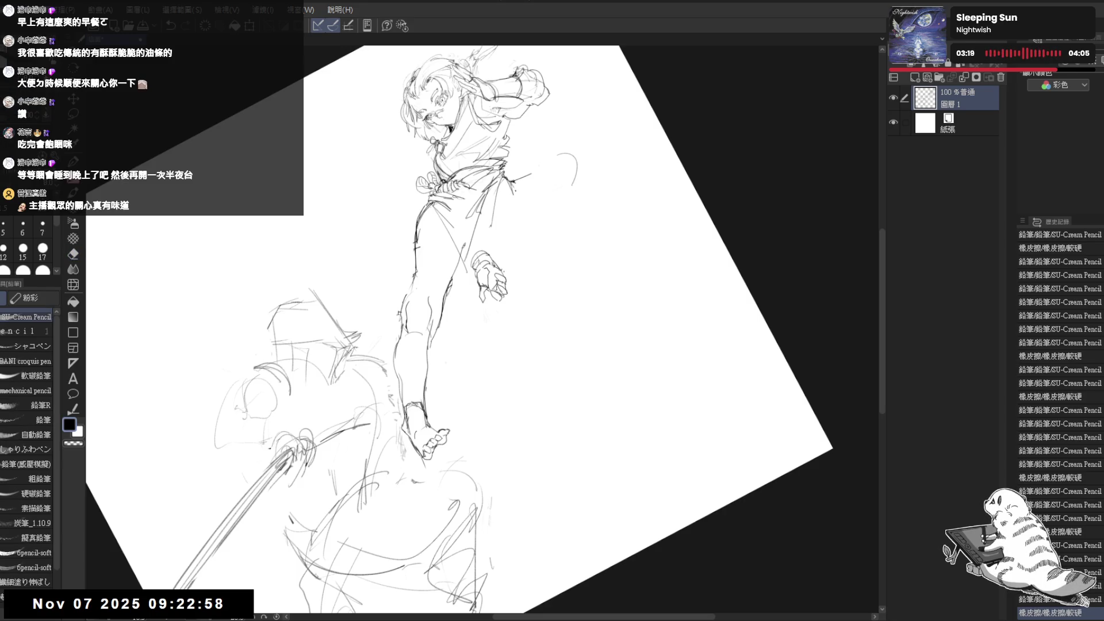
{"action": "key", "text": "e"}
{"action": "left_click_drag", "start_coordinate": [513, 190], "coordinate": [547, 162]}
{"action": "key", "text": "p"}
Add a tiny pencil touch-up with the canvas rotation reset upright.
{"action": "key", "text": "ctrl+@"}
{"action": "left_click_drag", "start_coordinate": [614, 275], "coordinate": [621, 276]}
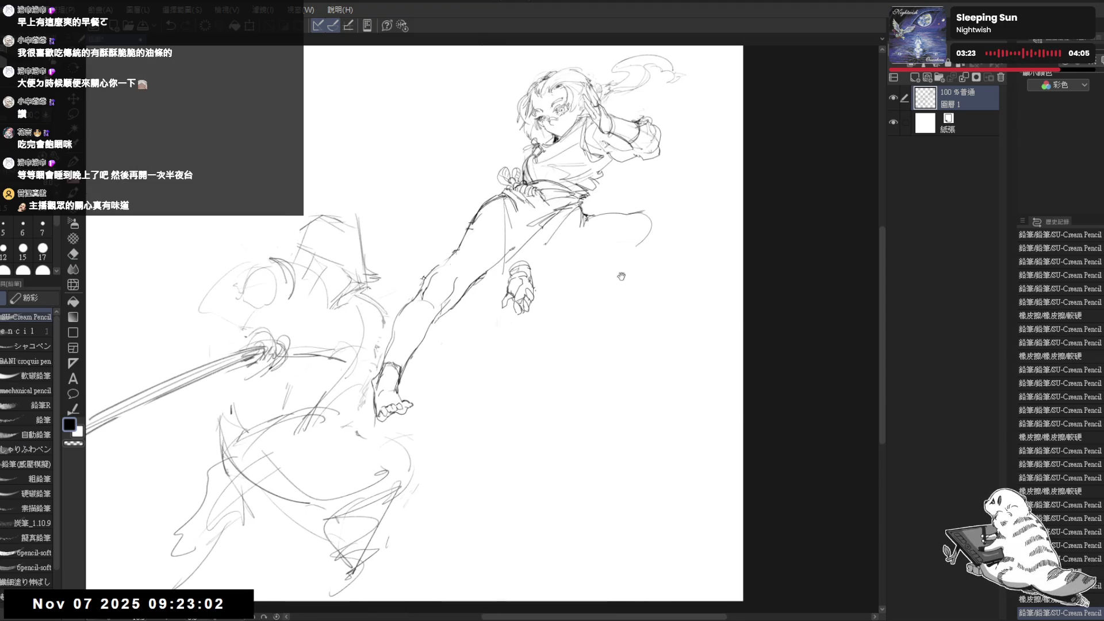
{"action": "left_click_drag", "start_coordinate": [560, 252], "coordinate": [560, 239]}
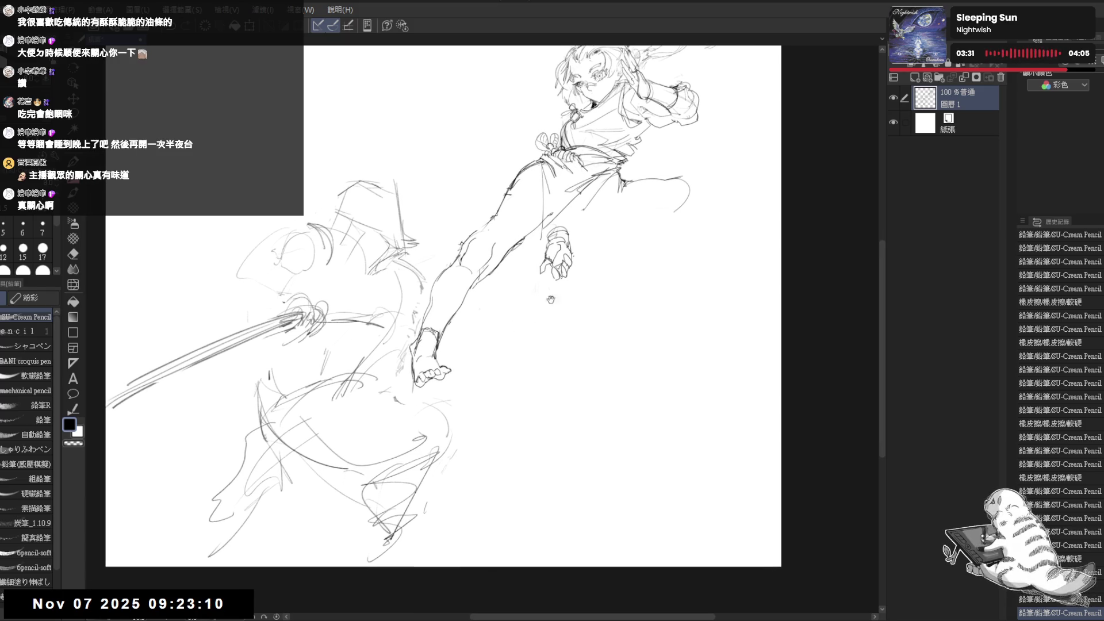
{"action": "left_click_drag", "start_coordinate": [660, 206], "coordinate": [636, 185]}
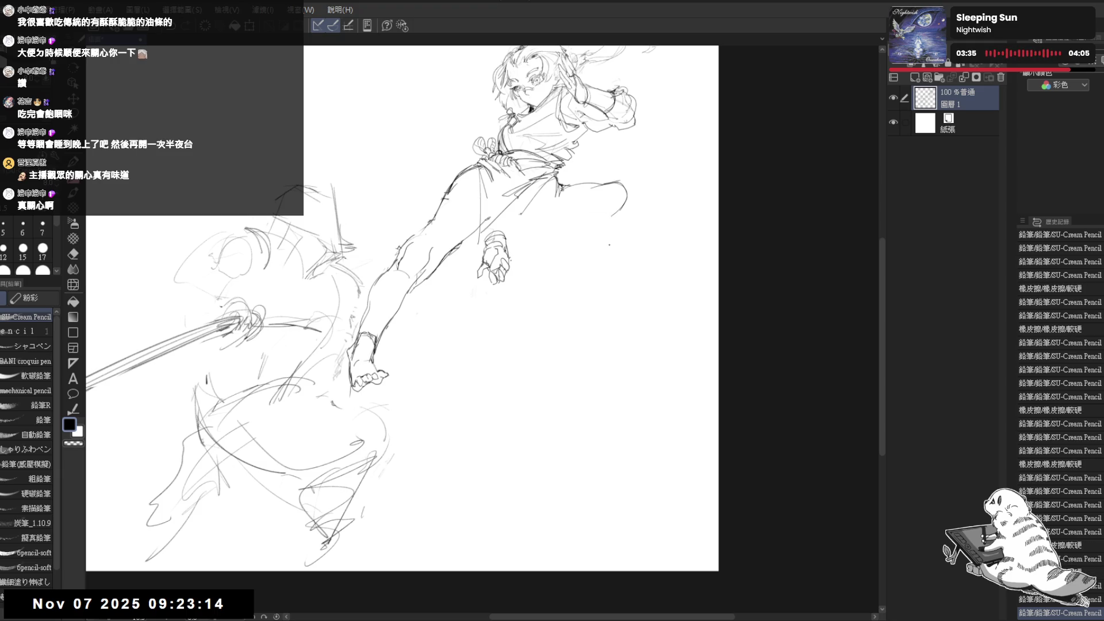
{"action": "left_click_drag", "start_coordinate": [565, 247], "coordinate": [516, 218]}
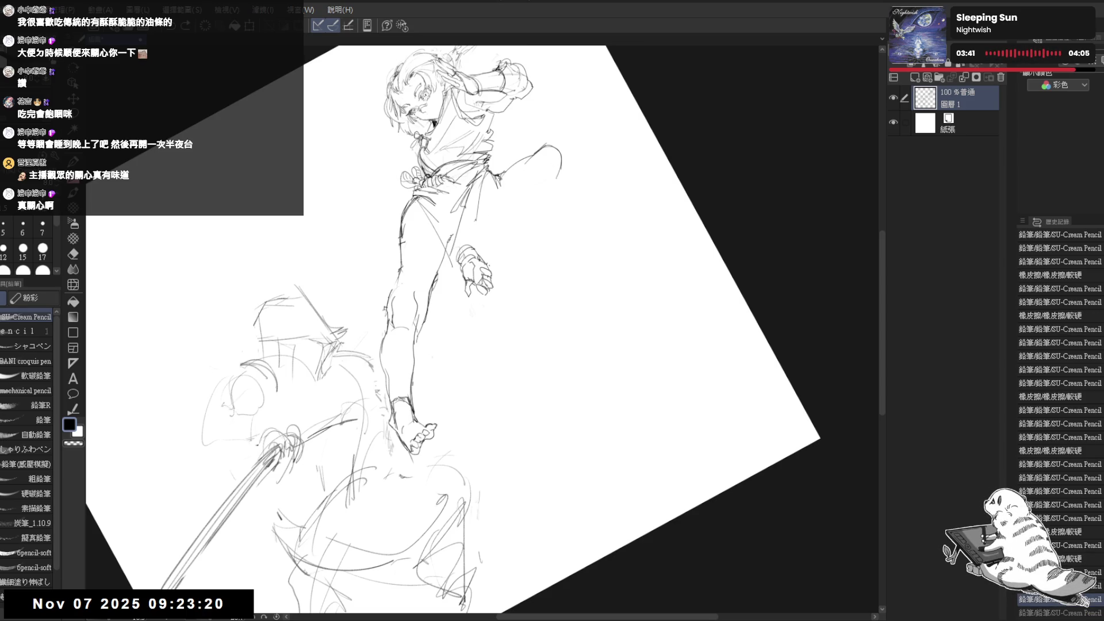
{"action": "key", "text": "ctrl+0"}
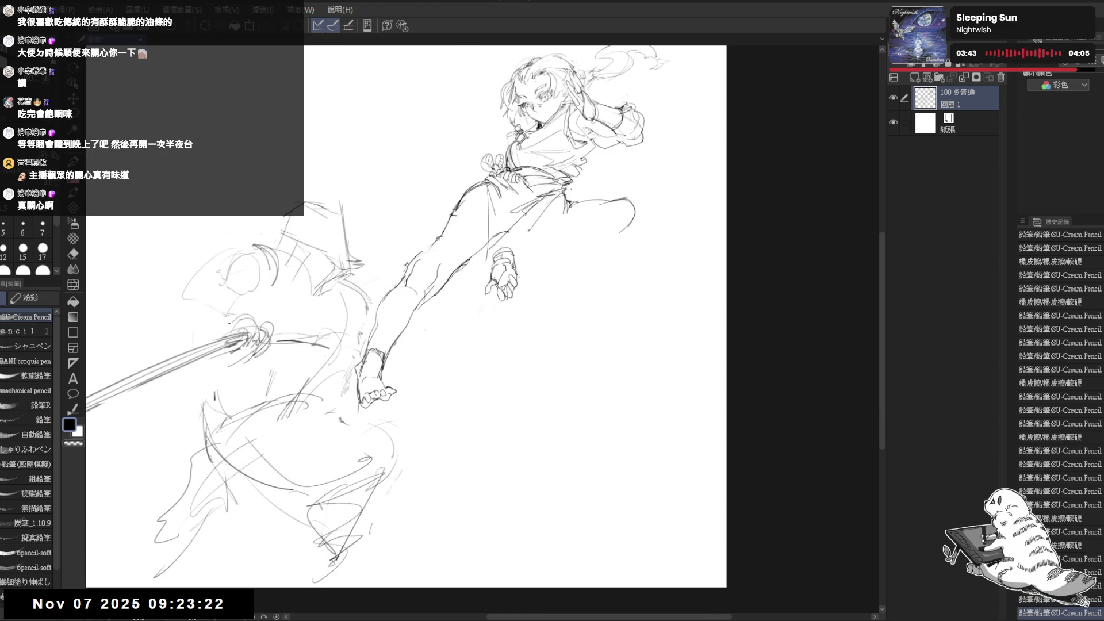
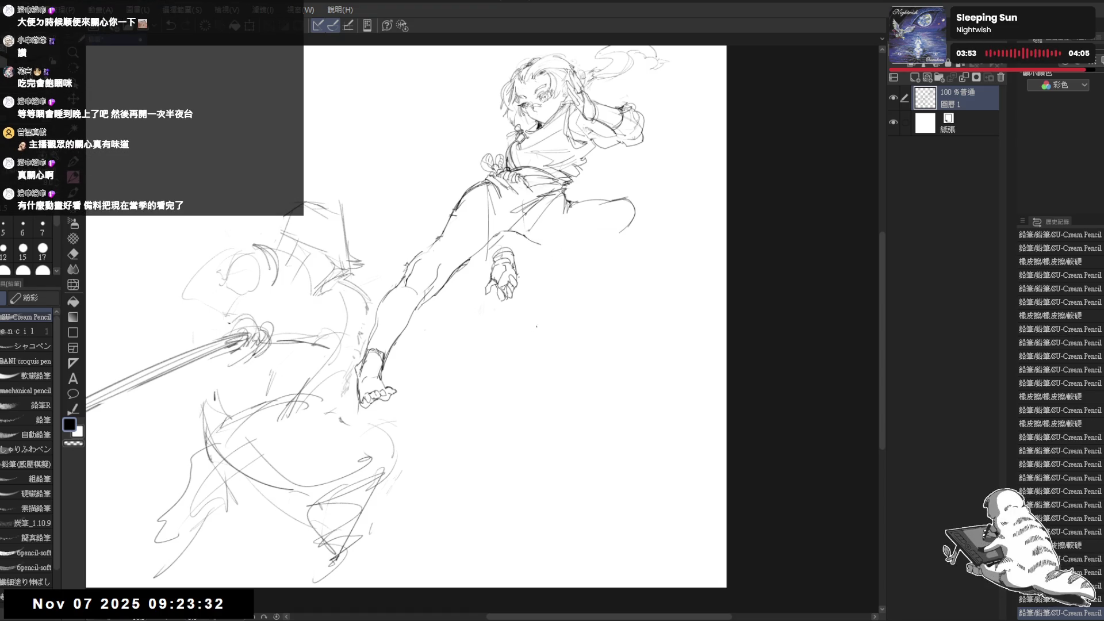
Rotate the view so the figure stands upright and erase a small stray mark on the sketch.
{"action": "mouse_move", "coordinate": [552, 271]}
{"action": "left_mouse_down"}
{"action": "mouse_move", "coordinate": [541, 259]}
{"action": "mouse_move", "coordinate": [530, 281]}
{"action": "mouse_move", "coordinate": [522, 483]}
{"action": "mouse_move", "coordinate": [496, 351]}
{"action": "left_mouse_up"}
{"action": "key", "text": "ctrl+@"}
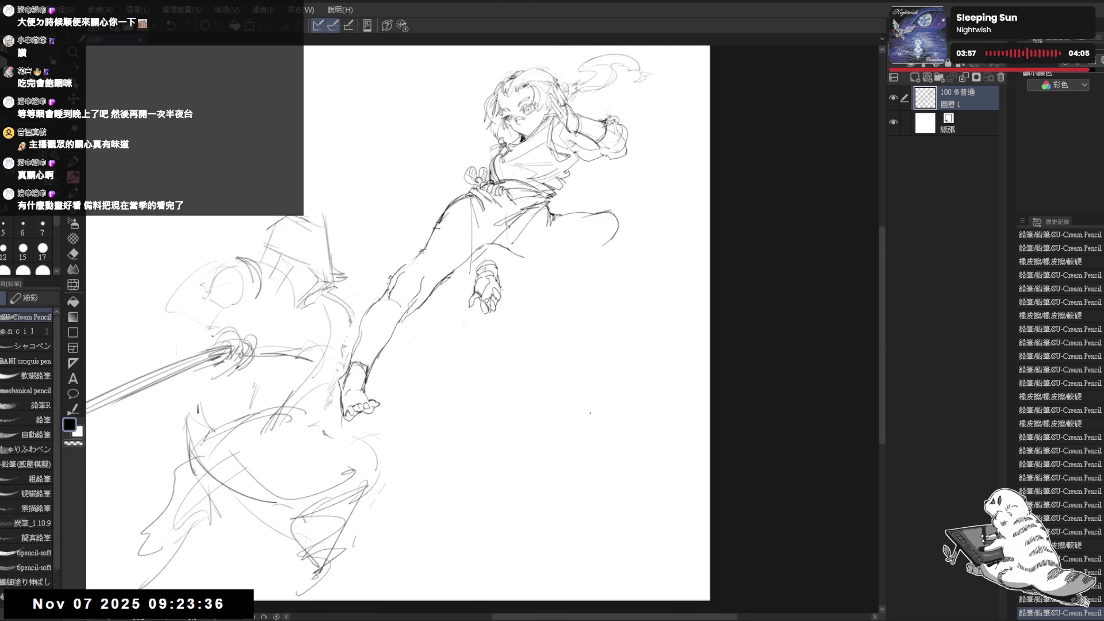
{"action": "key", "text": "e"}
{"action": "key", "text": "asciicircum"}
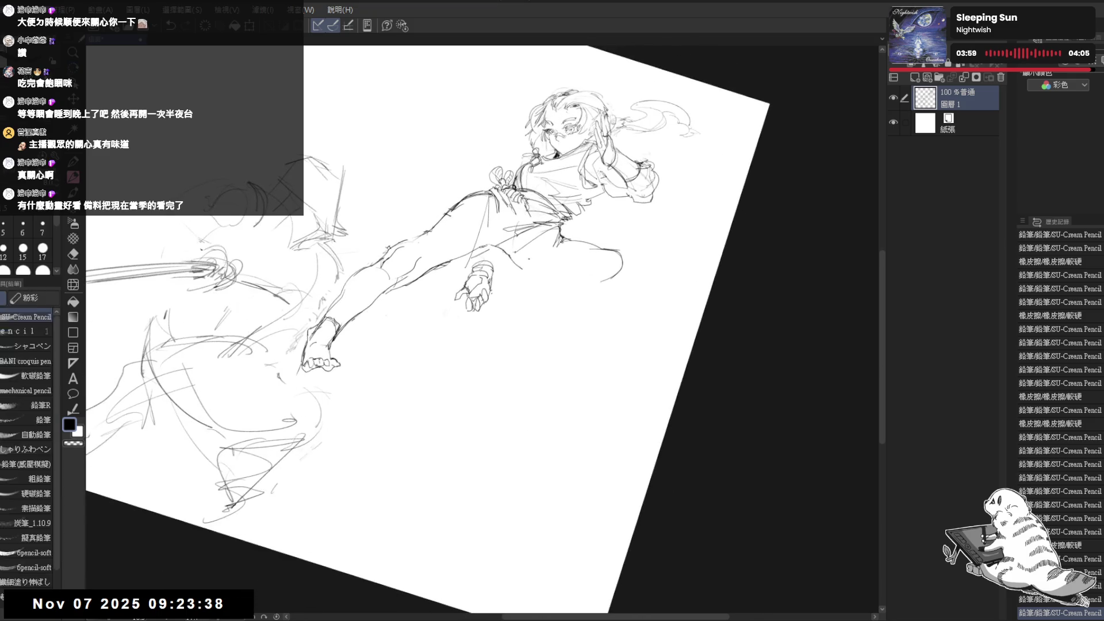
{"action": "key", "text": "r"}
{"action": "mouse_move", "coordinate": [511, 253]}
{"action": "left_mouse_down"}
{"action": "mouse_move", "coordinate": [466, 276]}
{"action": "mouse_move", "coordinate": [487, 249]}
{"action": "left_mouse_up"}
{"action": "key", "text": "p"}
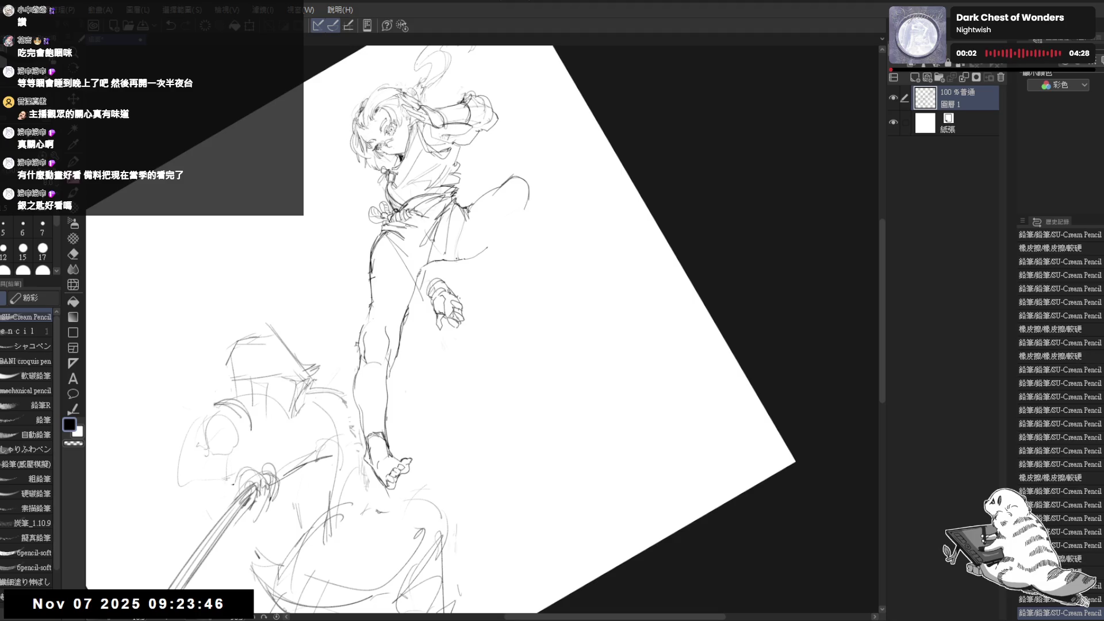
{"action": "left_click_drag", "start_coordinate": [458, 250], "coordinate": [471, 261]}
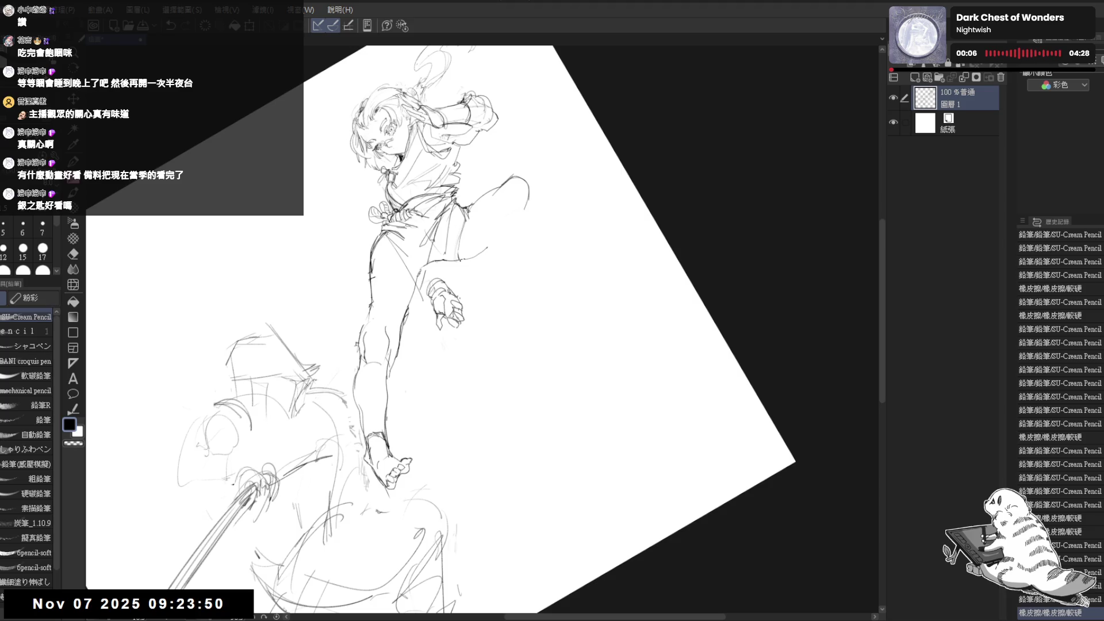
Add a short pencil stroke to the knee outline in a horizontally flipped view.
{"action": "key", "text": "ctrl+0"}
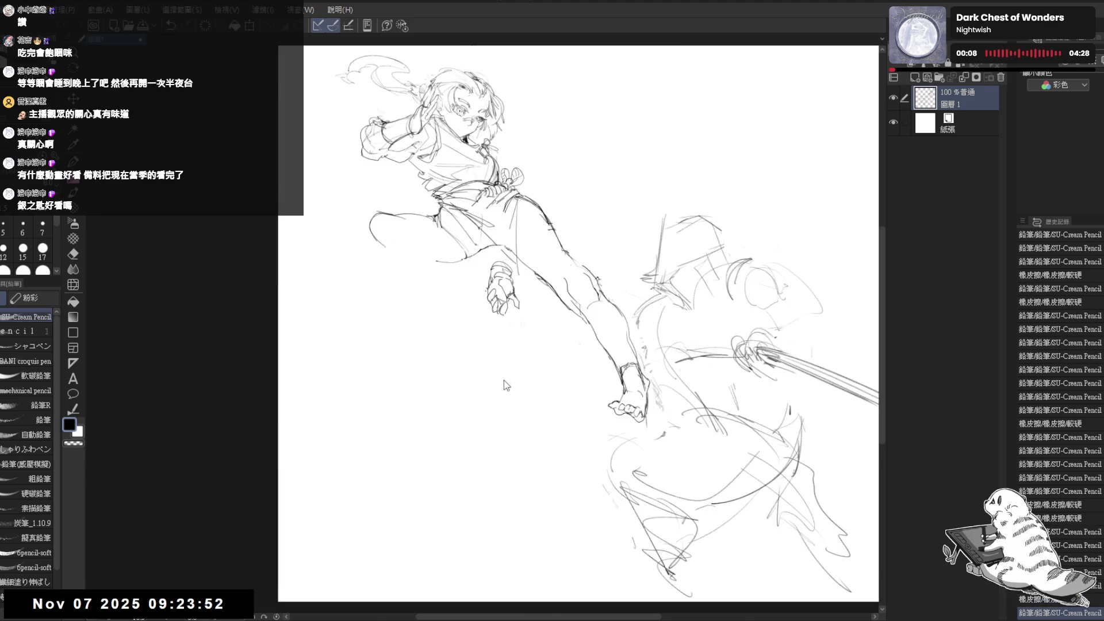
{"action": "key", "text": "h"}
{"action": "key", "text": "minus"}
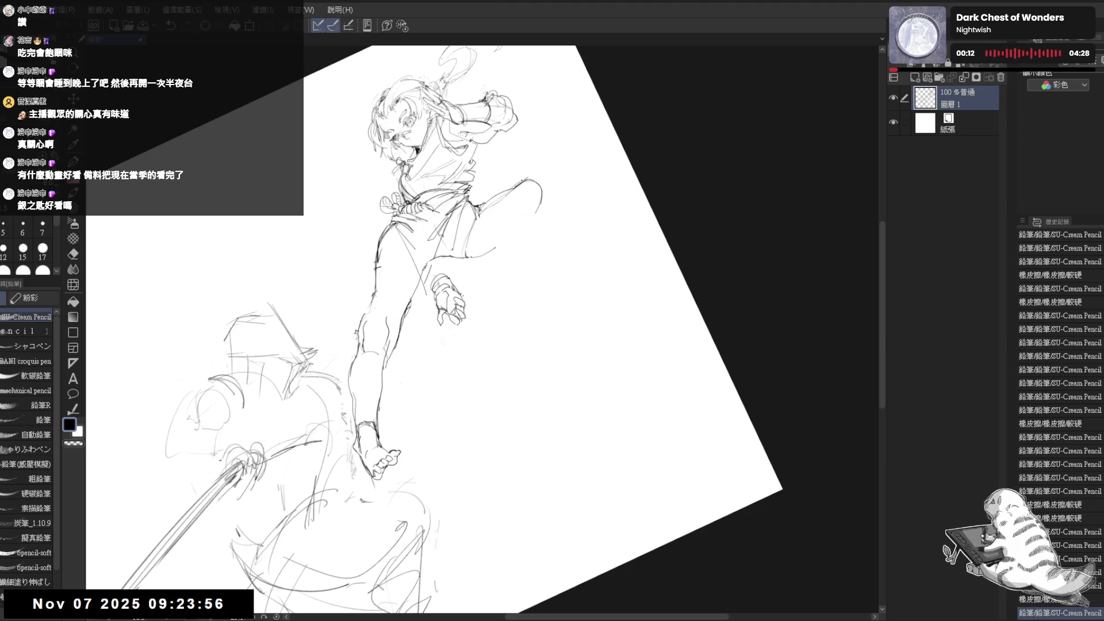
{"action": "left_click_drag", "start_coordinate": [540, 185], "coordinate": [544, 197]}
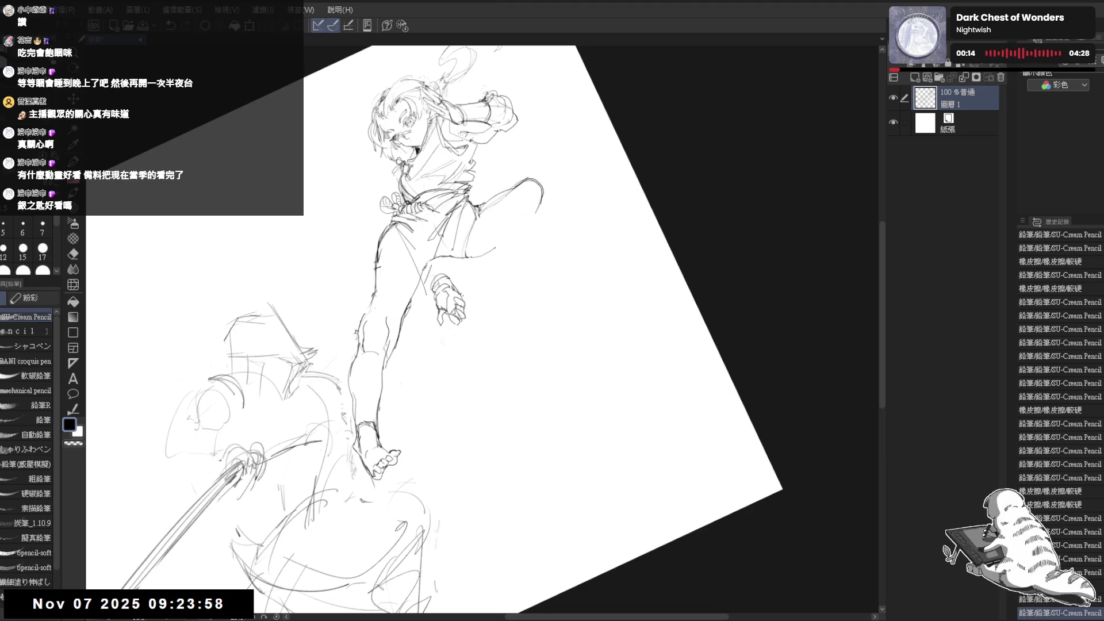
Erase a stray line near the leg and add a small pencil dot.
{"action": "key", "text": "r"}
{"action": "left_click_drag", "start_coordinate": [519, 407], "coordinate": [439, 316]}
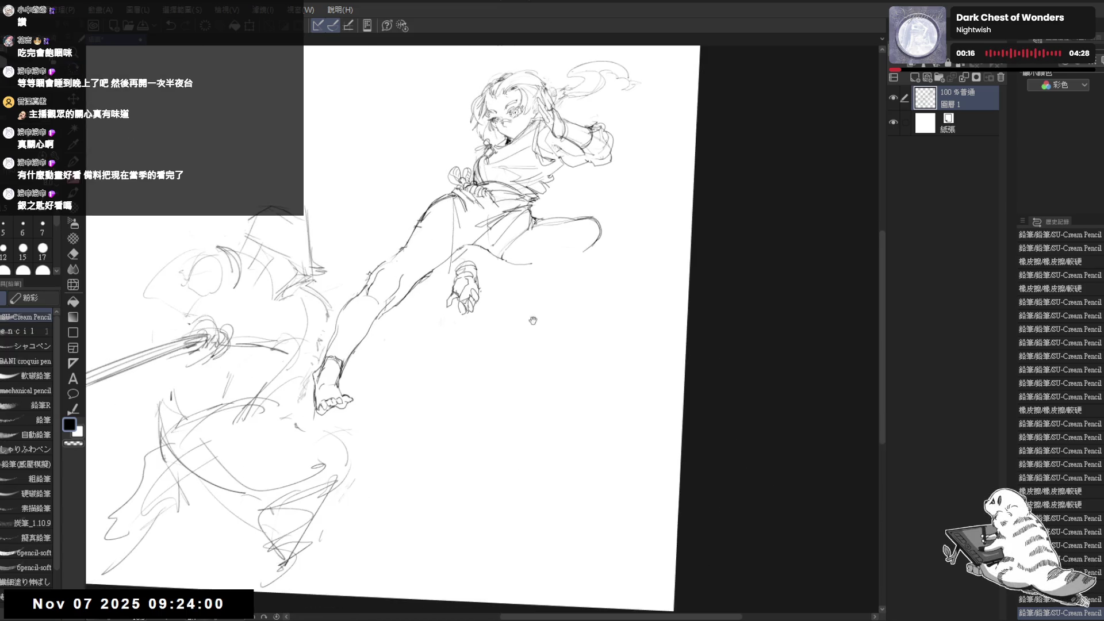
{"action": "mouse_move", "coordinate": [533, 321]}
{"action": "left_mouse_down"}
{"action": "mouse_move", "coordinate": [527, 202]}
{"action": "mouse_move", "coordinate": [542, 207]}
{"action": "left_mouse_up"}
{"action": "key", "text": "e"}
{"action": "key", "text": "p"}
{"action": "left_click_drag", "start_coordinate": [517, 344], "coordinate": [425, 230]}
{"action": "left_click_drag", "start_coordinate": [428, 276], "coordinate": [428, 277]}
{"action": "mouse_move", "coordinate": [443, 199]}
{"action": "left_mouse_down"}
{"action": "mouse_move", "coordinate": [449, 256]}
{"action": "mouse_move", "coordinate": [425, 293]}
{"action": "left_mouse_up"}
{"action": "key", "text": "ctrl+z"}
{"action": "left_click_drag", "start_coordinate": [478, 187], "coordinate": [480, 189]}
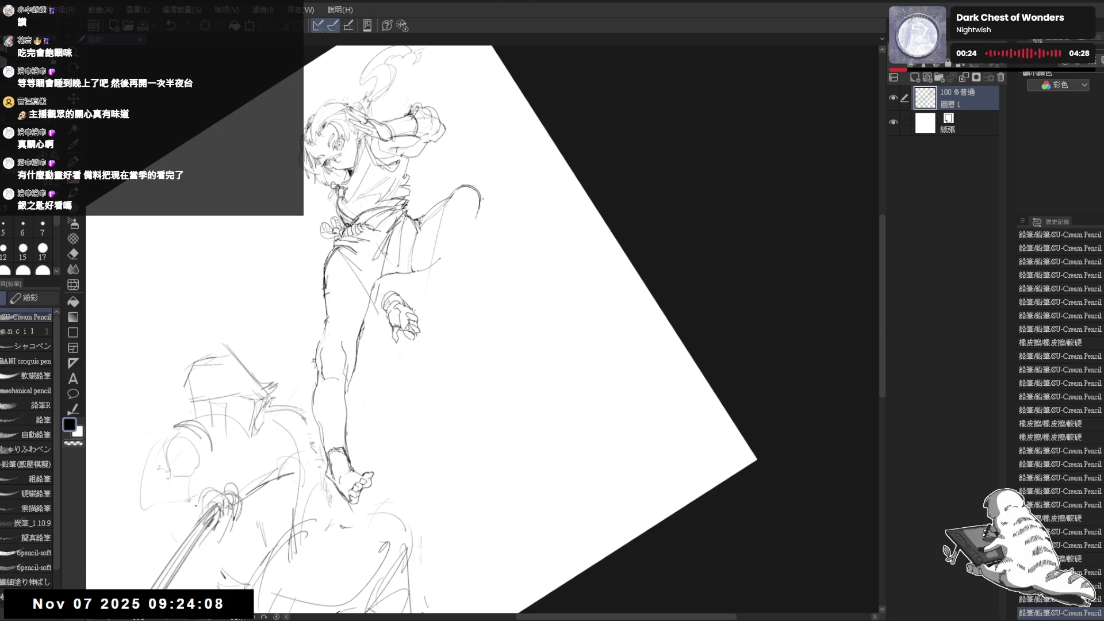
Add two short pencil strokes near the leg.
{"action": "key", "text": "r"}
{"action": "mouse_move", "coordinate": [403, 373]}
{"action": "left_mouse_down"}
{"action": "mouse_move", "coordinate": [416, 438]}
{"action": "mouse_move", "coordinate": [472, 374]}
{"action": "left_mouse_up"}
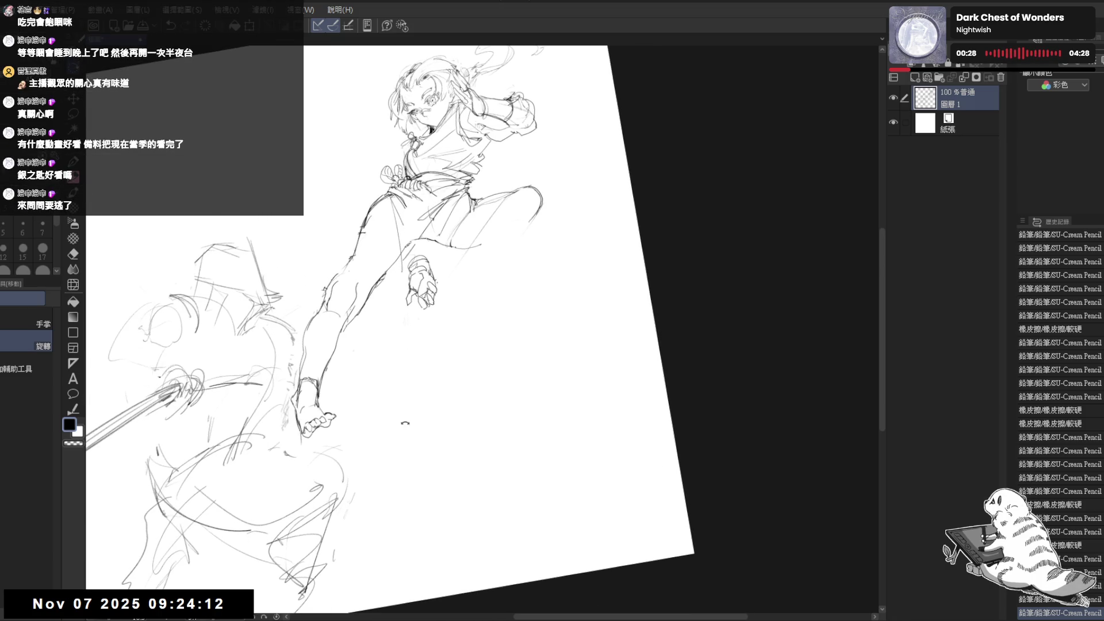
{"action": "left_click_drag", "start_coordinate": [405, 422], "coordinate": [437, 402]}
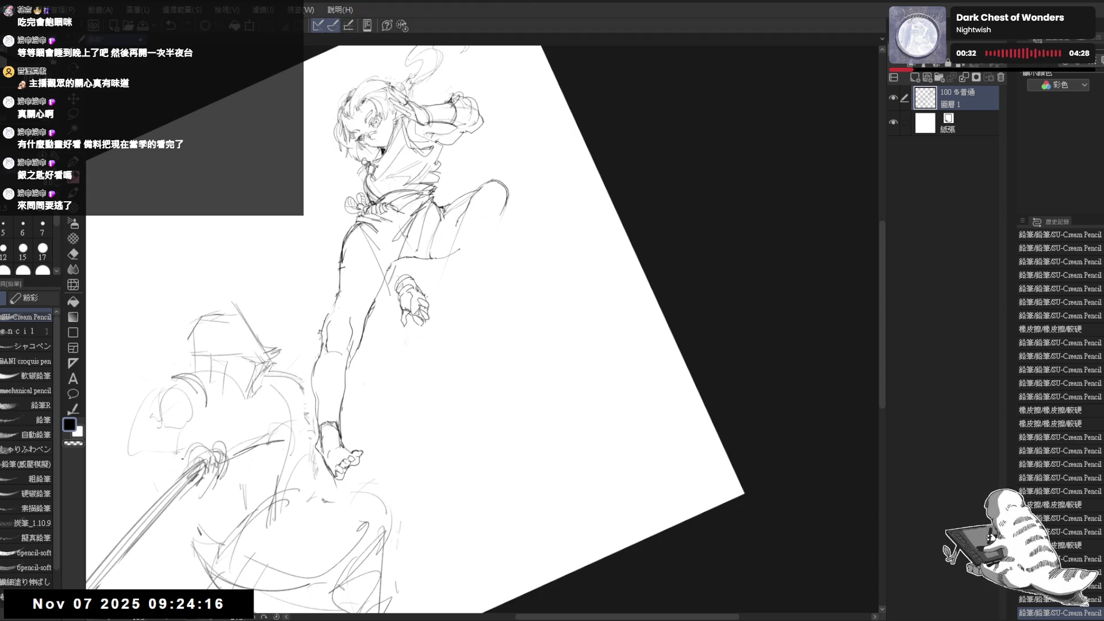
{"action": "mouse_move", "coordinate": [443, 276]}
{"action": "left_mouse_down"}
{"action": "mouse_move", "coordinate": [455, 289]}
{"action": "mouse_move", "coordinate": [501, 283]}
{"action": "left_mouse_up"}
{"action": "mouse_move", "coordinate": [483, 352]}
{"action": "left_mouse_down"}
{"action": "mouse_move", "coordinate": [442, 430]}
{"action": "mouse_move", "coordinate": [535, 414]}
{"action": "mouse_move", "coordinate": [492, 189]}
{"action": "mouse_move", "coordinate": [454, 233]}
{"action": "left_mouse_up"}
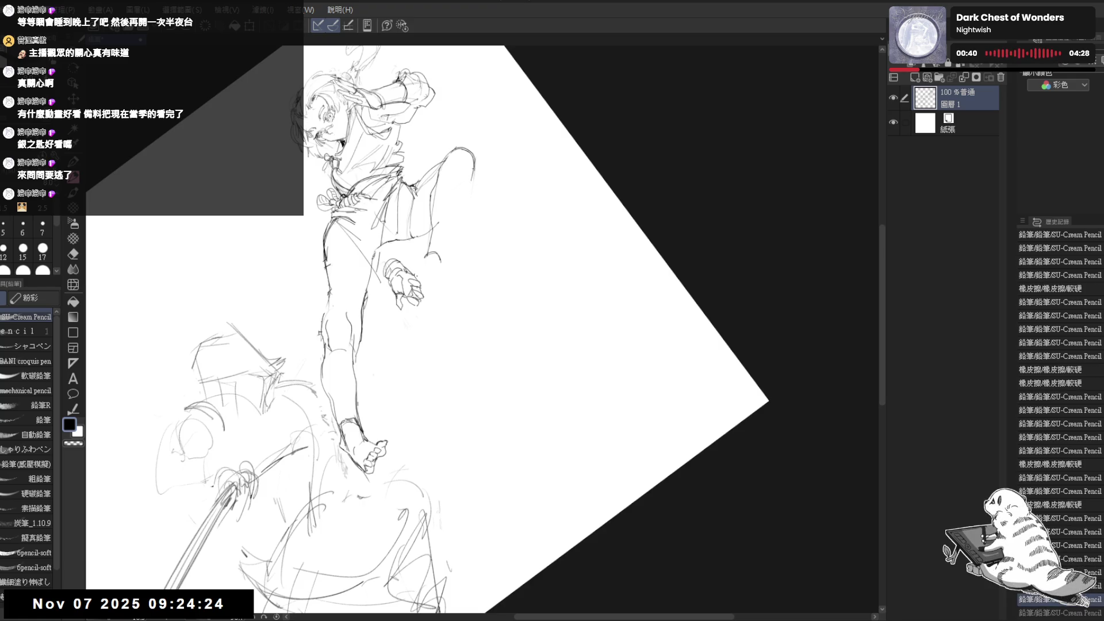
{"action": "key", "text": "ctrl+z"}
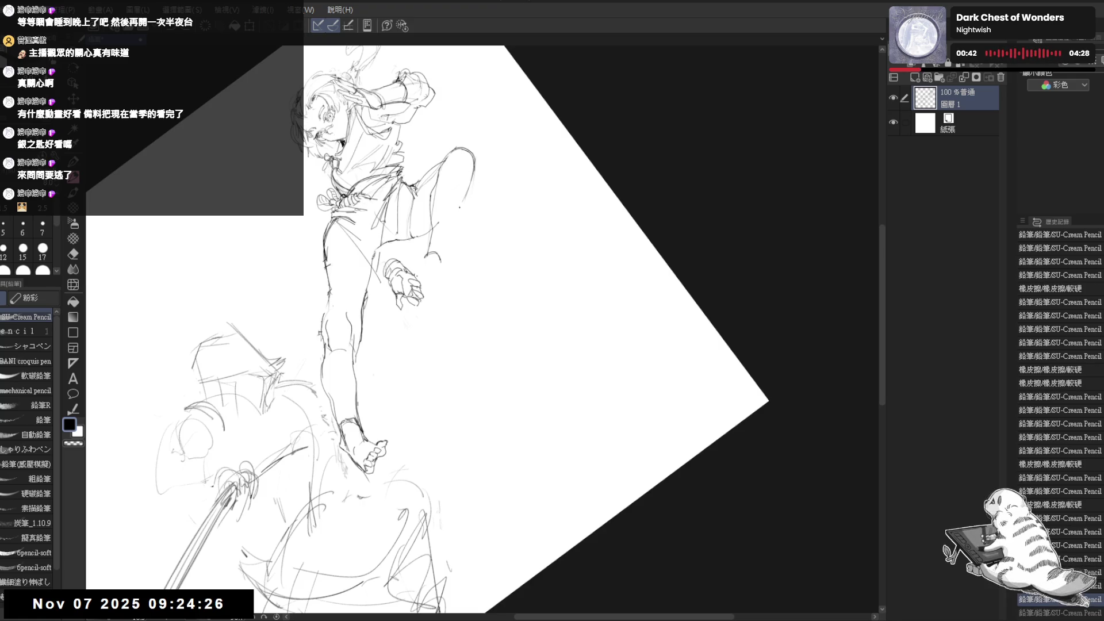
{"action": "key", "text": "ctrl+y"}
{"action": "key", "text": "ctrl+y"}
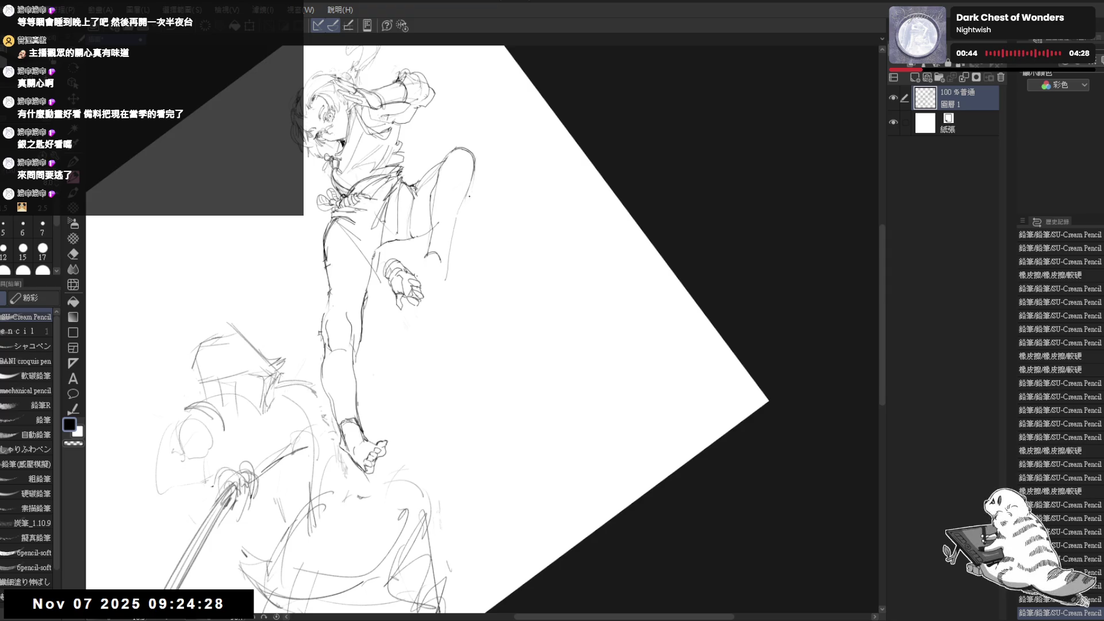
{"action": "key", "text": "ctrl+at"}
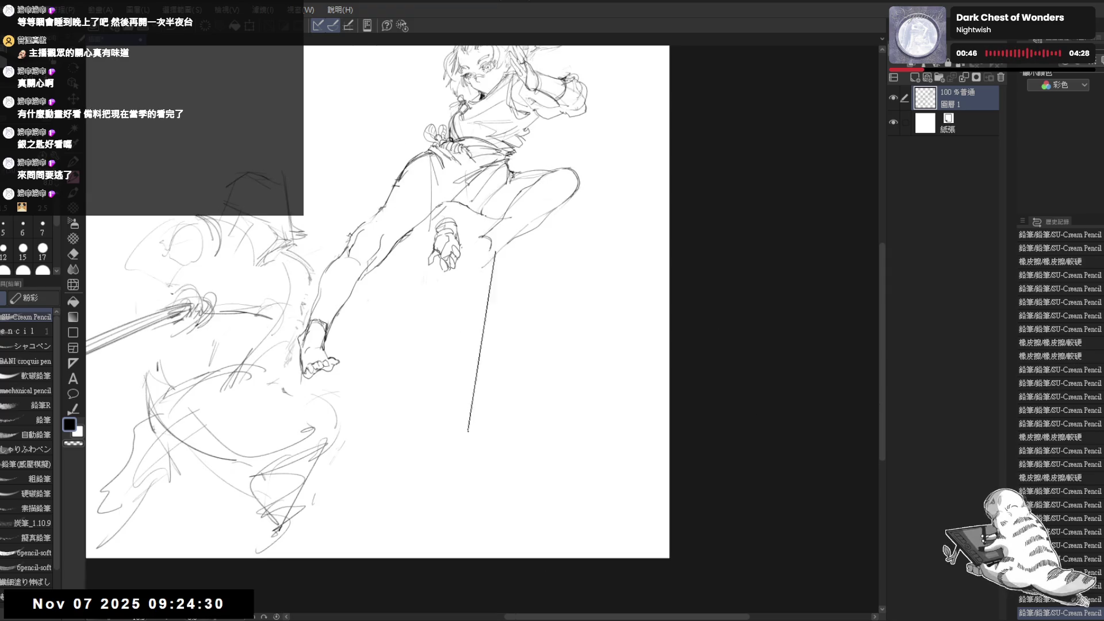
{"action": "left_click_drag", "start_coordinate": [473, 271], "coordinate": [499, 257]}
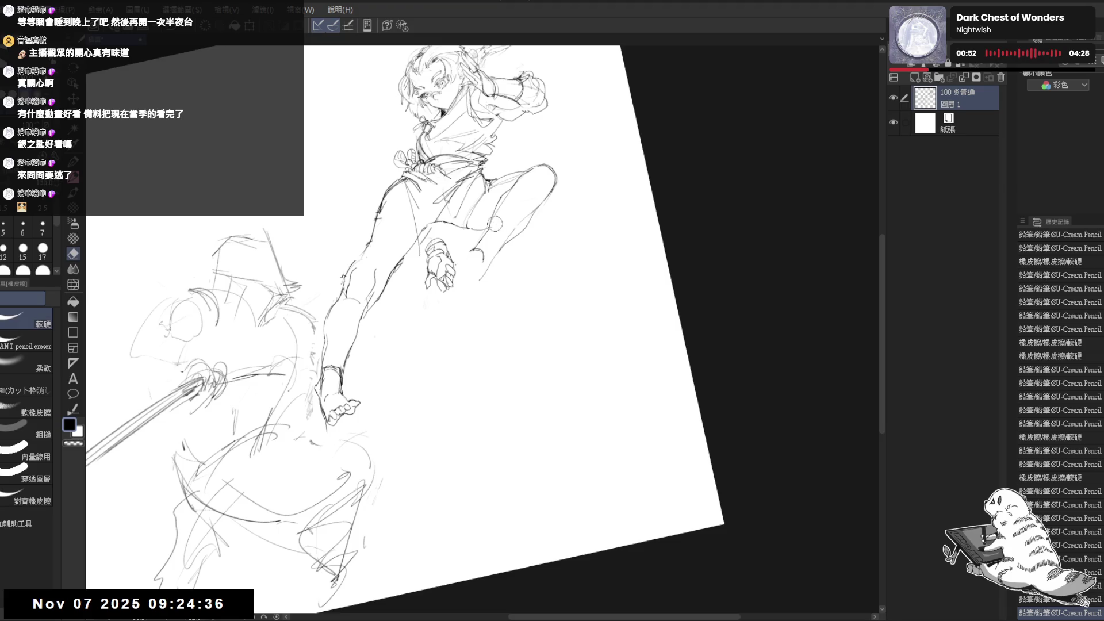
Erase small sketch marks near the knee and place a small pencil dot.
{"action": "mouse_move", "coordinate": [488, 216]}
{"action": "left_mouse_down"}
{"action": "mouse_move", "coordinate": [501, 233]}
{"action": "mouse_move", "coordinate": [467, 247]}
{"action": "left_mouse_up"}
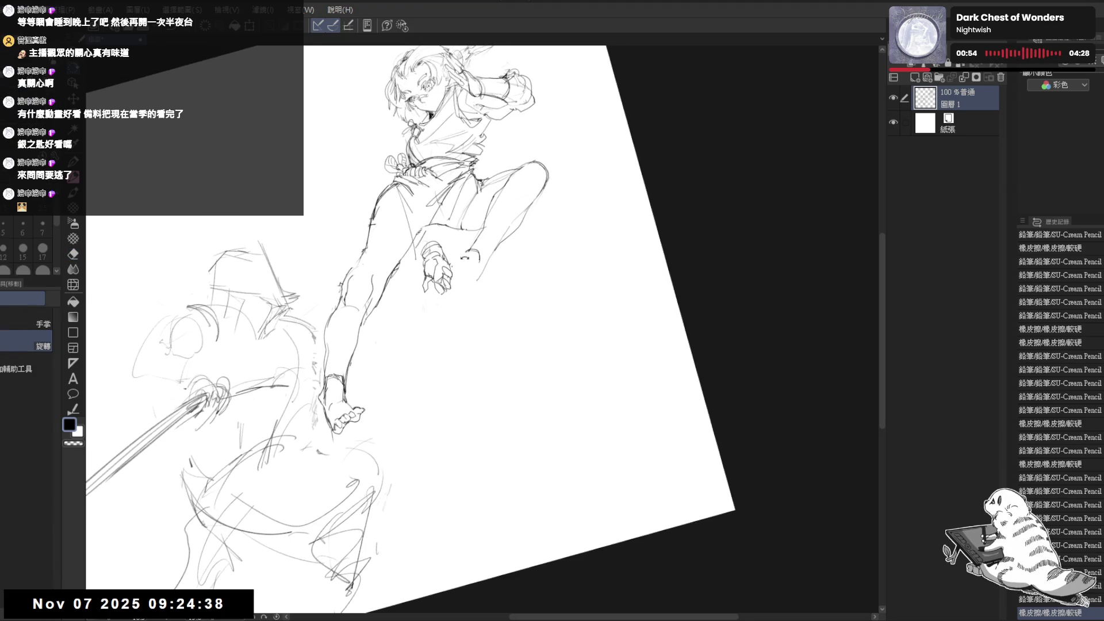
{"action": "key", "text": "e"}
{"action": "left_click", "coordinate": [467, 248]}
{"action": "key", "text": "p"}
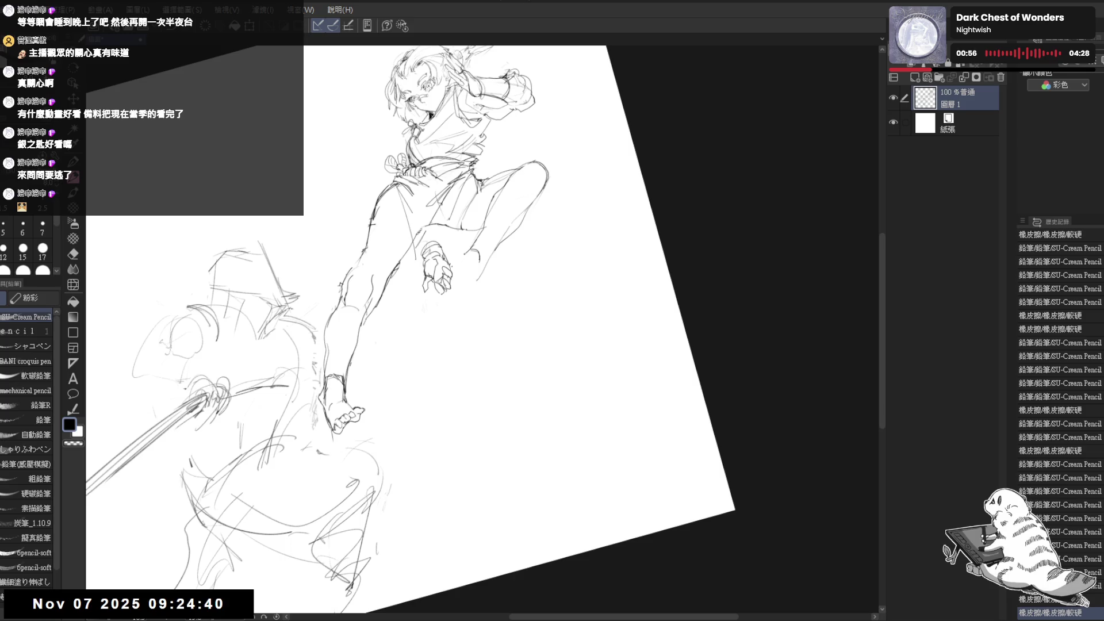
{"action": "left_click", "coordinate": [531, 395]}
{"action": "key", "text": "e"}
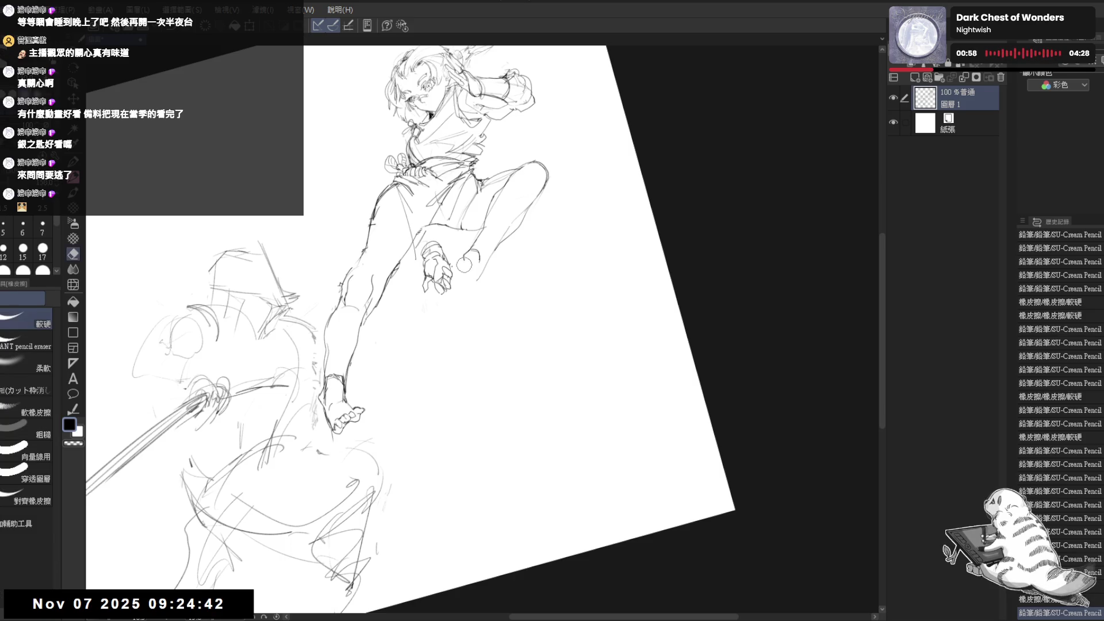
{"action": "key", "text": "p"}
Draw a pencil stroke on the thigh and a faint short stroke near the hand.
{"action": "left_click_drag", "start_coordinate": [474, 175], "coordinate": [489, 212]}
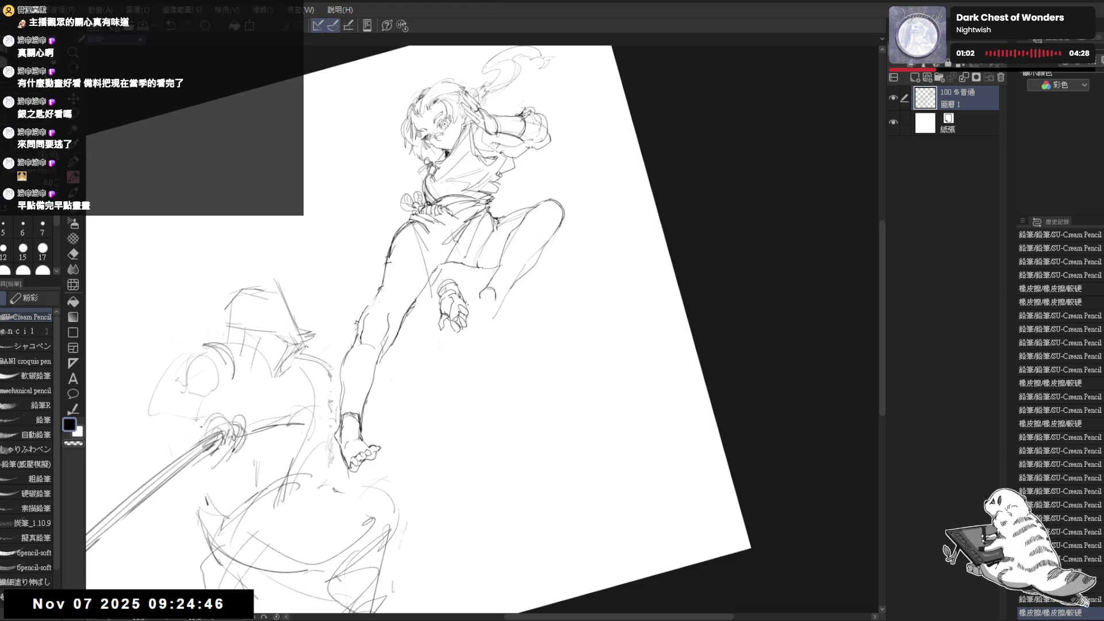
{"action": "left_click_drag", "start_coordinate": [524, 181], "coordinate": [497, 362]}
{"action": "key", "text": "ctrl+@"}
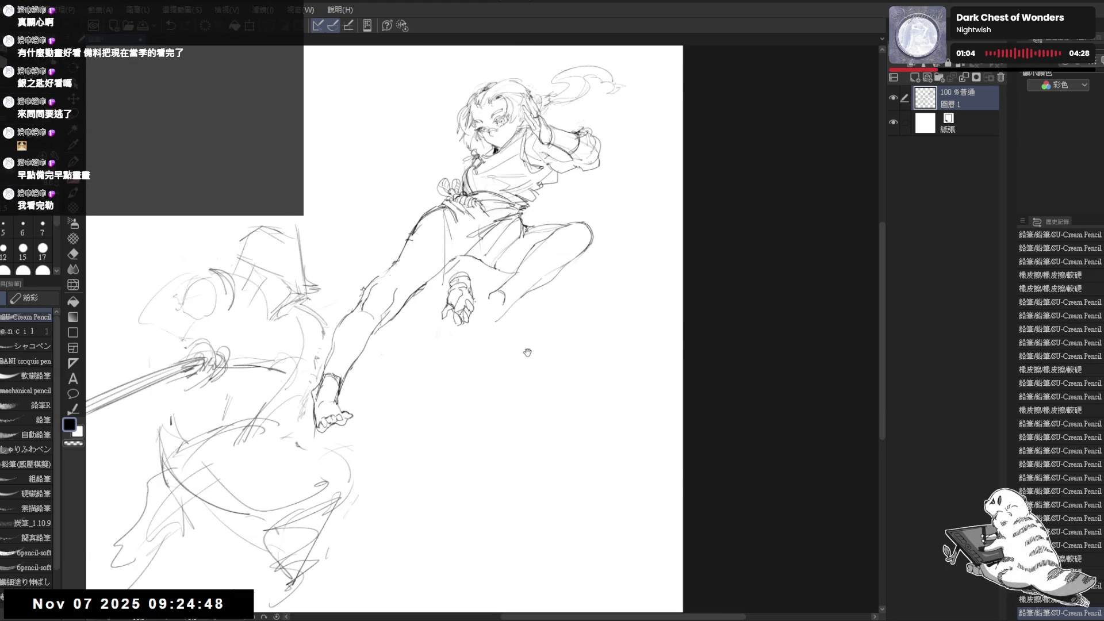
{"action": "left_click_drag", "start_coordinate": [525, 284], "coordinate": [489, 291]}
{"action": "left_click_drag", "start_coordinate": [474, 469], "coordinate": [518, 288]}
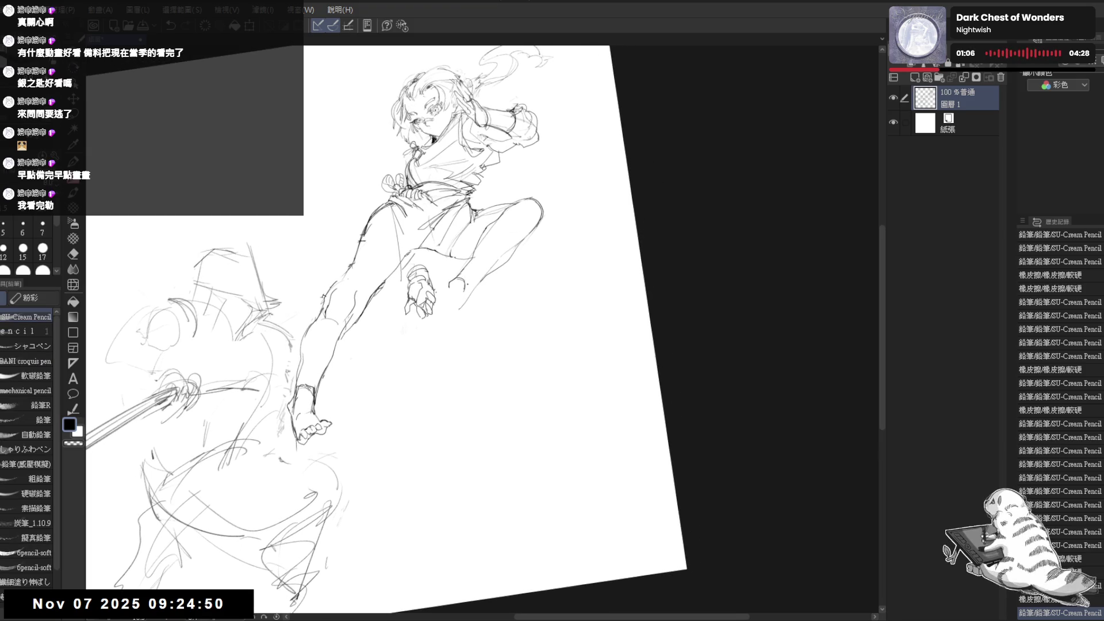
{"action": "left_click_drag", "start_coordinate": [423, 291], "coordinate": [402, 310]}
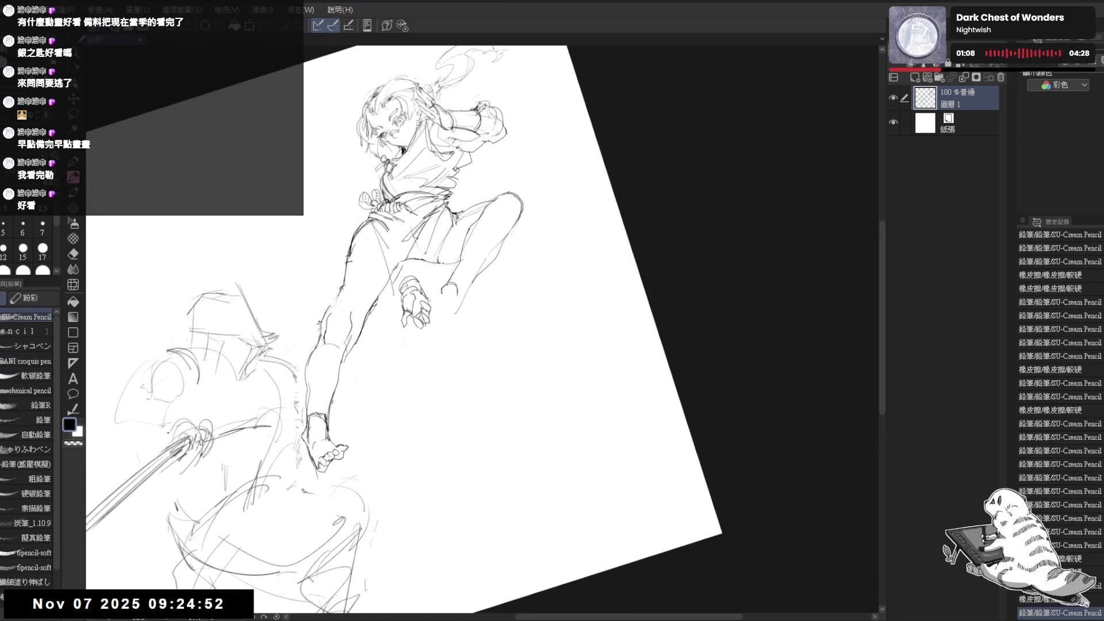
{"action": "key", "text": "ctrl+z"}
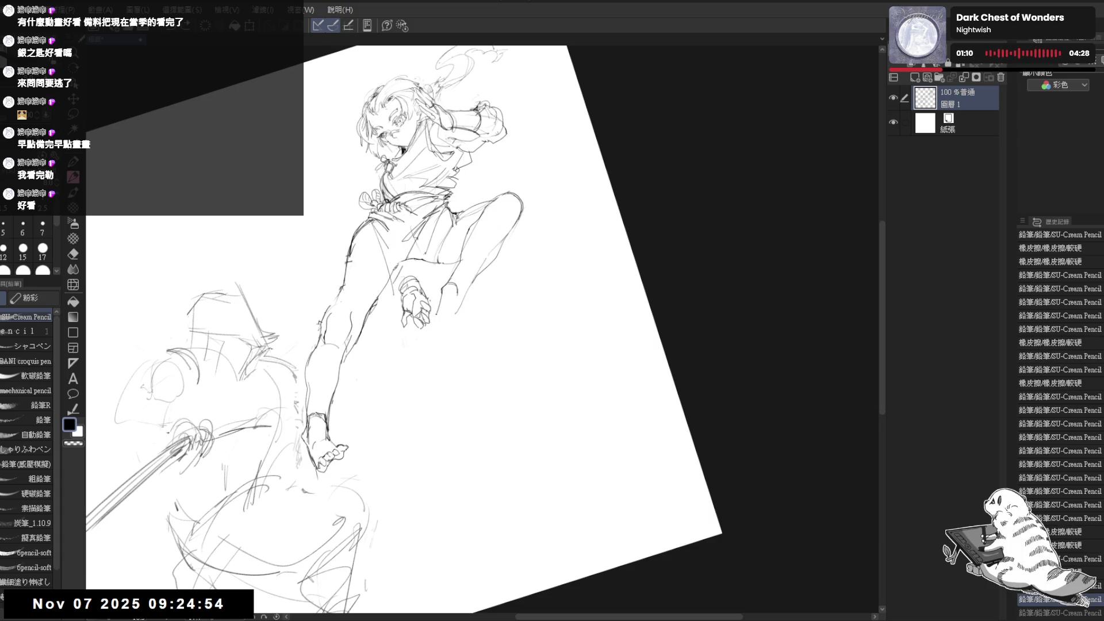
{"action": "left_click_drag", "start_coordinate": [438, 315], "coordinate": [456, 285]}
{"action": "key", "text": "e"}
{"action": "key", "text": "p"}
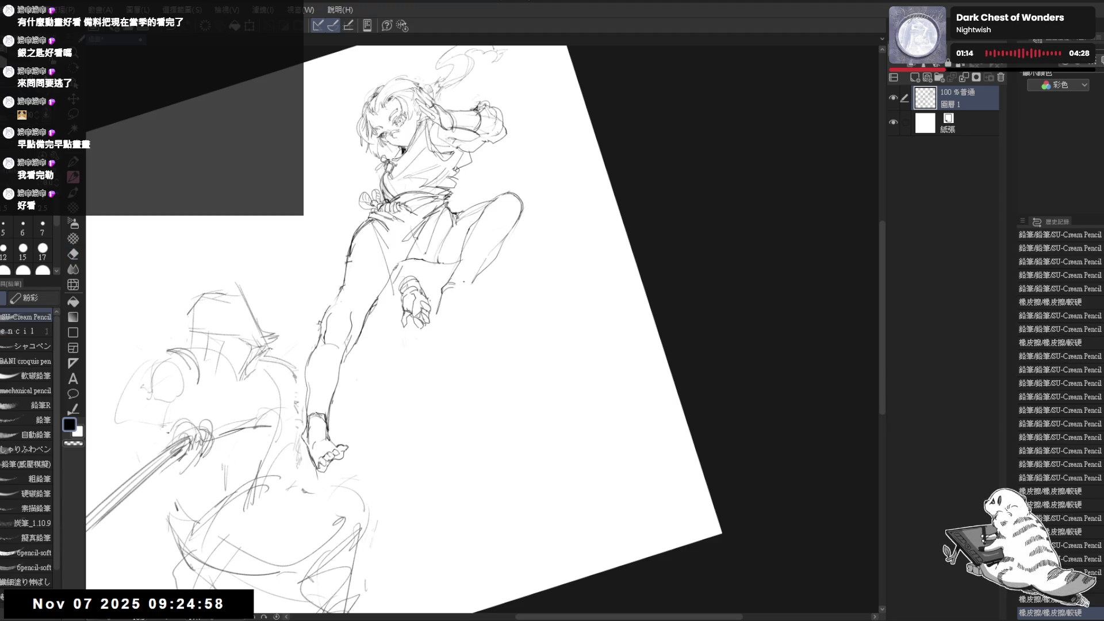
Recentre the view upright and undo the last pencil stroke.
{"action": "left_click_drag", "start_coordinate": [472, 355], "coordinate": [541, 328]}
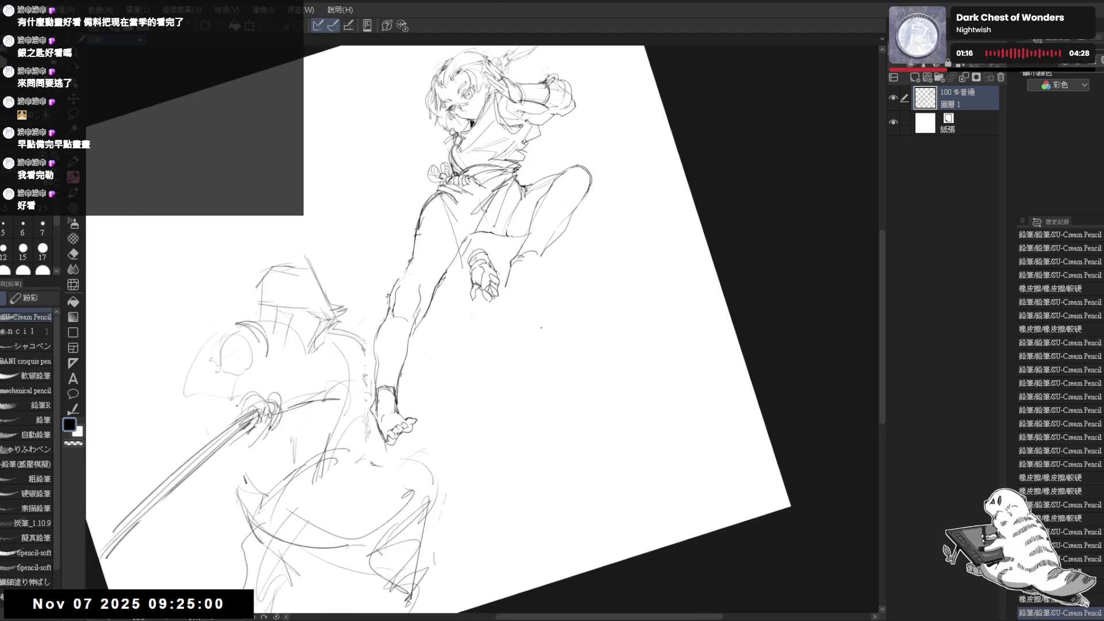
{"action": "scroll", "coordinate": [540, 328], "scroll_direction": "down", "scroll_amount": 1}
{"action": "scroll", "coordinate": [540, 328], "scroll_direction": "down", "scroll_amount": 1}
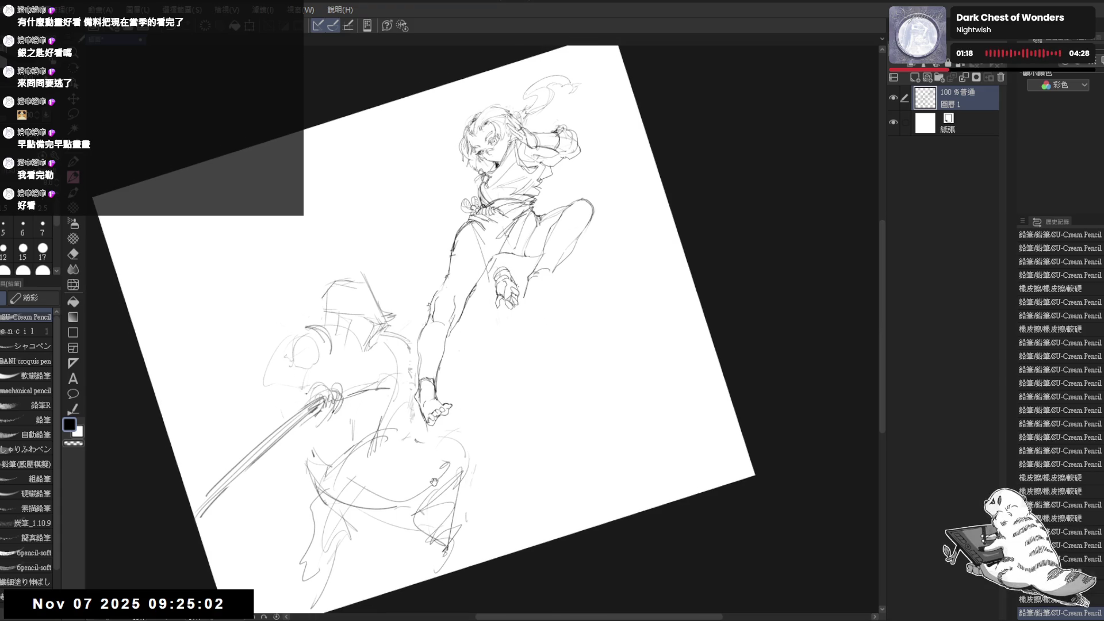
{"action": "mouse_move", "coordinate": [541, 327]}
{"action": "left_mouse_down"}
{"action": "mouse_move", "coordinate": [517, 287]}
{"action": "mouse_move", "coordinate": [471, 299]}
{"action": "mouse_move", "coordinate": [404, 259]}
{"action": "left_mouse_up"}
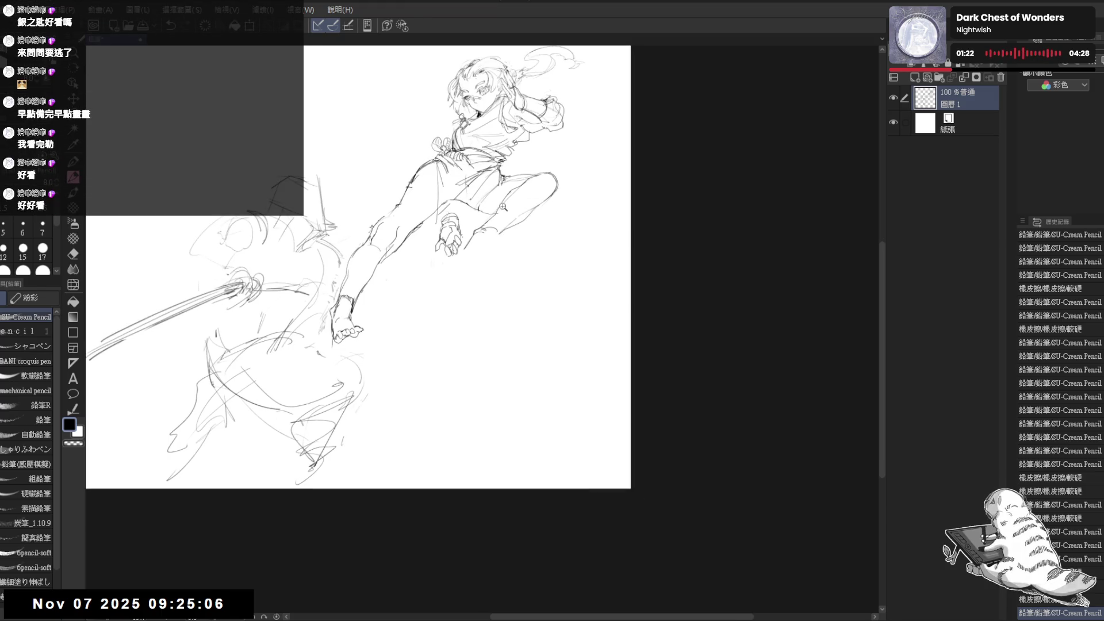
{"action": "scroll", "coordinate": [488, 242], "scroll_direction": "up", "scroll_amount": 1}
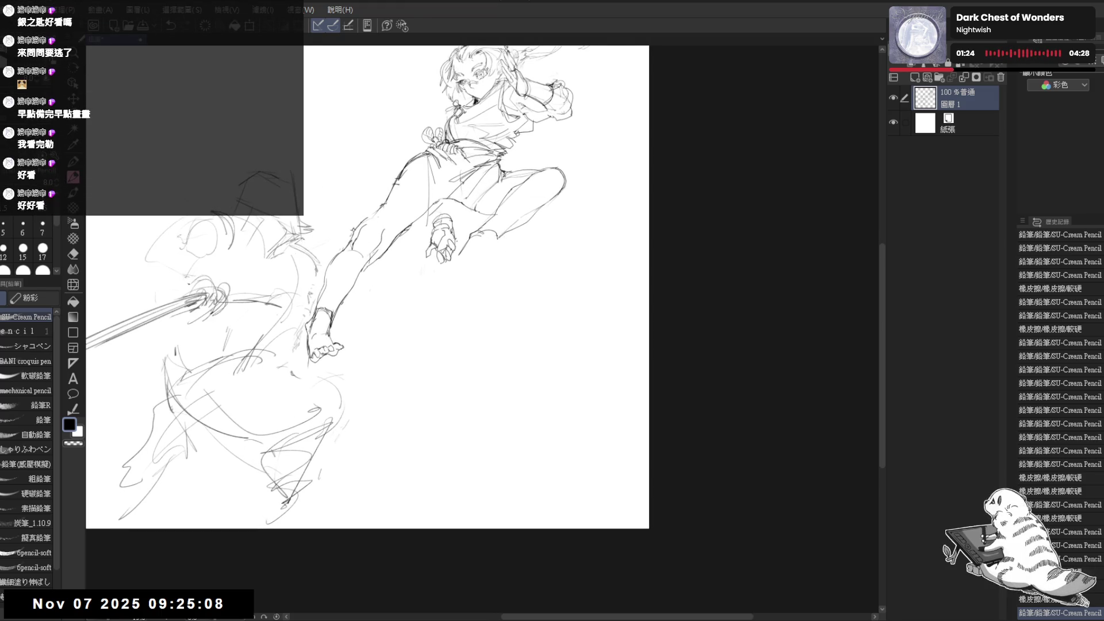
{"action": "key", "text": "ctrl+z"}
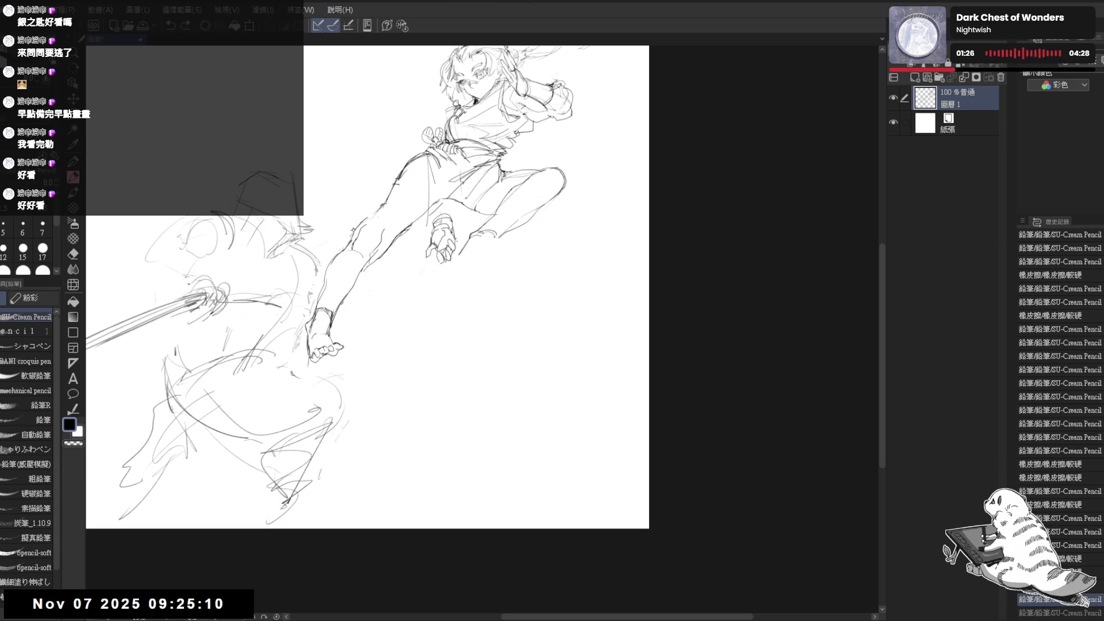
{"action": "key", "text": "minus"}
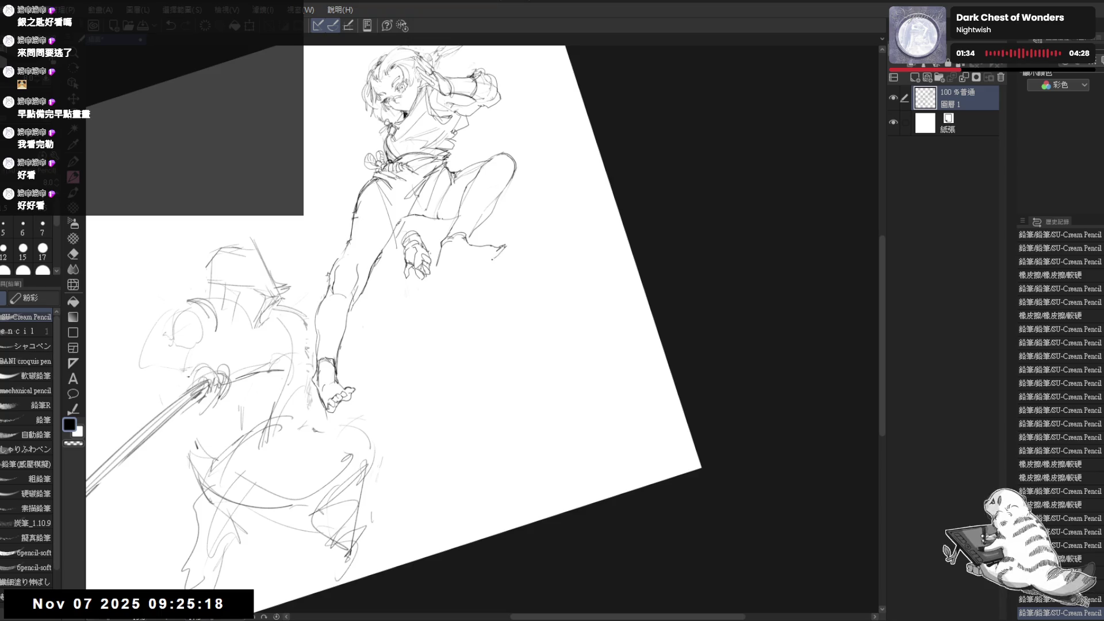
{"action": "left_click_drag", "start_coordinate": [480, 260], "coordinate": [487, 262]}
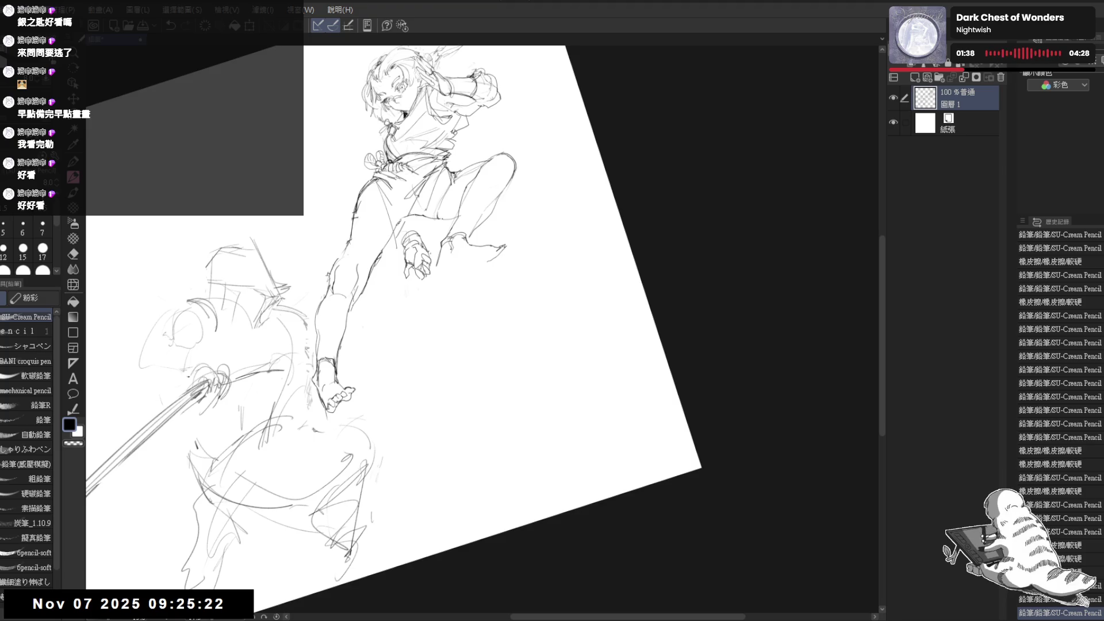
Erase a stray mark near the foot and draw a short line at the tucked foot.
{"action": "key", "text": "e"}
{"action": "mouse_move", "coordinate": [447, 238]}
{"action": "left_mouse_down"}
{"action": "mouse_move", "coordinate": [456, 258]}
{"action": "mouse_move", "coordinate": [445, 253]}
{"action": "left_mouse_up"}
{"action": "key", "text": "p"}
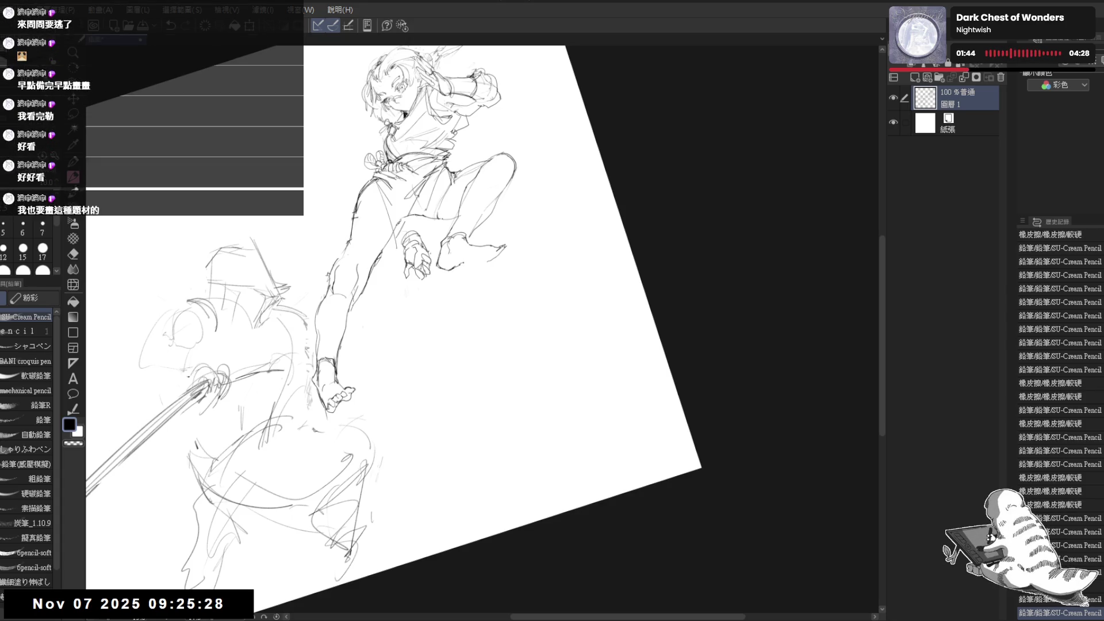
{"action": "left_click_drag", "start_coordinate": [486, 201], "coordinate": [499, 221]}
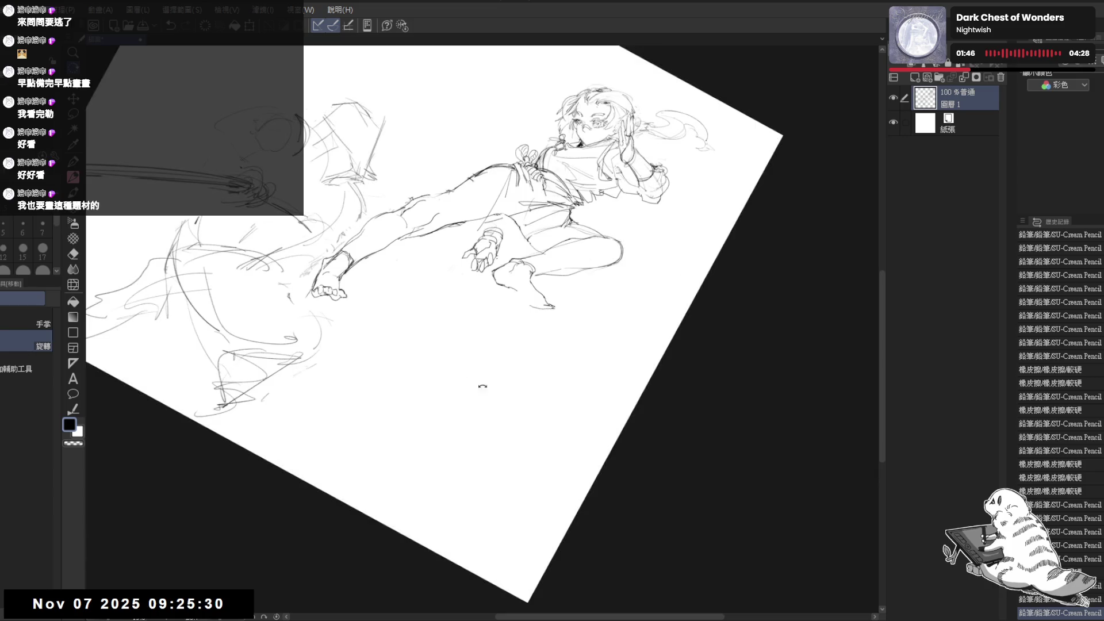
{"action": "left_click_drag", "start_coordinate": [528, 398], "coordinate": [506, 373]}
{"action": "left_click_drag", "start_coordinate": [509, 285], "coordinate": [522, 296]}
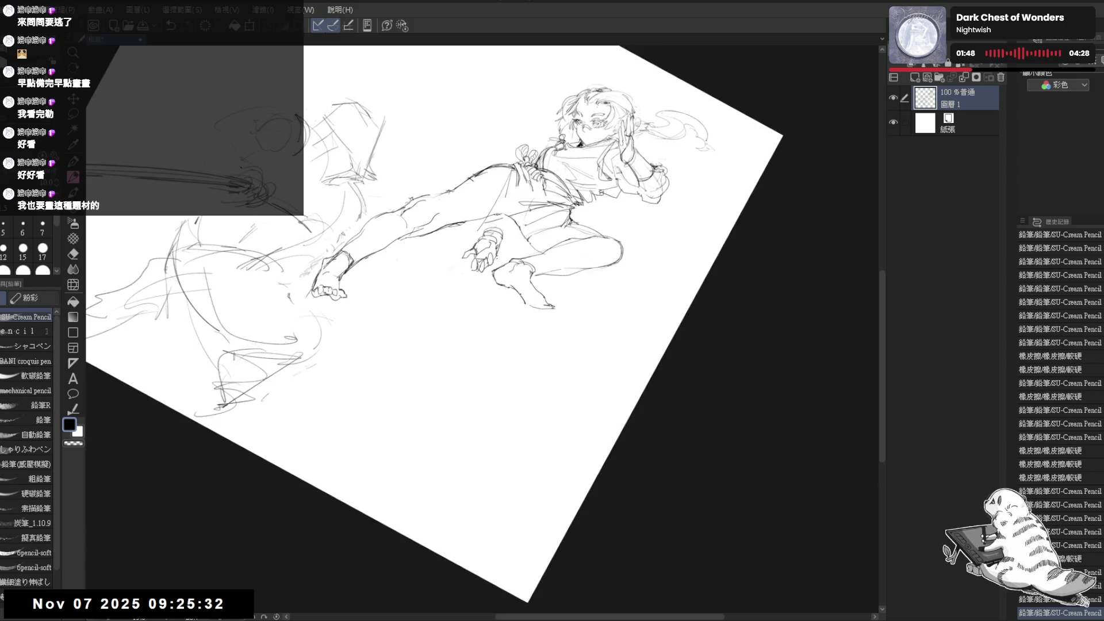
Mirror the view to check the drawing, then erase the stroke tips by the foot.
{"action": "key", "text": "ctrl+@"}
{"action": "key", "text": "h"}
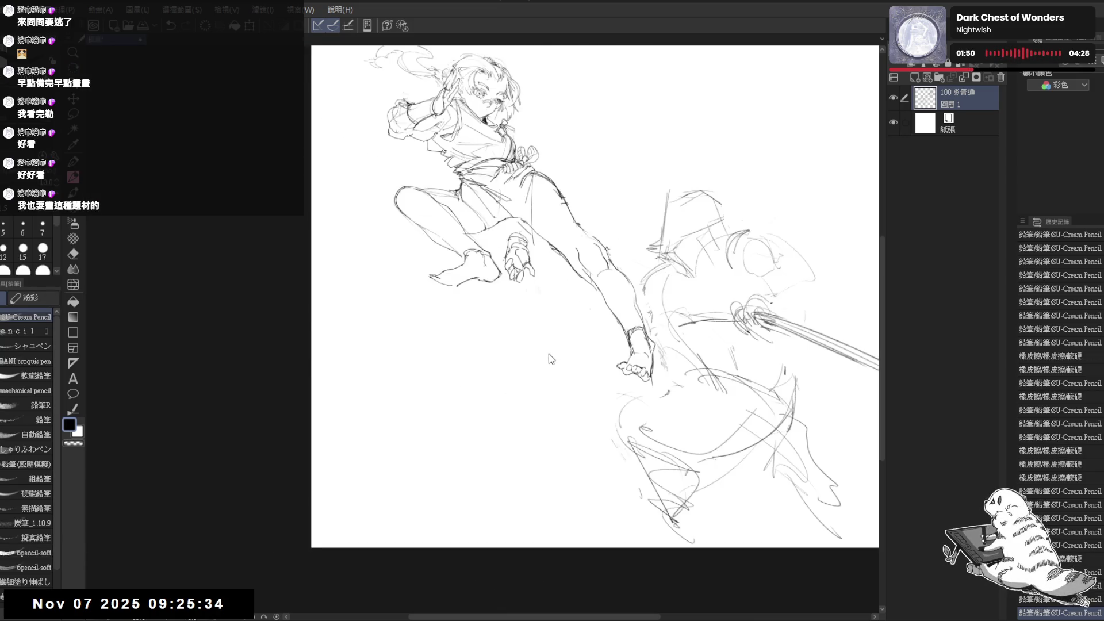
{"action": "key", "text": "h"}
{"action": "left_click_drag", "start_coordinate": [509, 291], "coordinate": [481, 316]}
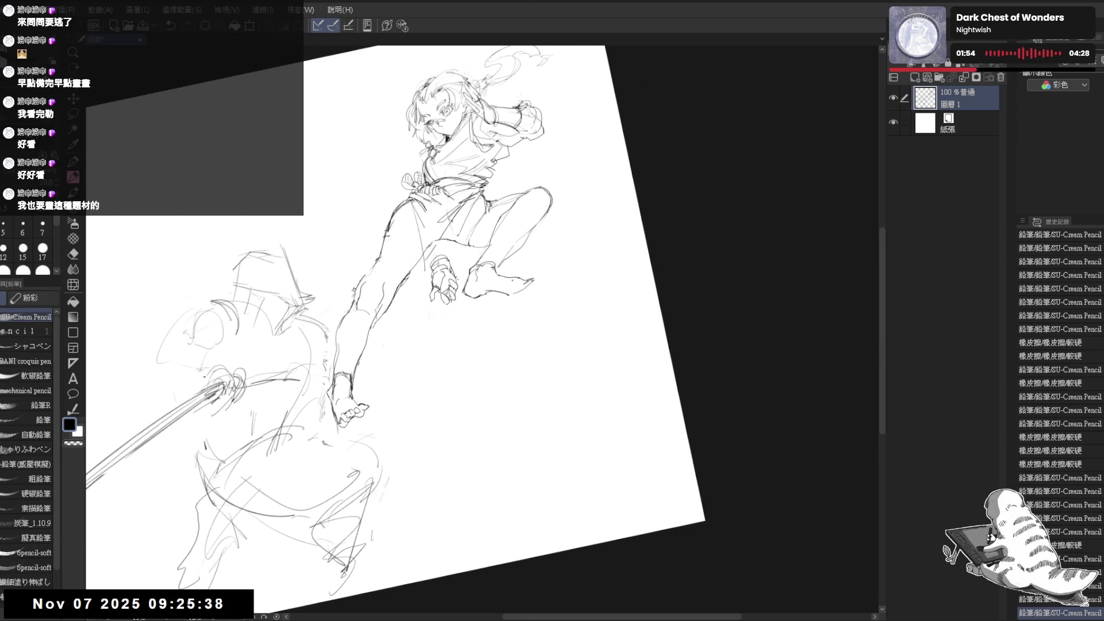
{"action": "key", "text": "e"}
{"action": "left_click_drag", "start_coordinate": [519, 294], "coordinate": [530, 282]}
{"action": "key", "text": "p"}
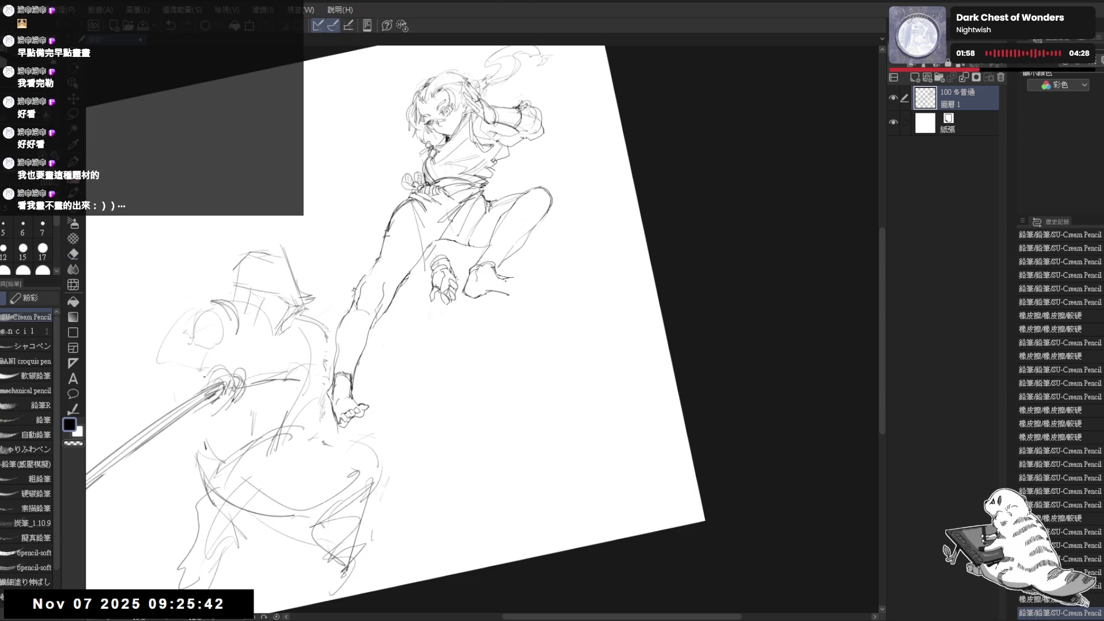
{"action": "scroll", "coordinate": [507, 277], "scroll_direction": "up", "scroll_amount": 2}
{"action": "scroll", "coordinate": [519, 279], "scroll_direction": "up", "scroll_amount": 1}
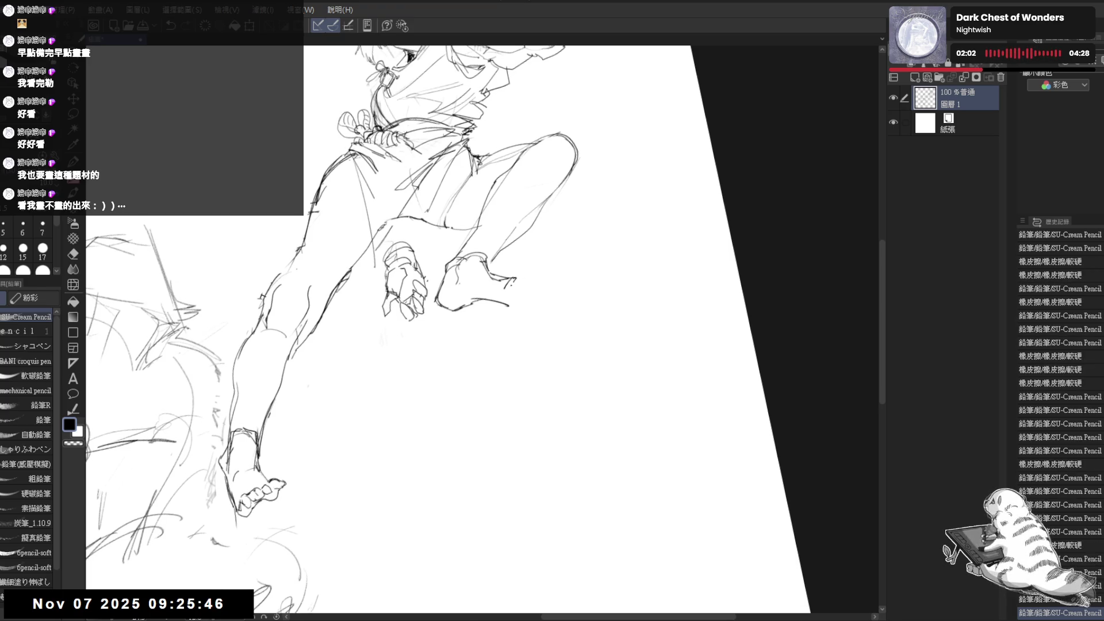
Draw a short line at the toes, erase a stray line, and add tiny strokes to the foot.
{"action": "left_click_drag", "start_coordinate": [506, 286], "coordinate": [534, 284]}
{"action": "key", "text": "e"}
{"action": "key", "text": "p"}
{"action": "key", "text": "e"}
{"action": "mouse_move", "coordinate": [494, 296]}
{"action": "left_mouse_down"}
{"action": "mouse_move", "coordinate": [512, 314]}
{"action": "mouse_move", "coordinate": [532, 291]}
{"action": "left_mouse_up"}
{"action": "key", "text": "p"}
{"action": "left_click_drag", "start_coordinate": [524, 288], "coordinate": [530, 304]}
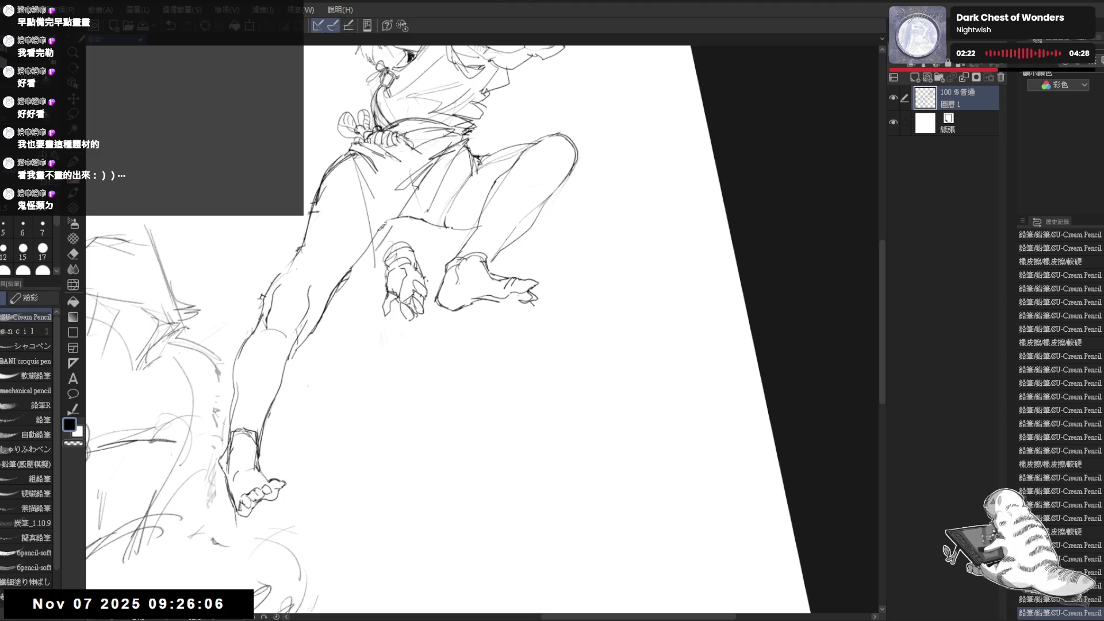
{"action": "left_click", "coordinate": [503, 369]}
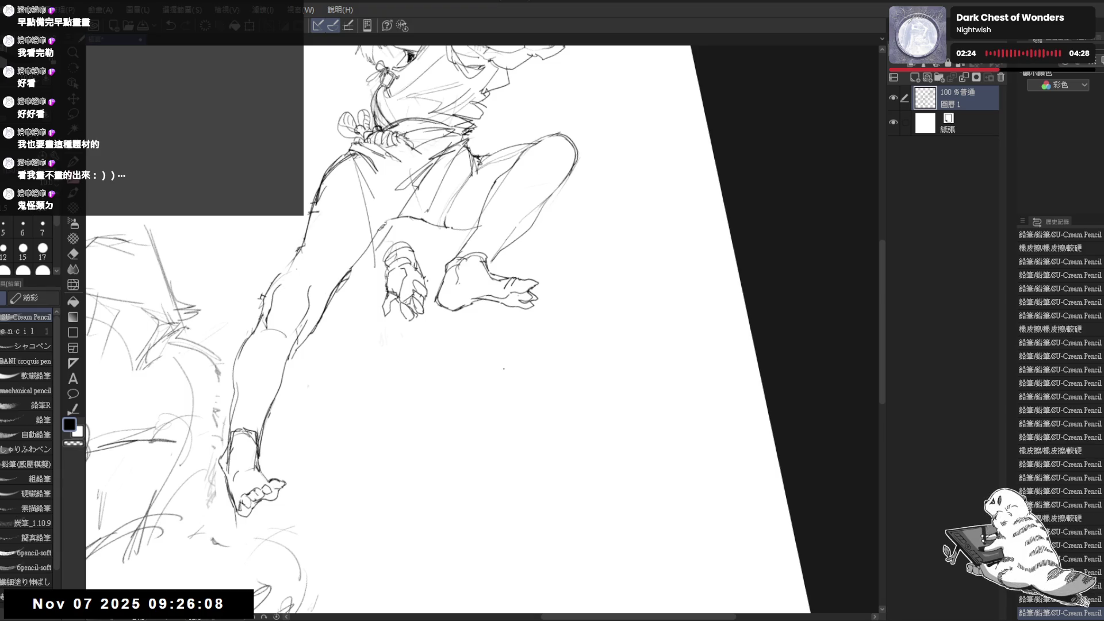
Erase part of the tucked foot's outline and check the drawing in a mirrored view.
{"action": "key", "text": "ctrl+minus"}
{"action": "left_click_drag", "start_coordinate": [498, 154], "coordinate": [433, 134]}
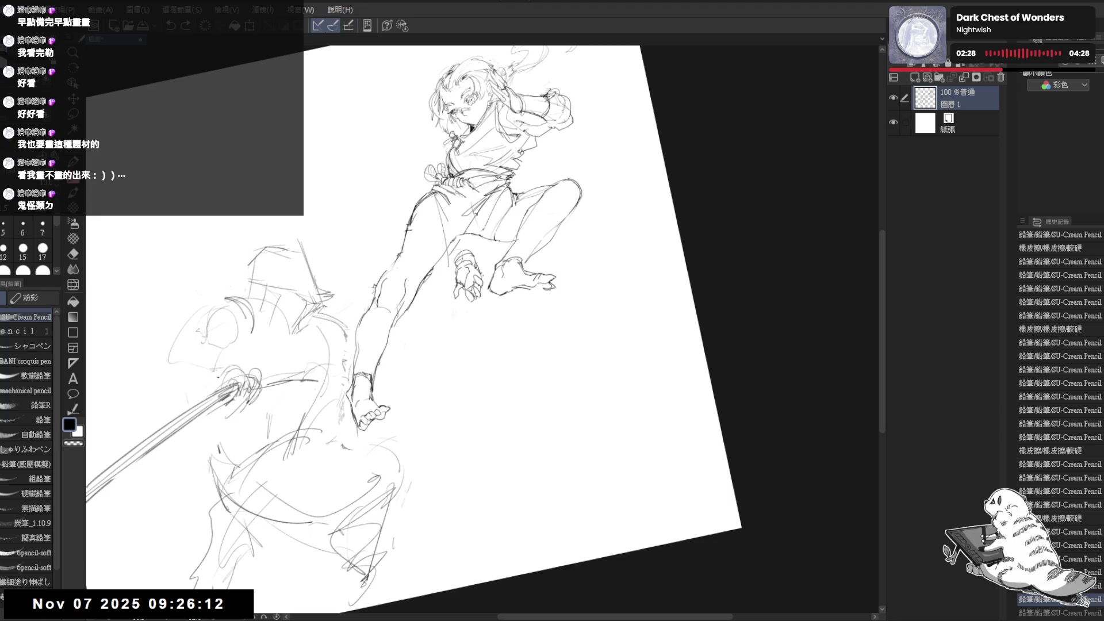
{"action": "left_click_drag", "start_coordinate": [543, 282], "coordinate": [546, 290]}
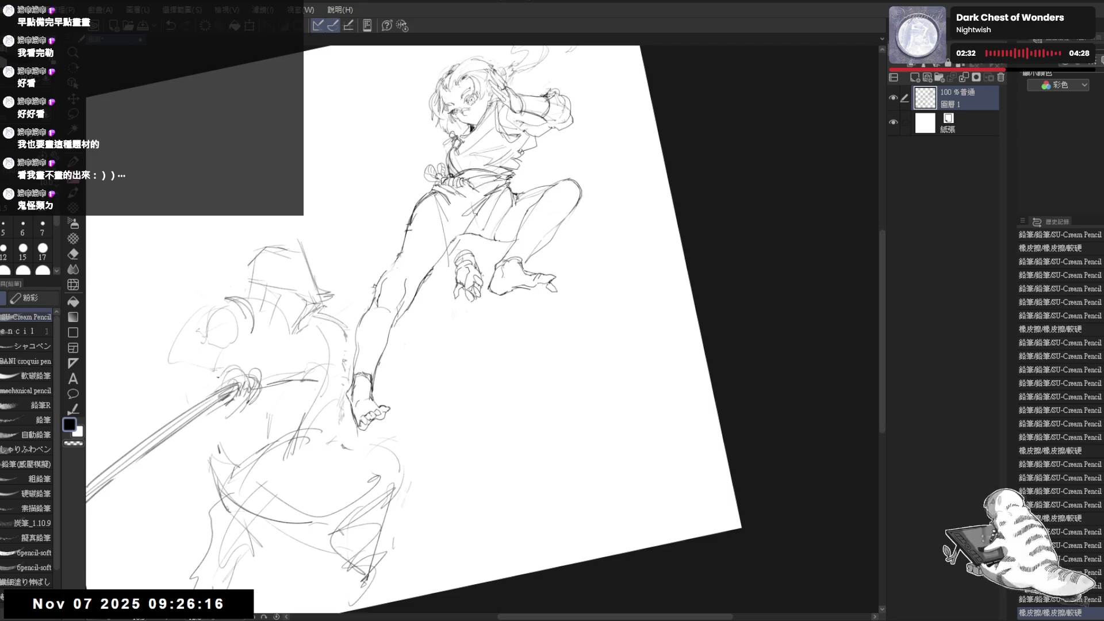
{"action": "left_click_drag", "start_coordinate": [546, 285], "coordinate": [551, 292]}
{"action": "key", "text": "ctrl+z"}
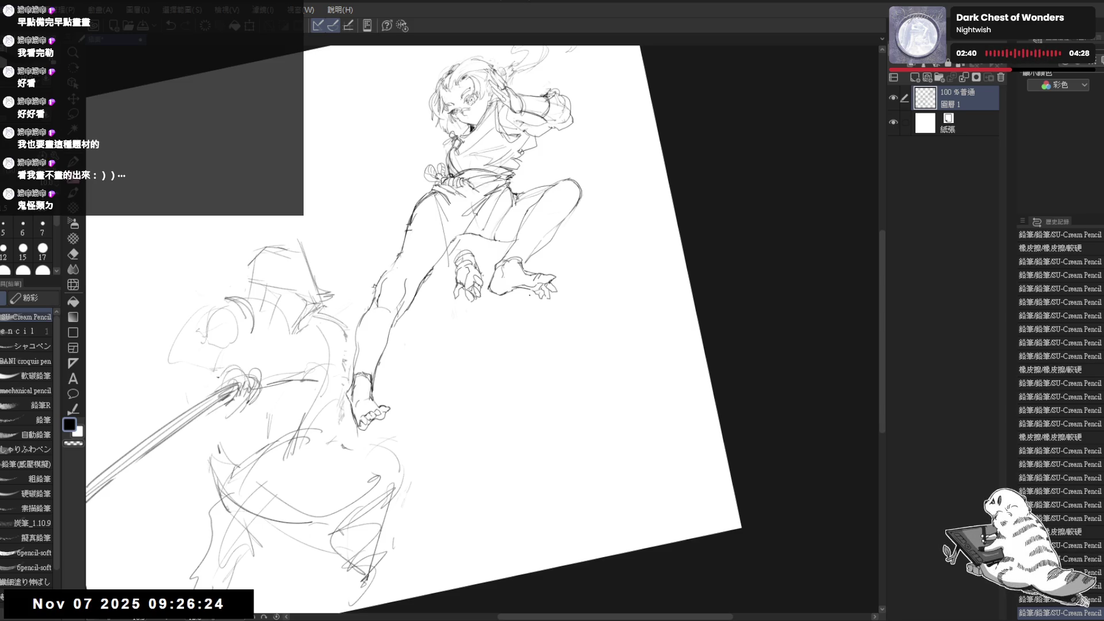
{"action": "key", "text": "h"}
{"action": "key", "text": "h"}
{"action": "left_click_drag", "start_coordinate": [493, 306], "coordinate": [460, 243]}
{"action": "mouse_move", "coordinate": [464, 167]}
{"action": "left_mouse_down"}
{"action": "mouse_move", "coordinate": [475, 196]}
{"action": "mouse_move", "coordinate": [462, 333]}
{"action": "left_mouse_up"}
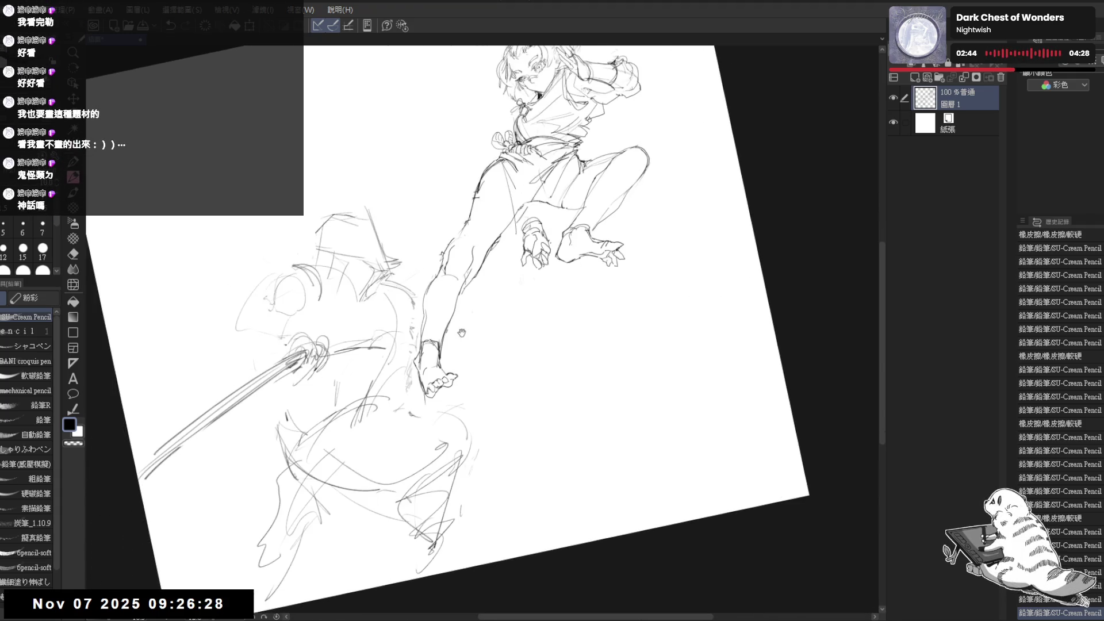
{"action": "left_click_drag", "start_coordinate": [600, 254], "coordinate": [506, 250]}
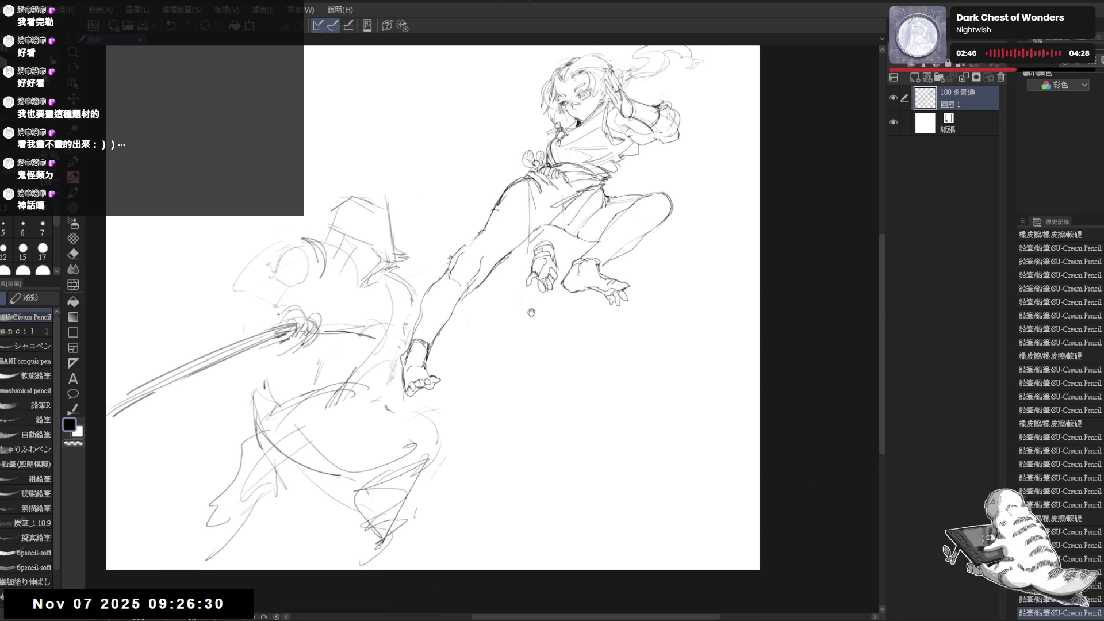
{"action": "scroll", "coordinate": [530, 312], "scroll_direction": "up", "scroll_amount": 3}
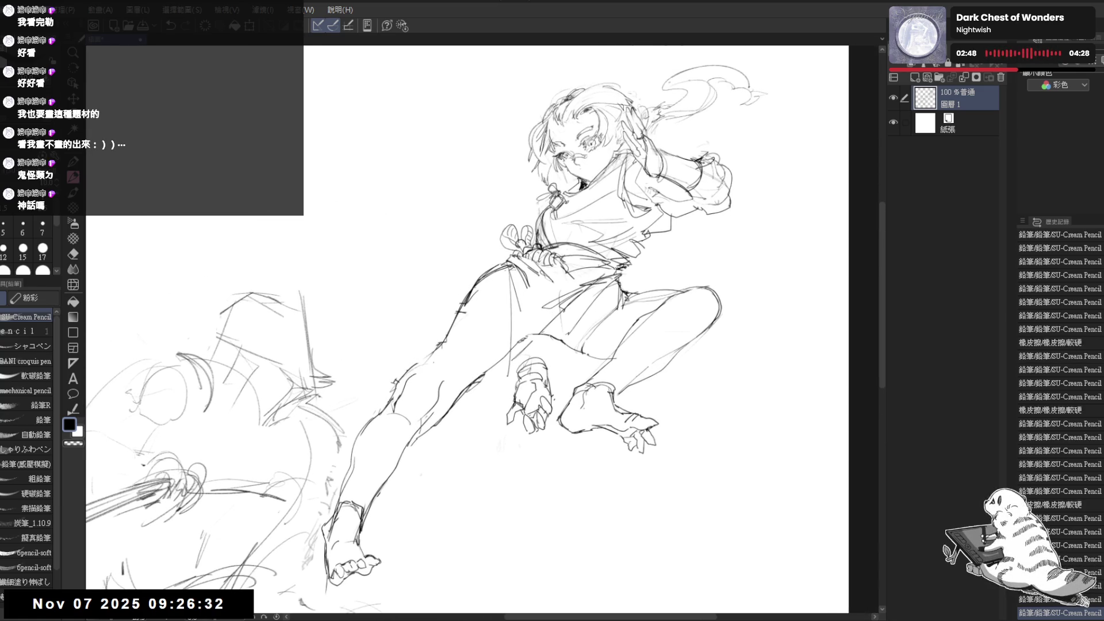
Add a short stroke near the waist and several lines refining the clenched hand.
{"action": "left_click_drag", "start_coordinate": [577, 257], "coordinate": [539, 282]}
{"action": "left_click_drag", "start_coordinate": [517, 344], "coordinate": [437, 247]}
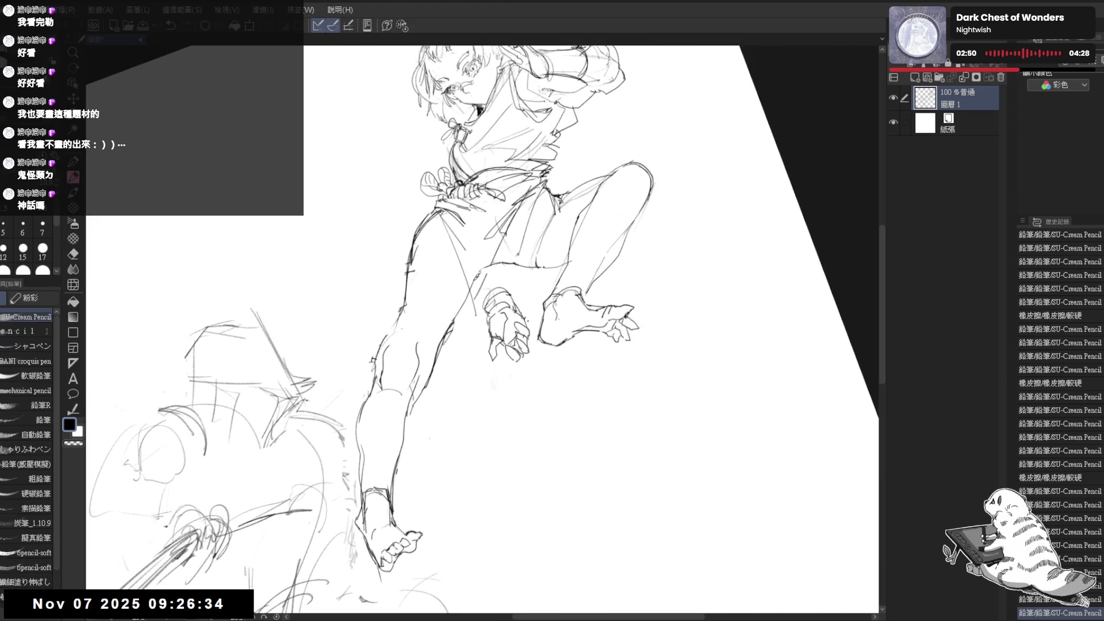
{"action": "left_click_drag", "start_coordinate": [521, 292], "coordinate": [507, 357]}
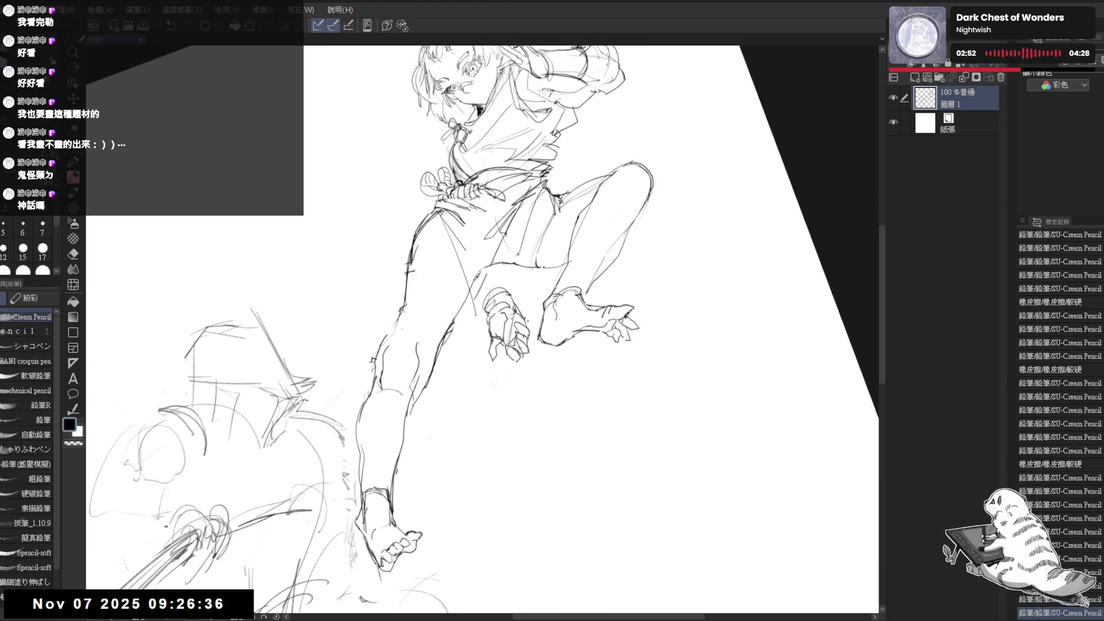
{"action": "left_click_drag", "start_coordinate": [504, 319], "coordinate": [511, 339]}
{"action": "left_click_drag", "start_coordinate": [523, 301], "coordinate": [513, 318]}
{"action": "left_click_drag", "start_coordinate": [503, 359], "coordinate": [518, 365]}
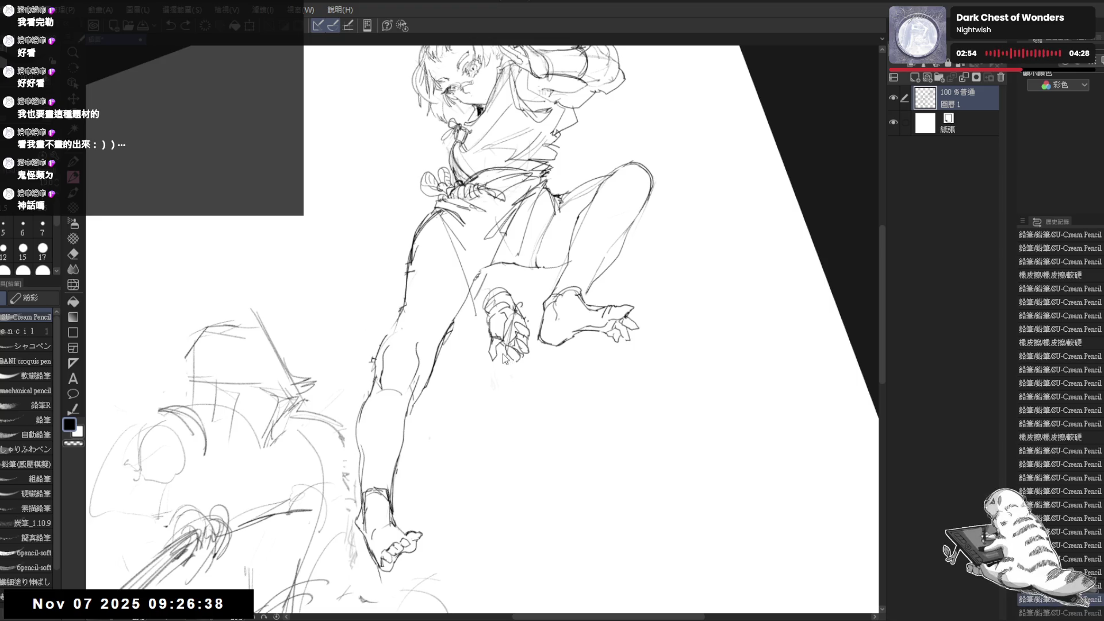
{"action": "key", "text": "ctrl+z"}
{"action": "key", "text": "ctrl+@"}
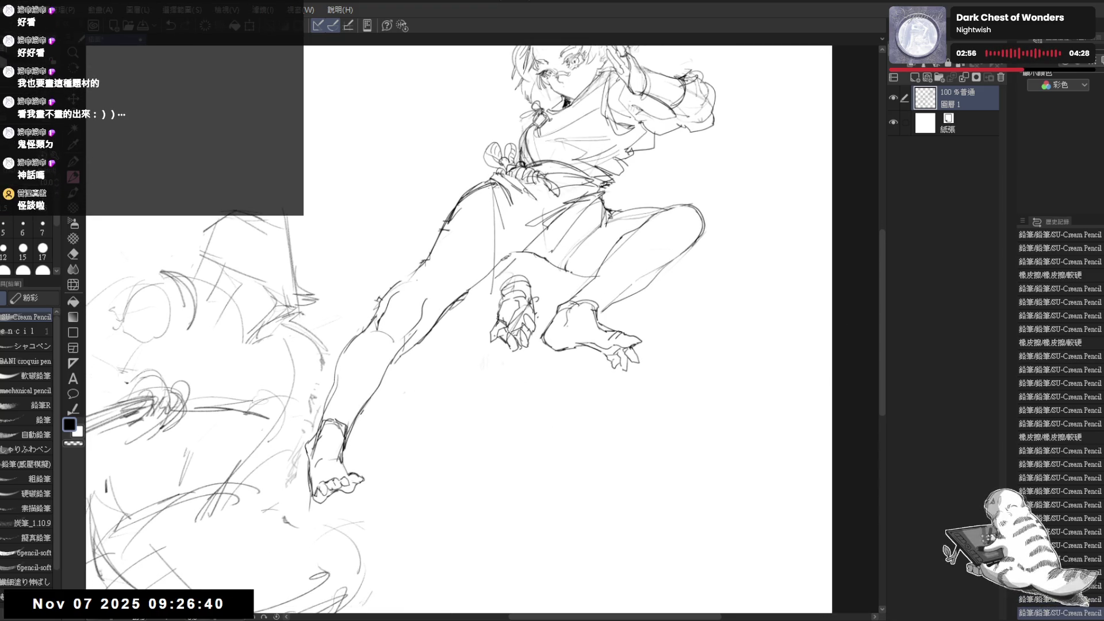
{"action": "key", "text": "ctrl+z"}
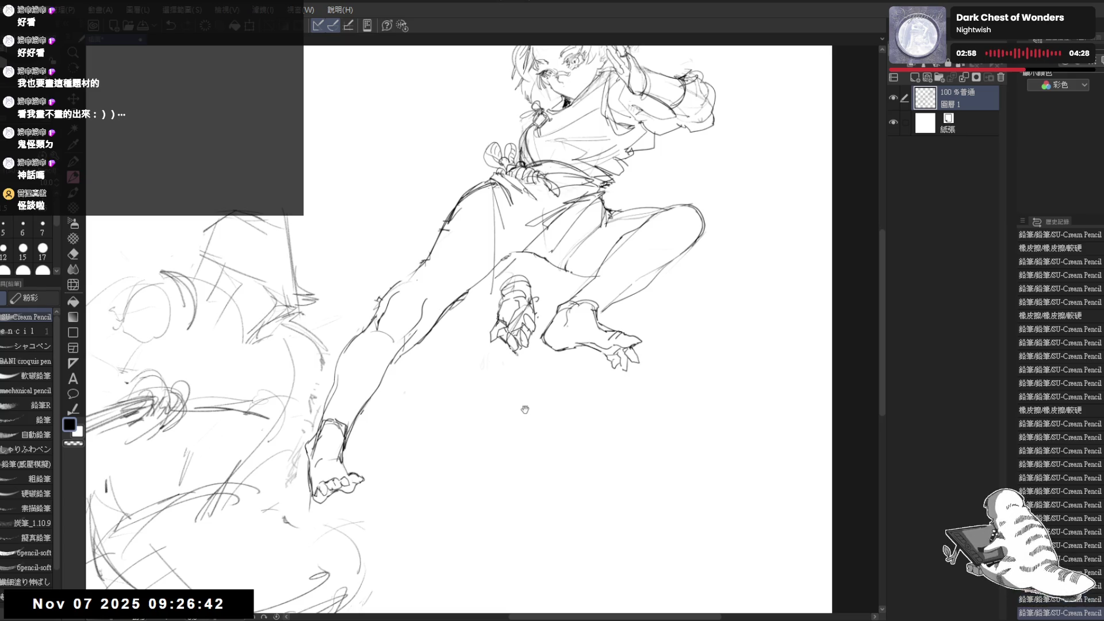
Pan the view up to bring more of the head into sight.
{"action": "left_click_drag", "start_coordinate": [524, 409], "coordinate": [549, 425]}
{"action": "left_click_drag", "start_coordinate": [523, 340], "coordinate": [632, 305]}
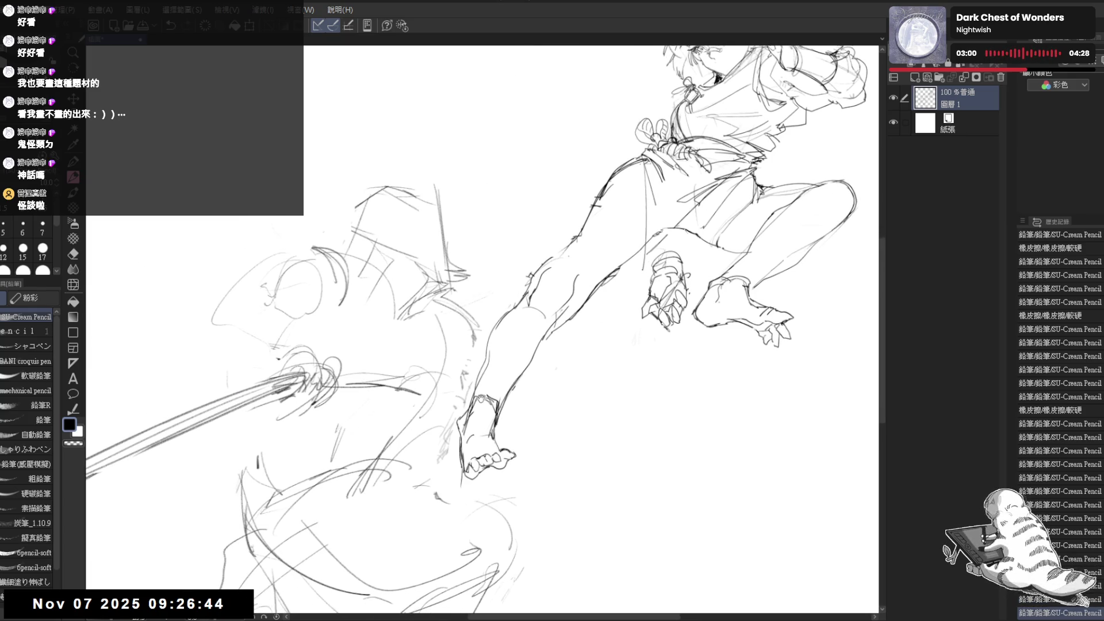
{"action": "left_click_drag", "start_coordinate": [483, 334], "coordinate": [490, 311]}
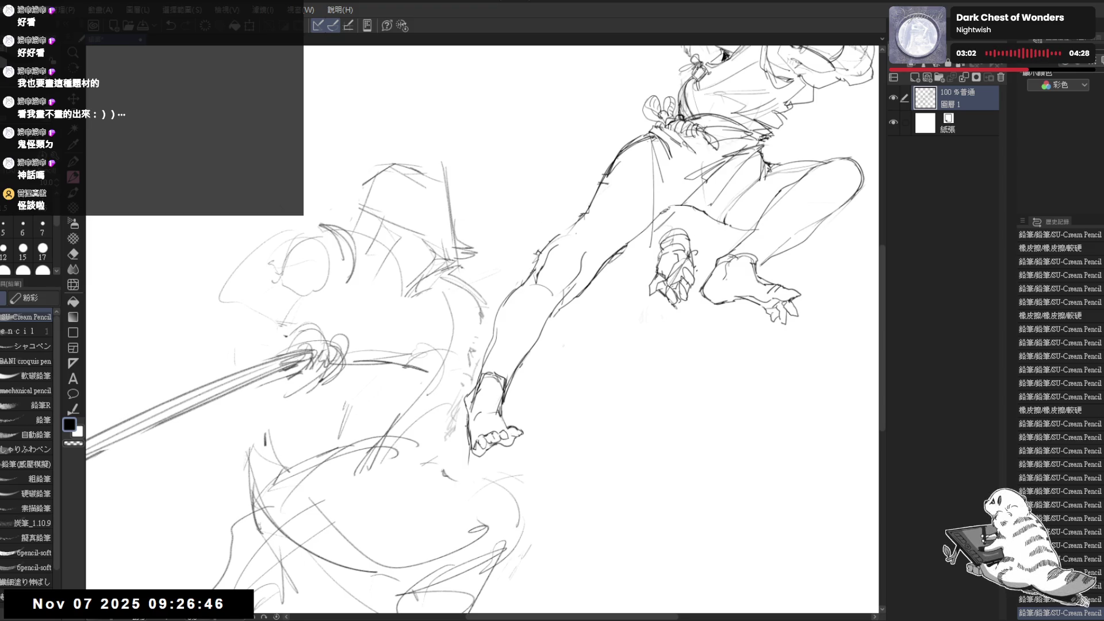
{"action": "left_click_drag", "start_coordinate": [553, 229], "coordinate": [542, 286]}
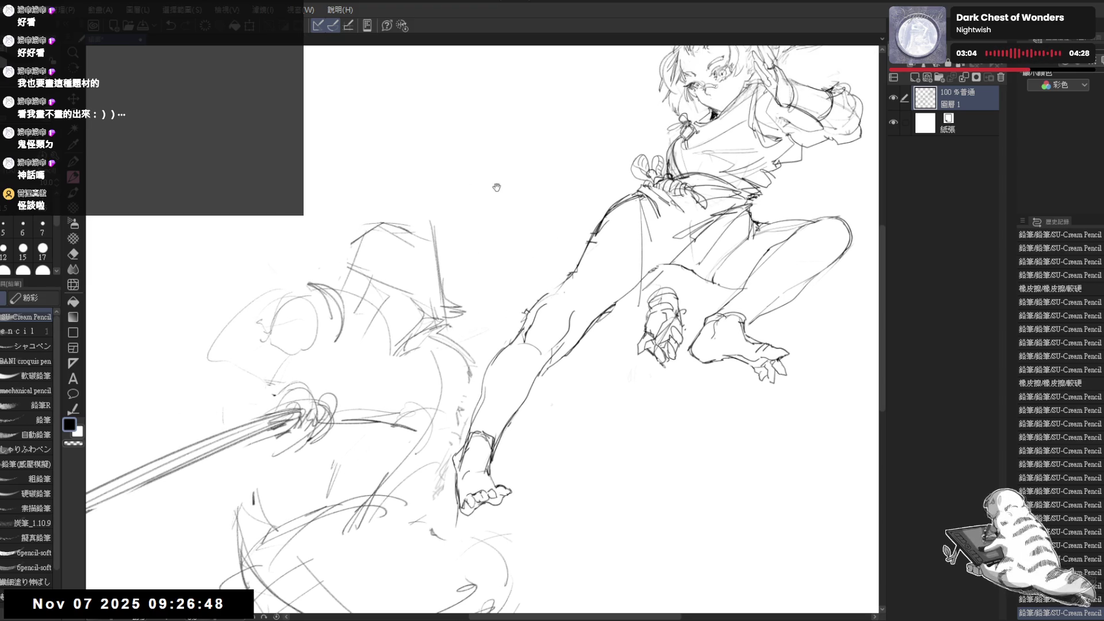
{"action": "left_click_drag", "start_coordinate": [505, 328], "coordinate": [516, 213]}
{"action": "left_click_drag", "start_coordinate": [542, 285], "coordinate": [560, 338]}
{"action": "scroll", "coordinate": [506, 230], "scroll_direction": "down", "scroll_amount": 3}
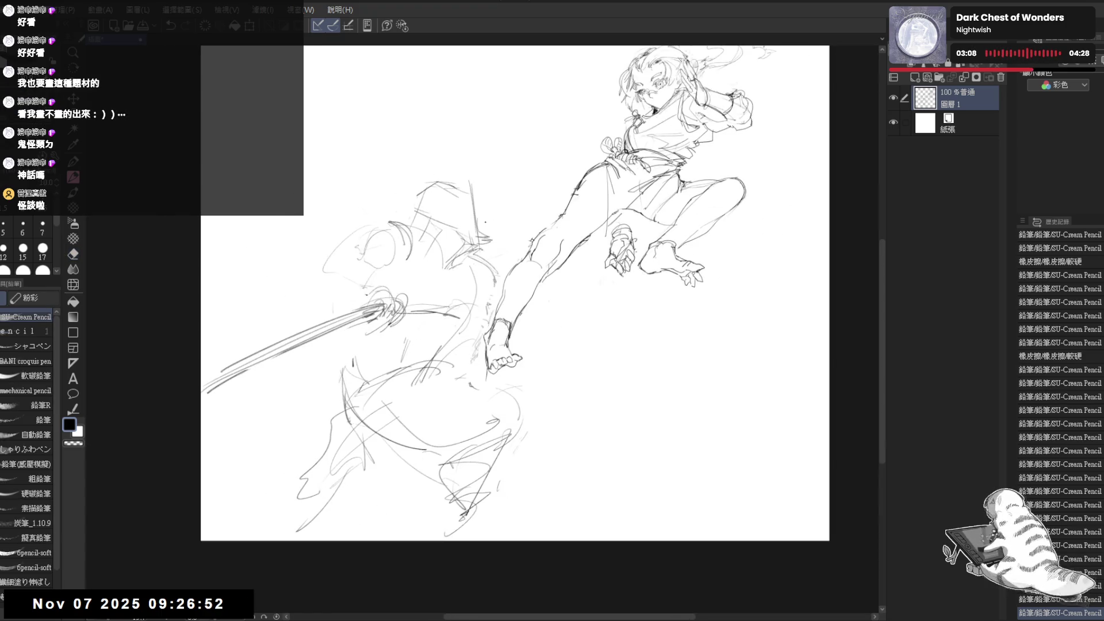
{"action": "left_click_drag", "start_coordinate": [469, 275], "coordinate": [471, 281]}
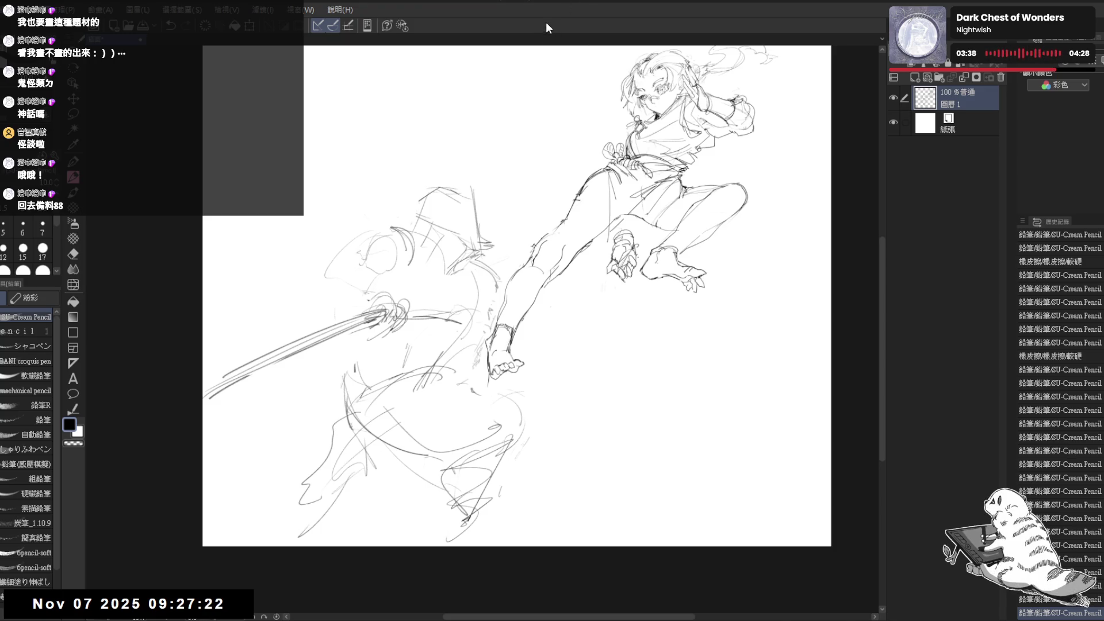
{"action": "scroll", "coordinate": [517, 288], "scroll_direction": "down", "scroll_amount": 3}
Erase some of the sword lines in a tilted view.
{"action": "key", "text": "minus"}
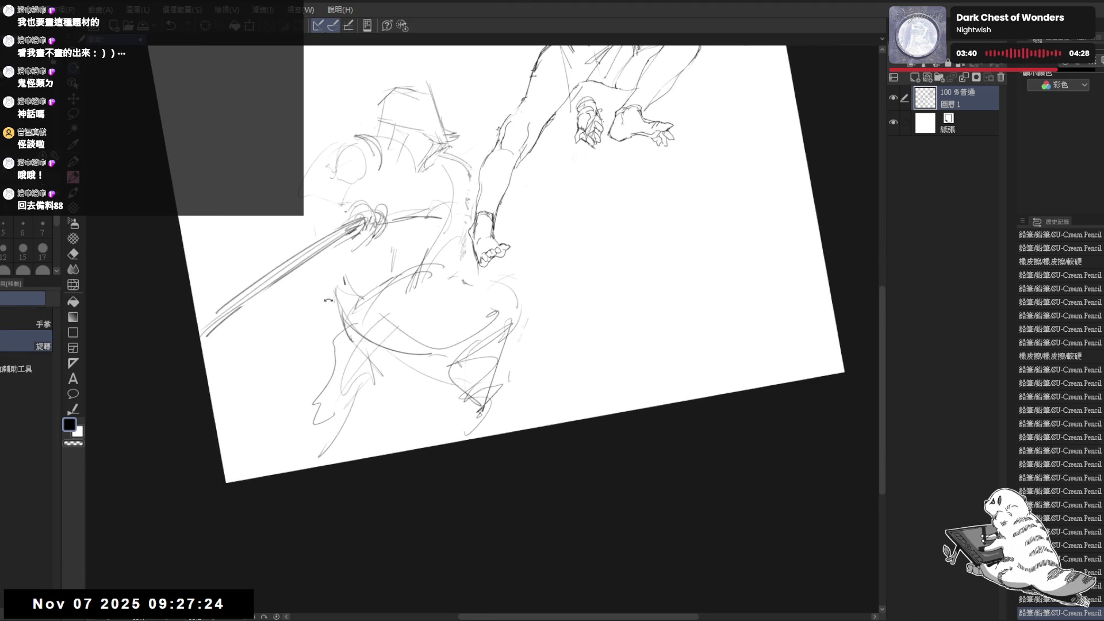
{"action": "key", "text": "minus"}
{"action": "key", "text": "minus"}
{"action": "key", "text": "e"}
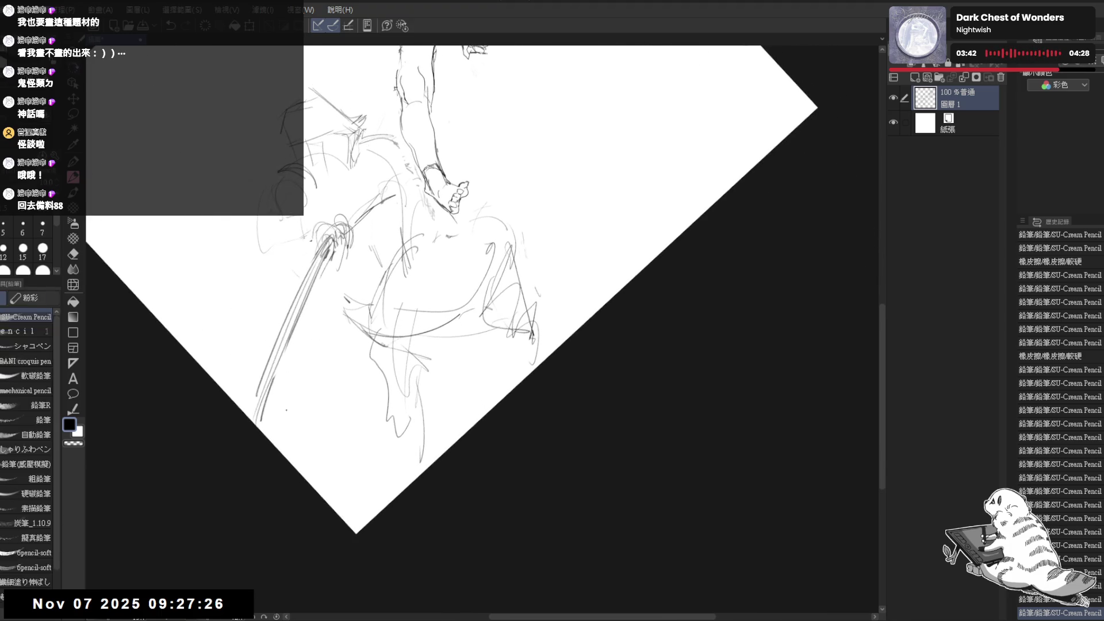
{"action": "left_click_drag", "start_coordinate": [282, 362], "coordinate": [256, 428]}
{"action": "key", "text": "p"}
{"action": "key", "text": "at"}
{"action": "mouse_move", "coordinate": [535, 224]}
{"action": "left_mouse_down"}
{"action": "mouse_move", "coordinate": [551, 238]}
{"action": "mouse_move", "coordinate": [418, 238]}
{"action": "mouse_move", "coordinate": [431, 253]}
{"action": "left_mouse_up"}
{"action": "scroll", "coordinate": [423, 247], "scroll_direction": "up", "scroll_amount": 2}
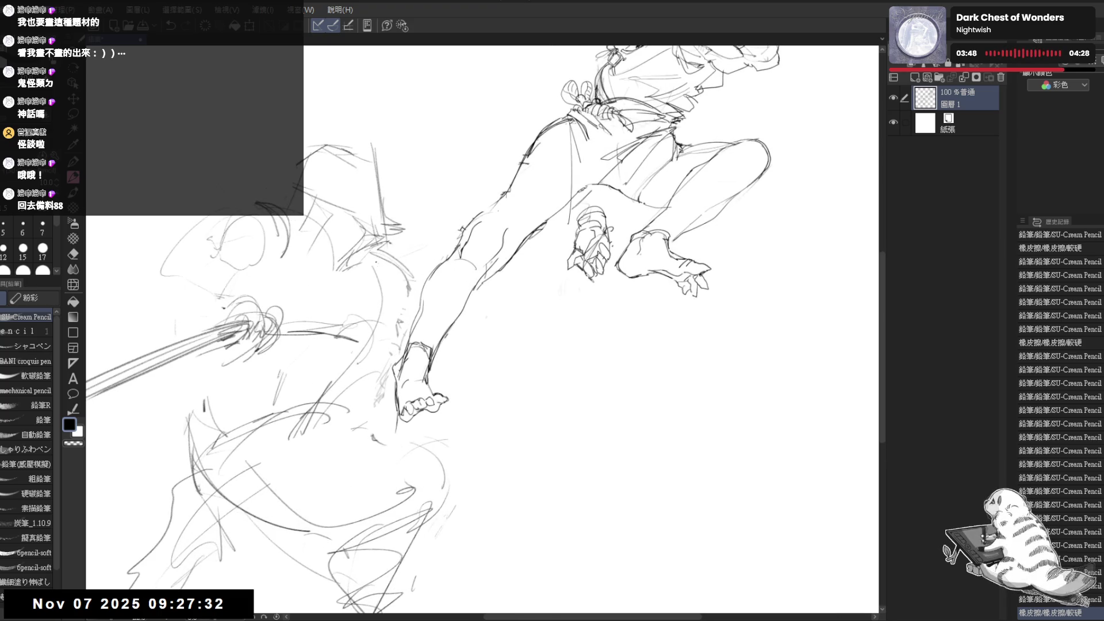
Redraw the shin line and erase stray marks along it.
{"action": "left_click_drag", "start_coordinate": [362, 247], "coordinate": [409, 306]}
{"action": "key", "text": "e"}
{"action": "key", "text": "p"}
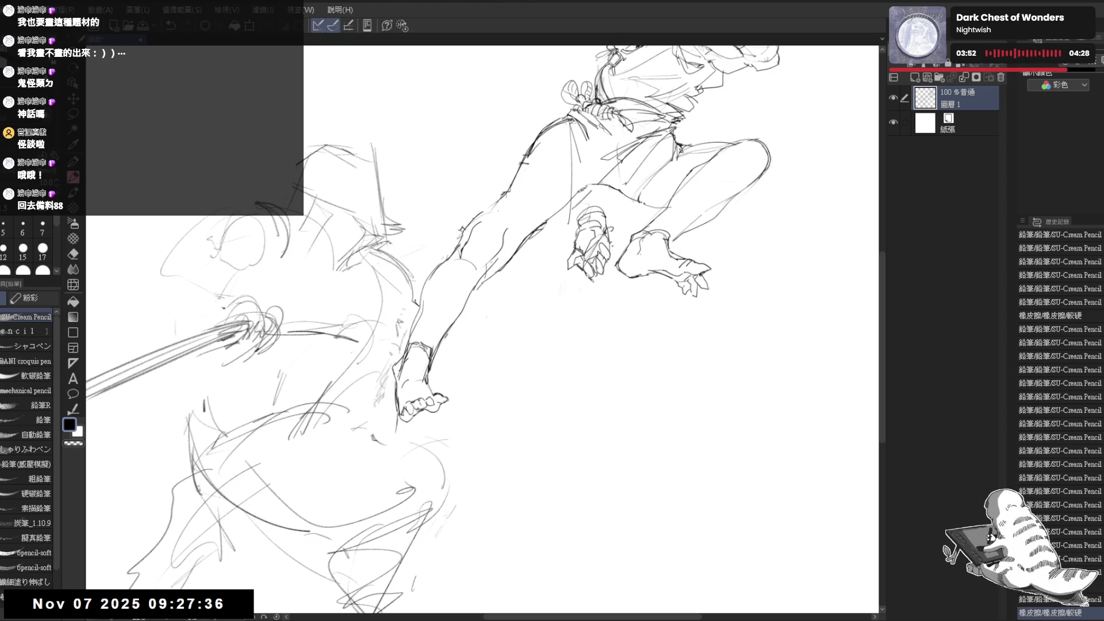
{"action": "left_click_drag", "start_coordinate": [367, 244], "coordinate": [396, 297]}
{"action": "key", "text": "ctrl+z"}
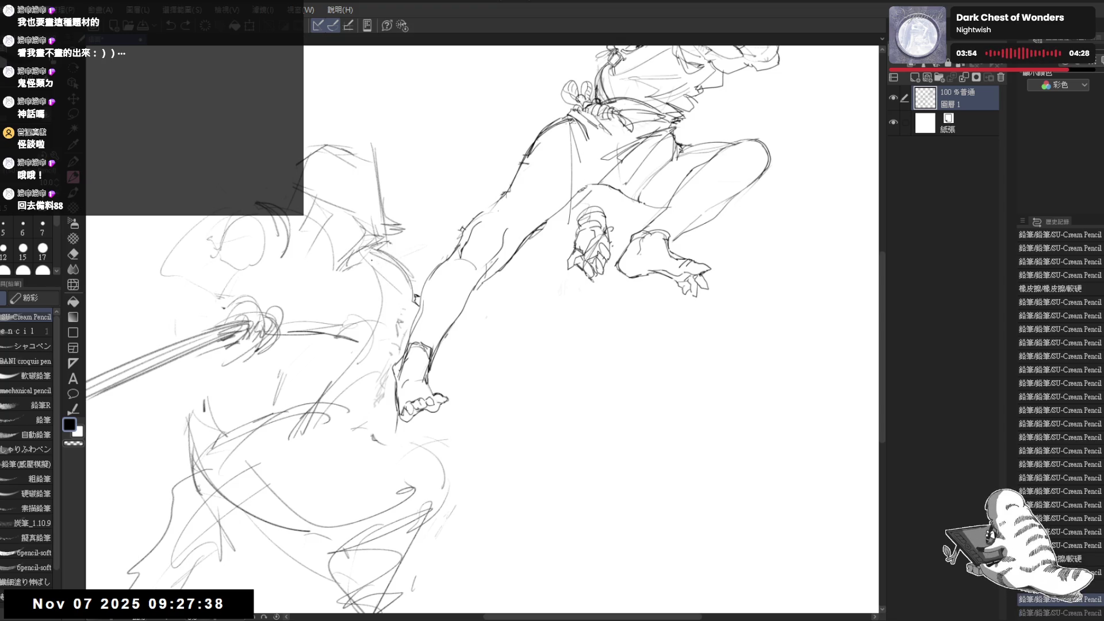
{"action": "left_click_drag", "start_coordinate": [368, 252], "coordinate": [402, 359]}
{"action": "key", "text": "e"}
{"action": "left_click_drag", "start_coordinate": [402, 322], "coordinate": [407, 356]}
{"action": "key", "text": "p"}
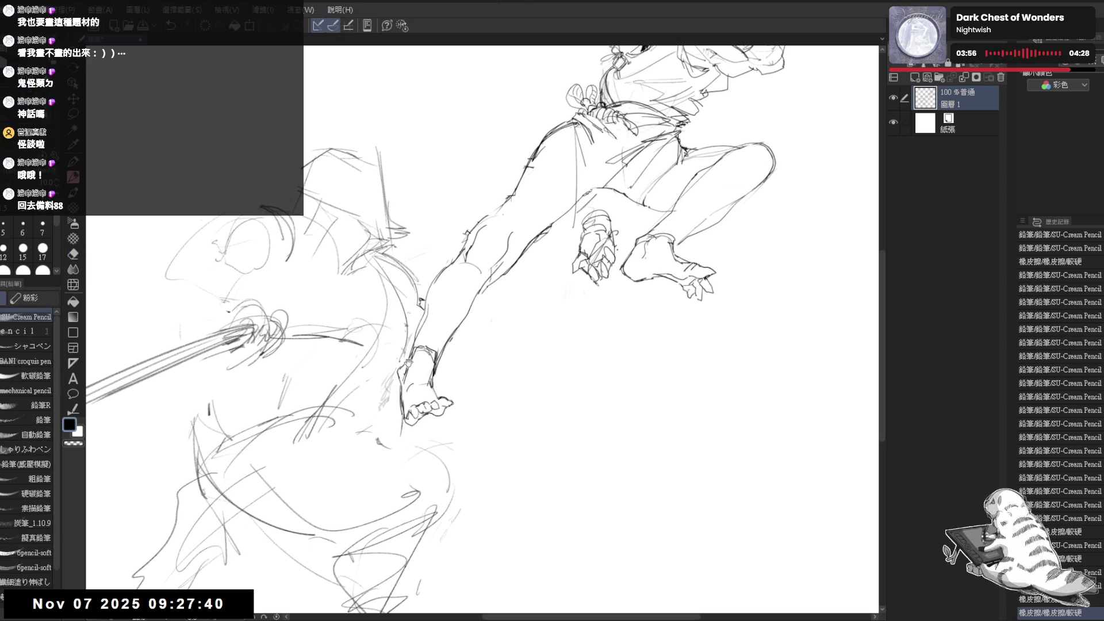
Darken the leg contour with extra strokes near the shin.
{"action": "scroll", "coordinate": [408, 362], "scroll_direction": "down", "scroll_amount": 2}
{"action": "scroll", "coordinate": [376, 353], "scroll_direction": "down", "scroll_amount": 1}
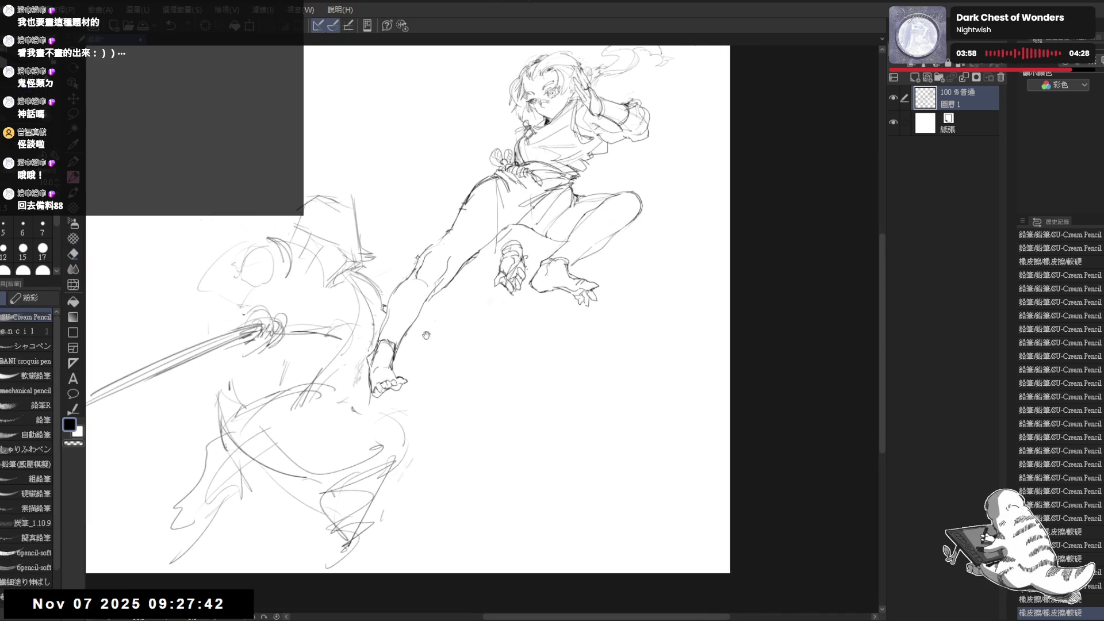
{"action": "scroll", "coordinate": [357, 250], "scroll_direction": "up", "scroll_amount": 1}
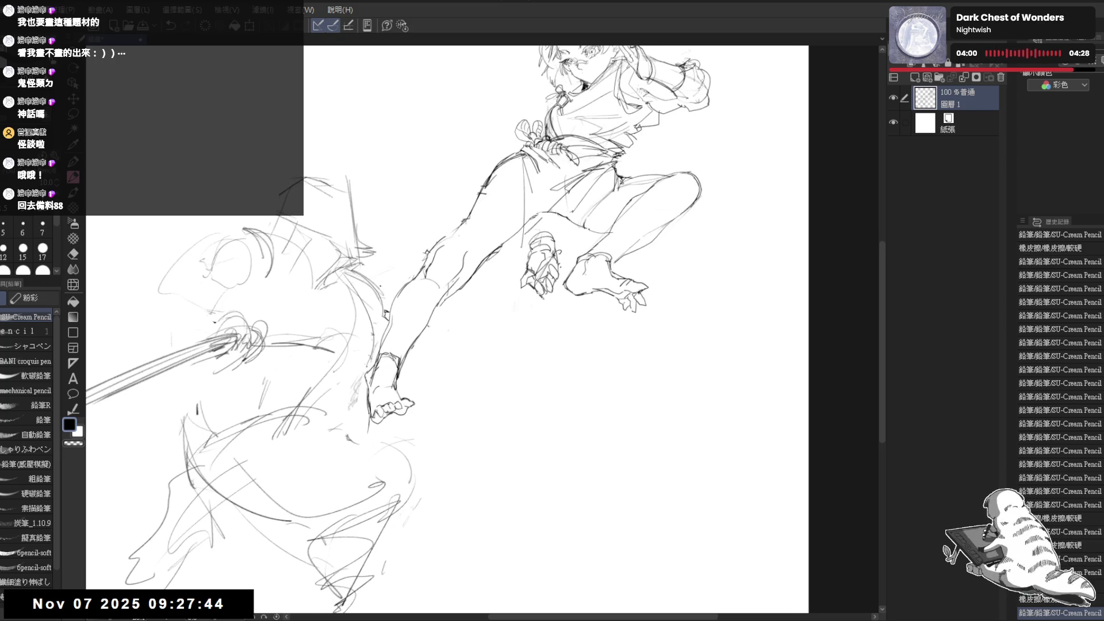
{"action": "left_click_drag", "start_coordinate": [347, 267], "coordinate": [376, 291]}
{"action": "left_click_drag", "start_coordinate": [372, 280], "coordinate": [385, 307]}
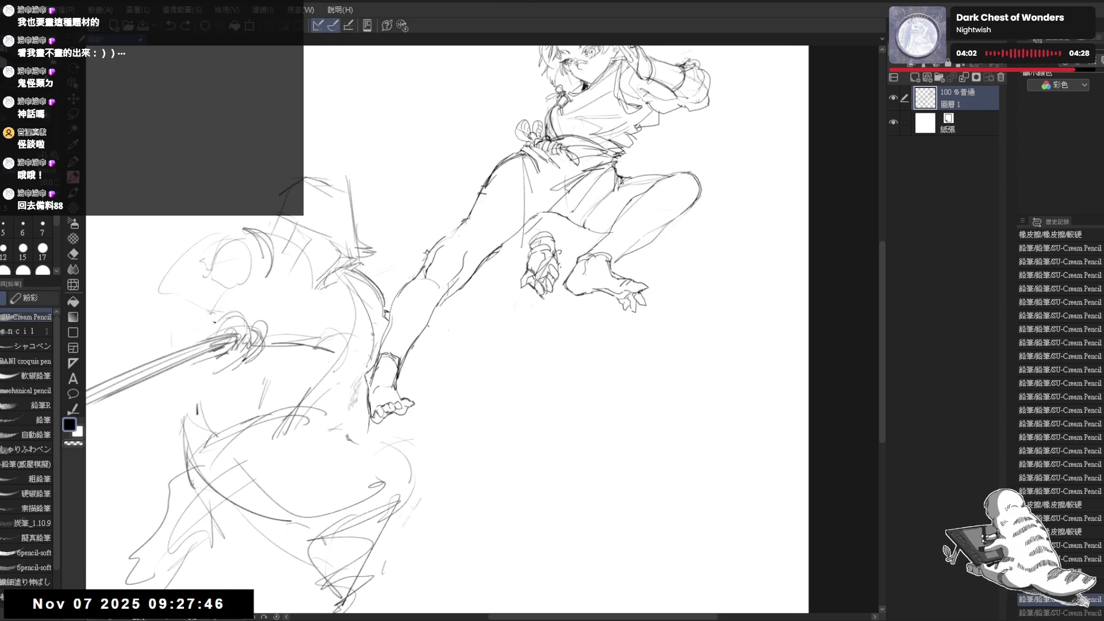
Sketch a small curve beside the foot and erase unwanted strokes around it.
{"action": "mouse_move", "coordinate": [483, 342]}
{"action": "left_mouse_down"}
{"action": "mouse_move", "coordinate": [476, 336]}
{"action": "mouse_move", "coordinate": [454, 379]}
{"action": "mouse_move", "coordinate": [441, 365]}
{"action": "left_mouse_up"}
{"action": "mouse_move", "coordinate": [430, 320]}
{"action": "left_mouse_down"}
{"action": "mouse_move", "coordinate": [405, 296]}
{"action": "mouse_move", "coordinate": [432, 301]}
{"action": "left_mouse_up"}
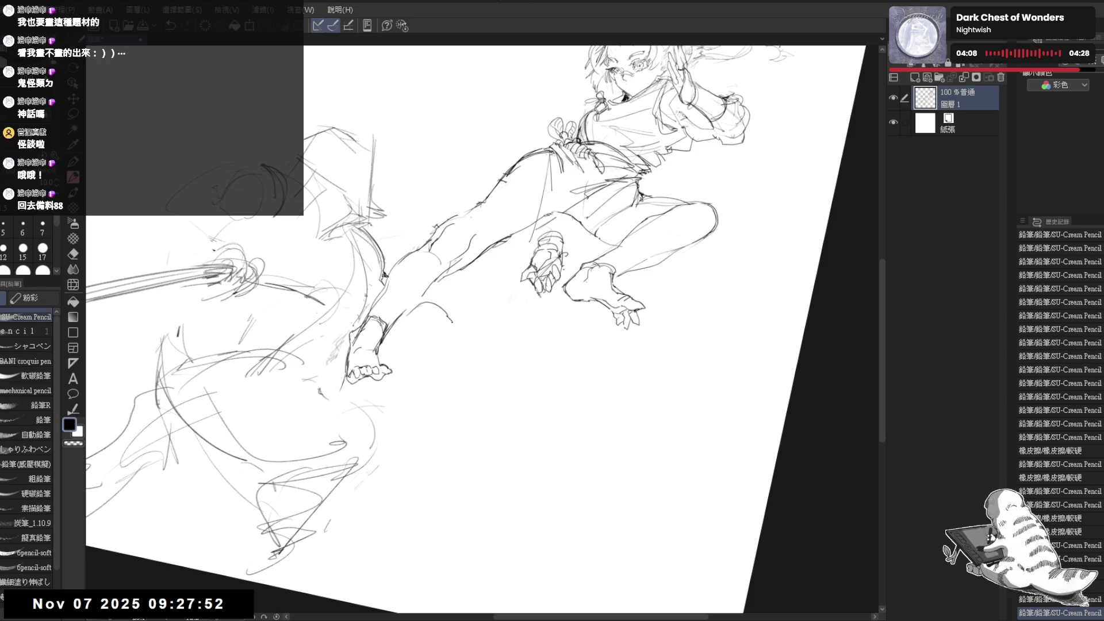
{"action": "left_click", "coordinate": [427, 323]}
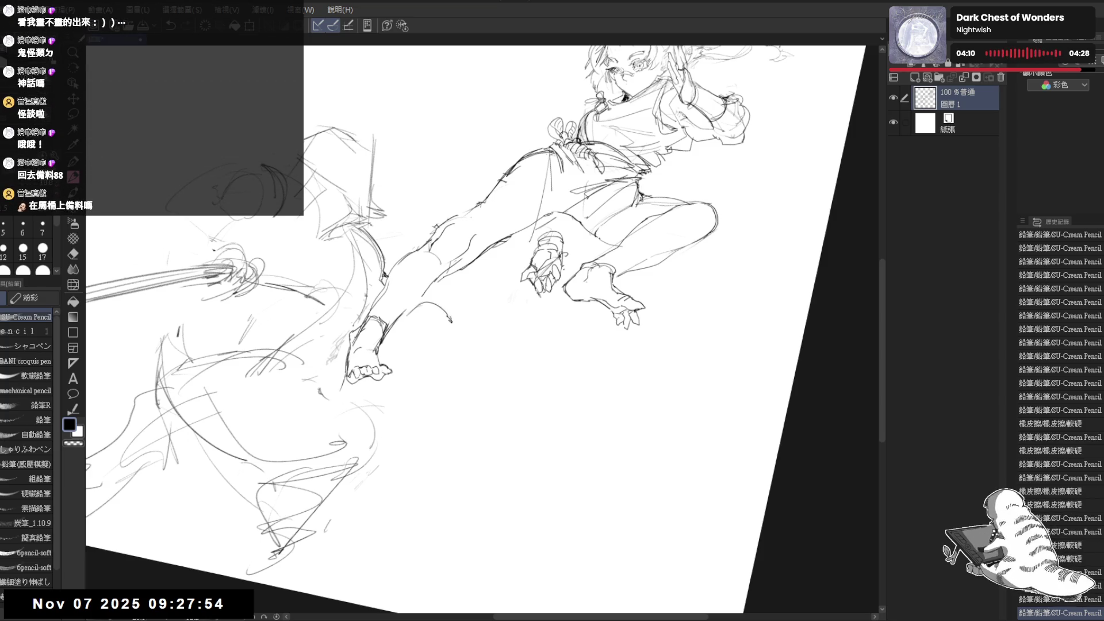
{"action": "left_click_drag", "start_coordinate": [403, 323], "coordinate": [424, 303]}
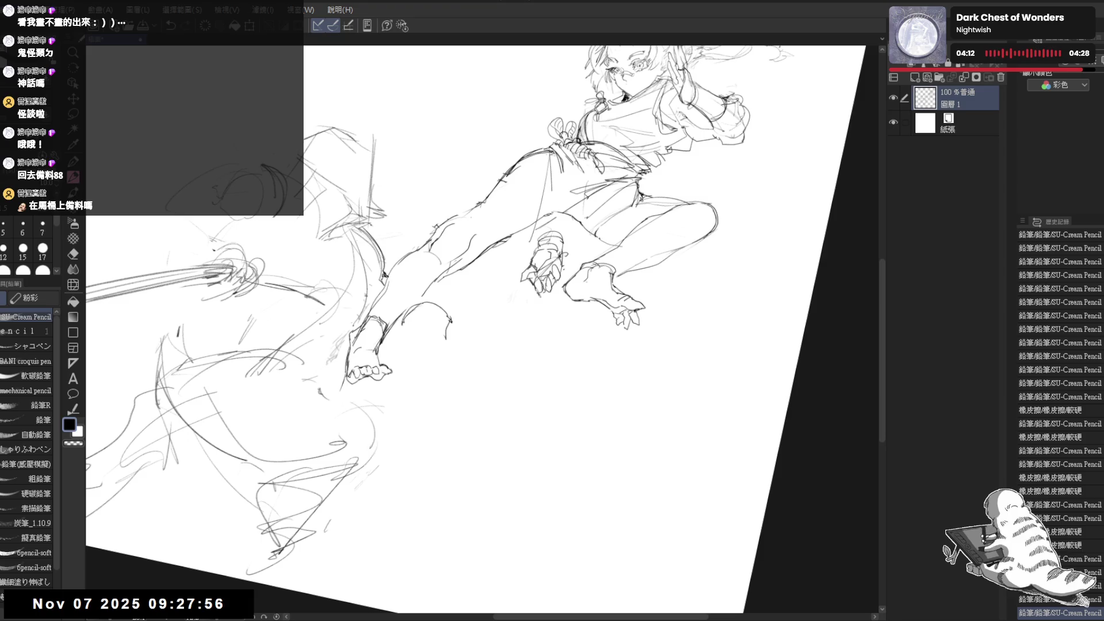
{"action": "key", "text": "ctrl+z"}
{"action": "key", "text": "ctrl+z"}
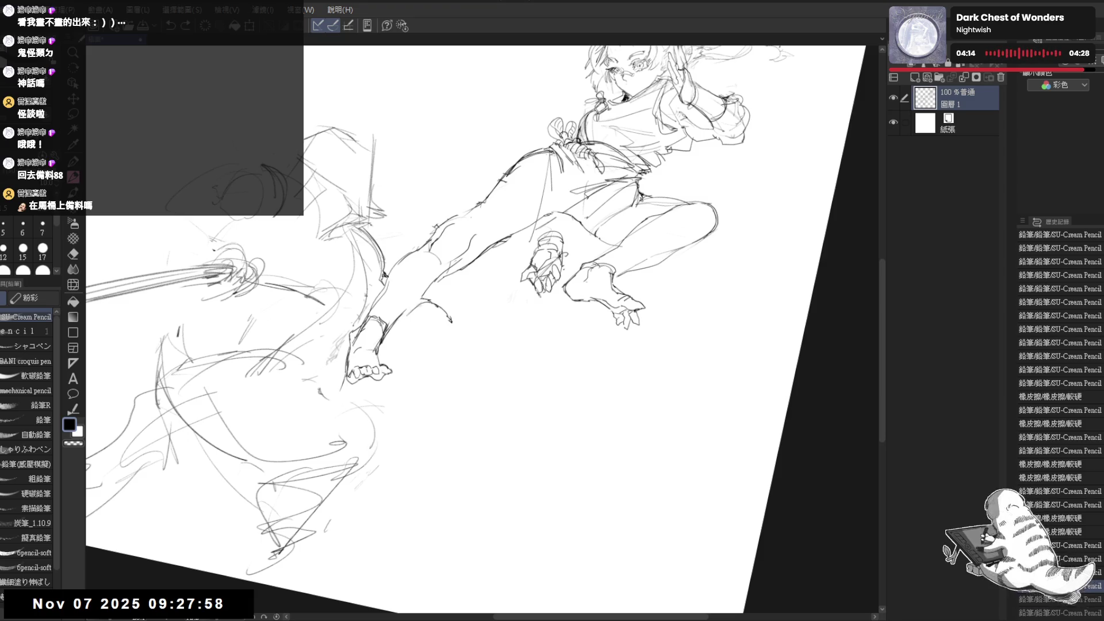
{"action": "key", "text": "e"}
{"action": "left_click_drag", "start_coordinate": [397, 333], "coordinate": [431, 319]}
{"action": "key", "text": "p"}
Draw the curled fingers of the hand beside the foot.
{"action": "left_click_drag", "start_coordinate": [574, 288], "coordinate": [561, 263]}
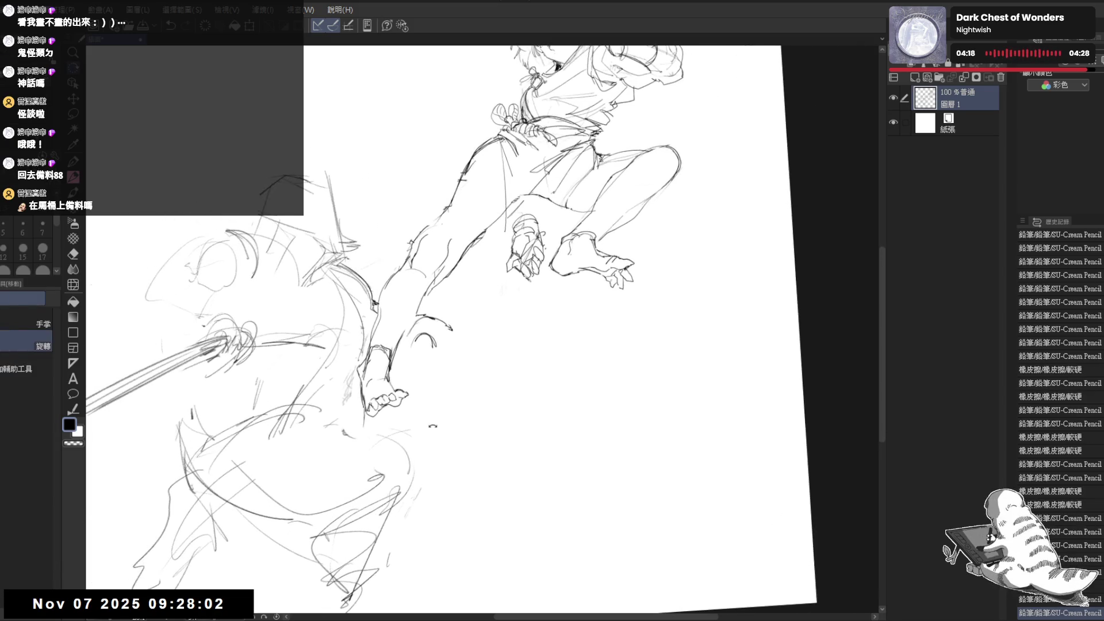
{"action": "mouse_move", "coordinate": [431, 342]}
{"action": "left_mouse_down"}
{"action": "mouse_move", "coordinate": [430, 321]}
{"action": "mouse_move", "coordinate": [415, 315]}
{"action": "mouse_move", "coordinate": [421, 325]}
{"action": "left_mouse_up"}
{"action": "left_click_drag", "start_coordinate": [575, 288], "coordinate": [582, 306]}
{"action": "mouse_move", "coordinate": [412, 318]}
{"action": "left_mouse_down"}
{"action": "mouse_move", "coordinate": [411, 340]}
{"action": "mouse_move", "coordinate": [422, 316]}
{"action": "mouse_move", "coordinate": [415, 349]}
{"action": "mouse_move", "coordinate": [431, 307]}
{"action": "mouse_move", "coordinate": [446, 315]}
{"action": "mouse_move", "coordinate": [429, 356]}
{"action": "left_mouse_up"}
Add a tiny mark and a small finger stroke beside the curl near the girl's foot.
{"action": "key", "text": "e"}
{"action": "key", "text": "p"}
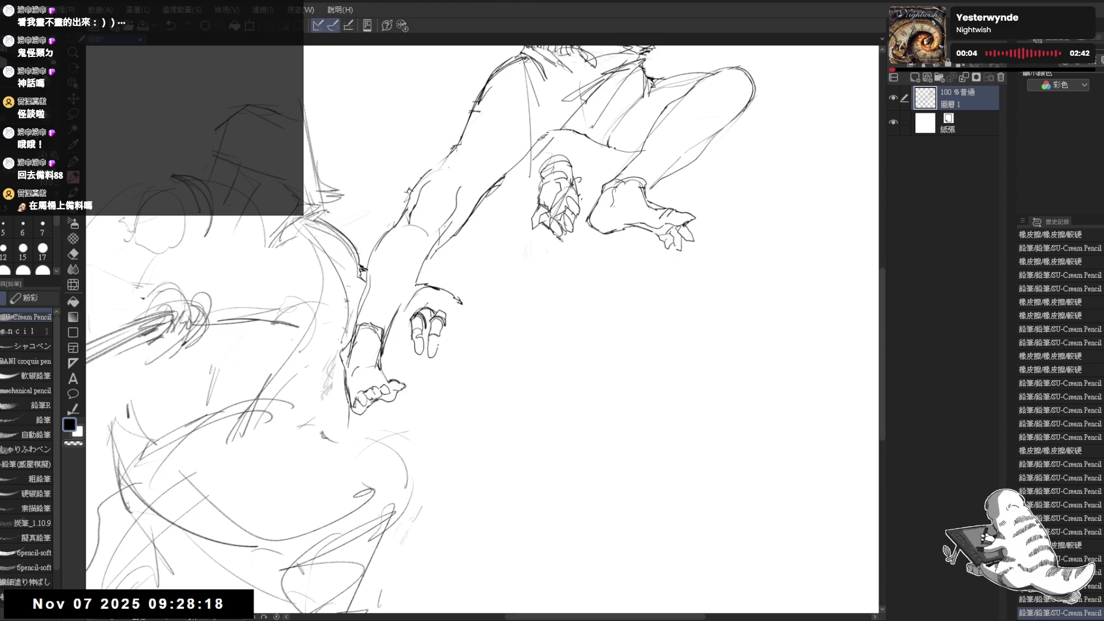
{"action": "left_click_drag", "start_coordinate": [451, 313], "coordinate": [456, 320]}
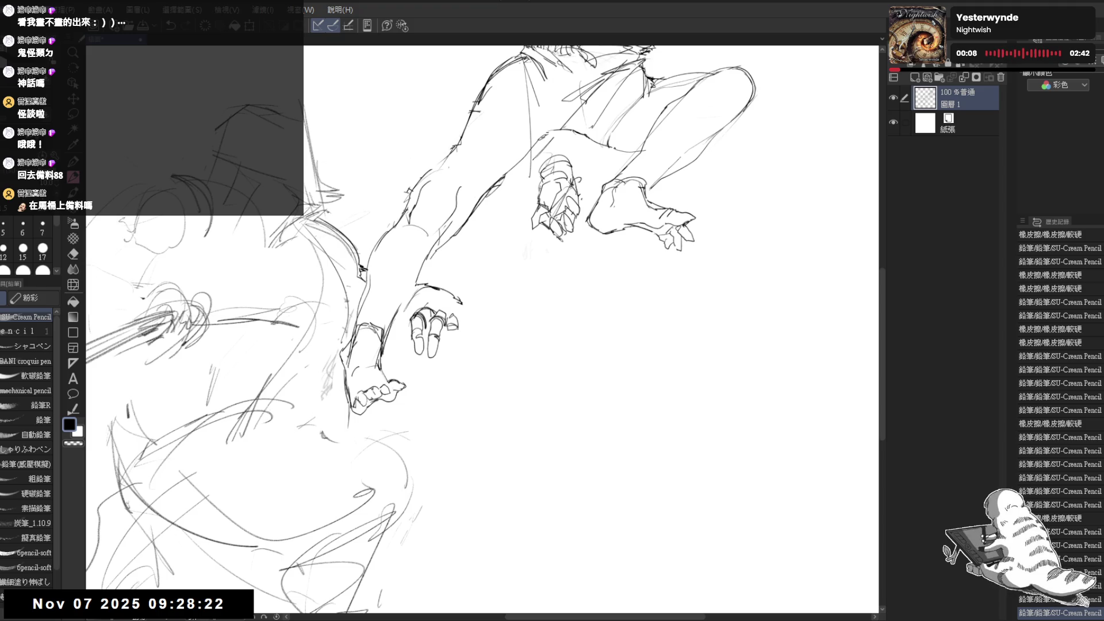
{"action": "left_click_drag", "start_coordinate": [451, 323], "coordinate": [458, 333]}
{"action": "key", "text": "ctrl+z"}
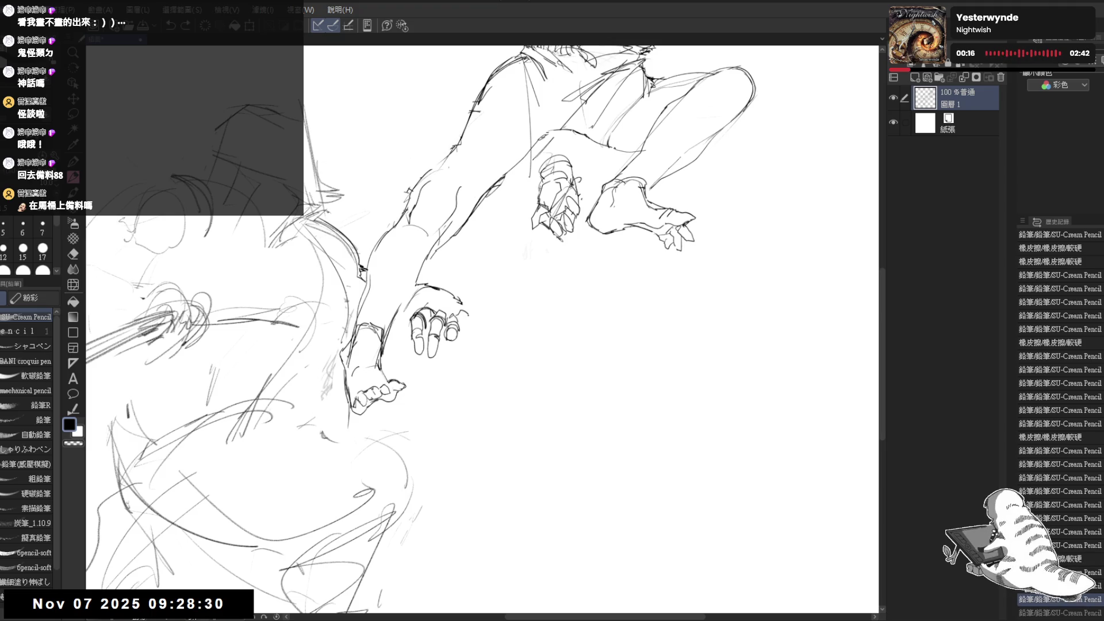
{"action": "key", "text": "ctrl+y"}
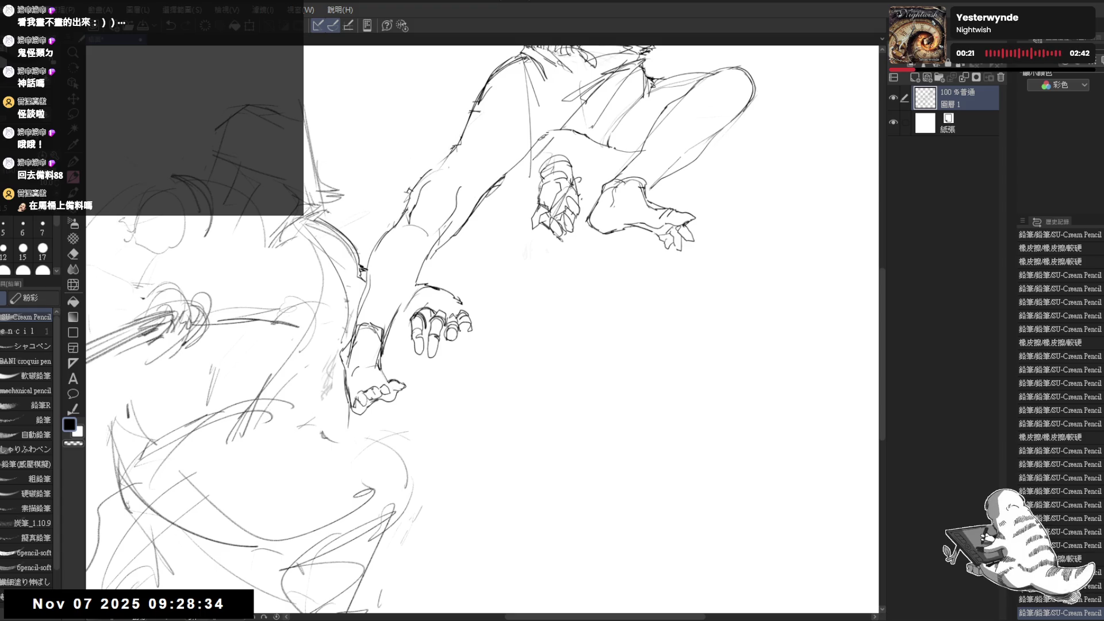
Erase part of the finger lines and add a finger stroke while checking the hand mirrored.
{"action": "left_click_drag", "start_coordinate": [470, 336], "coordinate": [457, 317]}
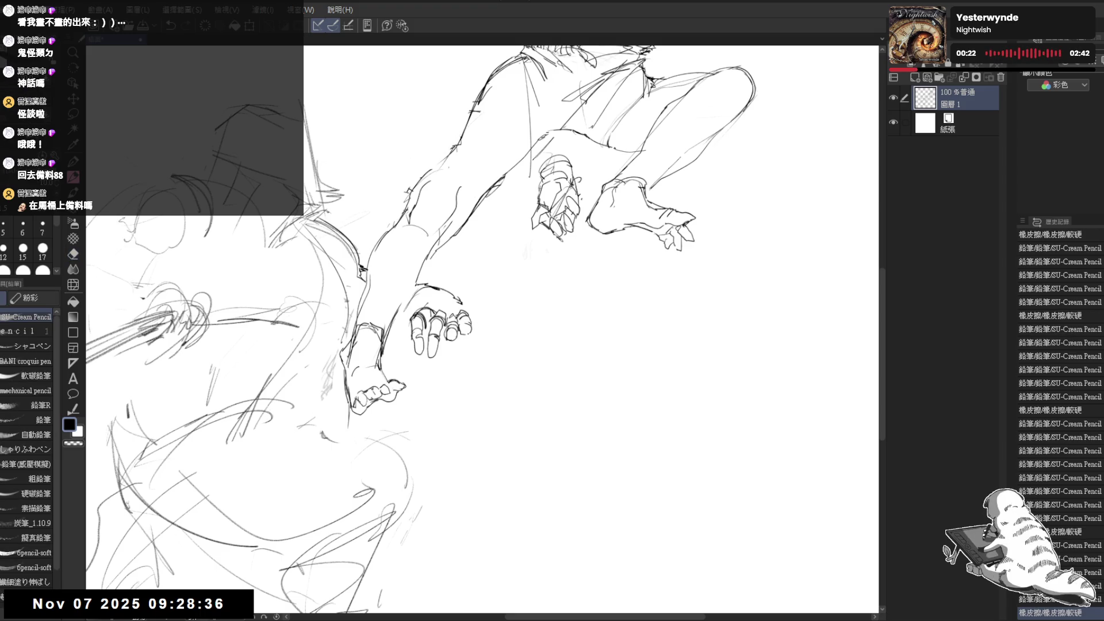
{"action": "key", "text": "h"}
{"action": "left_click_drag", "start_coordinate": [476, 466], "coordinate": [496, 486]}
{"action": "key", "text": "h"}
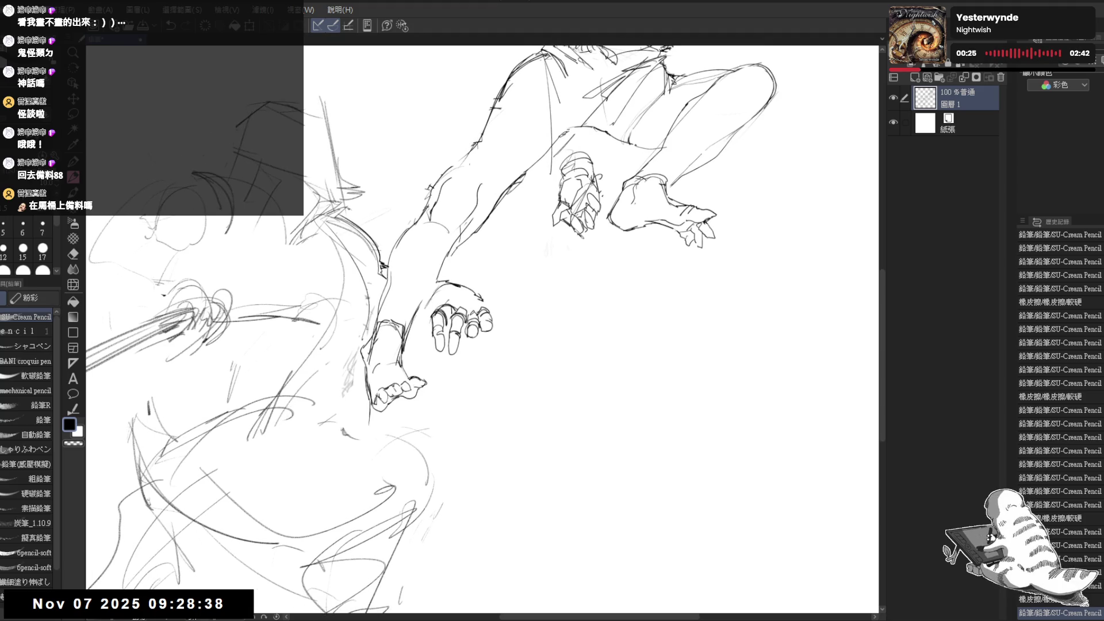
{"action": "mouse_move", "coordinate": [457, 298]}
{"action": "left_mouse_down"}
{"action": "mouse_move", "coordinate": [438, 299]}
{"action": "mouse_move", "coordinate": [458, 294]}
{"action": "left_mouse_up"}
{"action": "key", "text": "ctrl+z"}
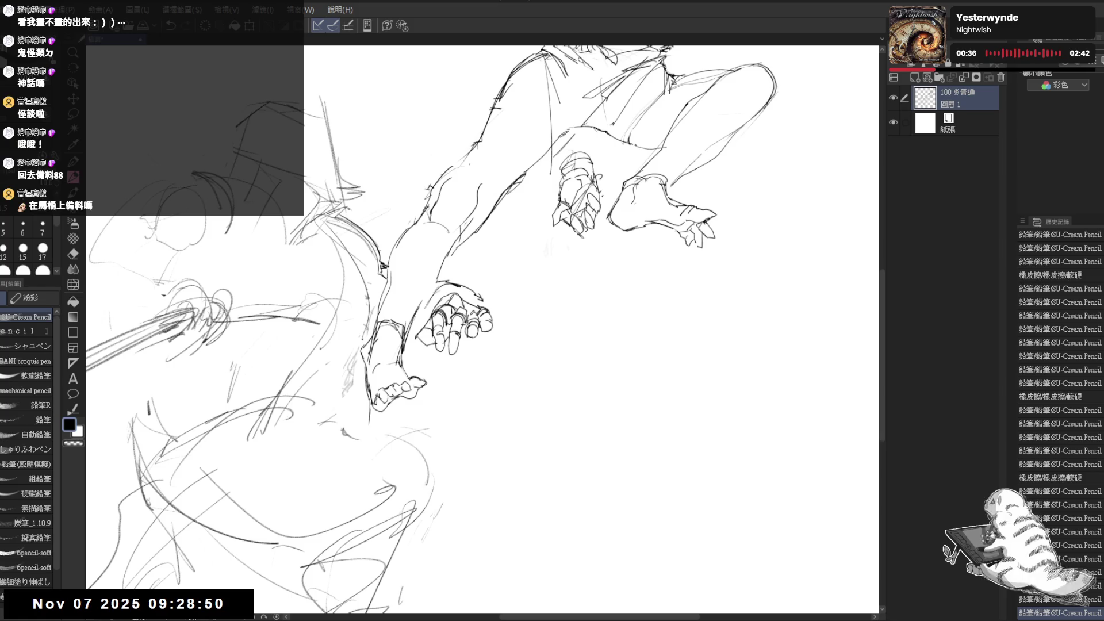
{"action": "key", "text": "e"}
{"action": "key", "text": "p"}
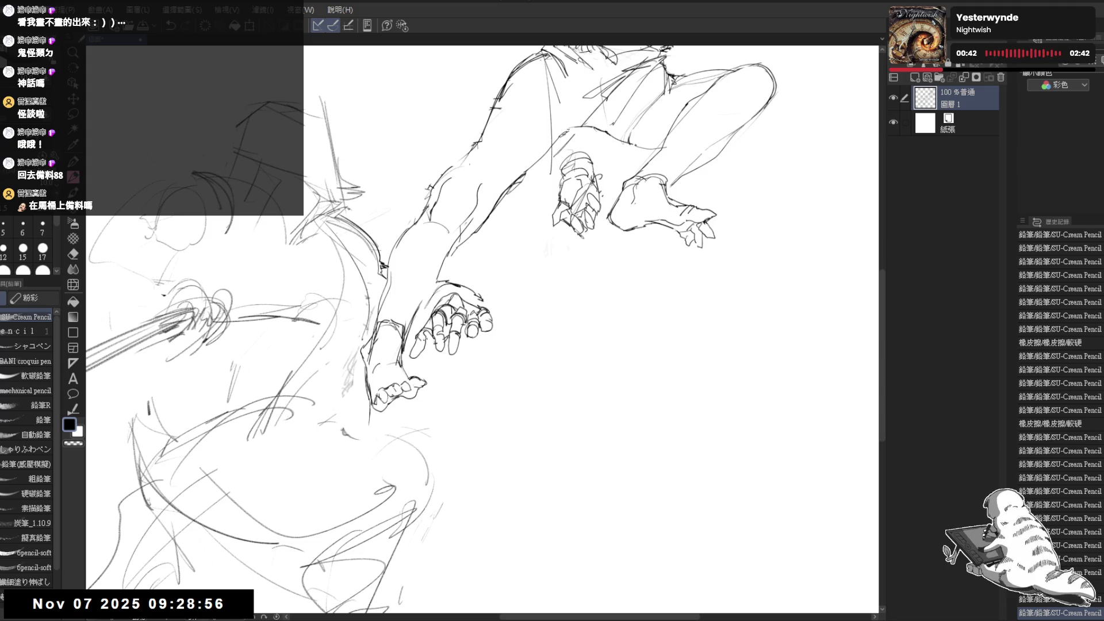
{"action": "left_click_drag", "start_coordinate": [449, 263], "coordinate": [507, 246]}
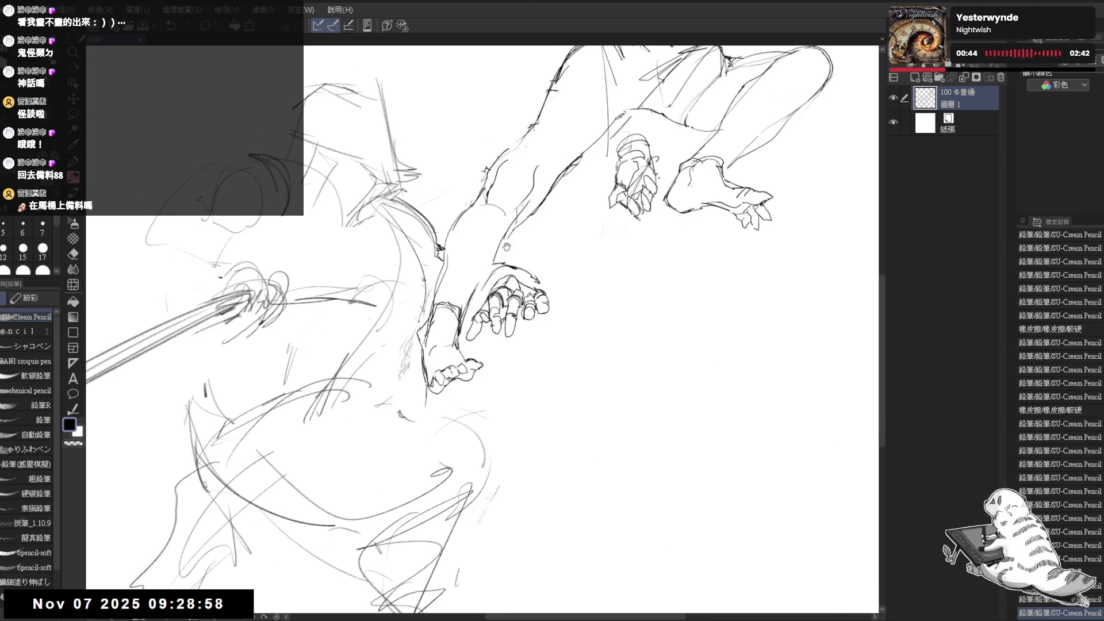
Lasso-select the fingertips beside the foot, shift them up-left, and resume with the pencil.
{"action": "scroll", "coordinate": [506, 246], "scroll_direction": "down", "scroll_amount": 3}
{"action": "scroll", "coordinate": [500, 241], "scroll_direction": "down", "scroll_amount": 1}
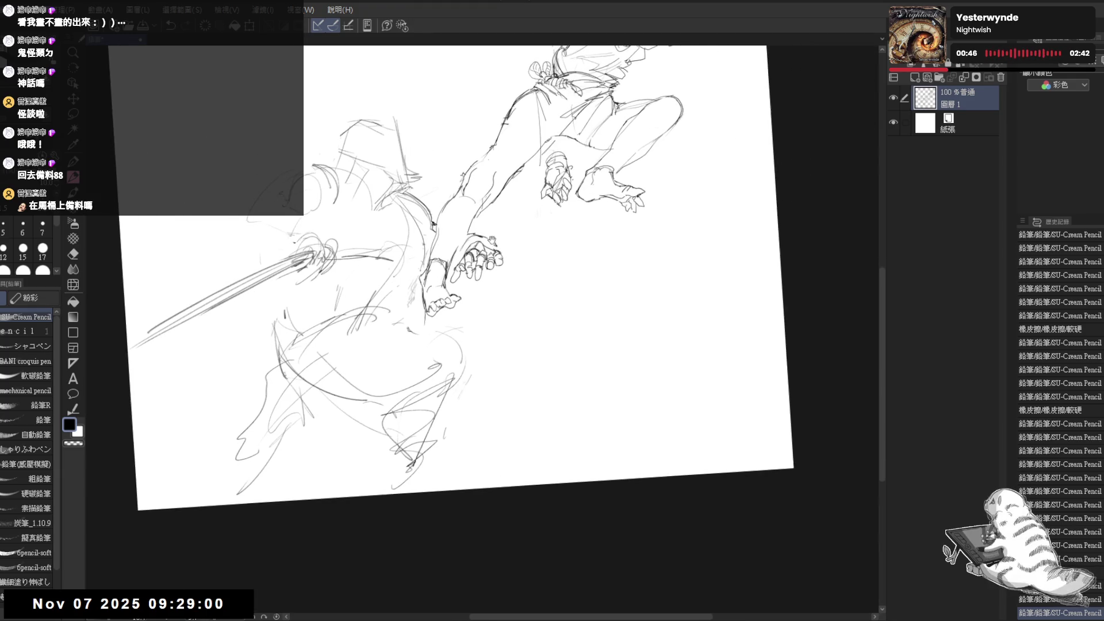
{"action": "scroll", "coordinate": [492, 239], "scroll_direction": "up", "scroll_amount": 2}
{"action": "key", "text": "m"}
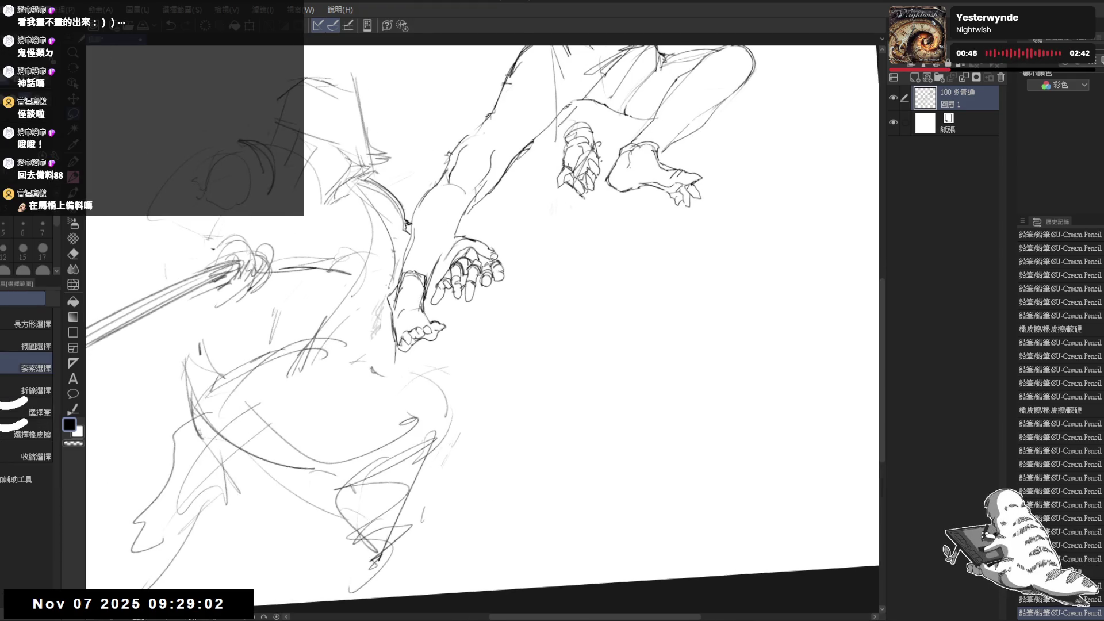
{"action": "left_click_drag", "start_coordinate": [490, 256], "coordinate": [514, 299]}
{"action": "key", "text": "ctrl+d"}
{"action": "key", "text": "p"}
{"action": "key", "text": "minus"}
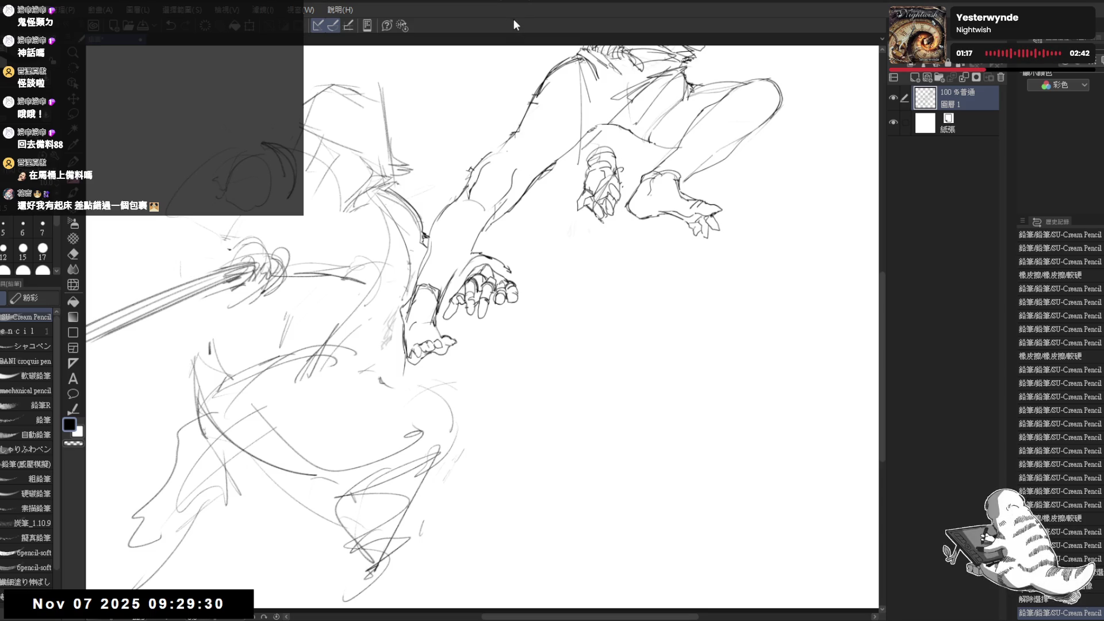
{"action": "key", "text": "ctrl+y"}
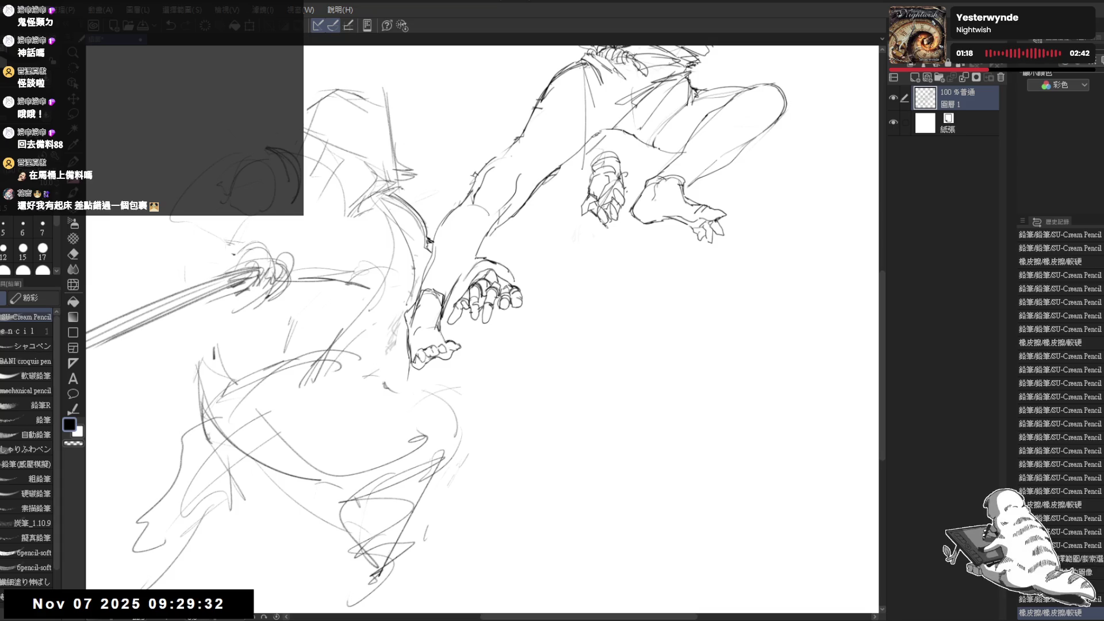
{"action": "key", "text": "ctrl+y"}
{"action": "key", "text": "ctrl+y"}
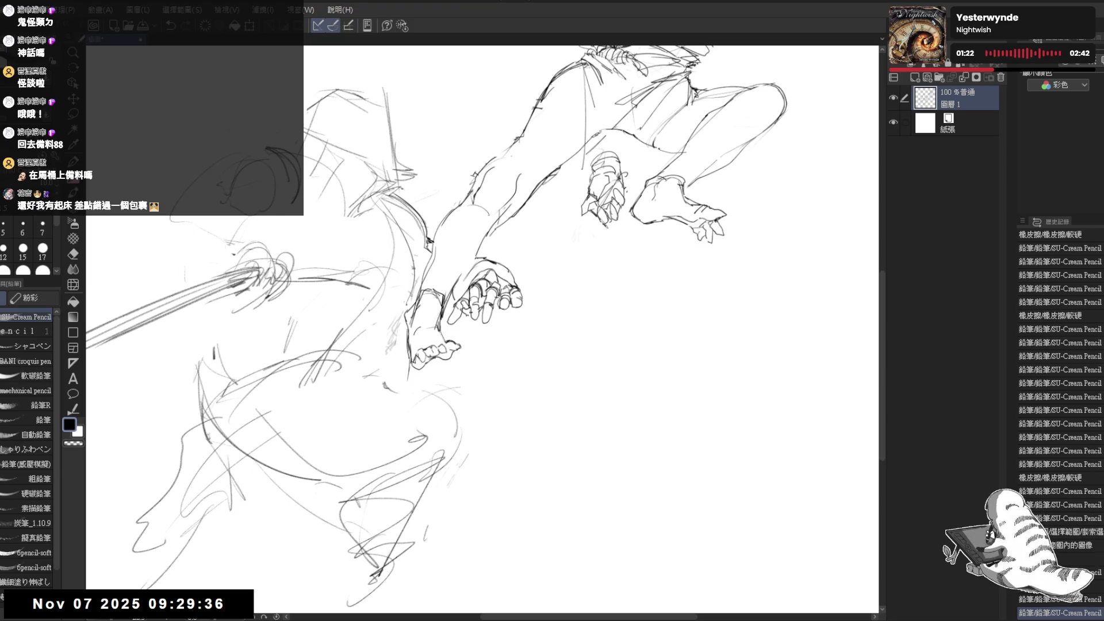
{"action": "key", "text": "ctrl+y"}
{"action": "key", "text": "ctrl+y"}
{"action": "key", "text": "ctrl+y"}
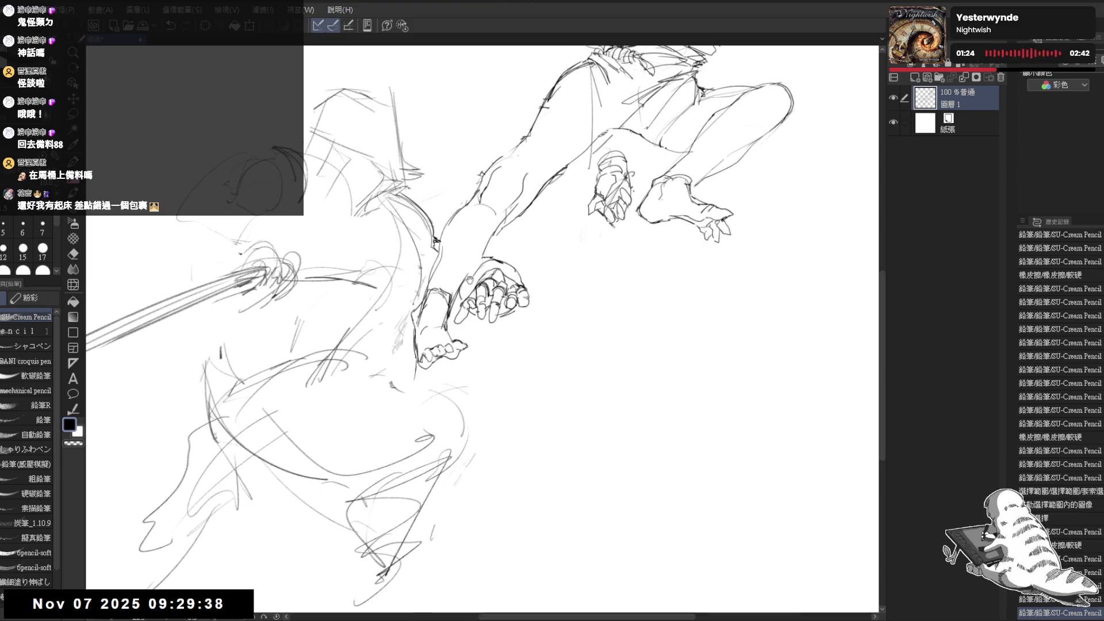
Frame the hooded figure's head and sketch its curve with two pencil strokes.
{"action": "scroll", "coordinate": [469, 279], "scroll_direction": "down", "scroll_amount": 4}
{"action": "key", "text": "h"}
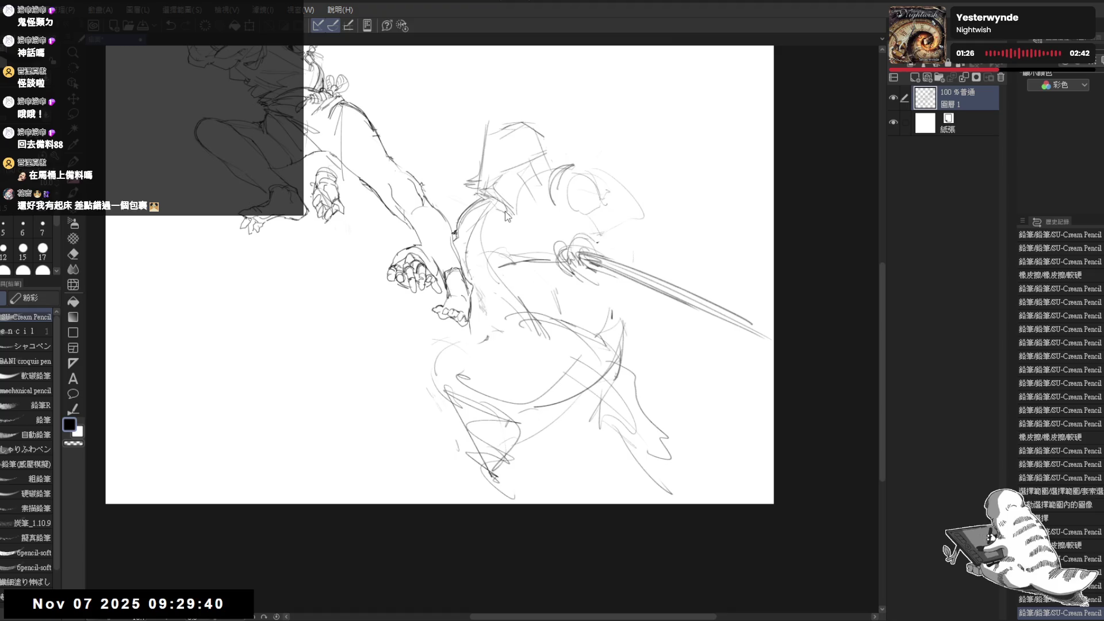
{"action": "key", "text": "h"}
{"action": "left_click_drag", "start_coordinate": [438, 281], "coordinate": [440, 301]}
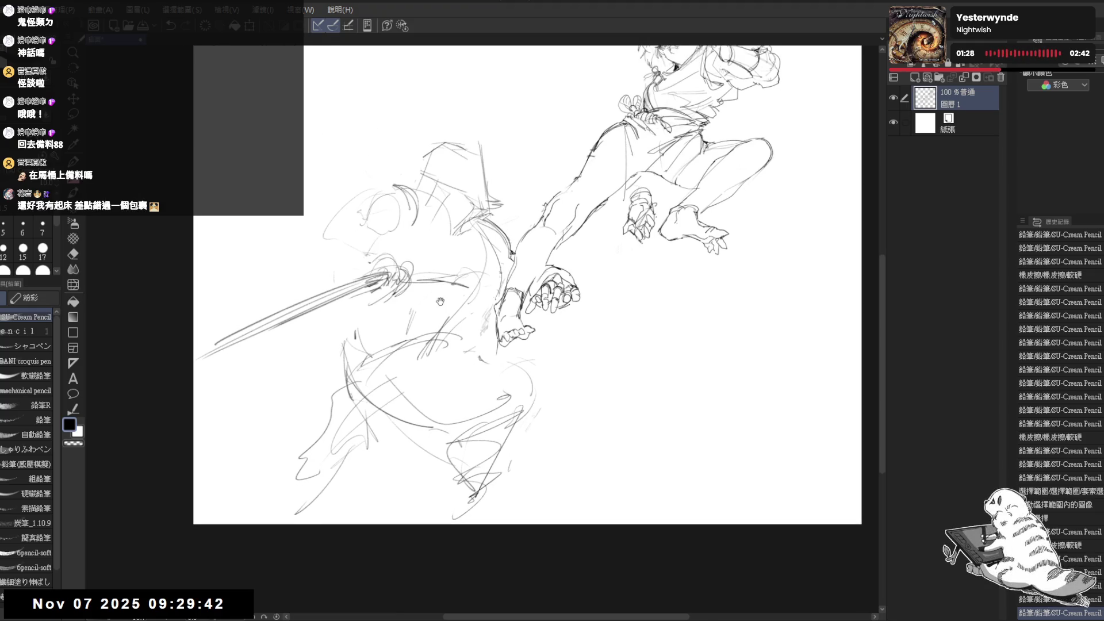
{"action": "left_click_drag", "start_coordinate": [665, 218], "coordinate": [625, 285]}
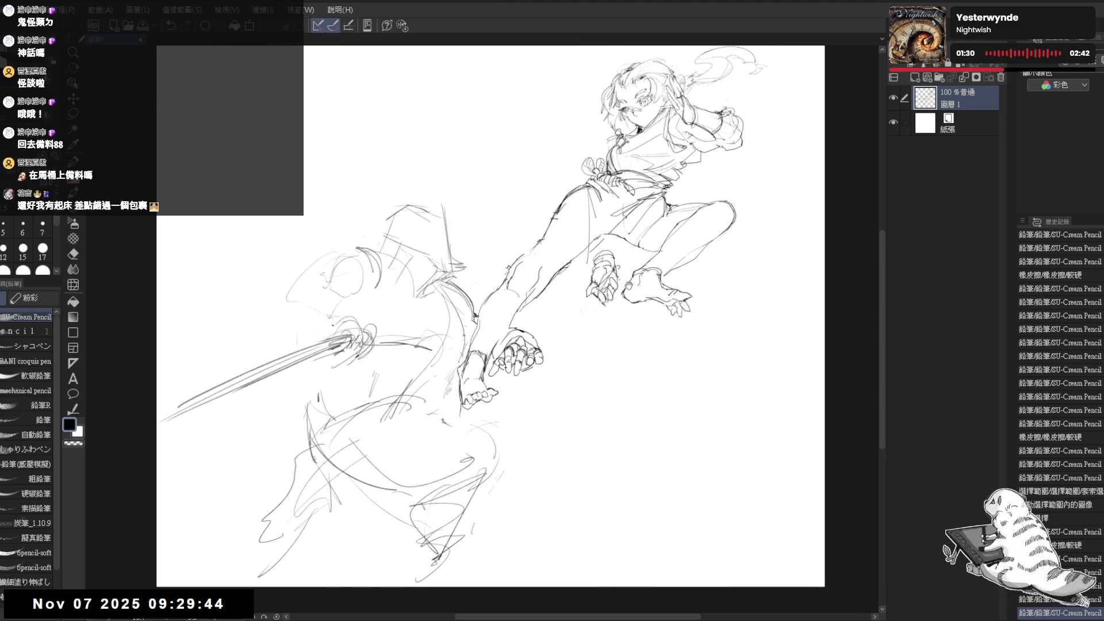
{"action": "left_click_drag", "start_coordinate": [561, 243], "coordinate": [581, 212]}
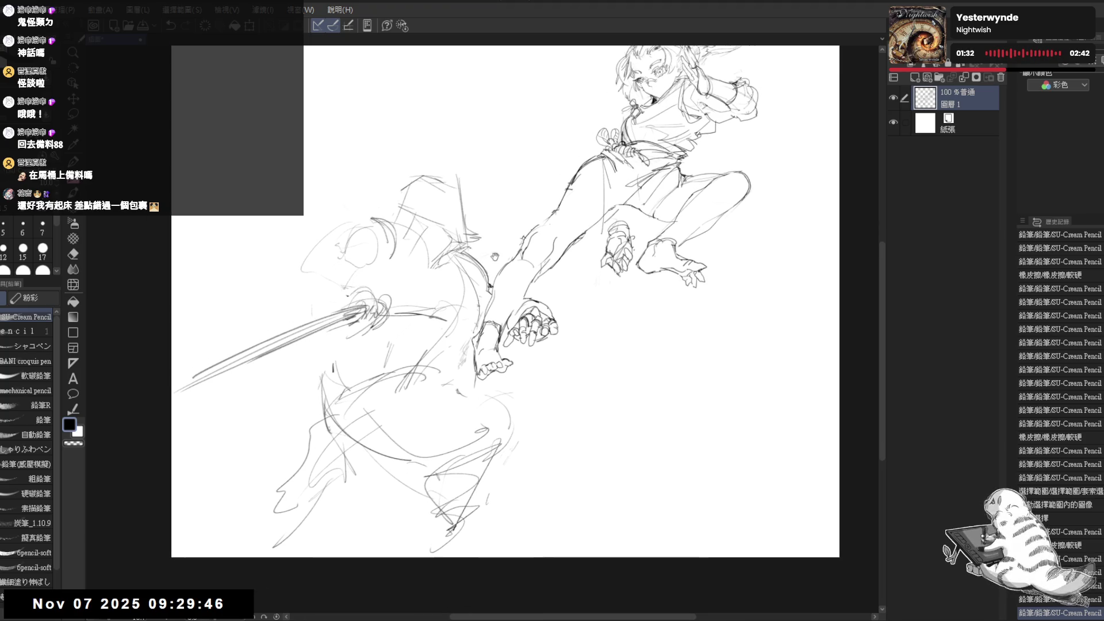
{"action": "scroll", "coordinate": [372, 263], "scroll_direction": "up", "scroll_amount": 4}
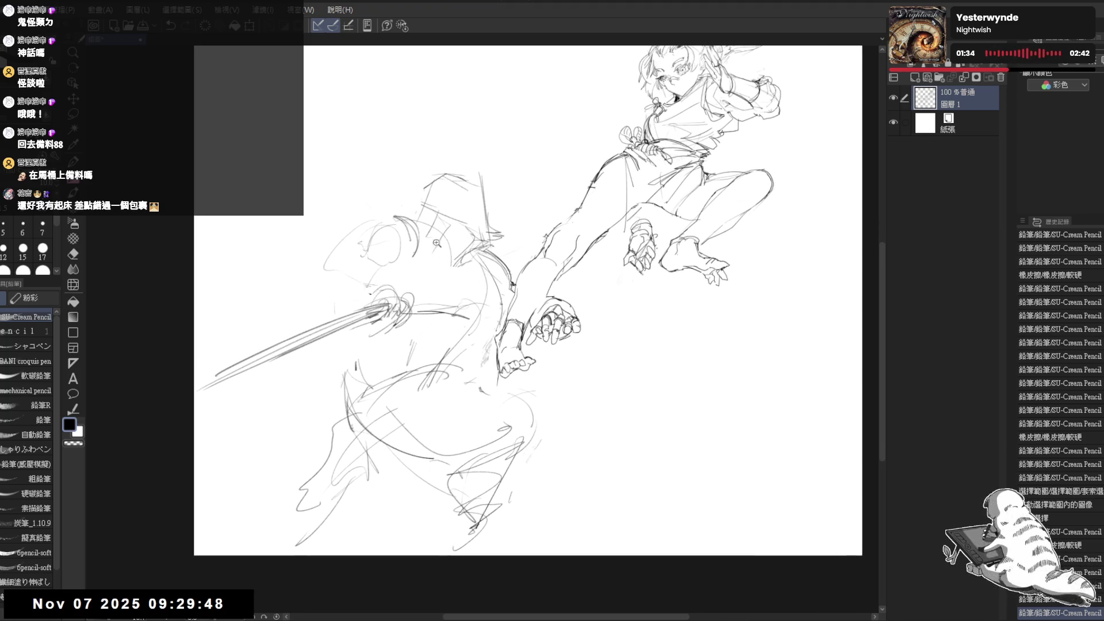
{"action": "mouse_move", "coordinate": [373, 247]}
{"action": "left_mouse_down"}
{"action": "mouse_move", "coordinate": [428, 213]}
{"action": "mouse_move", "coordinate": [386, 227]}
{"action": "left_mouse_up"}
{"action": "mouse_move", "coordinate": [383, 231]}
{"action": "left_mouse_down"}
{"action": "mouse_move", "coordinate": [432, 214]}
{"action": "mouse_move", "coordinate": [384, 236]}
{"action": "mouse_move", "coordinate": [374, 253]}
{"action": "left_mouse_up"}
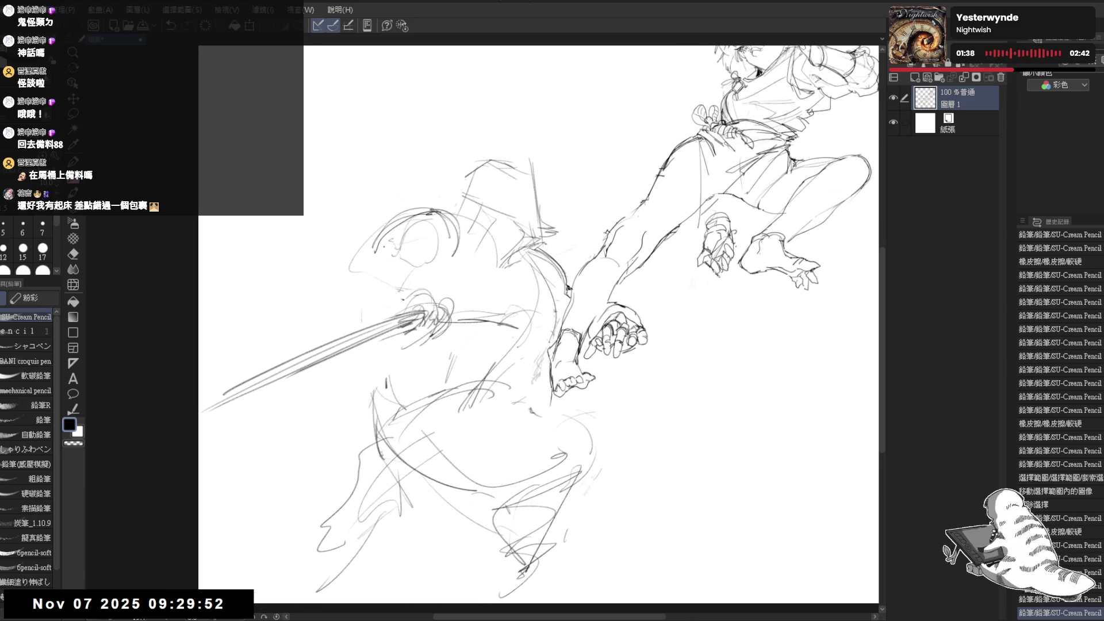
Erase part of the new head stroke with the eraser.
{"action": "key", "text": "e"}
{"action": "mouse_move", "coordinate": [422, 212]}
{"action": "left_mouse_down"}
{"action": "mouse_move", "coordinate": [349, 271]}
{"action": "mouse_move", "coordinate": [375, 241]}
{"action": "mouse_move", "coordinate": [423, 250]}
{"action": "mouse_move", "coordinate": [405, 250]}
{"action": "mouse_move", "coordinate": [422, 270]}
{"action": "left_mouse_up"}
{"action": "key", "text": "p"}
{"action": "key", "text": "e"}
{"action": "key", "text": "p"}
{"action": "key", "text": "e"}
{"action": "key", "text": "p"}
Add hood outline strokes and extend the head's curve down along its left side.
{"action": "mouse_move", "coordinate": [452, 220]}
{"action": "left_mouse_down"}
{"action": "mouse_move", "coordinate": [447, 241]}
{"action": "mouse_move", "coordinate": [423, 253]}
{"action": "mouse_move", "coordinate": [436, 247]}
{"action": "left_mouse_up"}
{"action": "mouse_move", "coordinate": [454, 250]}
{"action": "left_mouse_down"}
{"action": "mouse_move", "coordinate": [451, 267]}
{"action": "mouse_move", "coordinate": [422, 281]}
{"action": "mouse_move", "coordinate": [429, 290]}
{"action": "left_mouse_up"}
{"action": "mouse_move", "coordinate": [358, 262]}
{"action": "left_mouse_down"}
{"action": "mouse_move", "coordinate": [343, 282]}
{"action": "mouse_move", "coordinate": [377, 282]}
{"action": "mouse_move", "coordinate": [322, 292]}
{"action": "mouse_move", "coordinate": [333, 287]}
{"action": "left_mouse_up"}
{"action": "left_click_drag", "start_coordinate": [323, 293], "coordinate": [330, 310]}
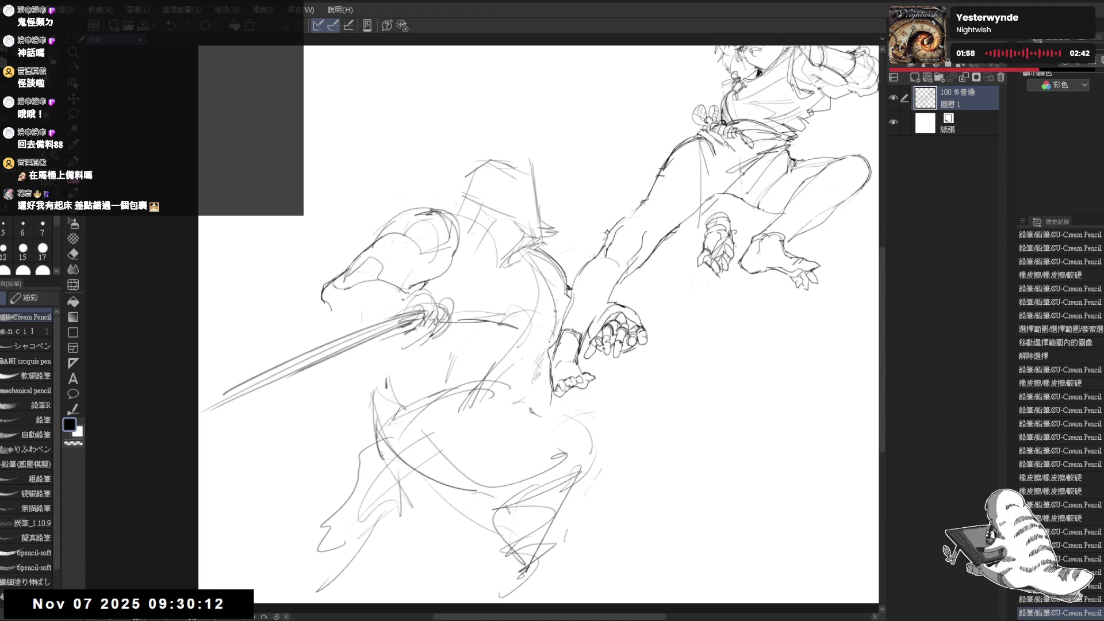
{"action": "left_click_drag", "start_coordinate": [346, 287], "coordinate": [407, 277]}
Erase the stray hook stroke near the swordsman's shoulder in the mirrored view.
{"action": "key", "text": "e"}
{"action": "key", "text": "p"}
{"action": "key", "text": "h"}
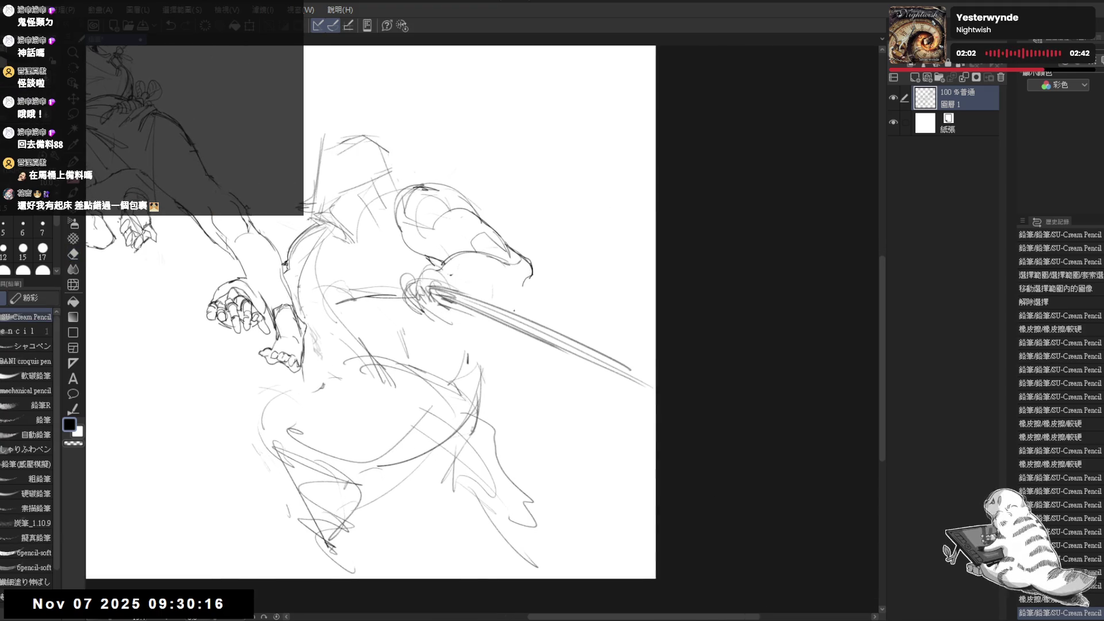
{"action": "key", "text": "e"}
{"action": "mouse_move", "coordinate": [528, 275]}
{"action": "left_mouse_down"}
{"action": "mouse_move", "coordinate": [520, 286]}
{"action": "mouse_move", "coordinate": [533, 287]}
{"action": "mouse_move", "coordinate": [511, 269]}
{"action": "mouse_move", "coordinate": [500, 289]}
{"action": "mouse_move", "coordinate": [517, 280]}
{"action": "mouse_move", "coordinate": [516, 292]}
{"action": "left_mouse_up"}
{"action": "key", "text": "p"}
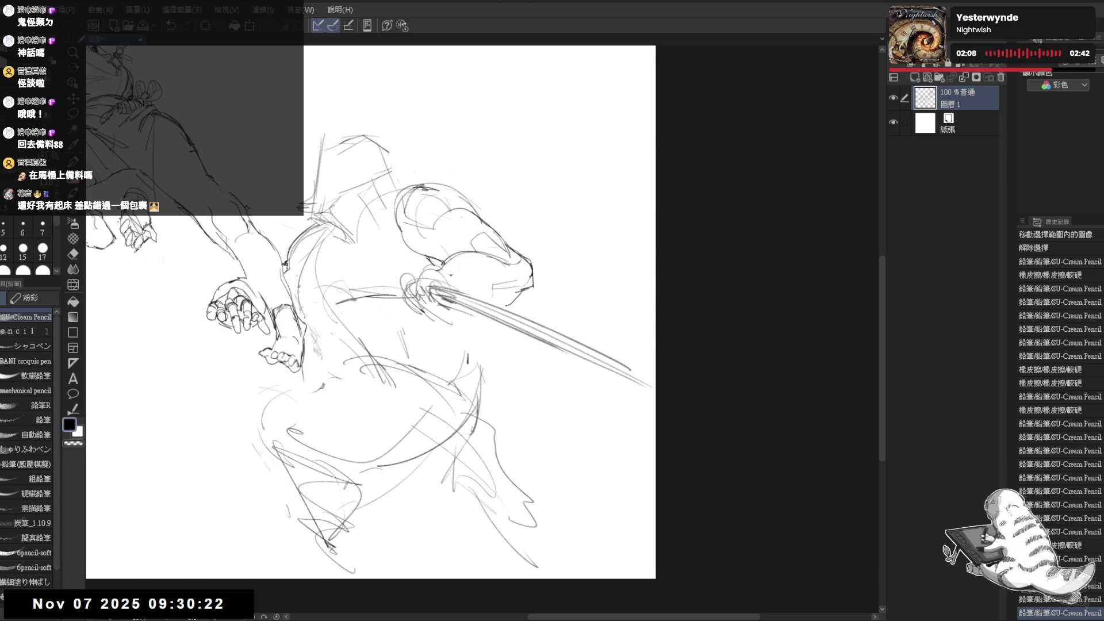
{"action": "key", "text": "h"}
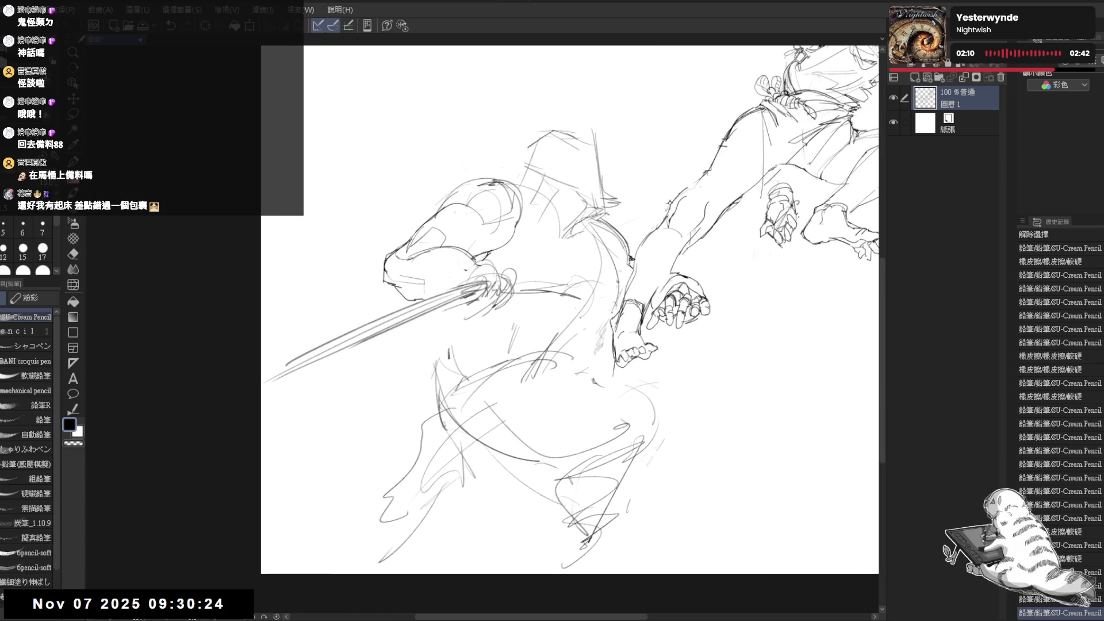
Draw short strokes around the sword arm, erase a stray mark, and reset the view upright.
{"action": "mouse_move", "coordinate": [443, 261]}
{"action": "left_mouse_down"}
{"action": "mouse_move", "coordinate": [439, 287]}
{"action": "mouse_move", "coordinate": [426, 286]}
{"action": "left_mouse_up"}
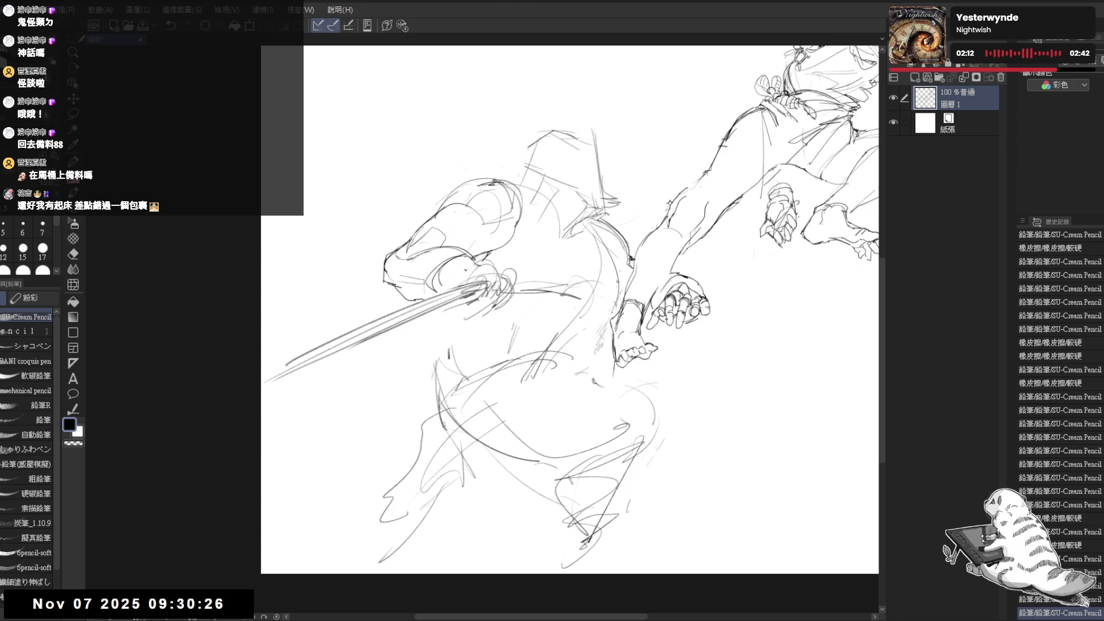
{"action": "left_click_drag", "start_coordinate": [471, 257], "coordinate": [447, 283]}
{"action": "mouse_move", "coordinate": [576, 228]}
{"action": "left_mouse_down"}
{"action": "mouse_move", "coordinate": [501, 249]}
{"action": "mouse_move", "coordinate": [443, 291]}
{"action": "mouse_move", "coordinate": [422, 331]}
{"action": "mouse_move", "coordinate": [385, 326]}
{"action": "mouse_move", "coordinate": [427, 301]}
{"action": "left_mouse_up"}
{"action": "key", "text": "@"}
{"action": "key", "text": "h"}
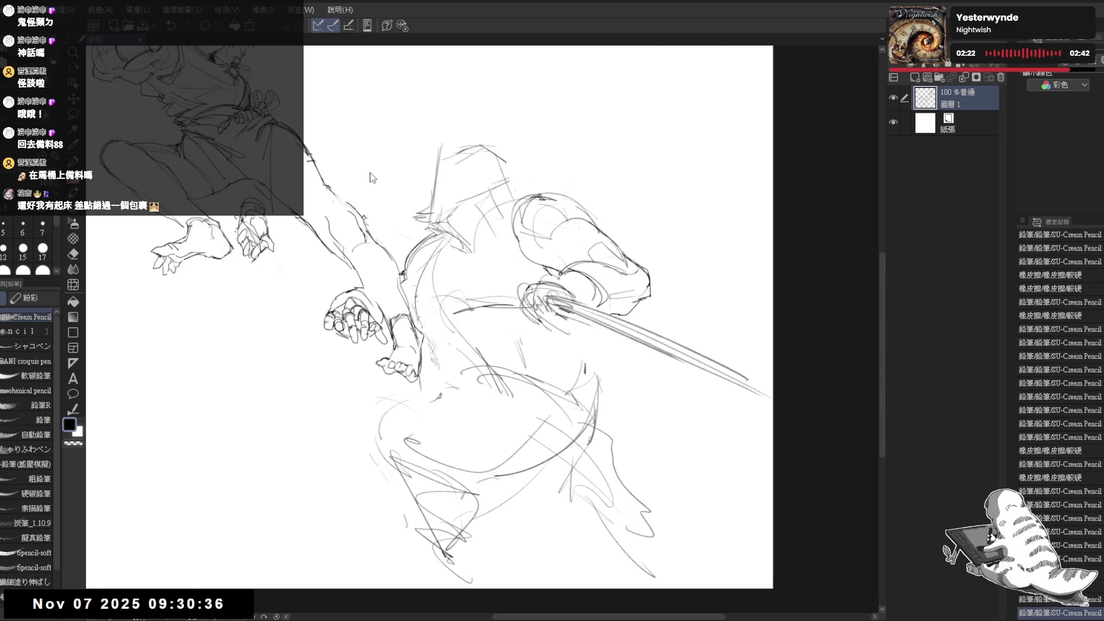
{"action": "key", "text": "h"}
{"action": "mouse_move", "coordinate": [501, 268]}
{"action": "left_mouse_down"}
{"action": "mouse_move", "coordinate": [494, 278]}
{"action": "mouse_move", "coordinate": [617, 227]}
{"action": "mouse_move", "coordinate": [518, 281]}
{"action": "left_mouse_up"}
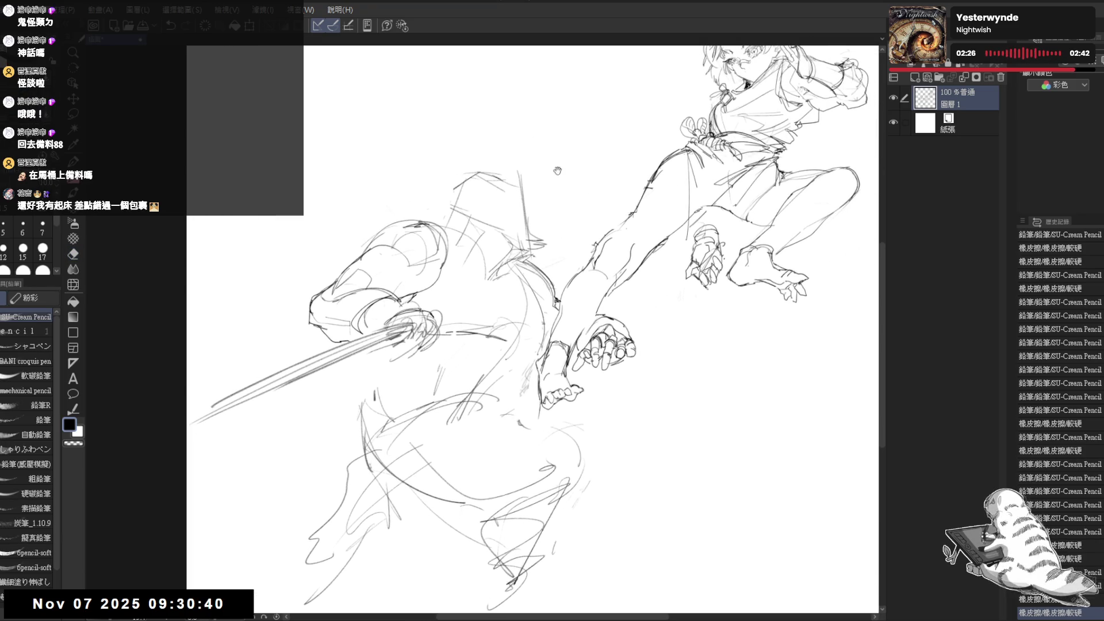
Make a small edit to the hooded figure, then zoom out to the whole page.
{"action": "left_click_drag", "start_coordinate": [461, 145], "coordinate": [448, 148]}
{"action": "scroll", "coordinate": [530, 295], "scroll_direction": "up", "scroll_amount": 1}
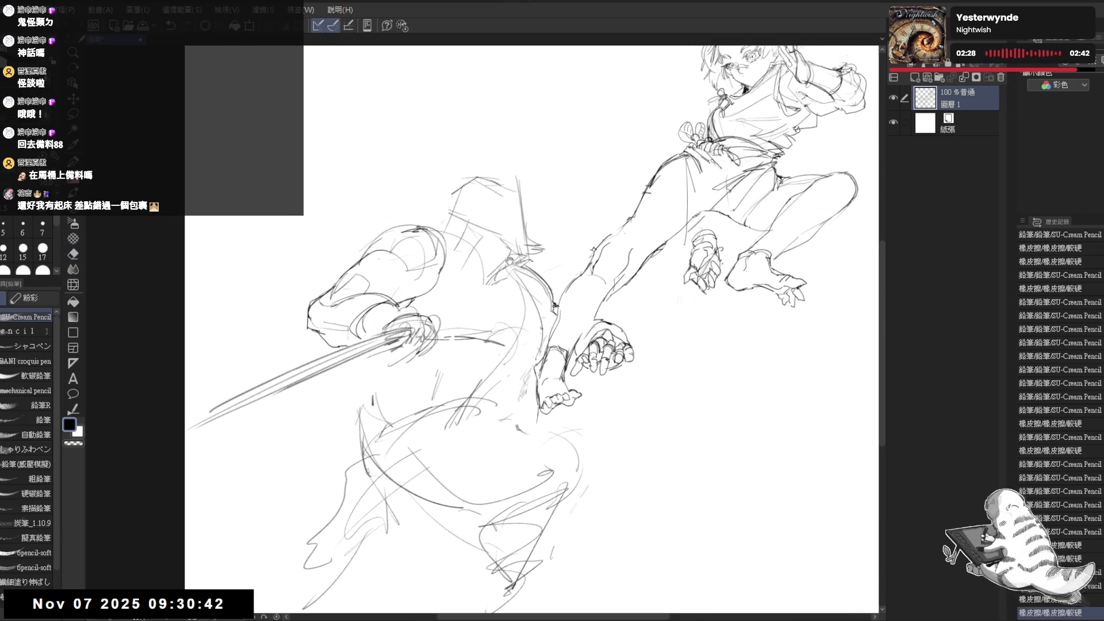
{"action": "scroll", "coordinate": [460, 180], "scroll_direction": "up", "scroll_amount": 1}
{"action": "left_click_drag", "start_coordinate": [462, 249], "coordinate": [521, 262]}
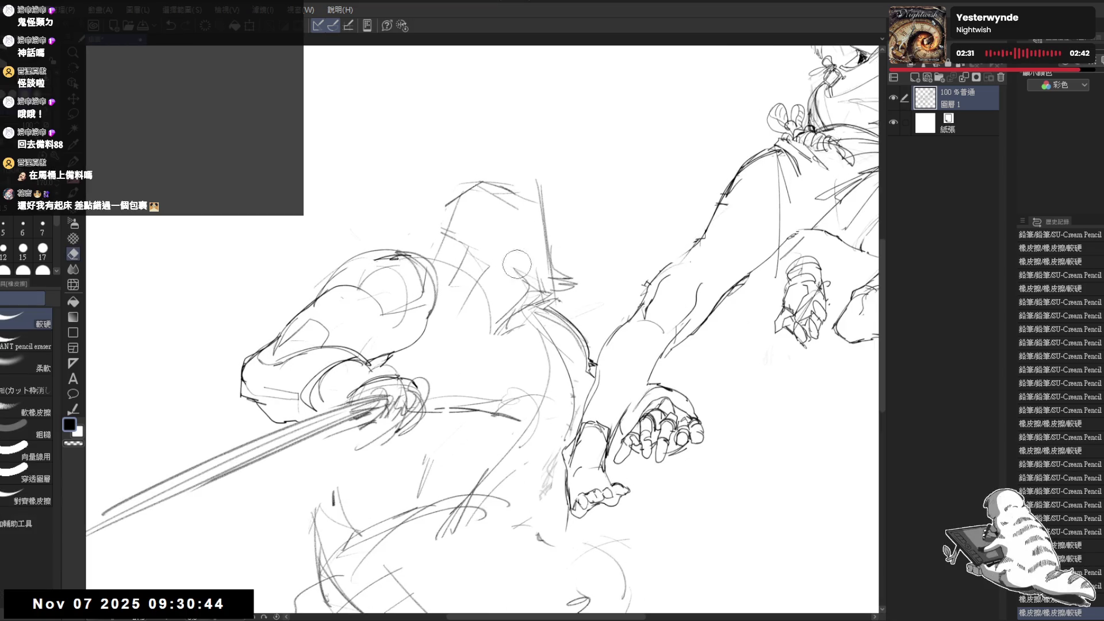
{"action": "left_click_drag", "start_coordinate": [596, 160], "coordinate": [538, 277]}
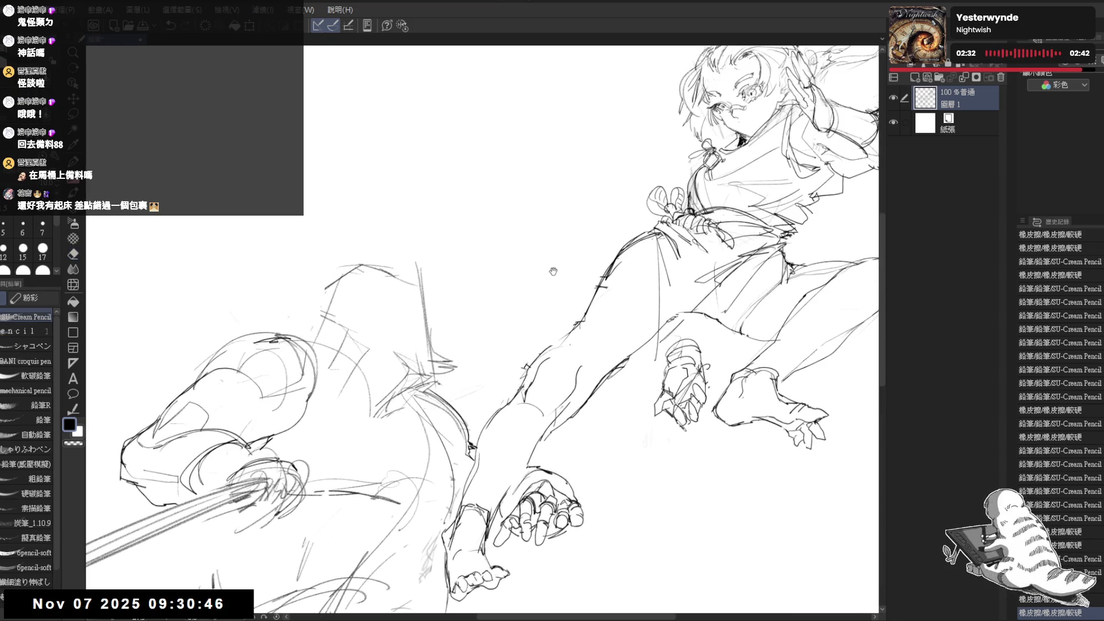
{"action": "mouse_move", "coordinate": [583, 345]}
{"action": "left_mouse_down"}
{"action": "mouse_move", "coordinate": [507, 289]}
{"action": "mouse_move", "coordinate": [528, 273]}
{"action": "left_mouse_up"}
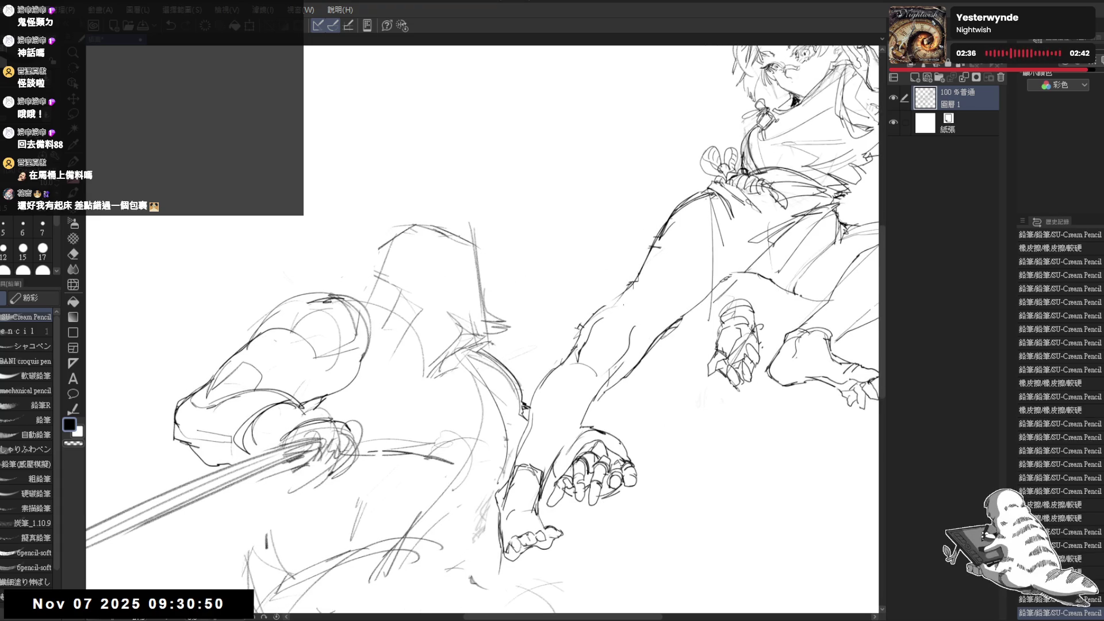
{"action": "left_click_drag", "start_coordinate": [472, 177], "coordinate": [489, 119]}
{"action": "key", "text": "ctrl+minus"}
{"action": "key", "text": "ctrl+minus"}
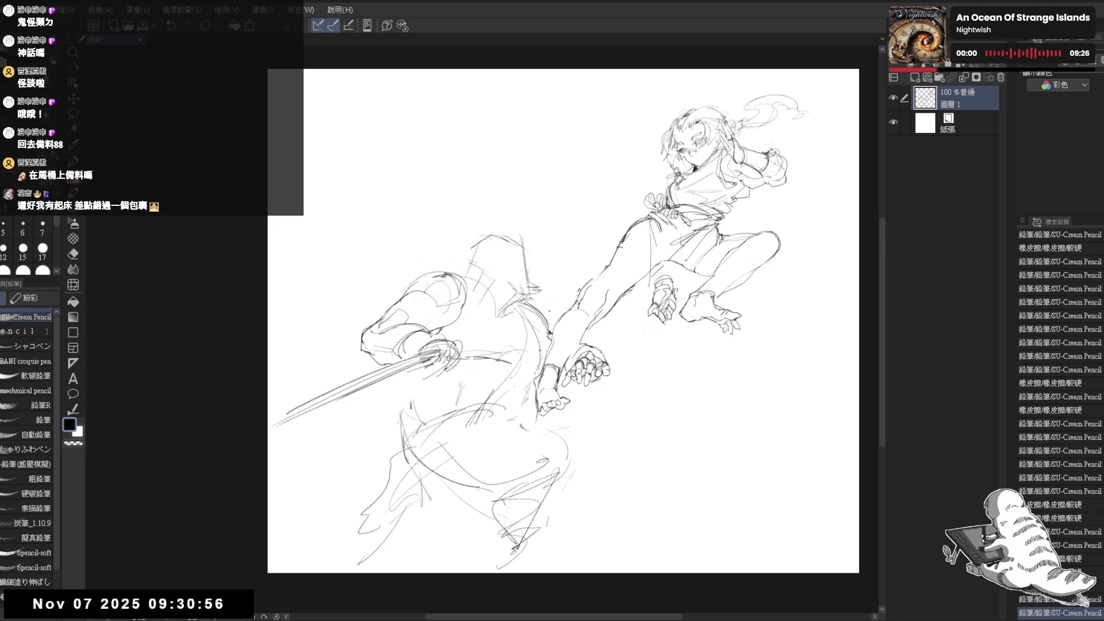
Zoom in on the swordsman and erase a small spot on the sketch.
{"action": "key", "text": "ctrl+plus"}
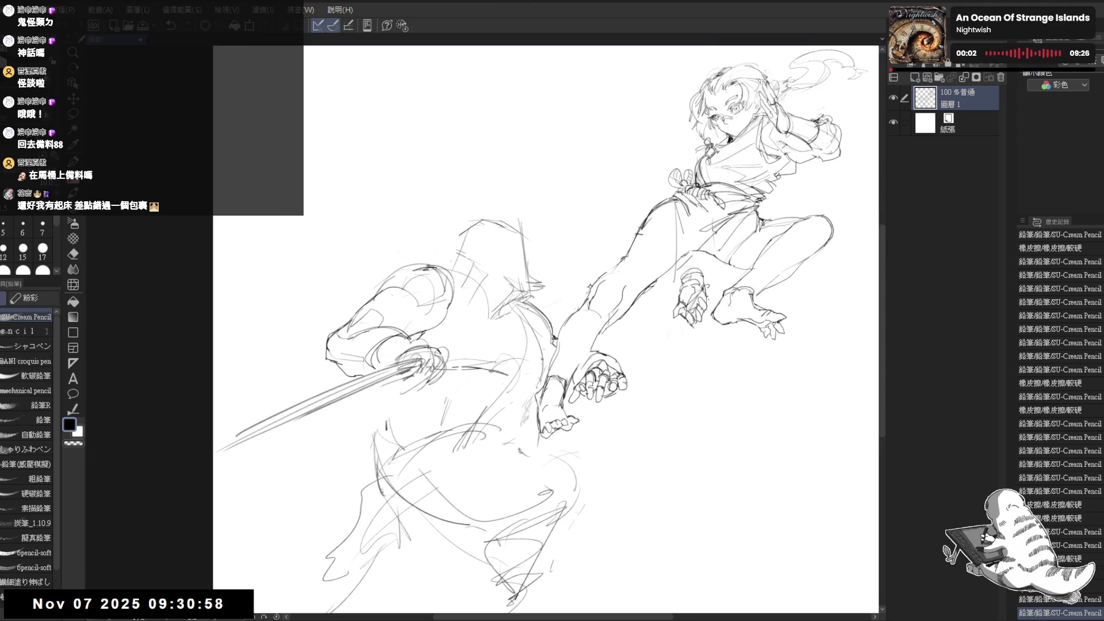
{"action": "left_click_drag", "start_coordinate": [586, 297], "coordinate": [565, 279]}
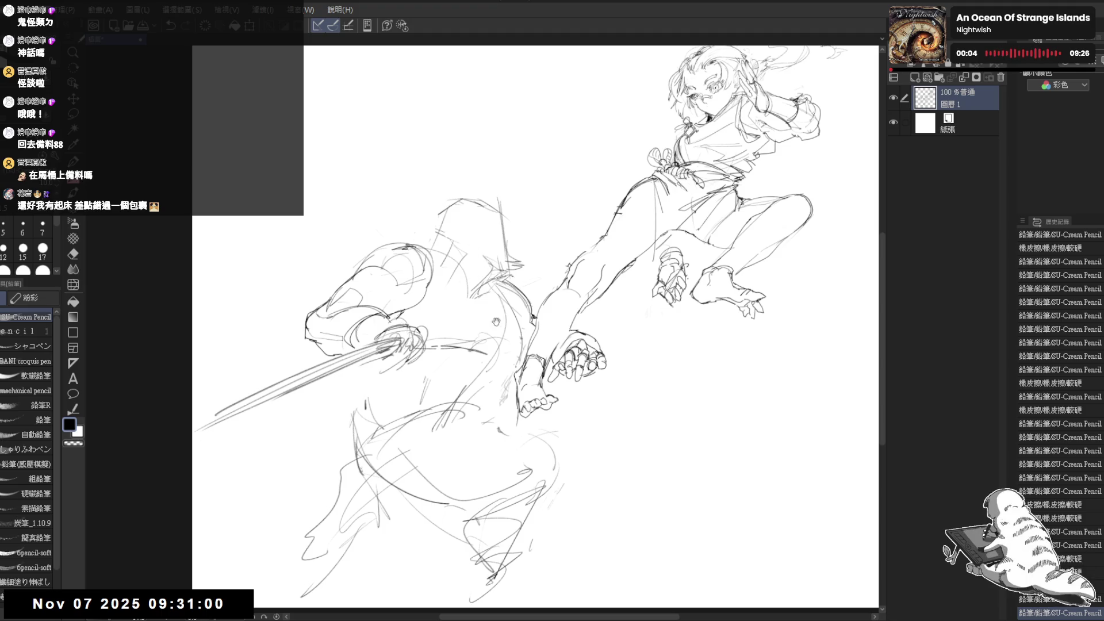
{"action": "left_click_drag", "start_coordinate": [588, 260], "coordinate": [563, 259]}
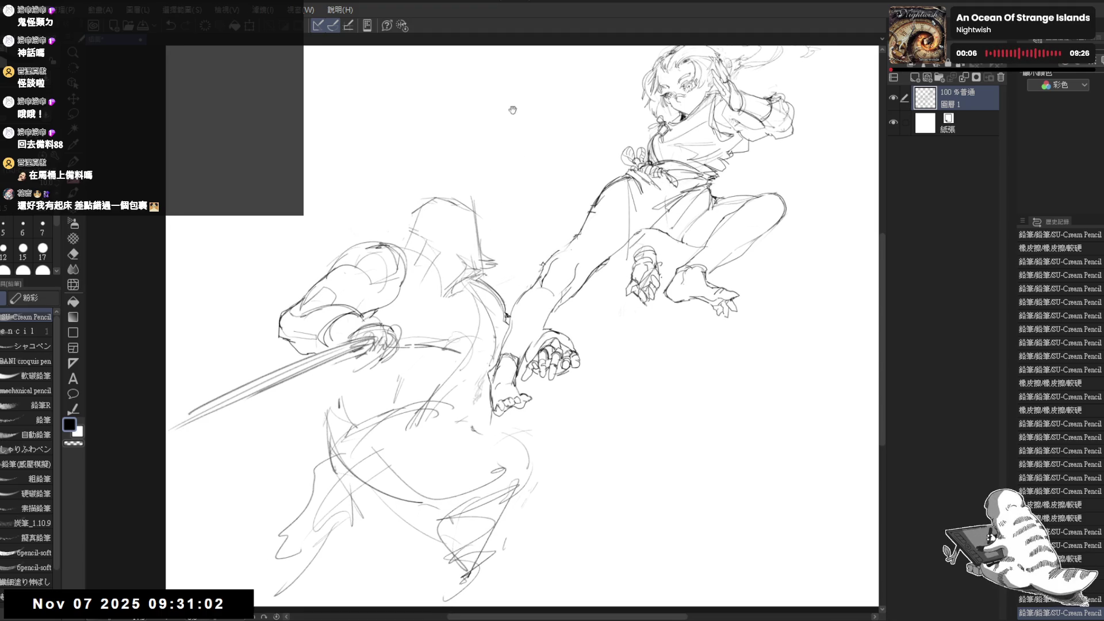
{"action": "left_click_drag", "start_coordinate": [610, 157], "coordinate": [620, 211]}
{"action": "key", "text": "e"}
{"action": "left_click", "coordinate": [537, 237]}
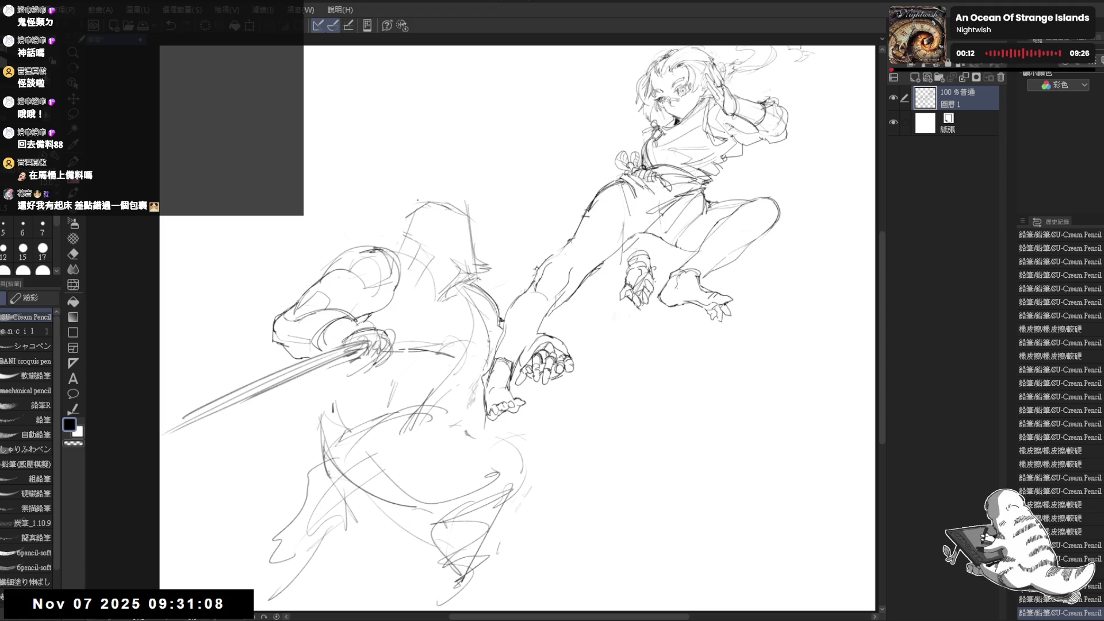
Tilt the canvas, erase a small area of the swordsman, and add short pencil touch-ups.
{"action": "left_click_drag", "start_coordinate": [572, 230], "coordinate": [572, 218]}
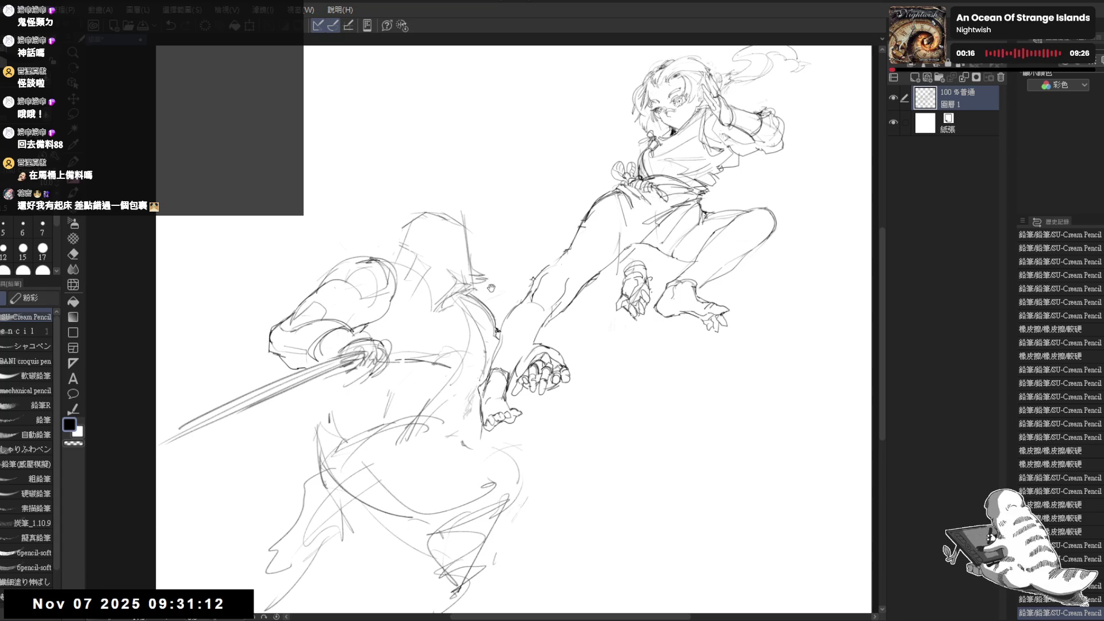
{"action": "mouse_move", "coordinate": [525, 167]}
{"action": "left_mouse_down"}
{"action": "mouse_move", "coordinate": [540, 113]}
{"action": "mouse_move", "coordinate": [561, 120]}
{"action": "mouse_move", "coordinate": [549, 138]}
{"action": "left_mouse_up"}
{"action": "key", "text": "e"}
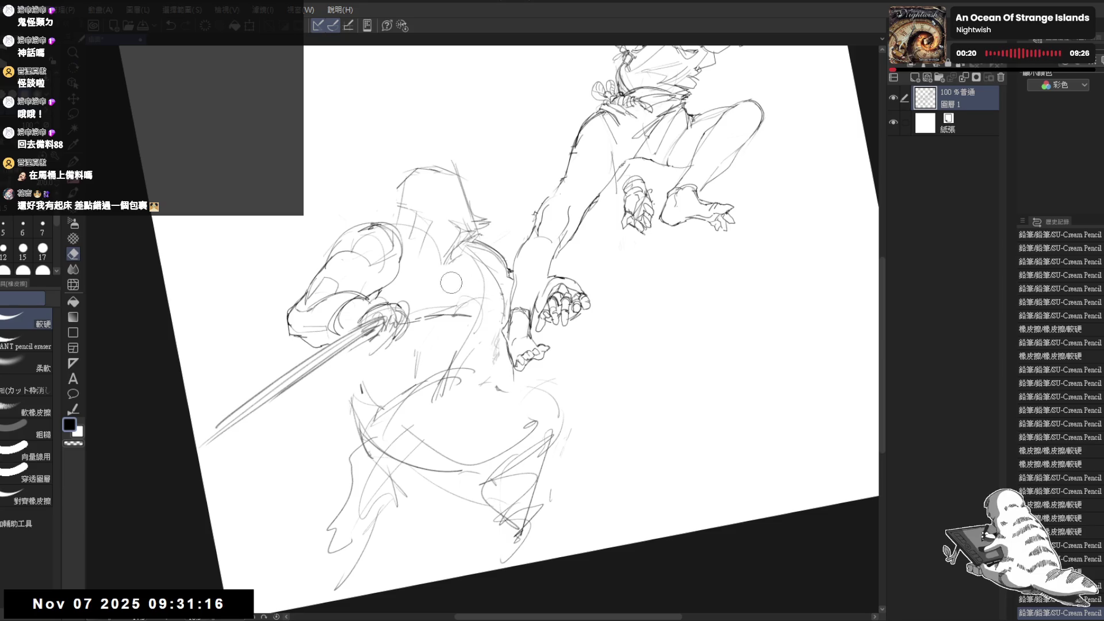
{"action": "left_click_drag", "start_coordinate": [477, 284], "coordinate": [485, 298]}
{"action": "key", "text": "p"}
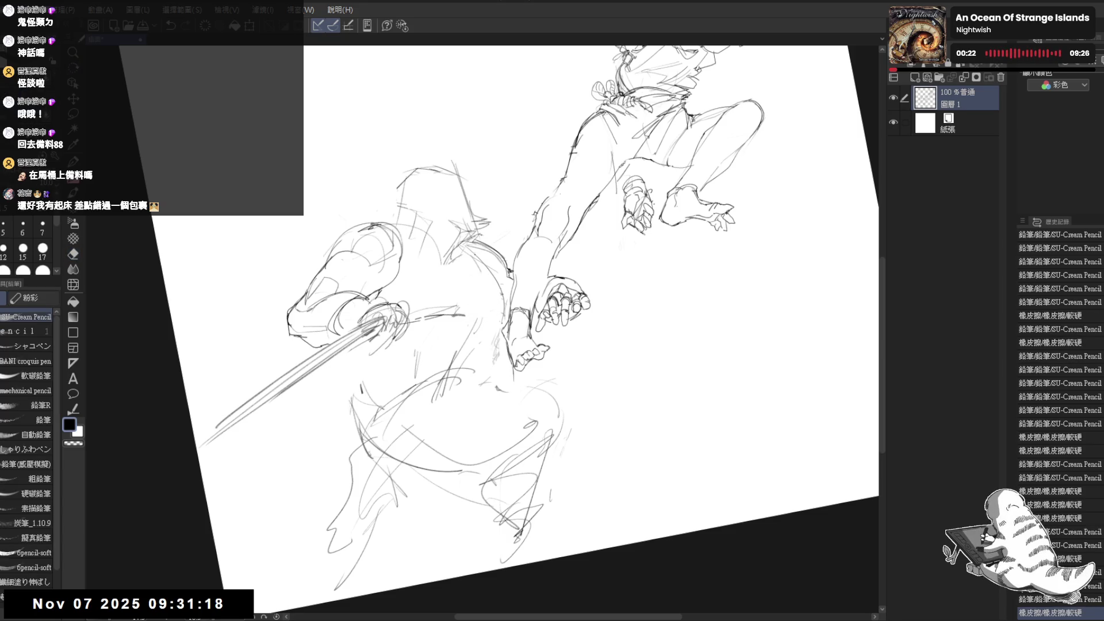
{"action": "left_click_drag", "start_coordinate": [496, 250], "coordinate": [467, 325]}
{"action": "mouse_move", "coordinate": [396, 264]}
{"action": "left_mouse_down"}
{"action": "mouse_move", "coordinate": [392, 289]}
{"action": "mouse_move", "coordinate": [362, 317]}
{"action": "left_mouse_up"}
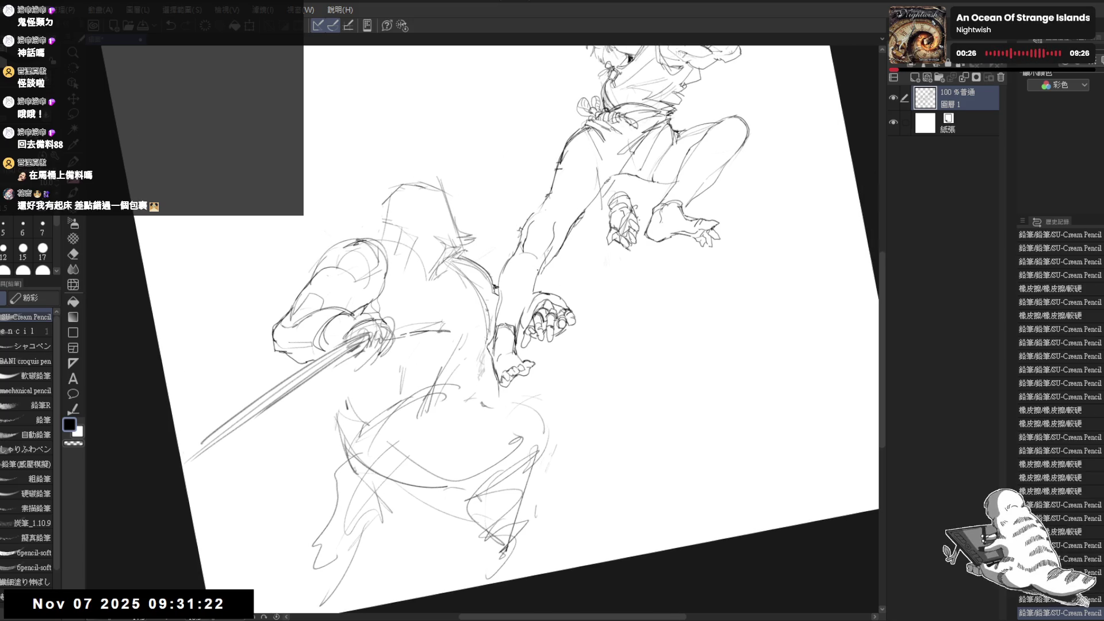
Try a straight guide line along the girl's forearm, undo it, and zoom out.
{"action": "left_click_drag", "start_coordinate": [530, 321], "coordinate": [572, 51]}
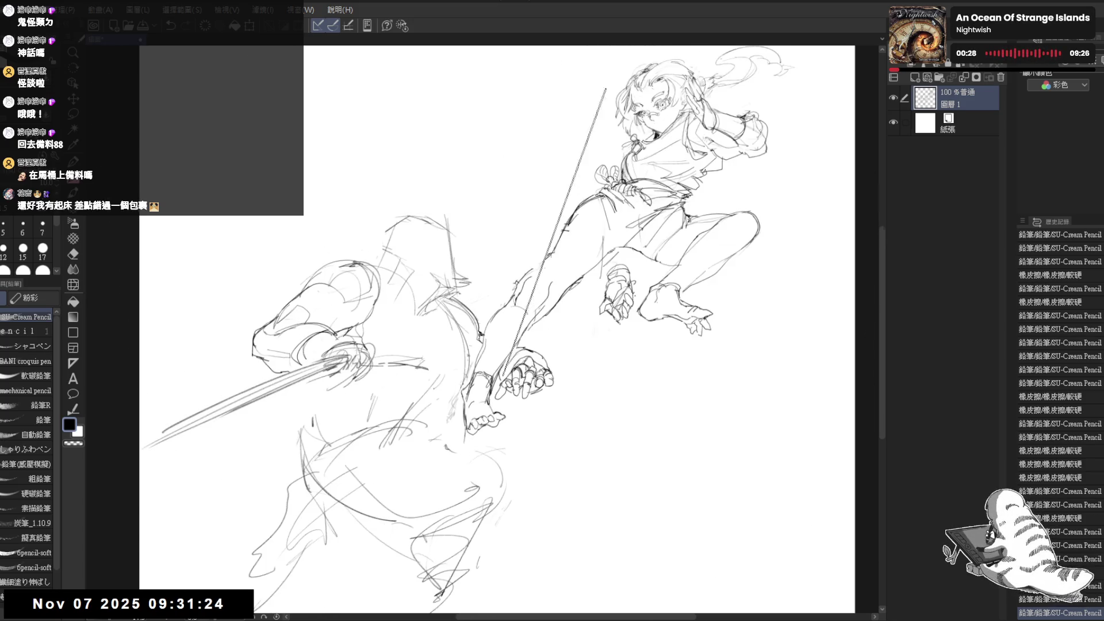
{"action": "key", "text": "ctrl+z"}
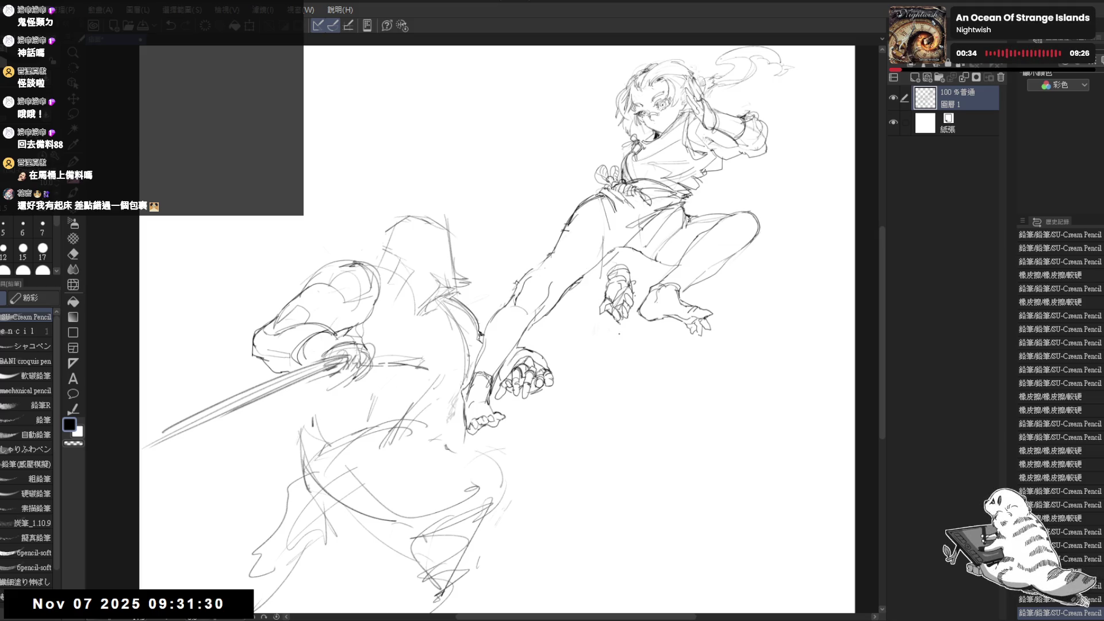
{"action": "left_click_drag", "start_coordinate": [589, 201], "coordinate": [580, 195]}
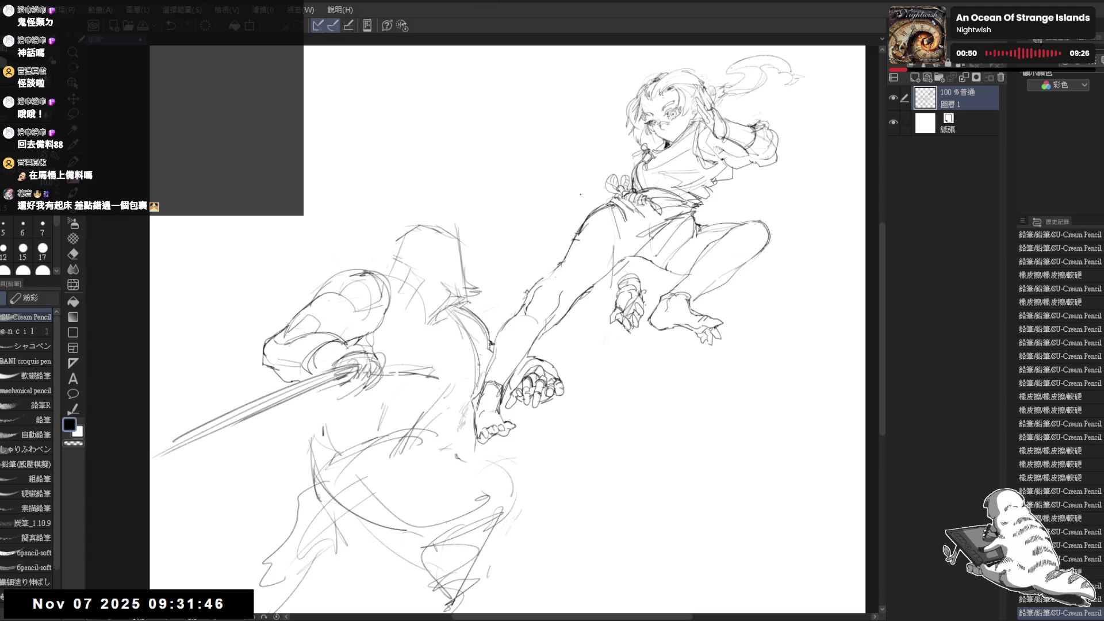
{"action": "key", "text": "ctrl+minus"}
{"action": "key", "text": "ctrl+minus"}
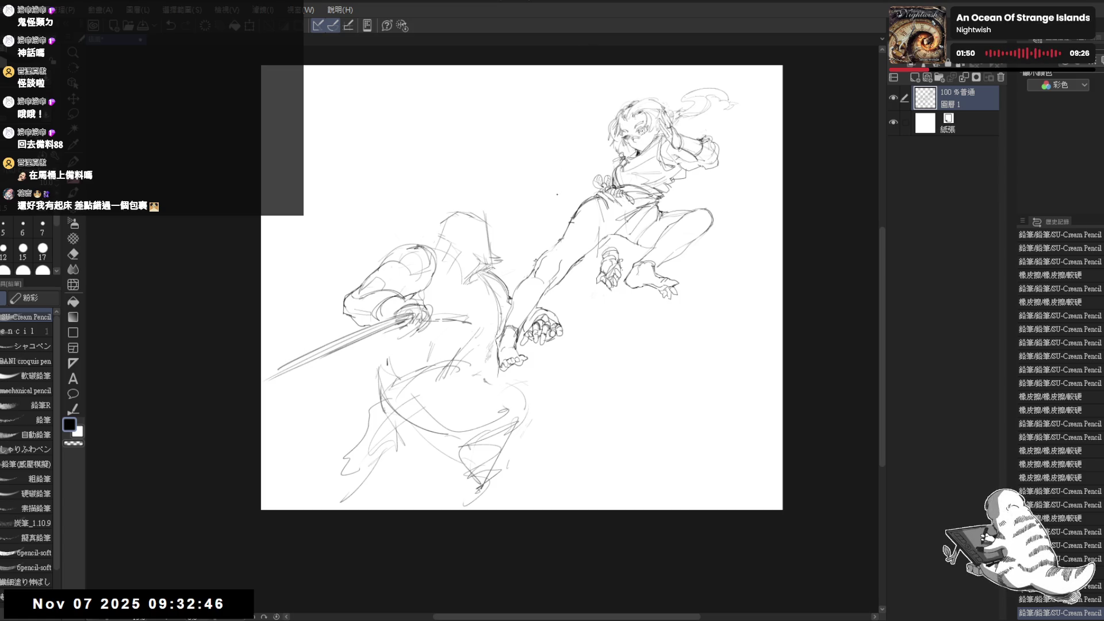
Scale the whole sketch down and apply the transform.
{"action": "key", "text": "ctrl+plus"}
{"action": "left_click_drag", "start_coordinate": [500, 358], "coordinate": [507, 355]}
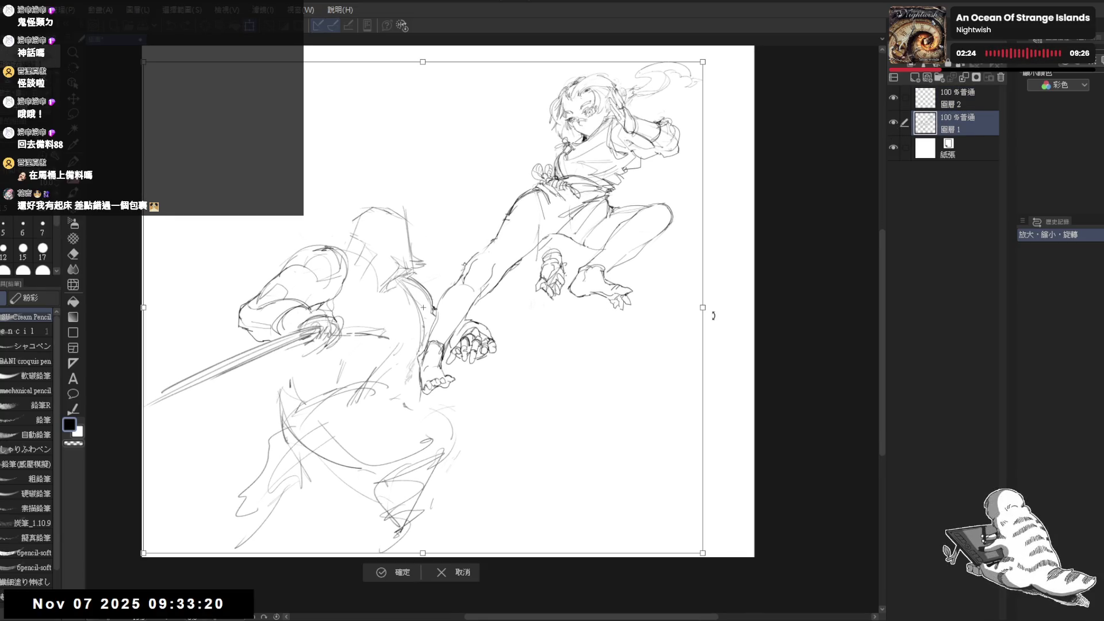
{"action": "mouse_move", "coordinate": [713, 313]}
{"action": "left_mouse_down"}
{"action": "mouse_move", "coordinate": [488, 309]}
{"action": "mouse_move", "coordinate": [478, 276]}
{"action": "left_mouse_up"}
{"action": "key", "text": "Return"}
Move the sketch lower on the page, confirm it, and select the top layer 圖層 2.
{"action": "key", "text": "ctrl+t"}
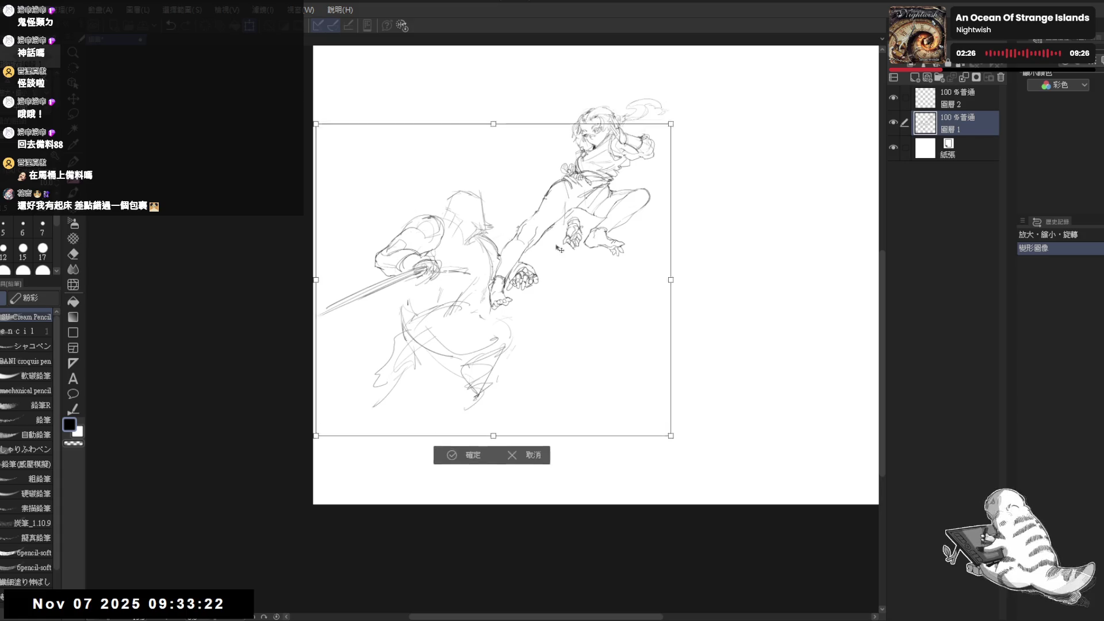
{"action": "left_click_drag", "start_coordinate": [558, 241], "coordinate": [559, 339]}
{"action": "left_click", "coordinate": [461, 552]}
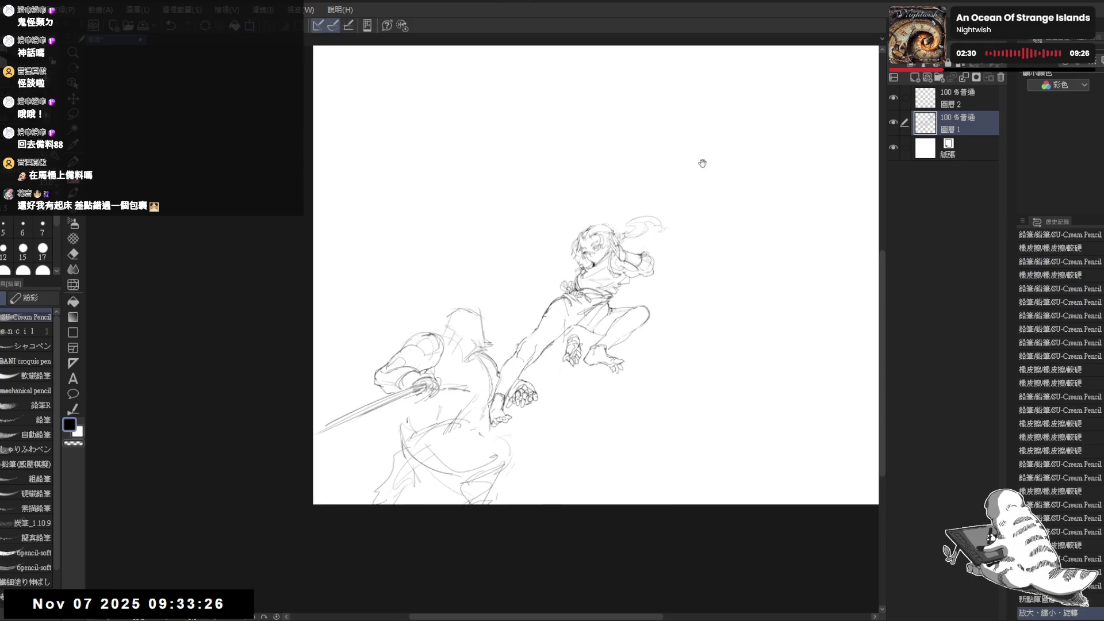
{"action": "key", "text": "ctrl+0"}
{"action": "left_click", "coordinate": [958, 104]}
{"action": "scroll", "coordinate": [579, 209], "scroll_direction": "up", "scroll_amount": 3}
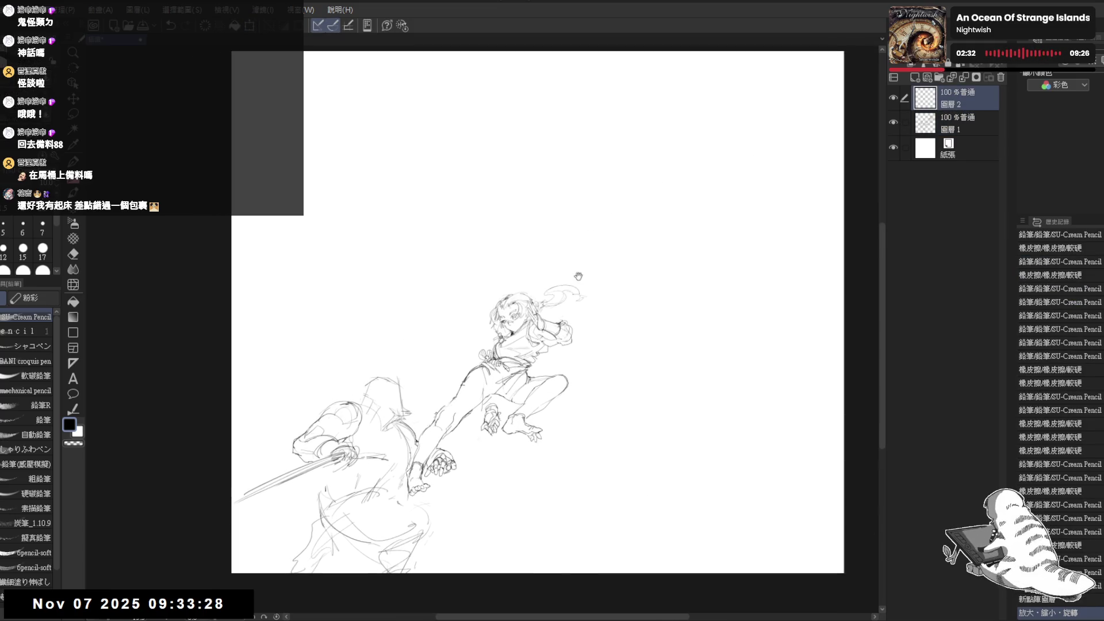
In the empty upper canvas, sketch the head outline's top, sides, jaw and chin.
{"action": "scroll", "coordinate": [557, 214], "scroll_direction": "up", "scroll_amount": 1}
{"action": "mouse_move", "coordinate": [583, 202]}
{"action": "left_mouse_down"}
{"action": "mouse_move", "coordinate": [523, 194]}
{"action": "mouse_move", "coordinate": [475, 141]}
{"action": "mouse_move", "coordinate": [496, 187]}
{"action": "left_mouse_up"}
{"action": "mouse_move", "coordinate": [478, 140]}
{"action": "left_mouse_down"}
{"action": "mouse_move", "coordinate": [529, 113]}
{"action": "mouse_move", "coordinate": [555, 148]}
{"action": "left_mouse_up"}
{"action": "mouse_move", "coordinate": [477, 139]}
{"action": "left_mouse_down"}
{"action": "mouse_move", "coordinate": [492, 119]}
{"action": "mouse_move", "coordinate": [549, 164]}
{"action": "left_mouse_up"}
{"action": "left_click_drag", "start_coordinate": [546, 166], "coordinate": [532, 207]}
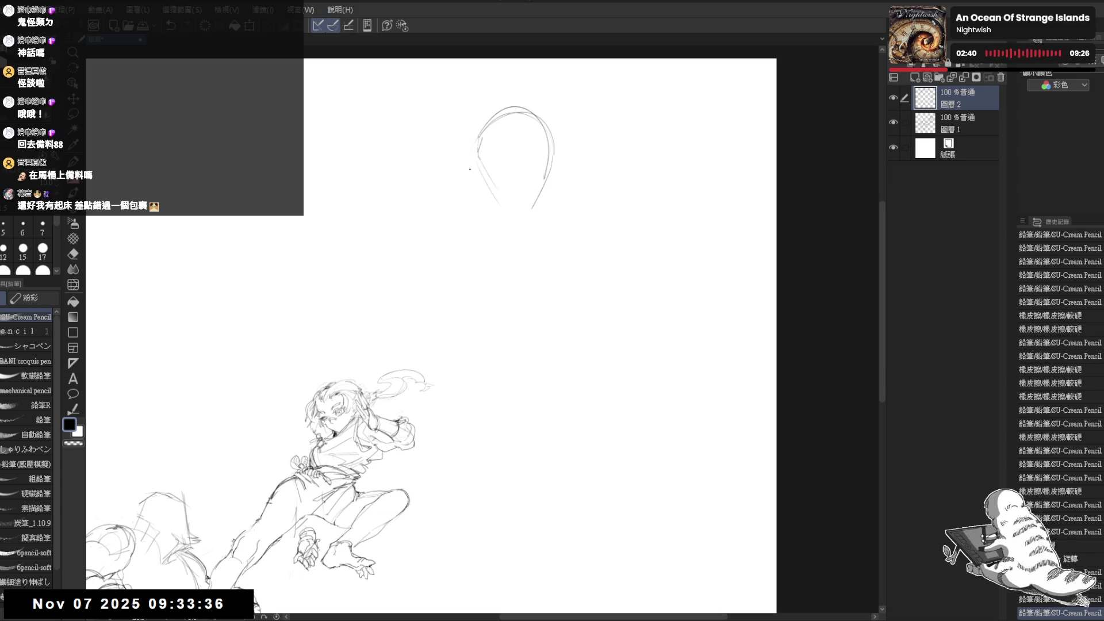
{"action": "left_click_drag", "start_coordinate": [478, 168], "coordinate": [505, 217]}
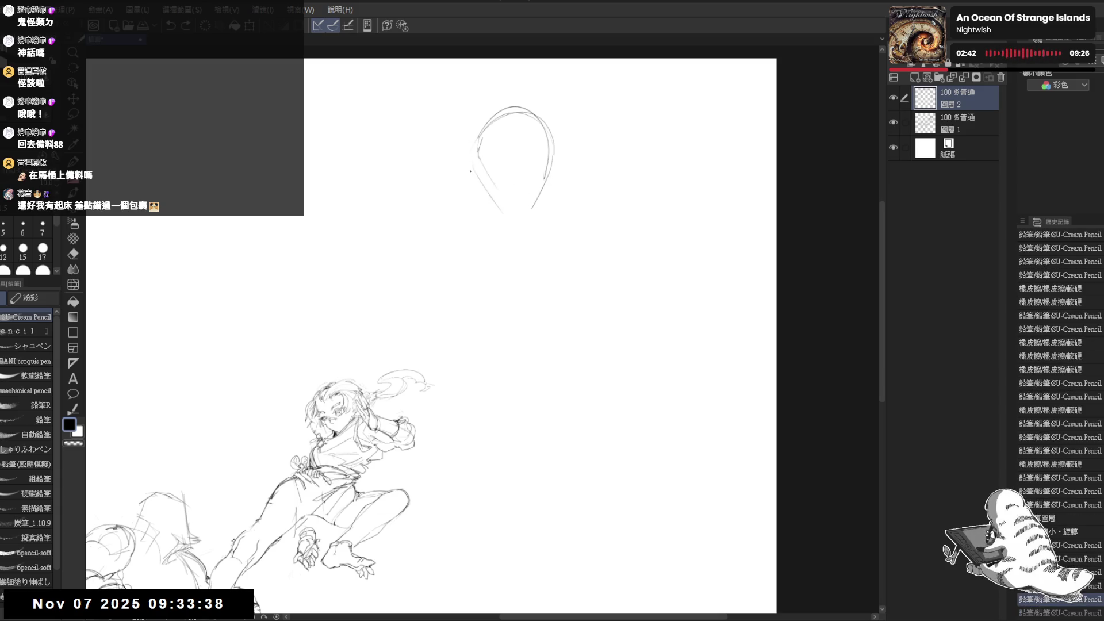
{"action": "left_click_drag", "start_coordinate": [473, 174], "coordinate": [505, 214]}
{"action": "left_click_drag", "start_coordinate": [493, 128], "coordinate": [546, 122]}
{"action": "key", "text": "e"}
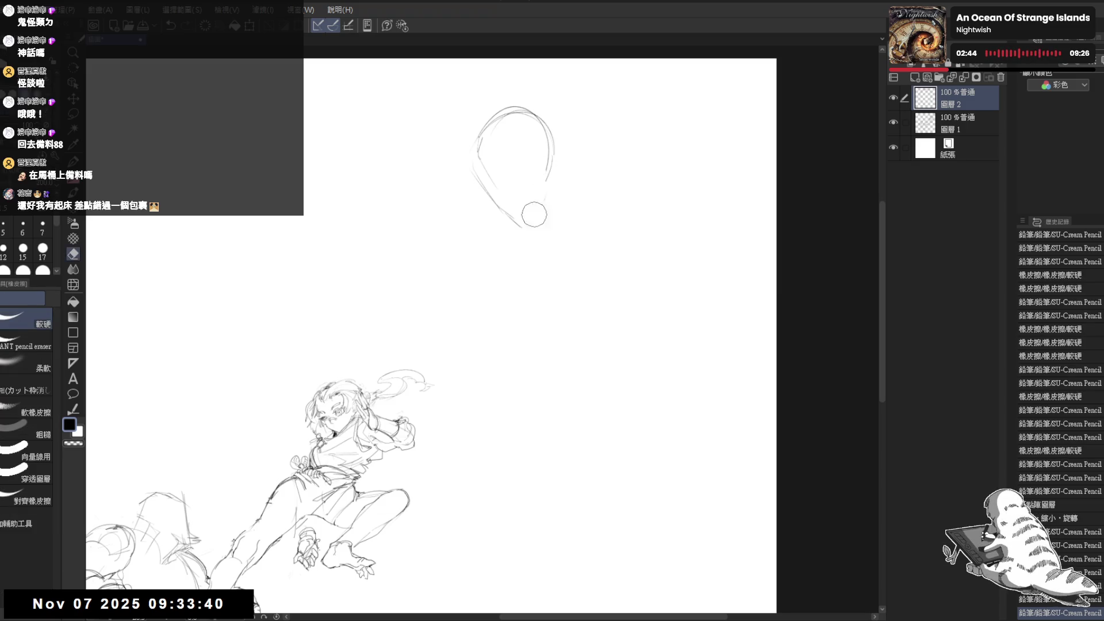
{"action": "left_click_drag", "start_coordinate": [526, 222], "coordinate": [552, 194]}
{"action": "key", "text": "p"}
{"action": "left_click_drag", "start_coordinate": [550, 140], "coordinate": [547, 167]}
{"action": "mouse_move", "coordinate": [549, 166]}
{"action": "left_mouse_down"}
{"action": "mouse_move", "coordinate": [542, 220]}
{"action": "mouse_move", "coordinate": [519, 224]}
{"action": "mouse_move", "coordinate": [543, 212]}
{"action": "left_mouse_up"}
{"action": "mouse_move", "coordinate": [543, 213]}
{"action": "left_mouse_down"}
{"action": "mouse_move", "coordinate": [549, 199]}
{"action": "mouse_move", "coordinate": [539, 225]}
{"action": "mouse_move", "coordinate": [494, 225]}
{"action": "left_mouse_up"}
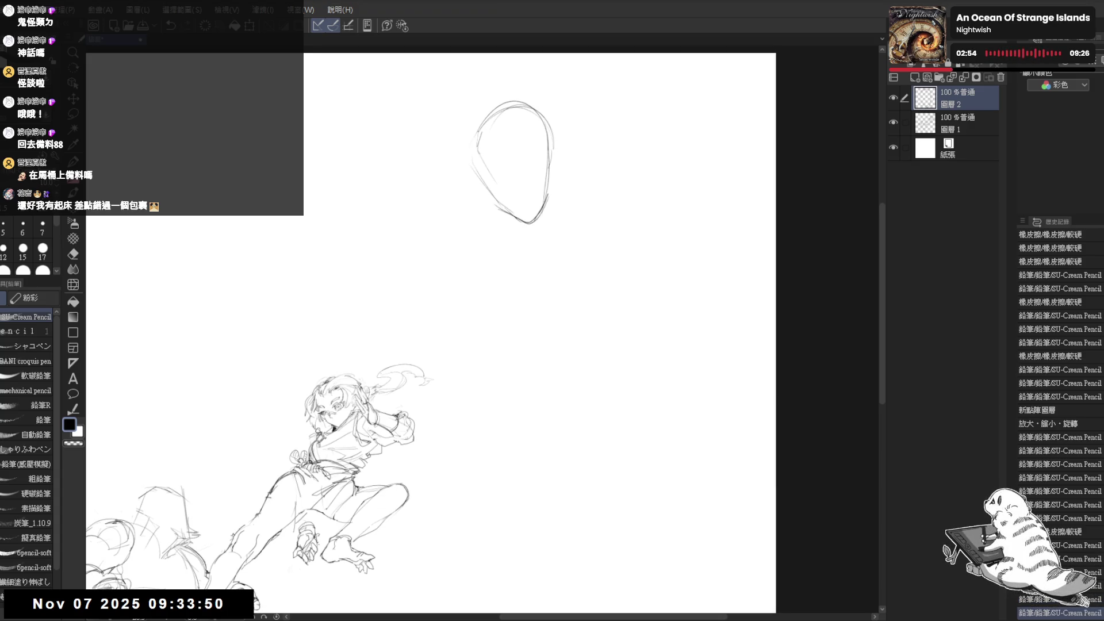
{"action": "scroll", "coordinate": [506, 150], "scroll_direction": "up", "scroll_amount": 2}
{"action": "key", "text": "e"}
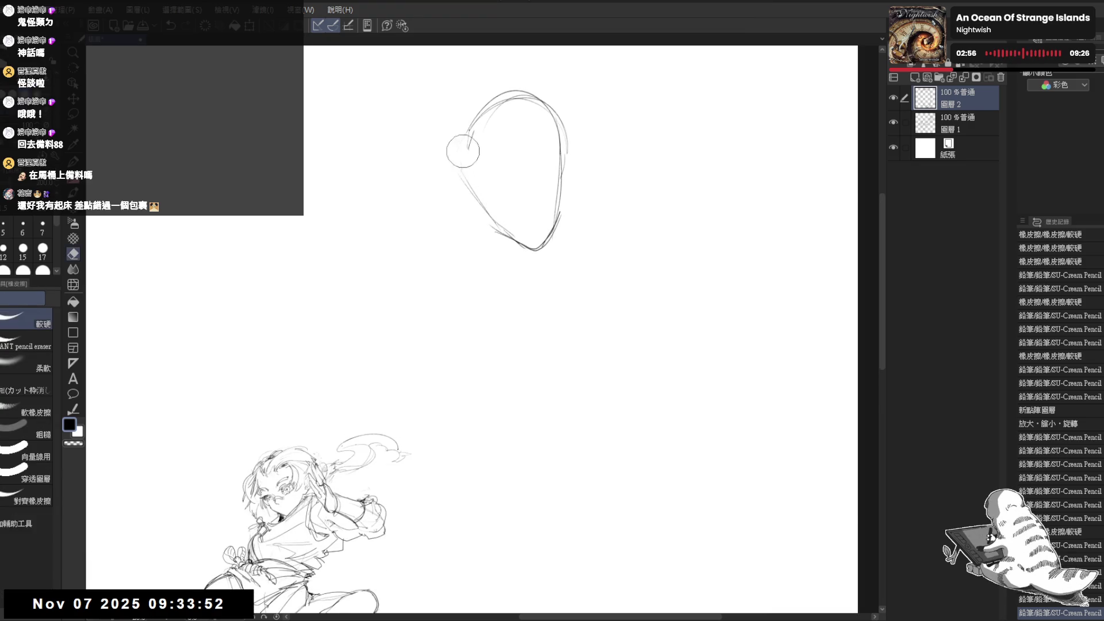
{"action": "key", "text": "p"}
{"action": "left_click_drag", "start_coordinate": [496, 221], "coordinate": [536, 217]}
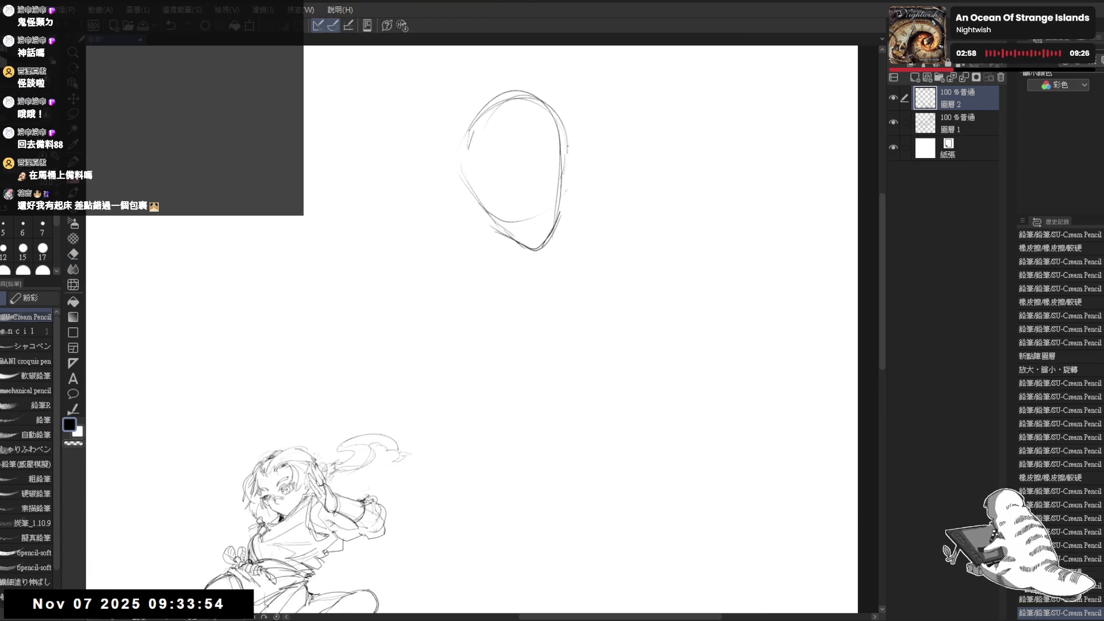
Add an ear on the head's right side, darken the left jaw and draw a small mouth curve.
{"action": "left_click_drag", "start_coordinate": [565, 141], "coordinate": [570, 183]}
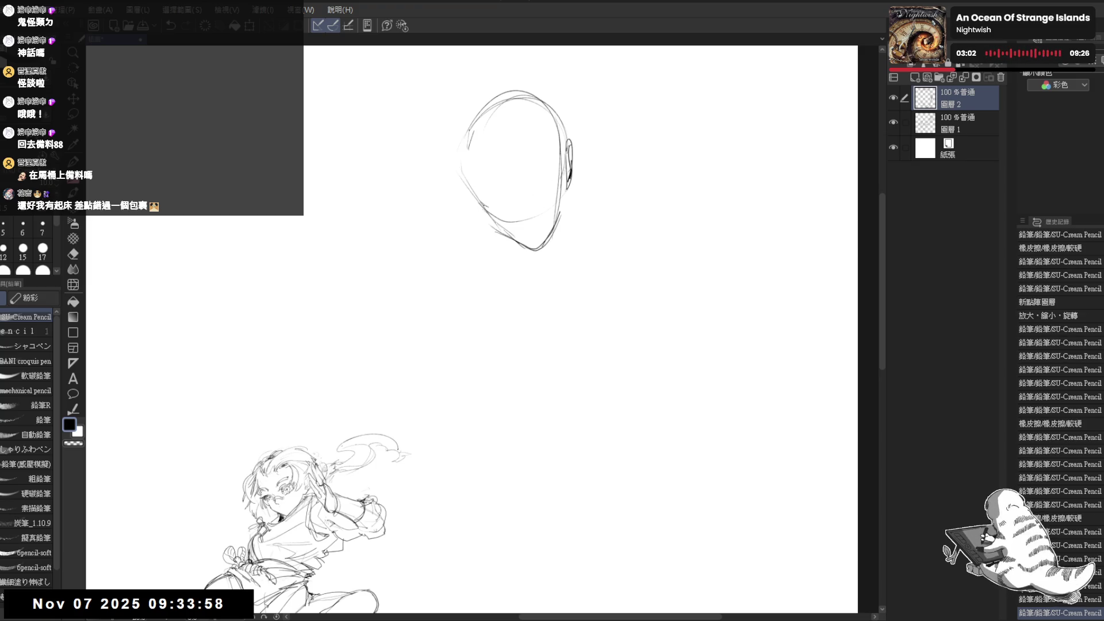
{"action": "mouse_move", "coordinate": [482, 204]}
{"action": "left_mouse_down"}
{"action": "mouse_move", "coordinate": [520, 230]}
{"action": "mouse_move", "coordinate": [484, 213]}
{"action": "mouse_move", "coordinate": [498, 213]}
{"action": "left_mouse_up"}
{"action": "key", "text": "e"}
{"action": "key", "text": "p"}
{"action": "key", "text": "e"}
{"action": "key", "text": "p"}
{"action": "left_click_drag", "start_coordinate": [488, 210], "coordinate": [499, 214]}
{"action": "left_click_drag", "start_coordinate": [491, 210], "coordinate": [503, 217]}
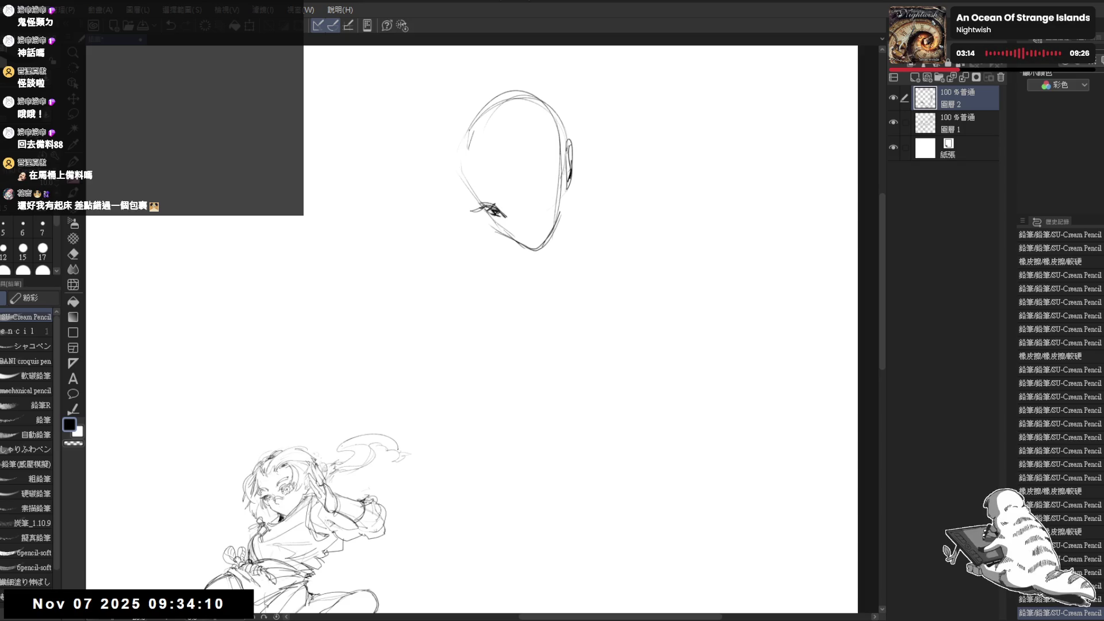
{"action": "left_click_drag", "start_coordinate": [488, 204], "coordinate": [509, 222]}
{"action": "mouse_move", "coordinate": [511, 222]}
{"action": "left_mouse_down"}
{"action": "mouse_move", "coordinate": [521, 227]}
{"action": "mouse_move", "coordinate": [533, 197]}
{"action": "mouse_move", "coordinate": [549, 199]}
{"action": "left_mouse_up"}
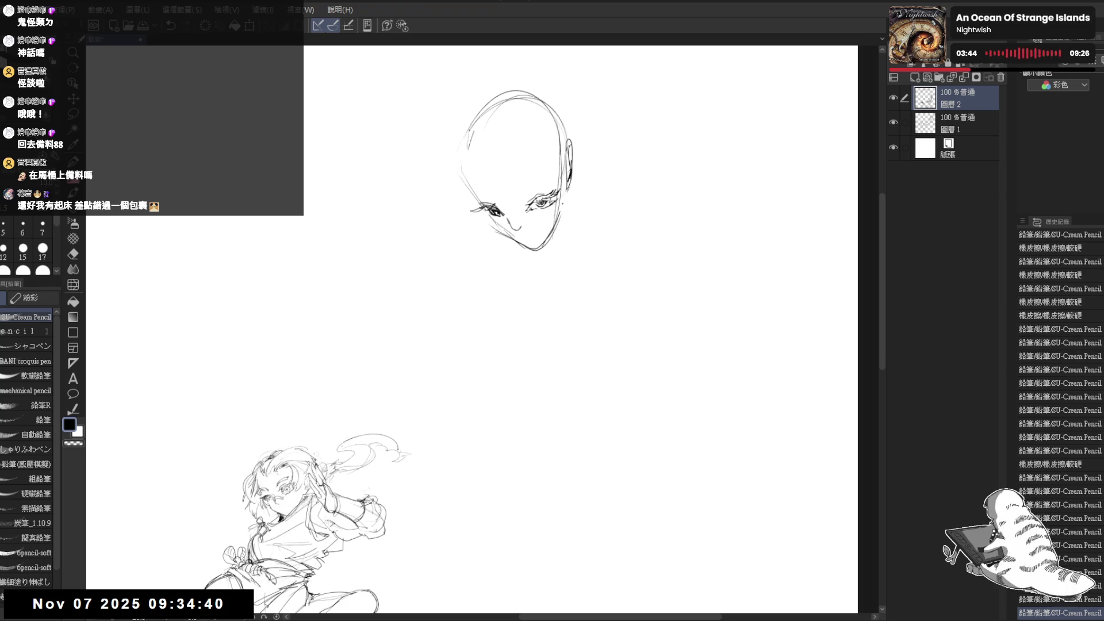
Sketch the eyes and facial details, erasing a stray mark near the mouth.
{"action": "left_click_drag", "start_coordinate": [471, 133], "coordinate": [469, 170]}
{"action": "left_click_drag", "start_coordinate": [472, 135], "coordinate": [470, 189]}
{"action": "left_click_drag", "start_coordinate": [481, 159], "coordinate": [470, 172]}
{"action": "left_click_drag", "start_coordinate": [472, 132], "coordinate": [470, 175]}
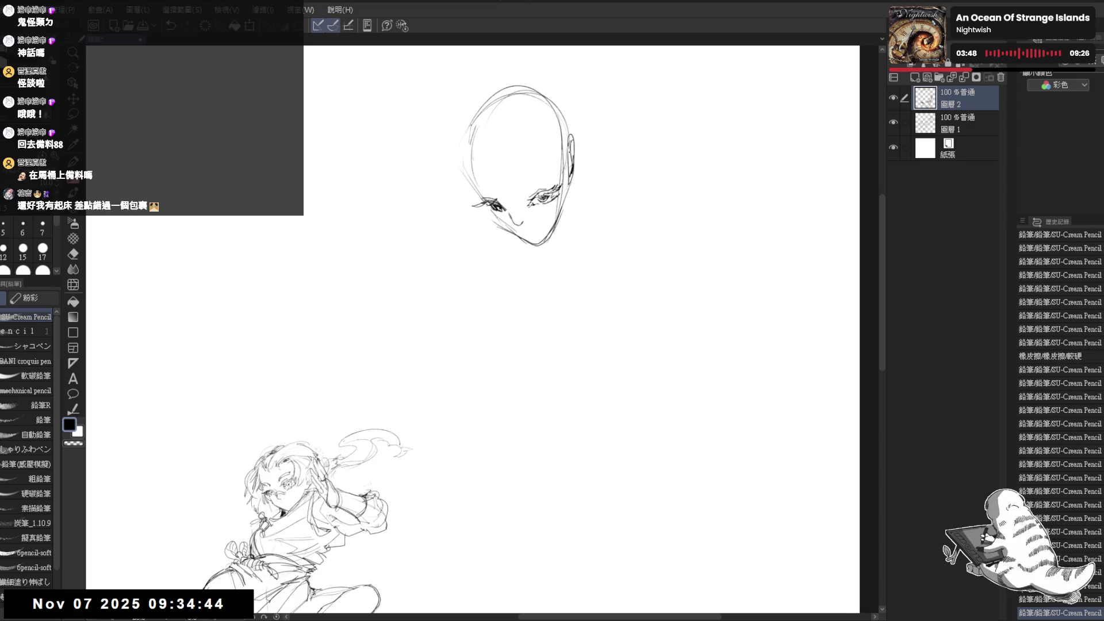
{"action": "key", "text": "e"}
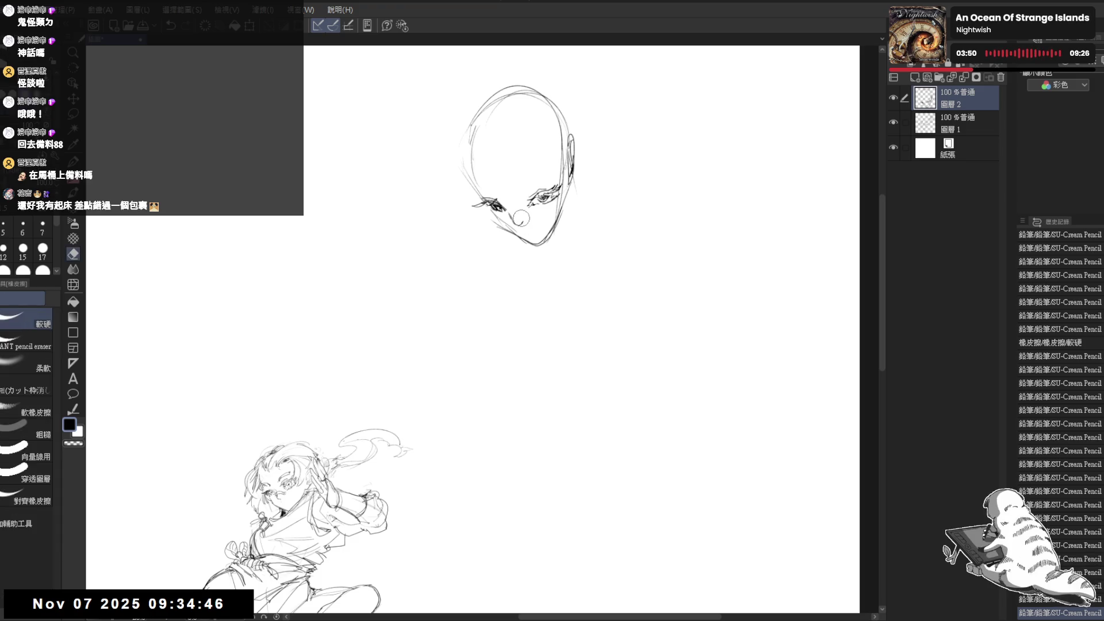
{"action": "left_click_drag", "start_coordinate": [520, 218], "coordinate": [514, 218]}
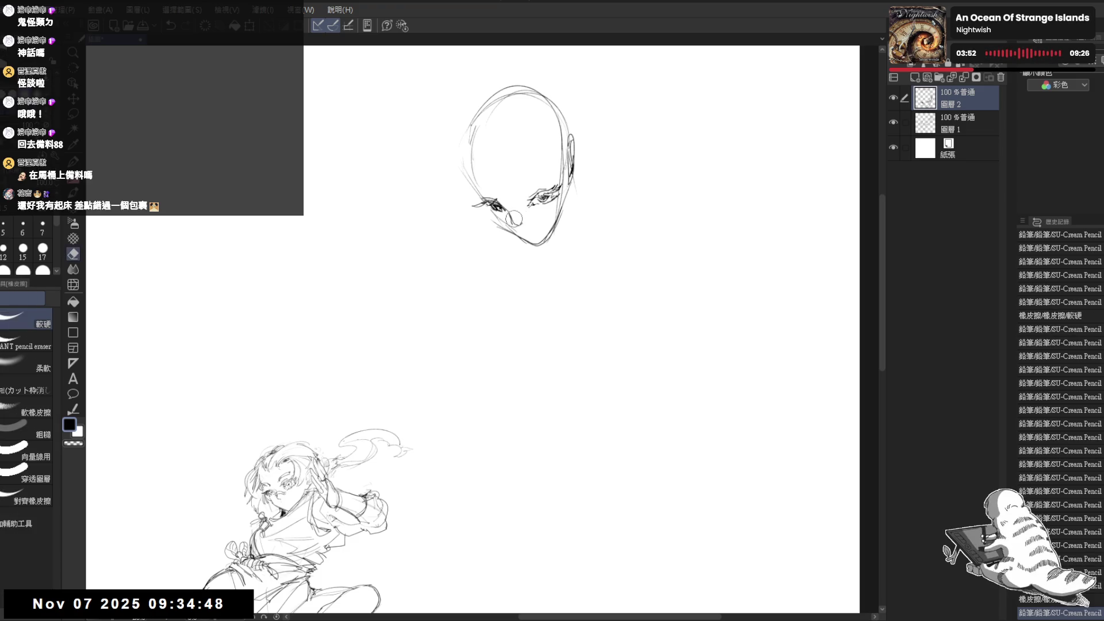
{"action": "key", "text": "p"}
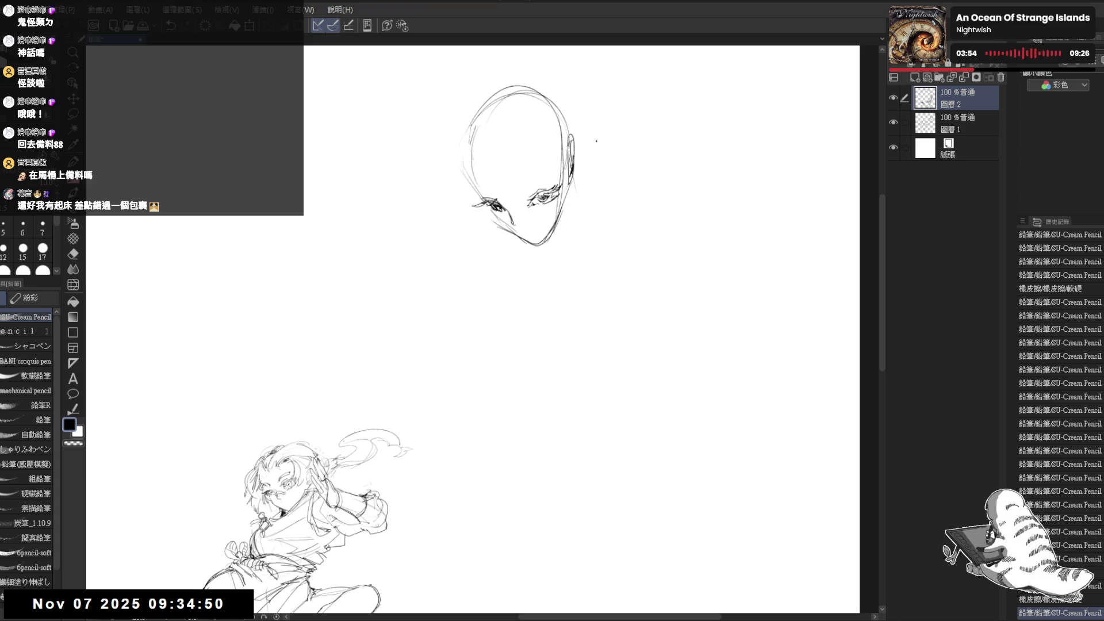
Draw short neck strokes below the head and touch up the nose.
{"action": "left_click_drag", "start_coordinate": [579, 104], "coordinate": [540, 339]}
{"action": "key", "text": "ctrl+z"}
{"action": "mouse_move", "coordinate": [573, 190]}
{"action": "left_mouse_down"}
{"action": "mouse_move", "coordinate": [571, 258]}
{"action": "mouse_move", "coordinate": [571, 248]}
{"action": "mouse_move", "coordinate": [545, 269]}
{"action": "left_mouse_up"}
{"action": "left_click_drag", "start_coordinate": [551, 255], "coordinate": [543, 270]}
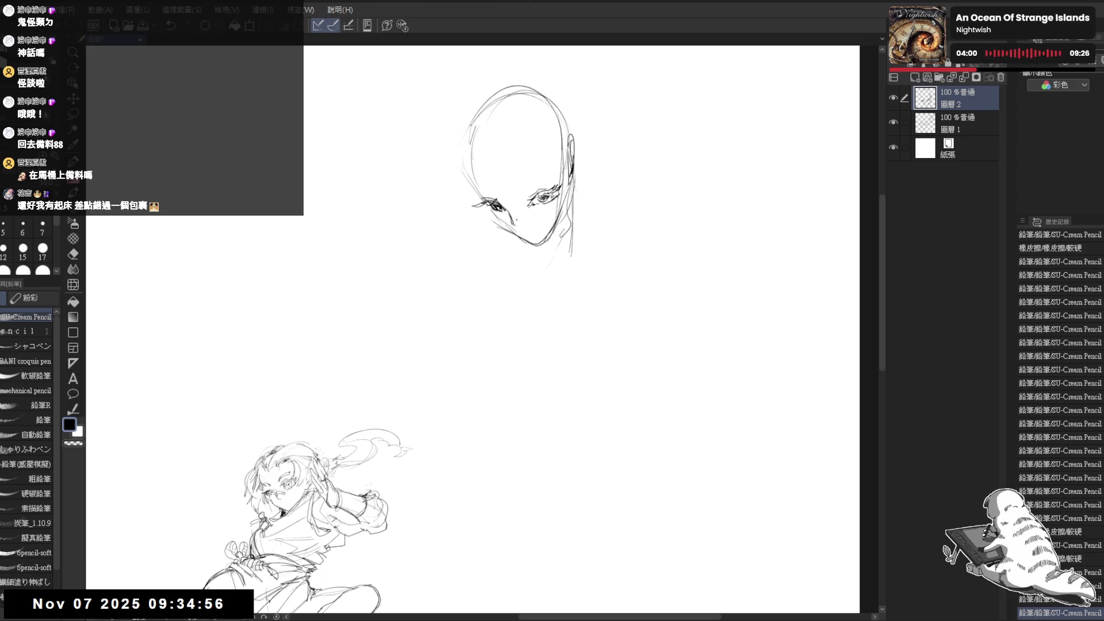
{"action": "key", "text": "e"}
{"action": "left_click_drag", "start_coordinate": [509, 214], "coordinate": [552, 256]}
{"action": "key", "text": "p"}
Add a nose dot and a chin mark, then draw the neck down from the jaw.
{"action": "key", "text": "e"}
{"action": "key", "text": "p"}
{"action": "left_click", "coordinate": [522, 220]}
{"action": "left_click", "coordinate": [551, 255]}
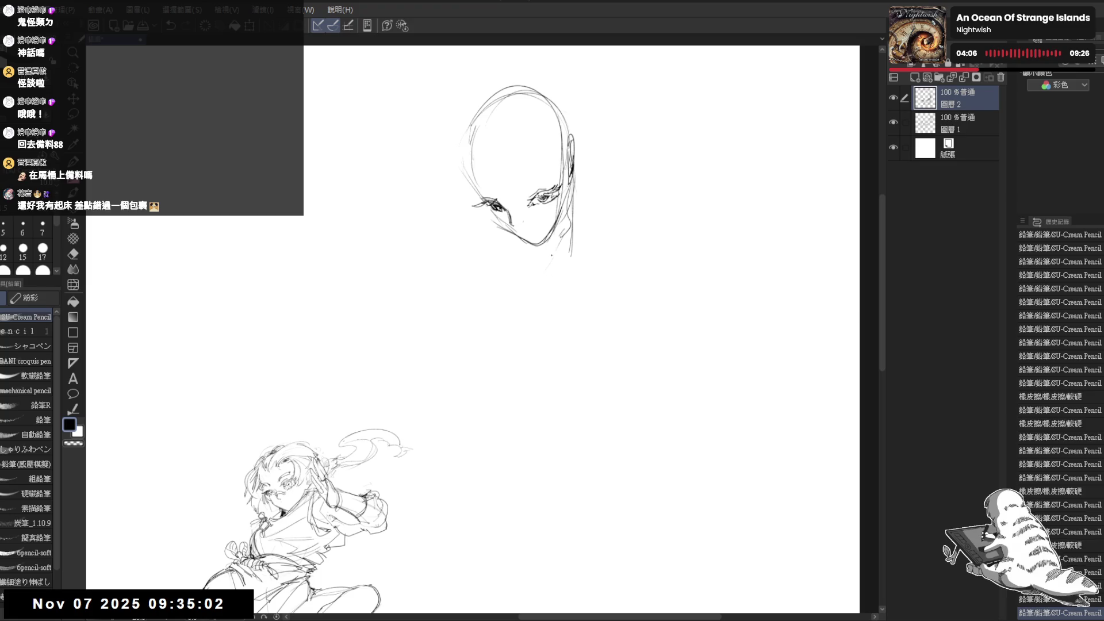
{"action": "left_click_drag", "start_coordinate": [571, 185], "coordinate": [541, 300]}
{"action": "mouse_move", "coordinate": [553, 238]}
{"action": "left_mouse_down"}
{"action": "mouse_move", "coordinate": [548, 274]}
{"action": "mouse_move", "coordinate": [525, 262]}
{"action": "mouse_move", "coordinate": [537, 268]}
{"action": "left_mouse_up"}
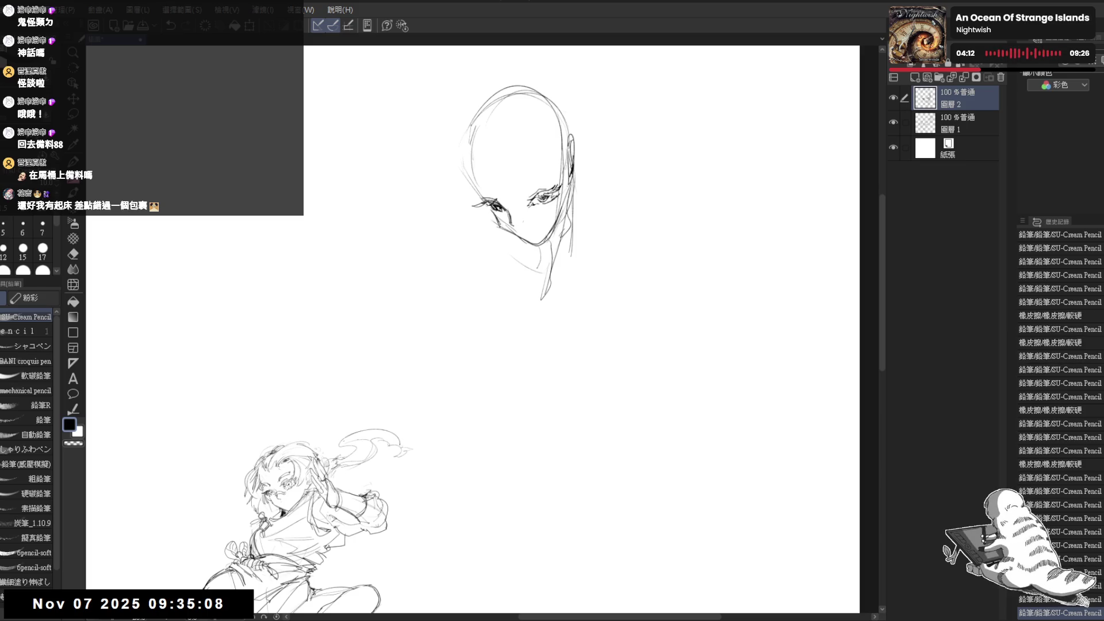
{"action": "mouse_move", "coordinate": [503, 223]}
{"action": "left_mouse_down"}
{"action": "mouse_move", "coordinate": [531, 245]}
{"action": "mouse_move", "coordinate": [537, 268]}
{"action": "mouse_move", "coordinate": [529, 247]}
{"action": "left_mouse_up"}
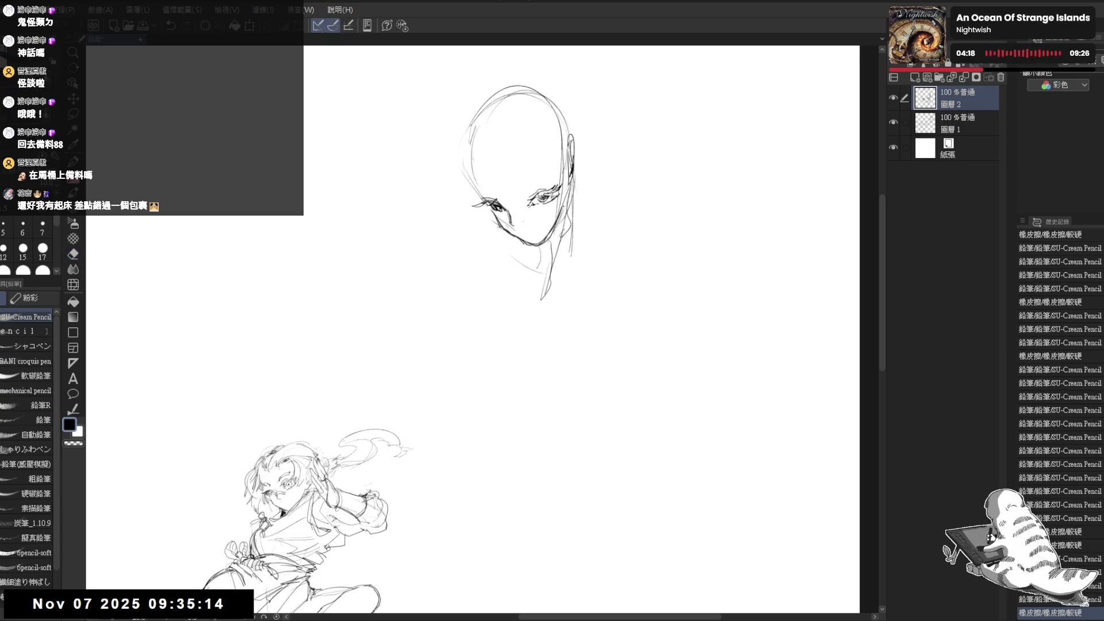
Redraw the face's left contour and extend the neck line out to the shoulder.
{"action": "left_click_drag", "start_coordinate": [467, 138], "coordinate": [468, 221]}
{"action": "left_click_drag", "start_coordinate": [467, 138], "coordinate": [468, 221]}
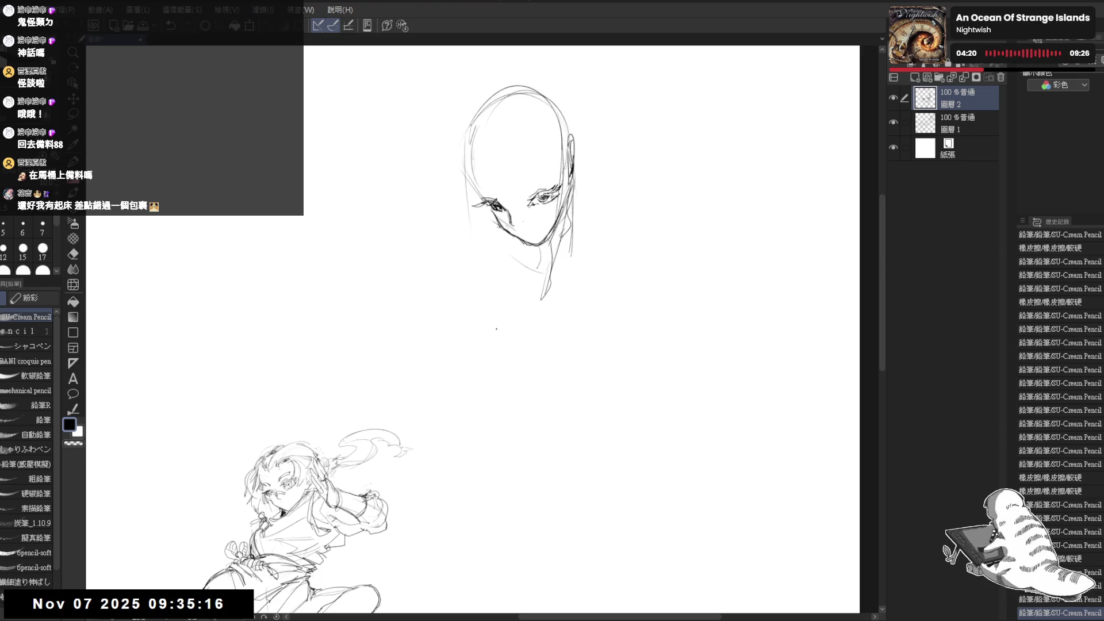
{"action": "key", "text": "ctrl+z"}
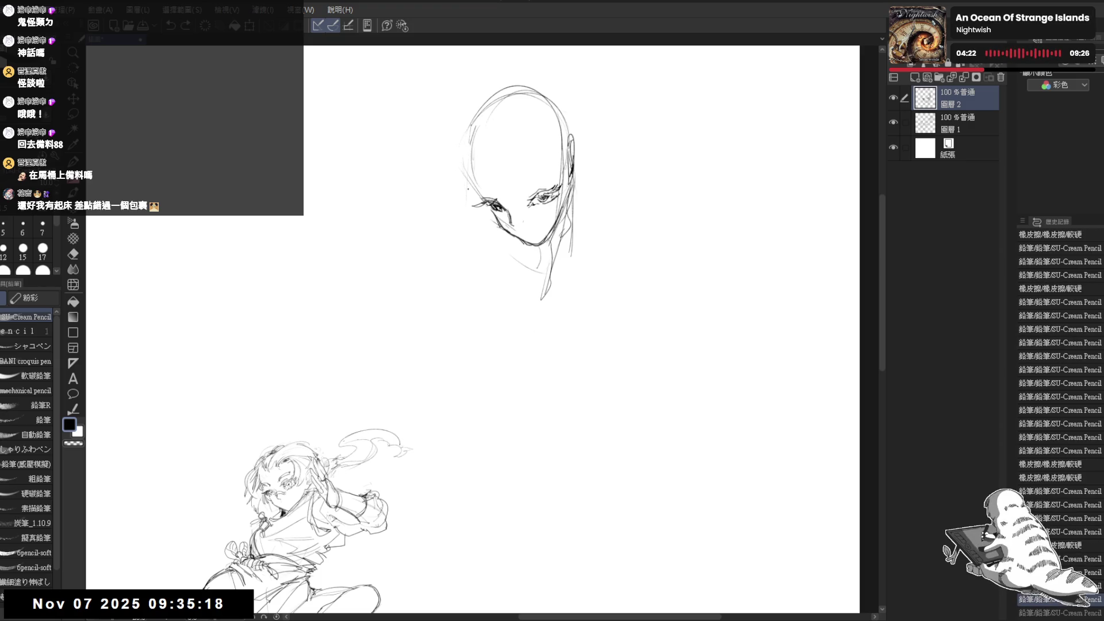
{"action": "left_click_drag", "start_coordinate": [468, 173], "coordinate": [478, 241]}
{"action": "left_click_drag", "start_coordinate": [463, 172], "coordinate": [489, 268]}
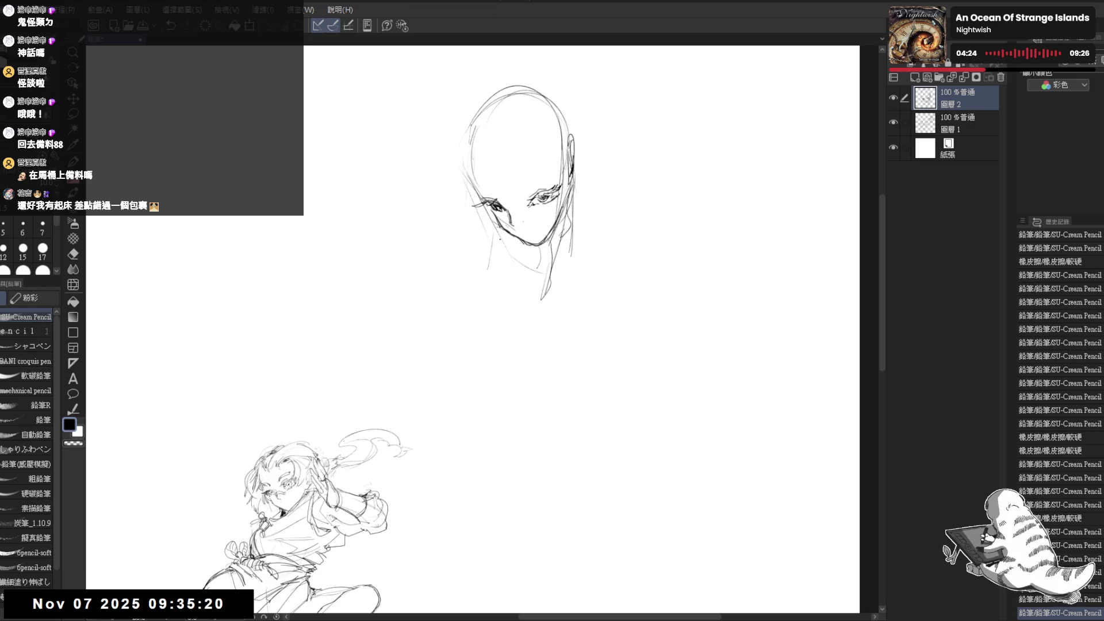
{"action": "left_click", "coordinate": [612, 271]}
{"action": "left_click_drag", "start_coordinate": [588, 236], "coordinate": [602, 265]}
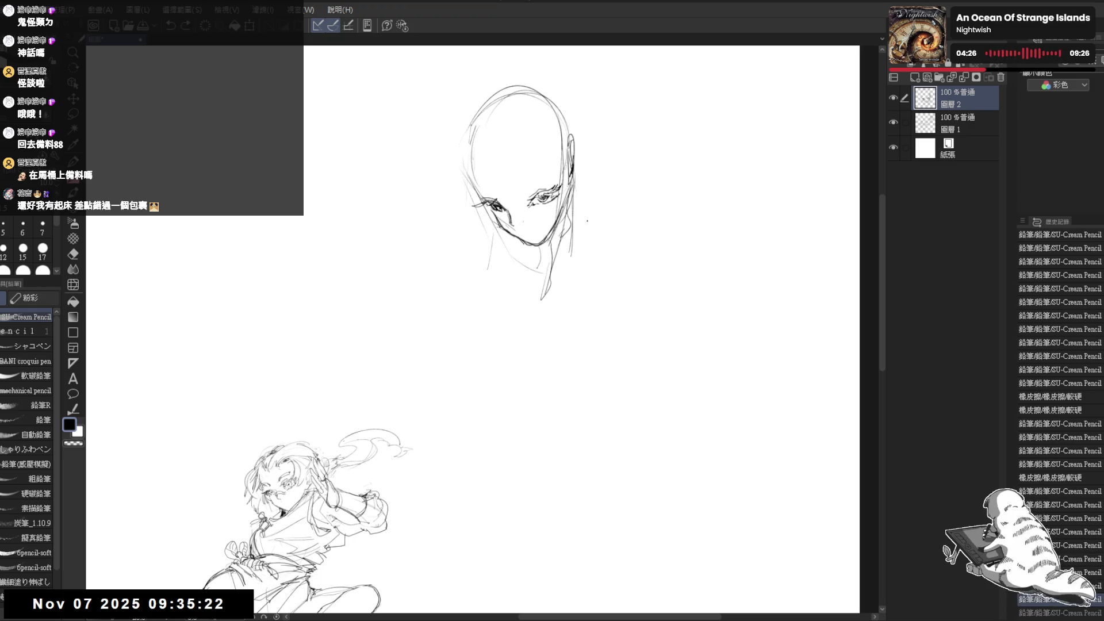
{"action": "left_click_drag", "start_coordinate": [578, 215], "coordinate": [665, 279]}
Add a second neck-to-shoulder line and strokes below the left jaw.
{"action": "left_click_drag", "start_coordinate": [577, 194], "coordinate": [664, 280]}
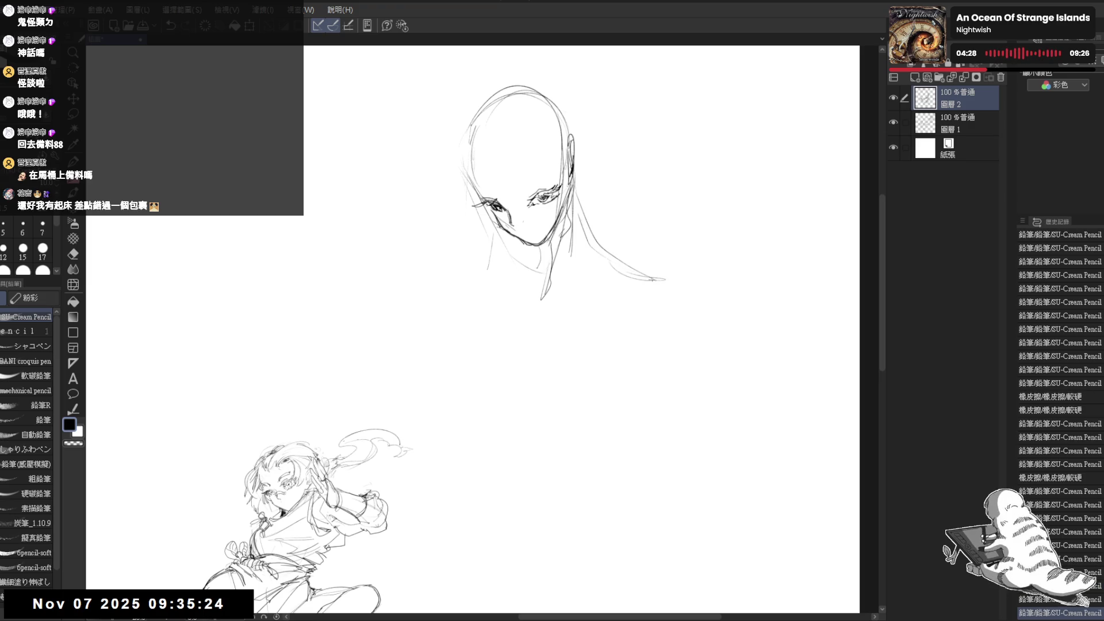
{"action": "key", "text": "e"}
{"action": "left_click_drag", "start_coordinate": [577, 199], "coordinate": [599, 237]}
{"action": "key", "text": "p"}
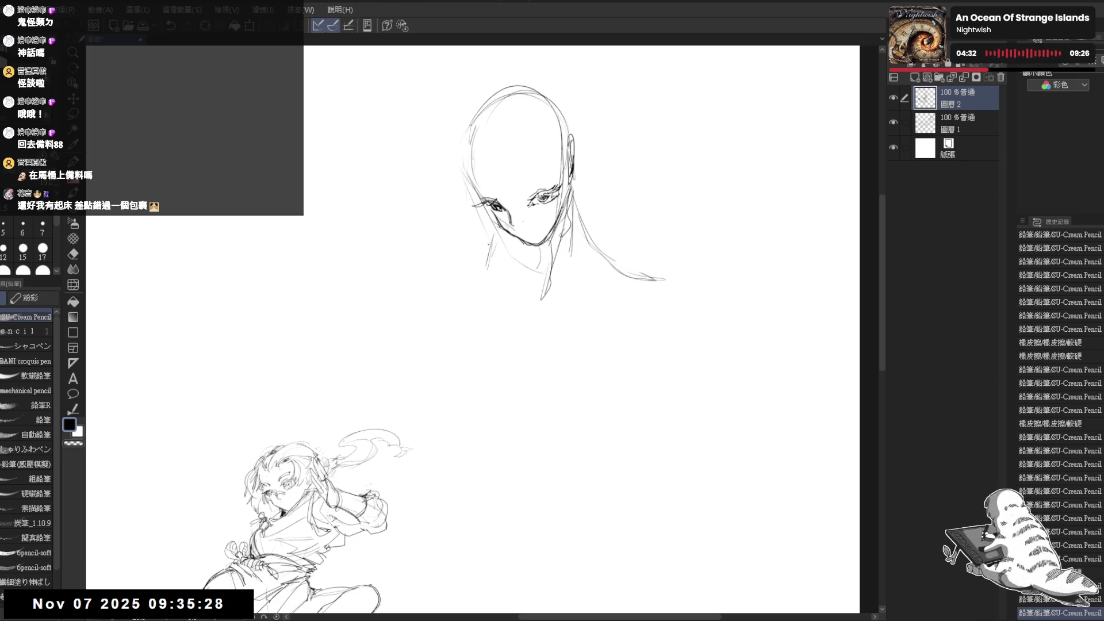
{"action": "left_click_drag", "start_coordinate": [486, 241], "coordinate": [493, 294]}
{"action": "mouse_move", "coordinate": [490, 247]}
{"action": "left_mouse_down"}
{"action": "mouse_move", "coordinate": [507, 286]}
{"action": "mouse_move", "coordinate": [500, 300]}
{"action": "left_mouse_up"}
{"action": "key", "text": "e"}
{"action": "key", "text": "p"}
{"action": "left_click_drag", "start_coordinate": [551, 228], "coordinate": [552, 230]}
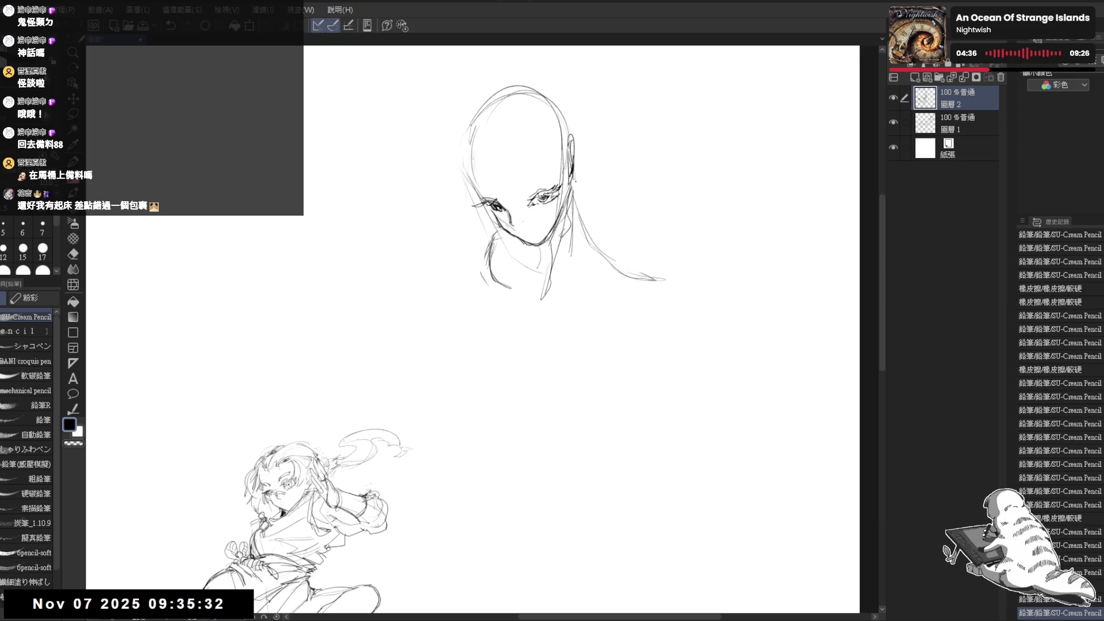
Redraw the right side of the neck and clean up the shoulder line.
{"action": "mouse_move", "coordinate": [574, 192]}
{"action": "left_mouse_down"}
{"action": "mouse_move", "coordinate": [590, 224]}
{"action": "mouse_move", "coordinate": [566, 258]}
{"action": "left_mouse_up"}
{"action": "left_click_drag", "start_coordinate": [567, 191], "coordinate": [577, 264]}
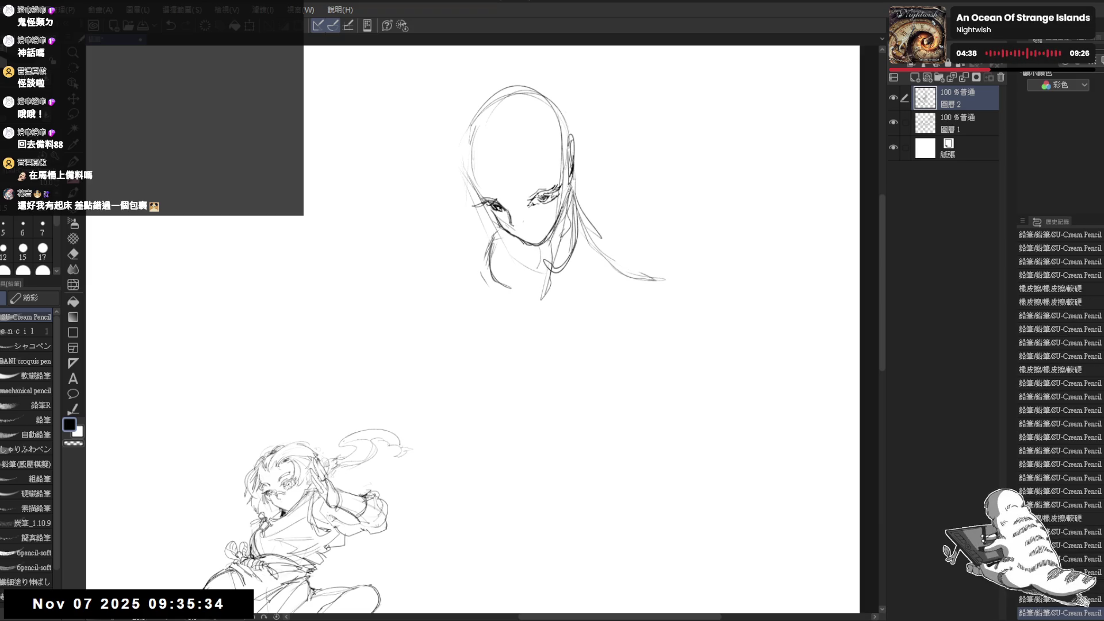
{"action": "key", "text": "e"}
{"action": "mouse_move", "coordinate": [566, 219]}
{"action": "left_mouse_down"}
{"action": "mouse_move", "coordinate": [579, 232]}
{"action": "mouse_move", "coordinate": [572, 253]}
{"action": "mouse_move", "coordinate": [661, 273]}
{"action": "left_mouse_up"}
{"action": "key", "text": "p"}
{"action": "key", "text": "e"}
{"action": "mouse_move", "coordinate": [592, 244]}
{"action": "left_mouse_down"}
{"action": "mouse_move", "coordinate": [627, 274]}
{"action": "mouse_move", "coordinate": [675, 284]}
{"action": "left_mouse_up"}
{"action": "key", "text": "p"}
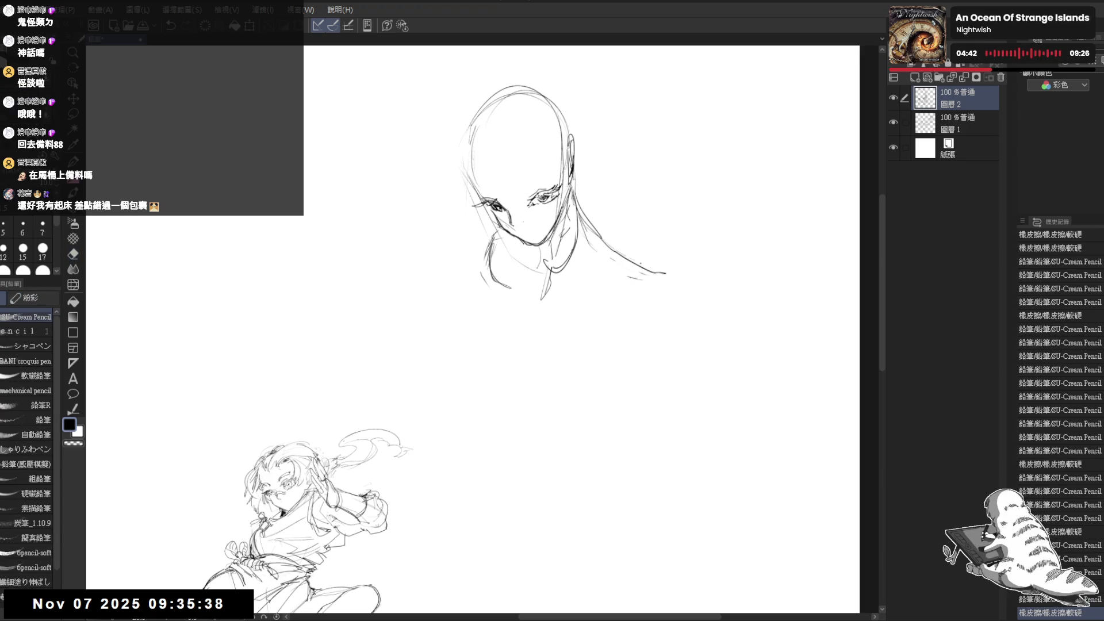
{"action": "left_click_drag", "start_coordinate": [595, 237], "coordinate": [629, 265]}
{"action": "left_click_drag", "start_coordinate": [215, 601], "coordinate": [222, 608]}
Touch up the eye area and flip the canvas to check the drawing.
{"action": "key", "text": "e"}
{"action": "mouse_move", "coordinate": [535, 201]}
{"action": "left_mouse_down"}
{"action": "mouse_move", "coordinate": [551, 212]}
{"action": "mouse_move", "coordinate": [496, 214]}
{"action": "mouse_move", "coordinate": [460, 189]}
{"action": "left_mouse_up"}
{"action": "key", "text": "p"}
{"action": "key", "text": "e"}
{"action": "key", "text": "p"}
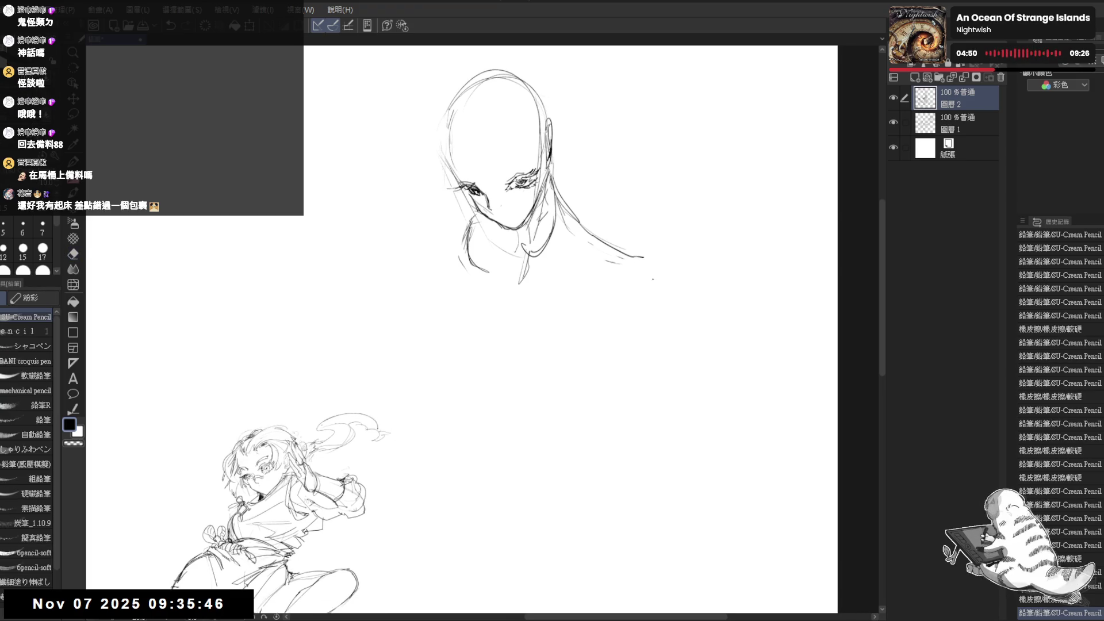
{"action": "key", "text": "h"}
{"action": "key", "text": "h"}
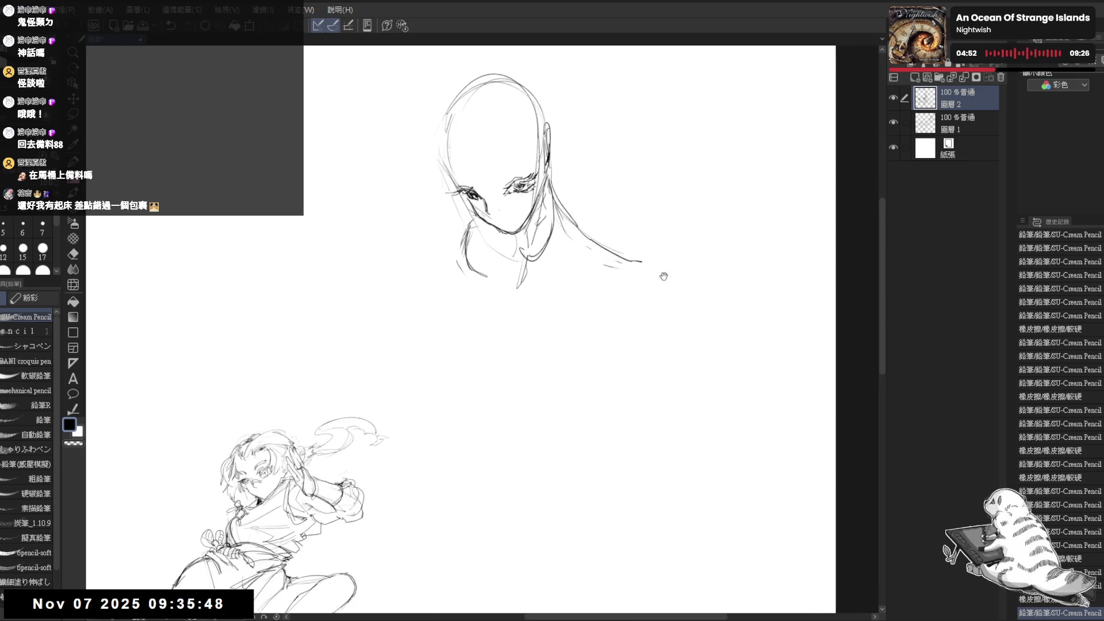
Draw lines down from the right shoulder and the left side of the torso.
{"action": "mouse_move", "coordinate": [660, 274]}
{"action": "left_mouse_down"}
{"action": "mouse_move", "coordinate": [626, 274]}
{"action": "mouse_move", "coordinate": [567, 386]}
{"action": "left_mouse_up"}
{"action": "key", "text": "e"}
{"action": "key", "text": "p"}
{"action": "left_click_drag", "start_coordinate": [626, 280], "coordinate": [571, 378]}
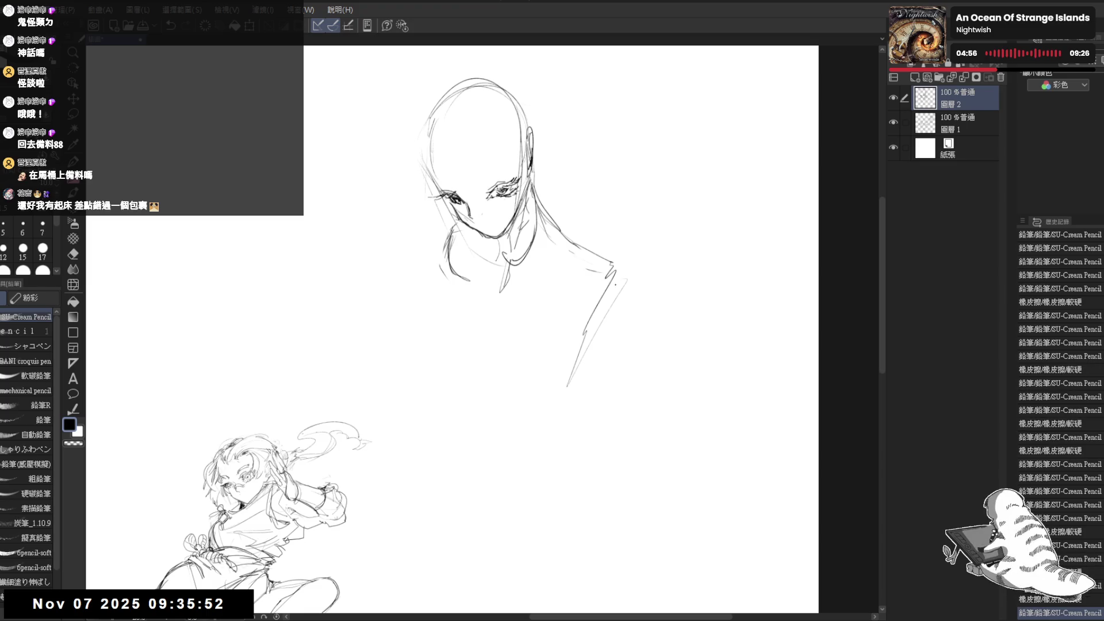
{"action": "mouse_move", "coordinate": [465, 281]}
{"action": "left_mouse_down"}
{"action": "mouse_move", "coordinate": [467, 340]}
{"action": "mouse_move", "coordinate": [543, 368]}
{"action": "mouse_move", "coordinate": [586, 359]}
{"action": "left_mouse_up"}
{"action": "mouse_move", "coordinate": [625, 273]}
{"action": "left_mouse_down"}
{"action": "mouse_move", "coordinate": [561, 387]}
{"action": "mouse_move", "coordinate": [559, 364]}
{"action": "left_mouse_up"}
{"action": "key", "text": "e"}
{"action": "key", "text": "p"}
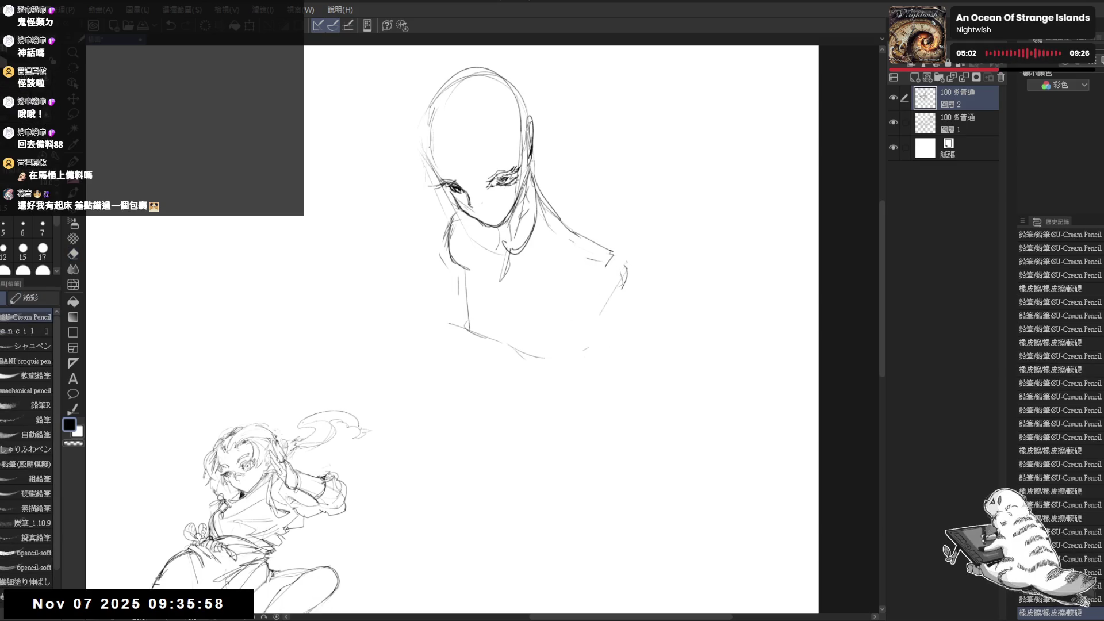
Sketch the hand and the underside of the forearm across the lap.
{"action": "left_click_drag", "start_coordinate": [447, 245], "coordinate": [465, 237]}
{"action": "left_click", "coordinate": [457, 355]}
{"action": "left_click", "coordinate": [459, 353]}
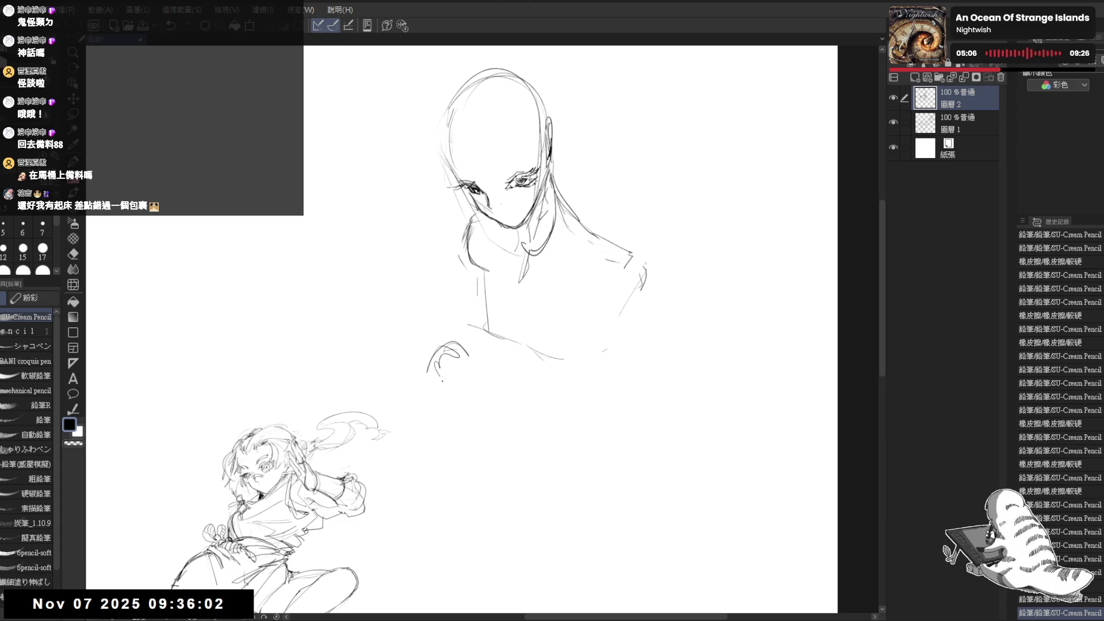
{"action": "mouse_move", "coordinate": [441, 377]}
{"action": "left_mouse_down"}
{"action": "mouse_move", "coordinate": [450, 398]}
{"action": "mouse_move", "coordinate": [488, 361]}
{"action": "mouse_move", "coordinate": [463, 367]}
{"action": "mouse_move", "coordinate": [480, 377]}
{"action": "mouse_move", "coordinate": [483, 358]}
{"action": "left_mouse_up"}
{"action": "key", "text": "e"}
{"action": "key", "text": "p"}
{"action": "mouse_move", "coordinate": [488, 363]}
{"action": "left_mouse_down"}
{"action": "mouse_move", "coordinate": [504, 372]}
{"action": "mouse_move", "coordinate": [616, 371]}
{"action": "left_mouse_up"}
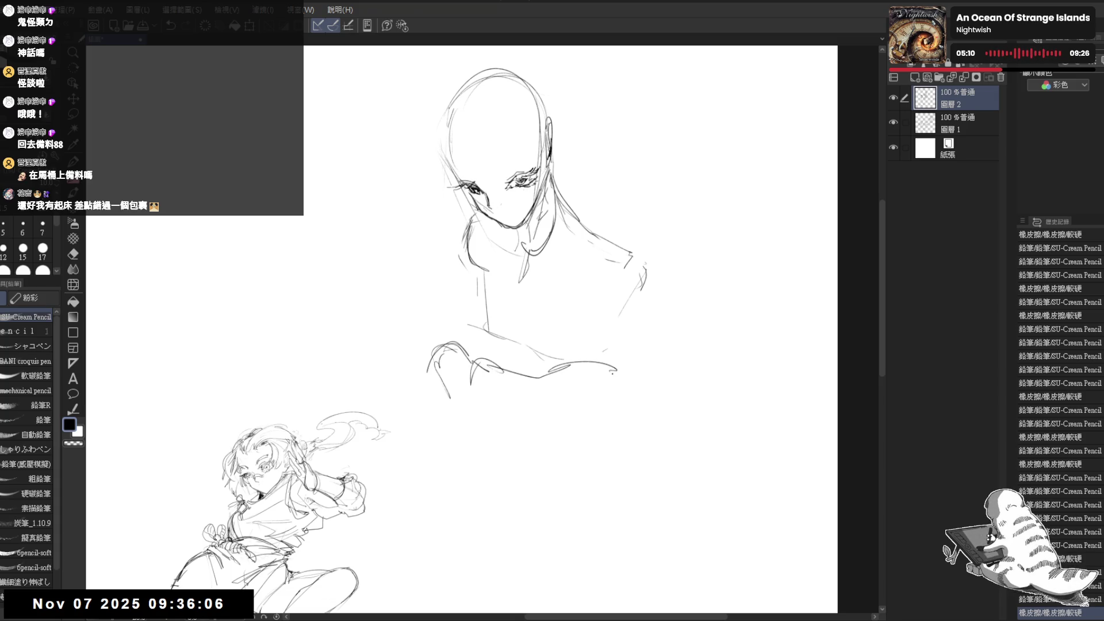
{"action": "mouse_move", "coordinate": [556, 424]}
{"action": "left_mouse_down"}
{"action": "mouse_move", "coordinate": [472, 389]}
{"action": "mouse_move", "coordinate": [610, 431]}
{"action": "left_mouse_up"}
Draw the torso's right contour, replacing a stray right-shoulder stroke.
{"action": "left_click_drag", "start_coordinate": [647, 253], "coordinate": [624, 383]}
{"action": "key", "text": "ctrl+z"}
{"action": "mouse_move", "coordinate": [632, 237]}
{"action": "left_mouse_down"}
{"action": "mouse_move", "coordinate": [609, 292]}
{"action": "mouse_move", "coordinate": [622, 380]}
{"action": "left_mouse_up"}
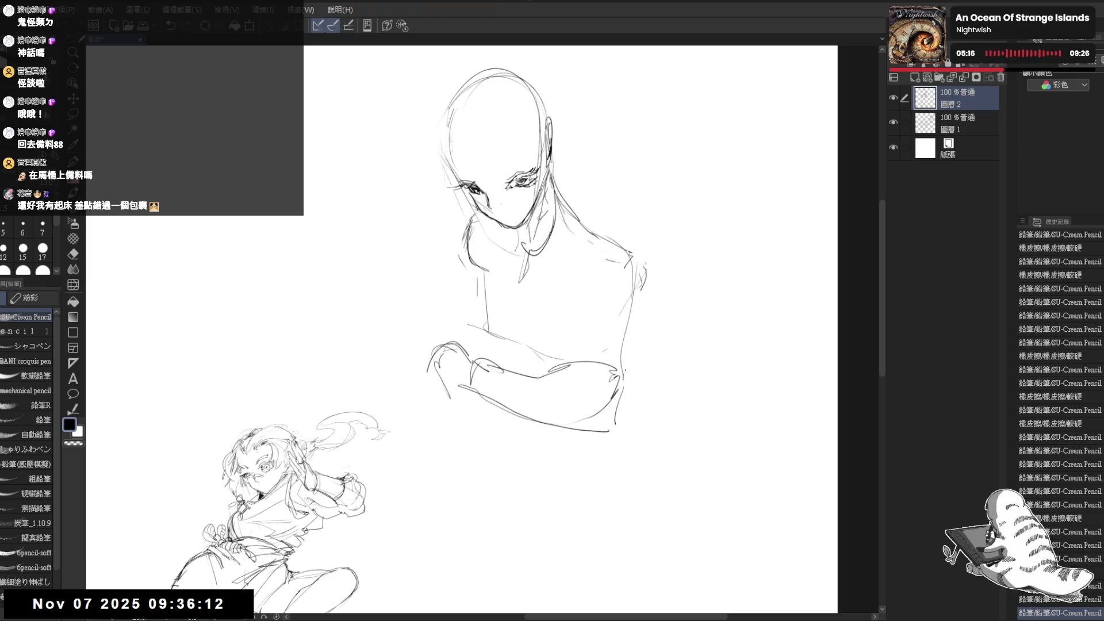
{"action": "left_click_drag", "start_coordinate": [454, 358], "coordinate": [454, 353]}
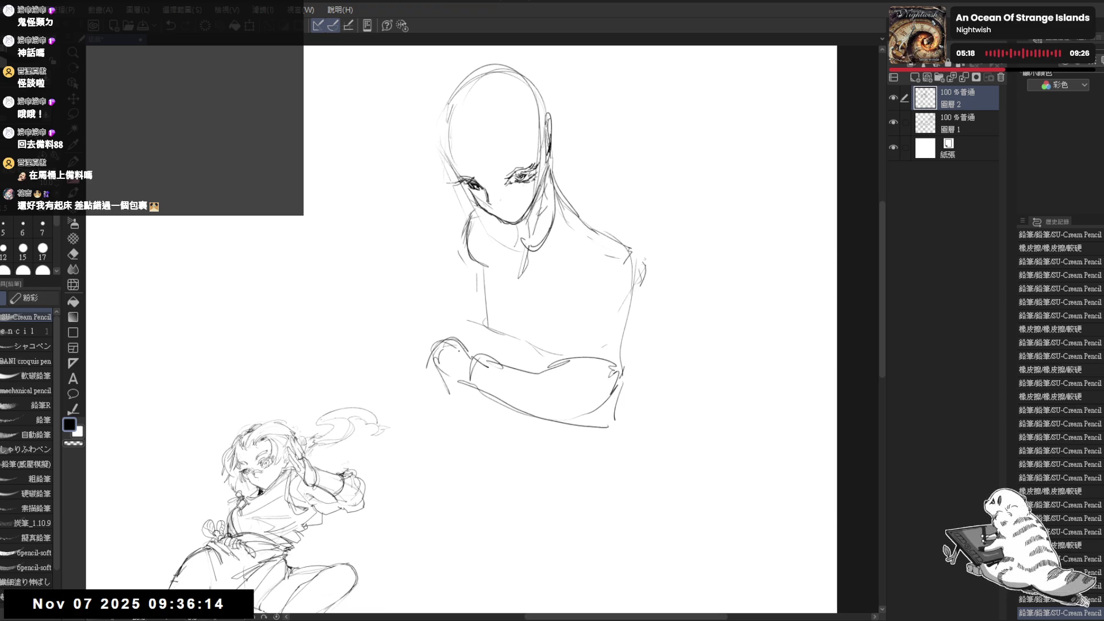
{"action": "scroll", "coordinate": [465, 345], "scroll_direction": "down", "scroll_amount": 2}
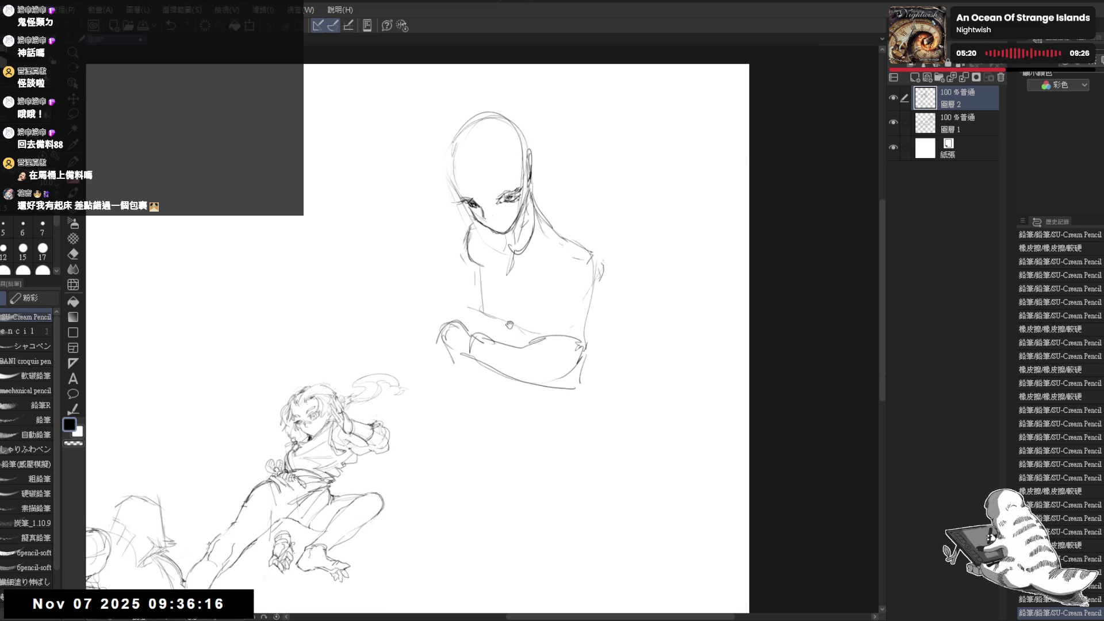
Erase the crossed forearm and hand, then draw a long diagonal arm line from the shoulder.
{"action": "scroll", "coordinate": [509, 324], "scroll_direction": "up", "scroll_amount": 2}
{"action": "key", "text": "e"}
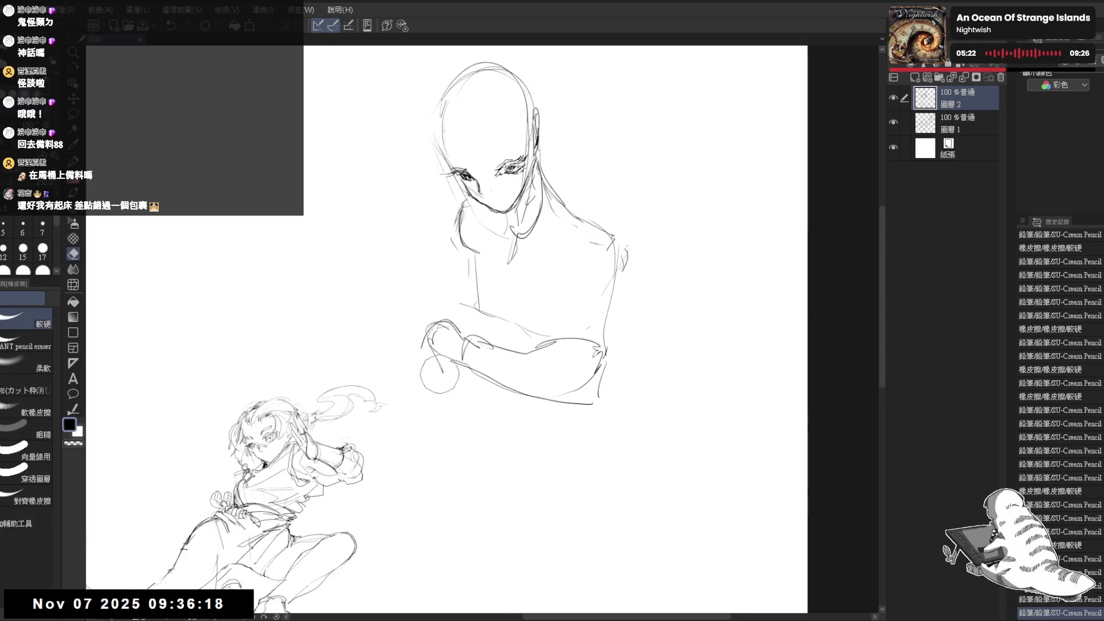
{"action": "mouse_move", "coordinate": [440, 374]}
{"action": "left_mouse_down"}
{"action": "mouse_move", "coordinate": [414, 313]}
{"action": "mouse_move", "coordinate": [456, 346]}
{"action": "mouse_move", "coordinate": [485, 340]}
{"action": "mouse_move", "coordinate": [415, 340]}
{"action": "mouse_move", "coordinate": [514, 355]}
{"action": "mouse_move", "coordinate": [516, 391]}
{"action": "mouse_move", "coordinate": [500, 392]}
{"action": "left_mouse_up"}
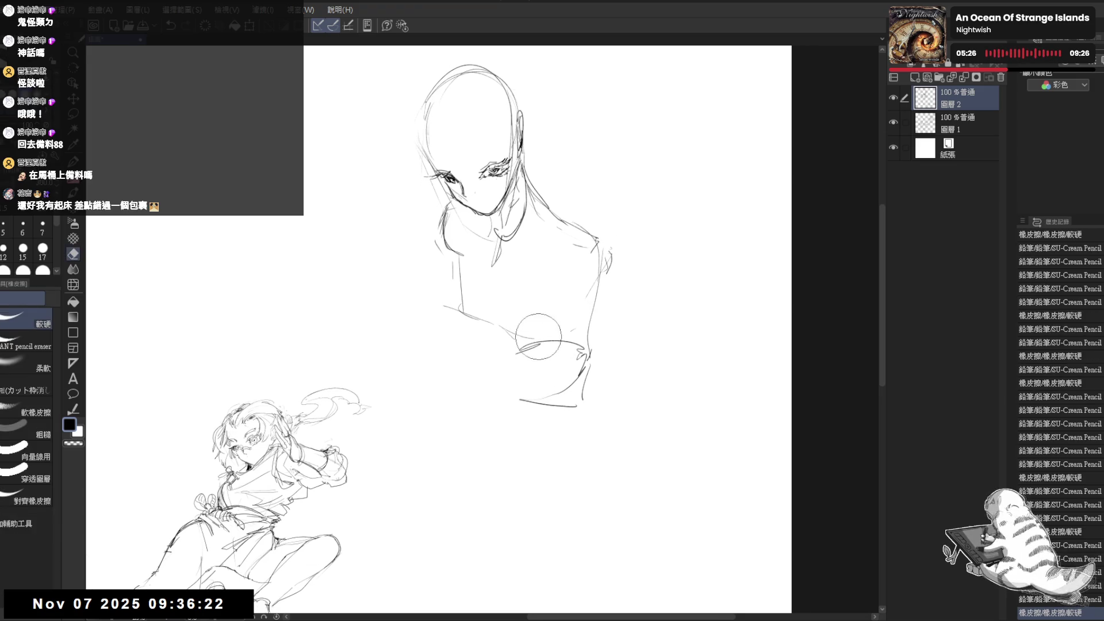
{"action": "mouse_move", "coordinate": [535, 322]}
{"action": "left_mouse_down"}
{"action": "mouse_move", "coordinate": [569, 368]}
{"action": "mouse_move", "coordinate": [539, 405]}
{"action": "mouse_move", "coordinate": [537, 389]}
{"action": "left_mouse_up"}
{"action": "key", "text": "p"}
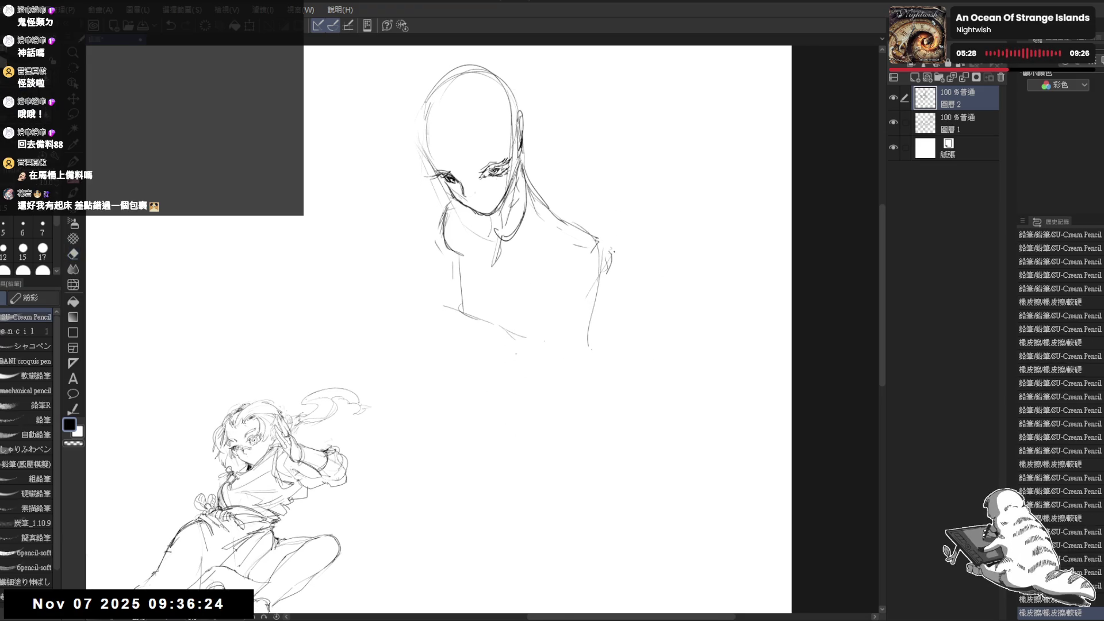
{"action": "mouse_move", "coordinate": [582, 222]}
{"action": "left_mouse_down"}
{"action": "mouse_move", "coordinate": [602, 293]}
{"action": "mouse_move", "coordinate": [506, 427]}
{"action": "left_mouse_up"}
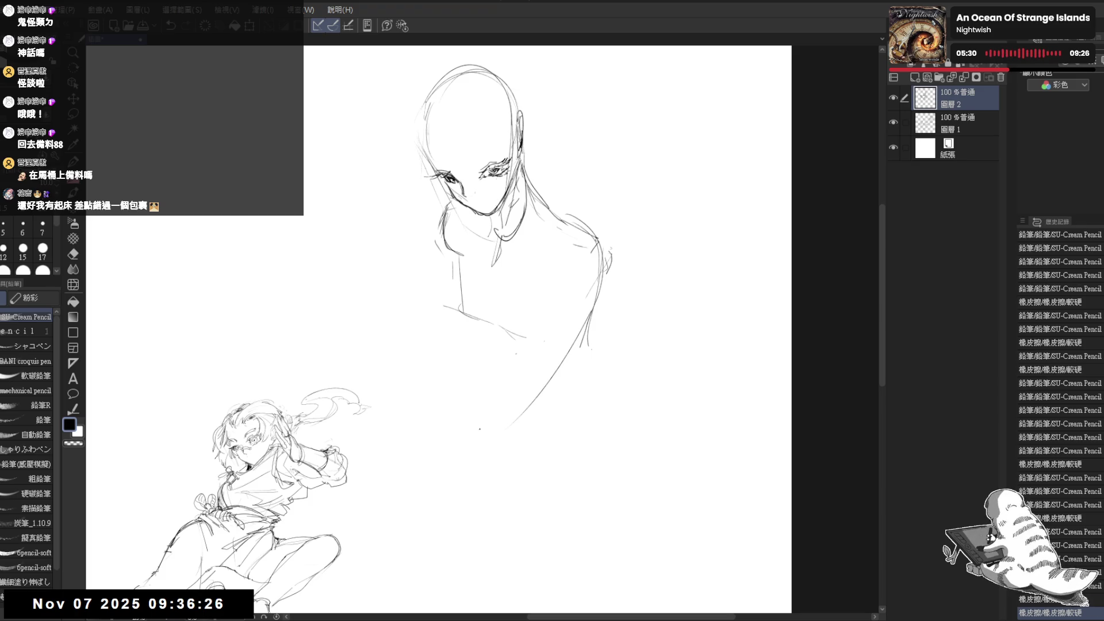
{"action": "left_click_drag", "start_coordinate": [543, 356], "coordinate": [483, 396]}
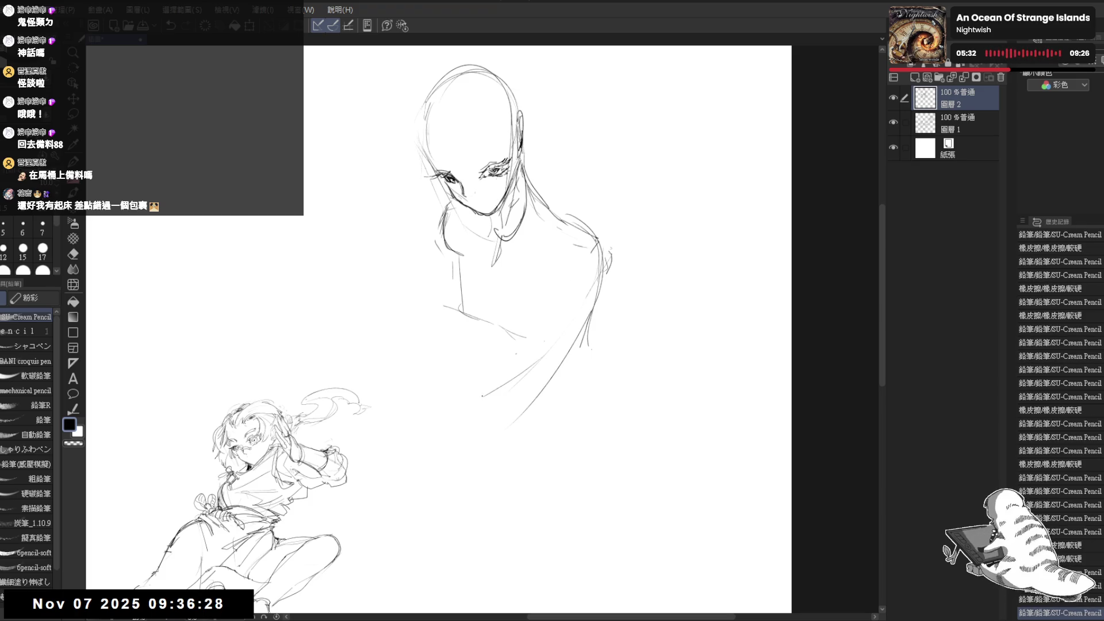
Erase overlapping lines at the top of the head, redraw it, then zoom out to the whole page.
{"action": "left_click_drag", "start_coordinate": [465, 149], "coordinate": [468, 155]}
{"action": "key", "text": "e"}
{"action": "left_click_drag", "start_coordinate": [438, 88], "coordinate": [462, 82]}
{"action": "key", "text": "p"}
{"action": "mouse_move", "coordinate": [425, 121]}
{"action": "left_mouse_down"}
{"action": "mouse_move", "coordinate": [442, 98]}
{"action": "mouse_move", "coordinate": [477, 85]}
{"action": "mouse_move", "coordinate": [457, 186]}
{"action": "left_mouse_up"}
{"action": "key", "text": "ctrl+z"}
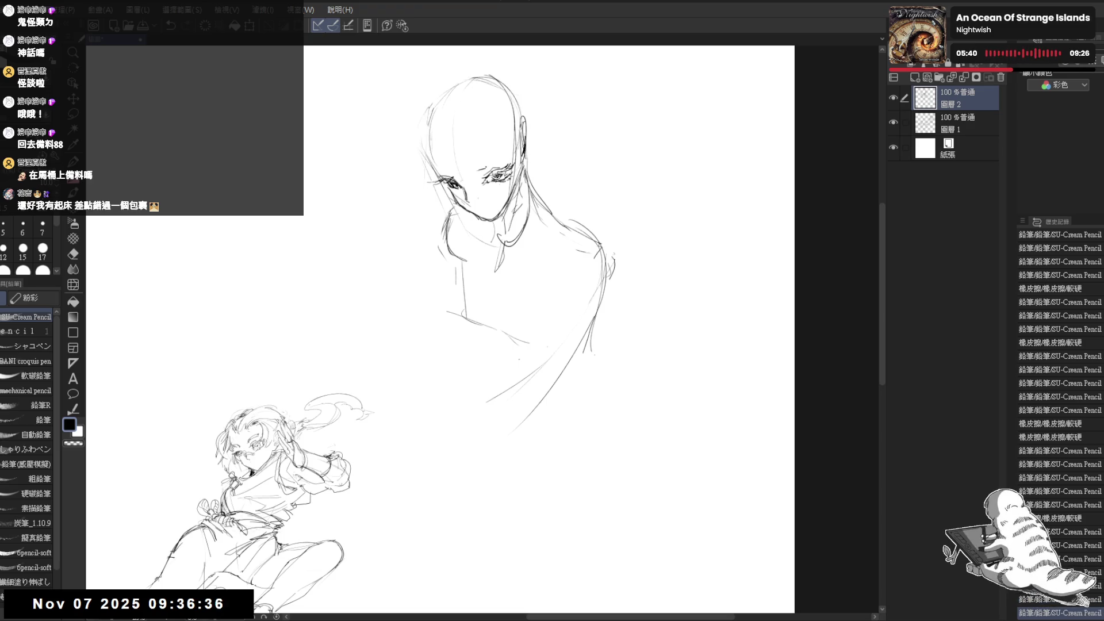
{"action": "mouse_move", "coordinate": [482, 167]}
{"action": "left_mouse_down"}
{"action": "mouse_move", "coordinate": [499, 163]}
{"action": "mouse_move", "coordinate": [450, 175]}
{"action": "left_mouse_up"}
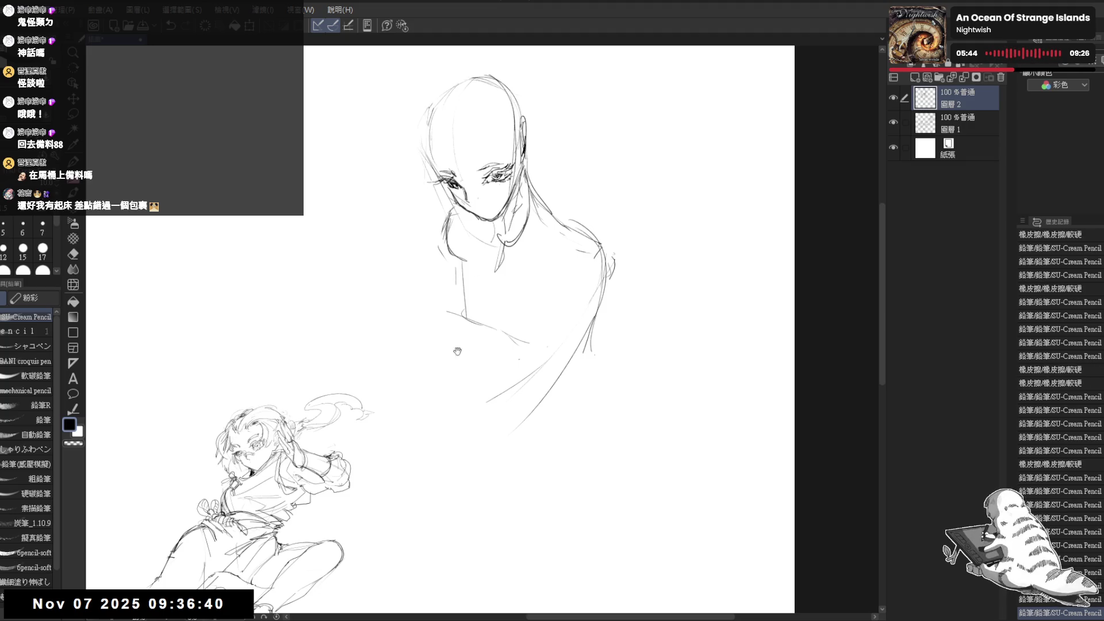
{"action": "left_click_drag", "start_coordinate": [496, 304], "coordinate": [582, 224]}
{"action": "key", "text": "ctrl+minus"}
{"action": "key", "text": "ctrl+minus"}
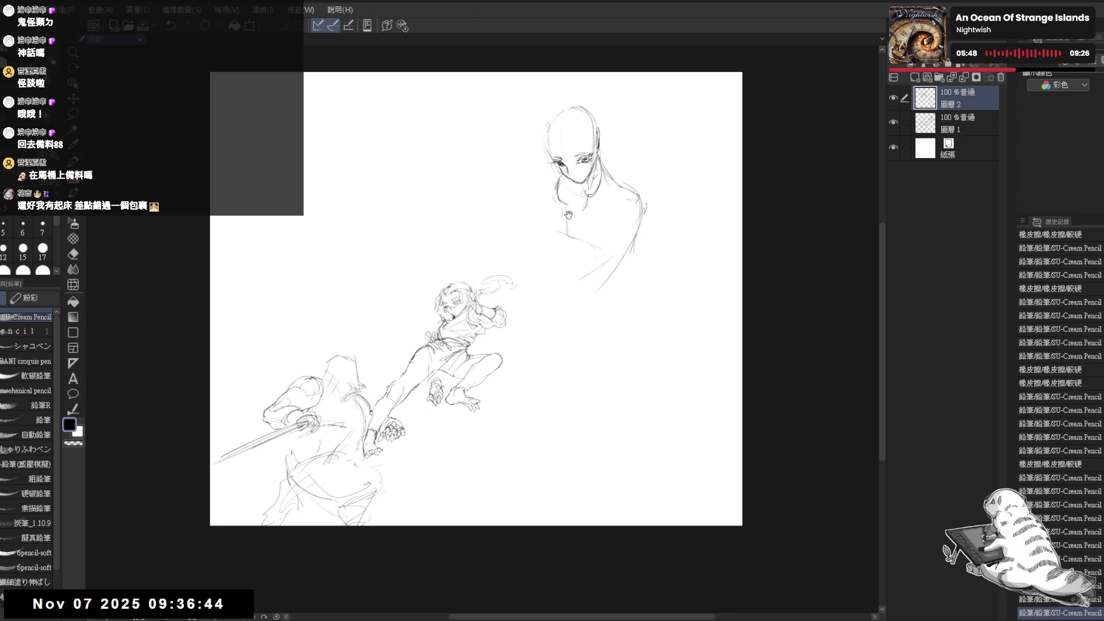
Zoom in, draw and darken the neck-to-shoulder lines, and erase a small spot on the head.
{"action": "left_click_drag", "start_coordinate": [568, 215], "coordinate": [521, 242]}
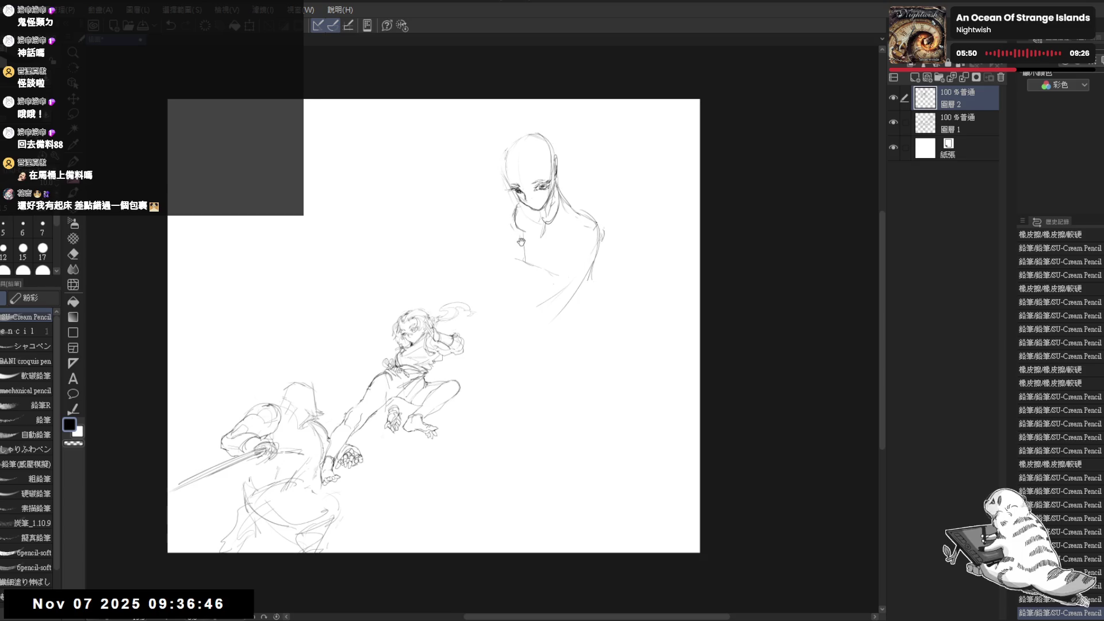
{"action": "key", "text": "ctrl+plus"}
{"action": "key", "text": "ctrl+plus"}
{"action": "key", "text": "ctrl+plus"}
{"action": "left_click_drag", "start_coordinate": [488, 188], "coordinate": [488, 193]}
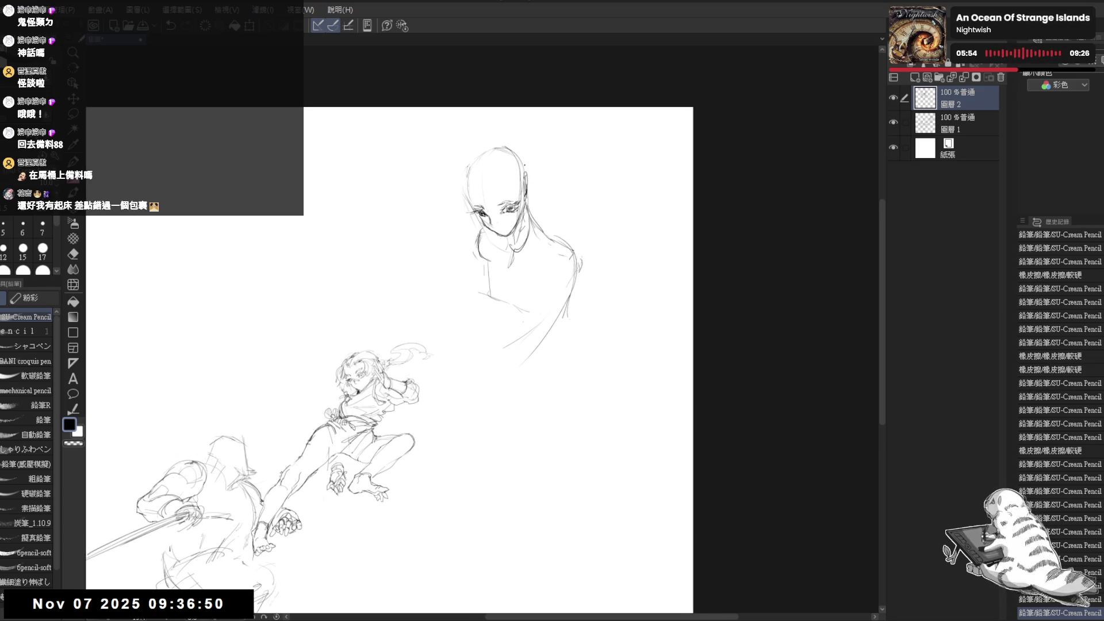
{"action": "left_click_drag", "start_coordinate": [530, 173], "coordinate": [542, 257]}
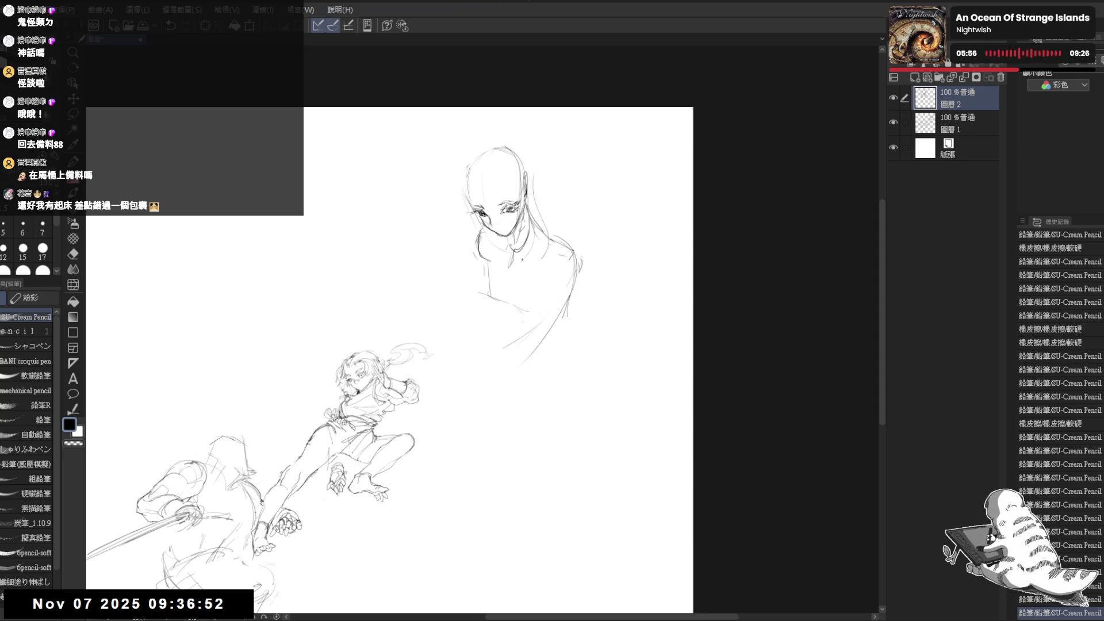
{"action": "mouse_move", "coordinate": [534, 212]}
{"action": "left_mouse_down"}
{"action": "mouse_move", "coordinate": [520, 261]}
{"action": "mouse_move", "coordinate": [539, 249]}
{"action": "mouse_move", "coordinate": [487, 263]}
{"action": "left_mouse_up"}
{"action": "key", "text": "e"}
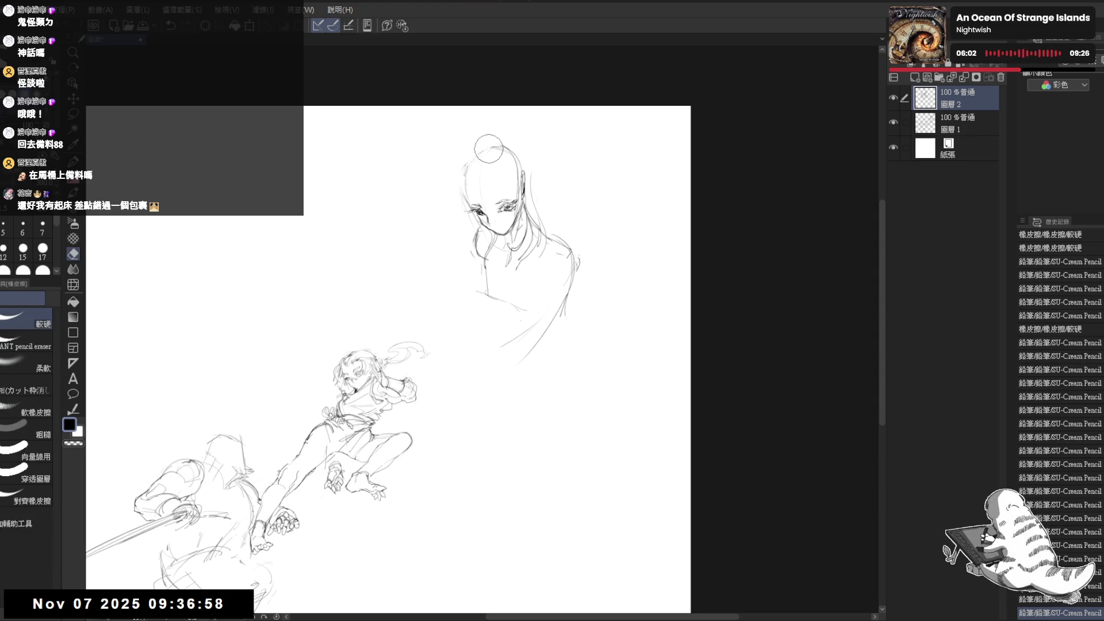
{"action": "left_click", "coordinate": [488, 148]}
{"action": "key", "text": "p"}
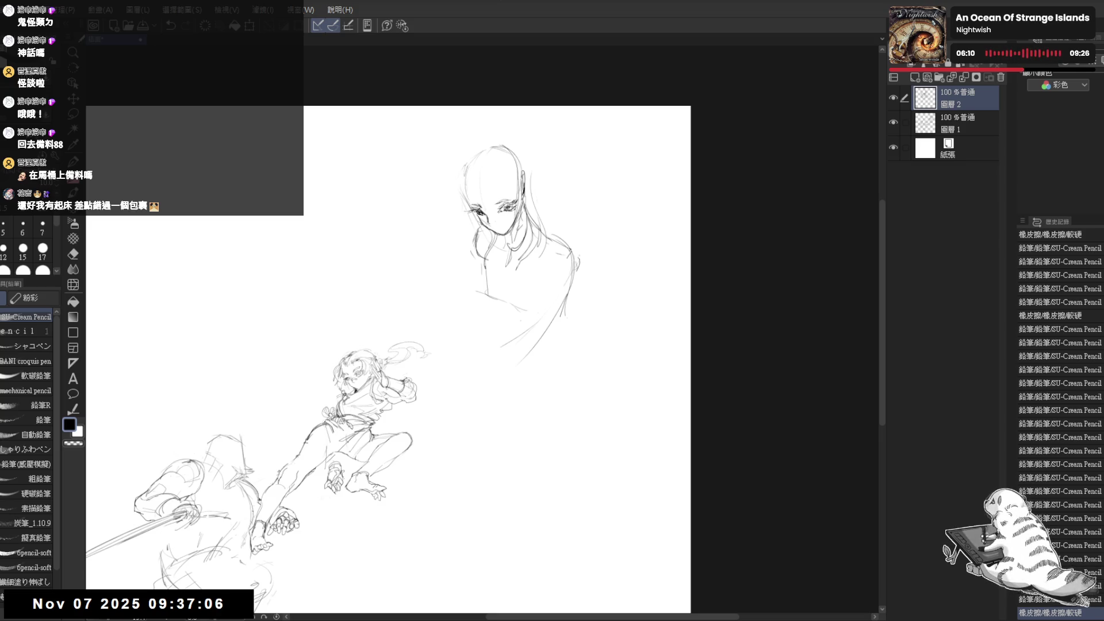
Draw and darken long hair strands beside the face, adding a stroke atop the head.
{"action": "left_click_drag", "start_coordinate": [495, 184], "coordinate": [474, 178]}
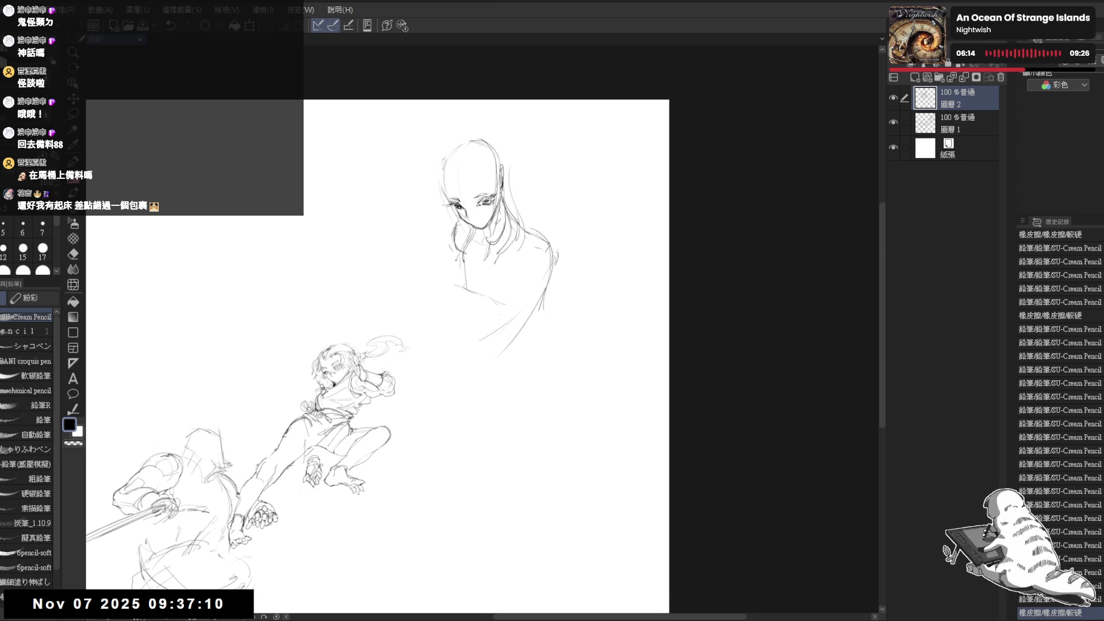
{"action": "left_click_drag", "start_coordinate": [466, 225], "coordinate": [477, 264]}
{"action": "left_click_drag", "start_coordinate": [469, 230], "coordinate": [477, 262]}
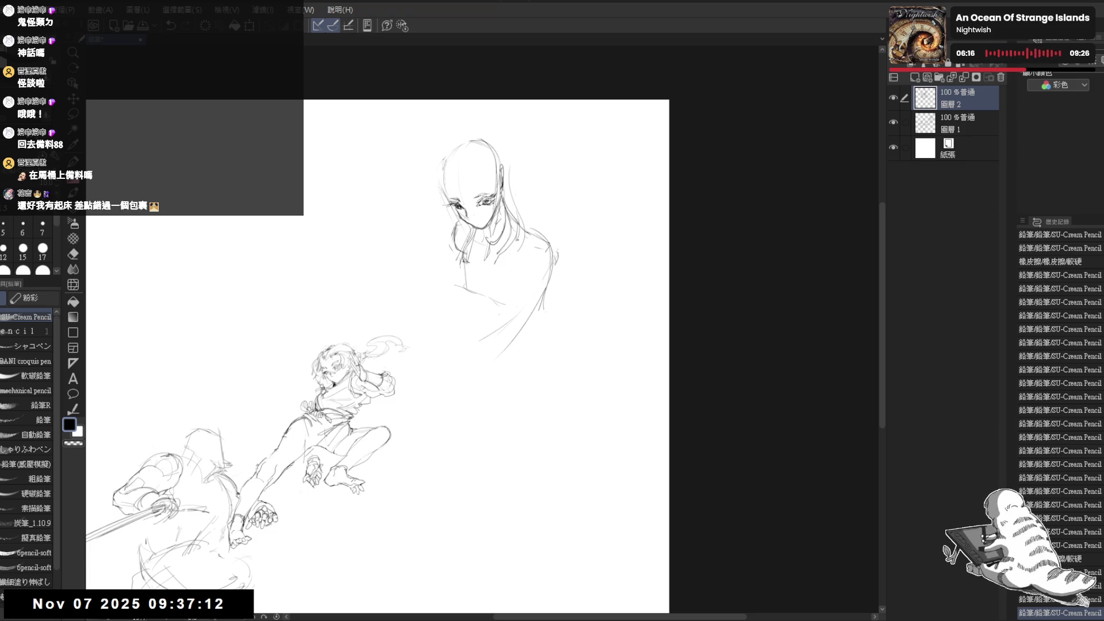
{"action": "left_click_drag", "start_coordinate": [501, 222], "coordinate": [493, 264]}
{"action": "left_click_drag", "start_coordinate": [506, 217], "coordinate": [501, 249]}
{"action": "mouse_move", "coordinate": [500, 250]}
{"action": "left_mouse_down"}
{"action": "mouse_move", "coordinate": [491, 262]}
{"action": "mouse_move", "coordinate": [502, 274]}
{"action": "left_mouse_up"}
{"action": "key", "text": "e"}
{"action": "key", "text": "p"}
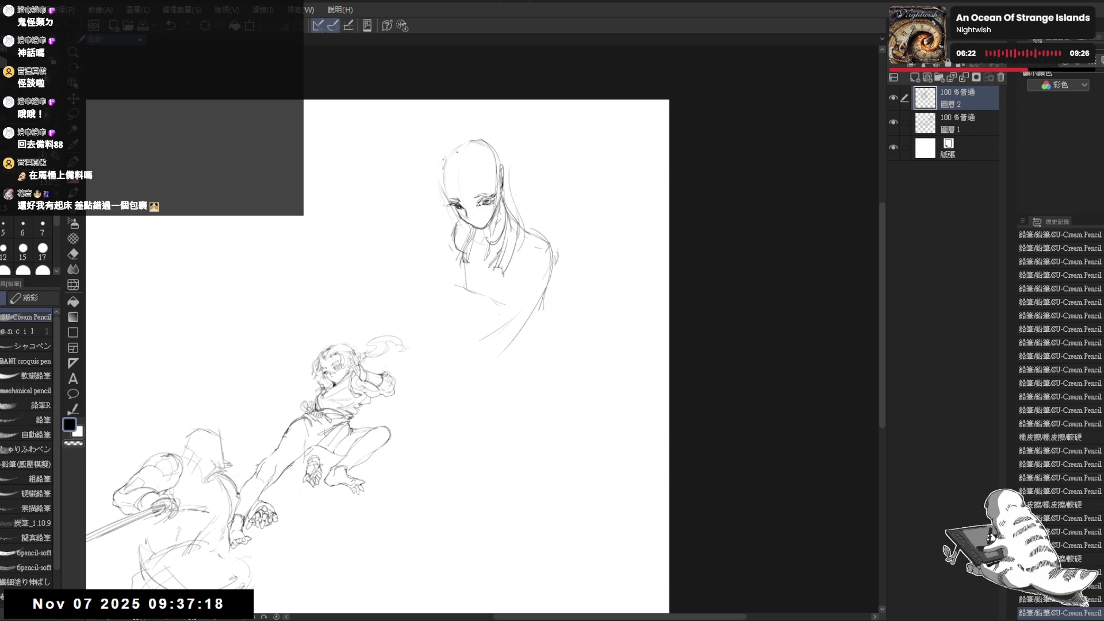
{"action": "left_click_drag", "start_coordinate": [476, 138], "coordinate": [494, 147]}
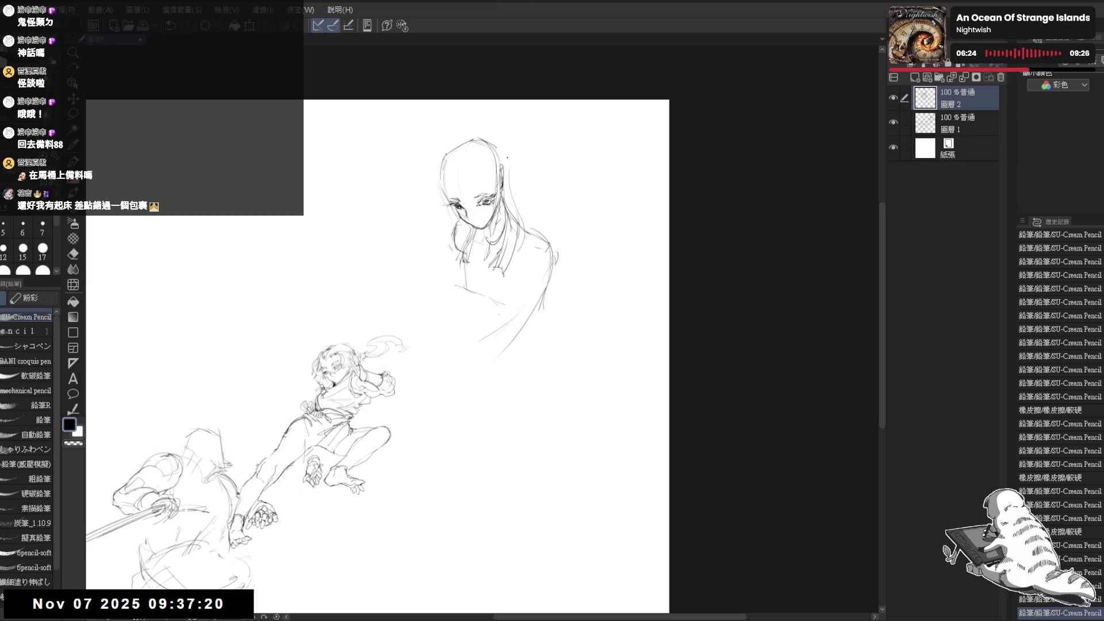
Mark the forehead, hairline and top of the girl's head after a mirrored proportion check.
{"action": "key", "text": "h"}
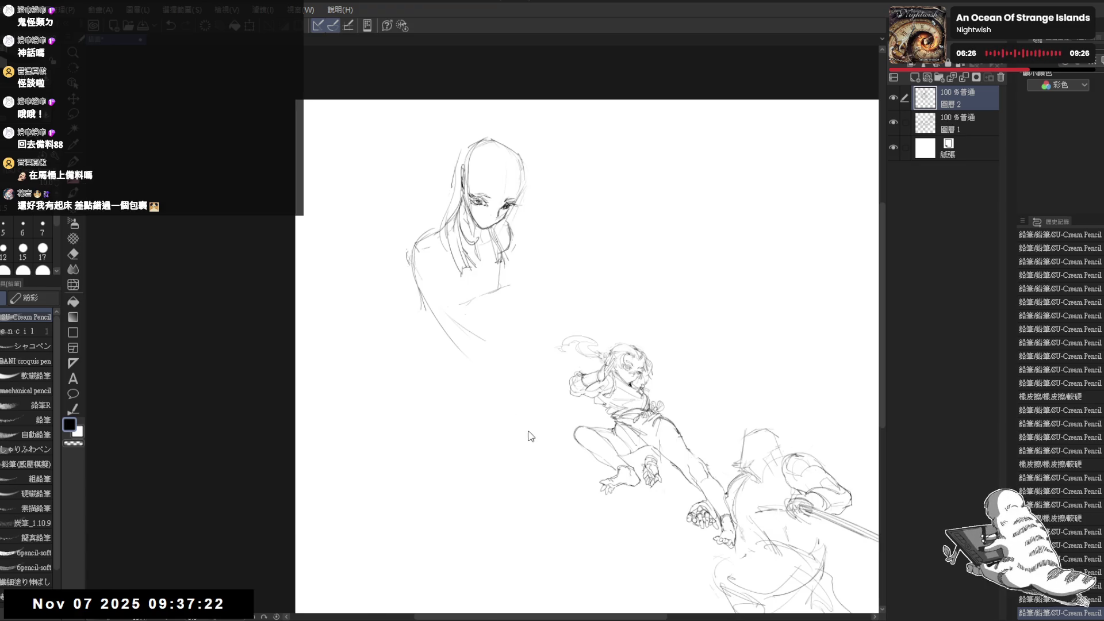
{"action": "key", "text": "h"}
{"action": "left_click_drag", "start_coordinate": [459, 169], "coordinate": [460, 194]}
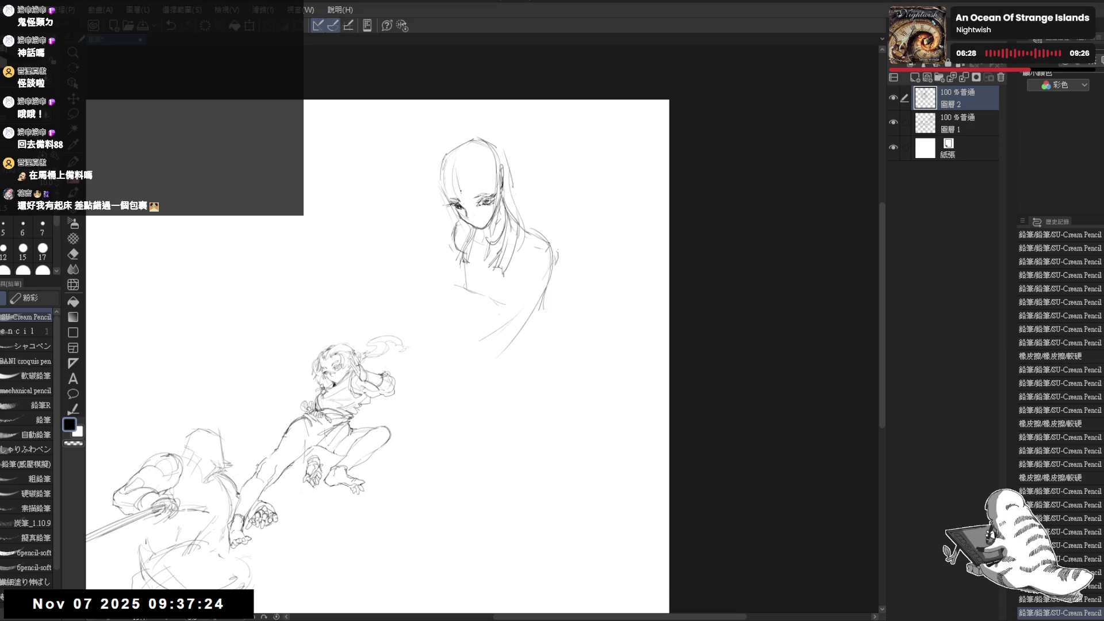
{"action": "left_click", "coordinate": [474, 187]}
{"action": "left_click", "coordinate": [483, 156]}
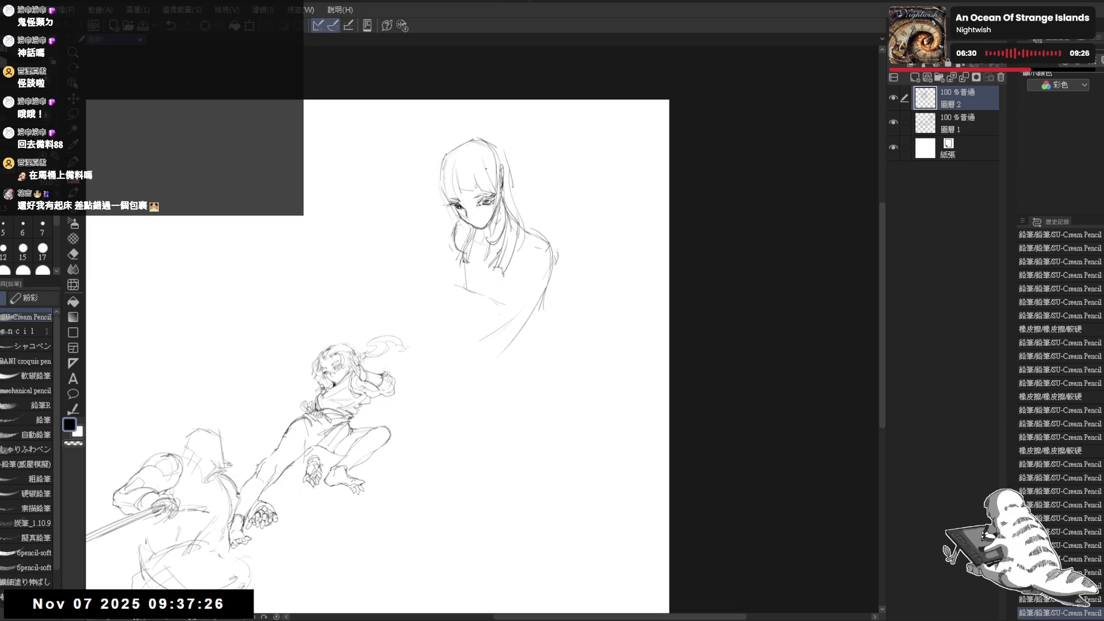
Place guide dots, draw long body lines and lower-right curves, and add a hook-shaped curve at her right.
{"action": "left_click", "coordinate": [561, 210]}
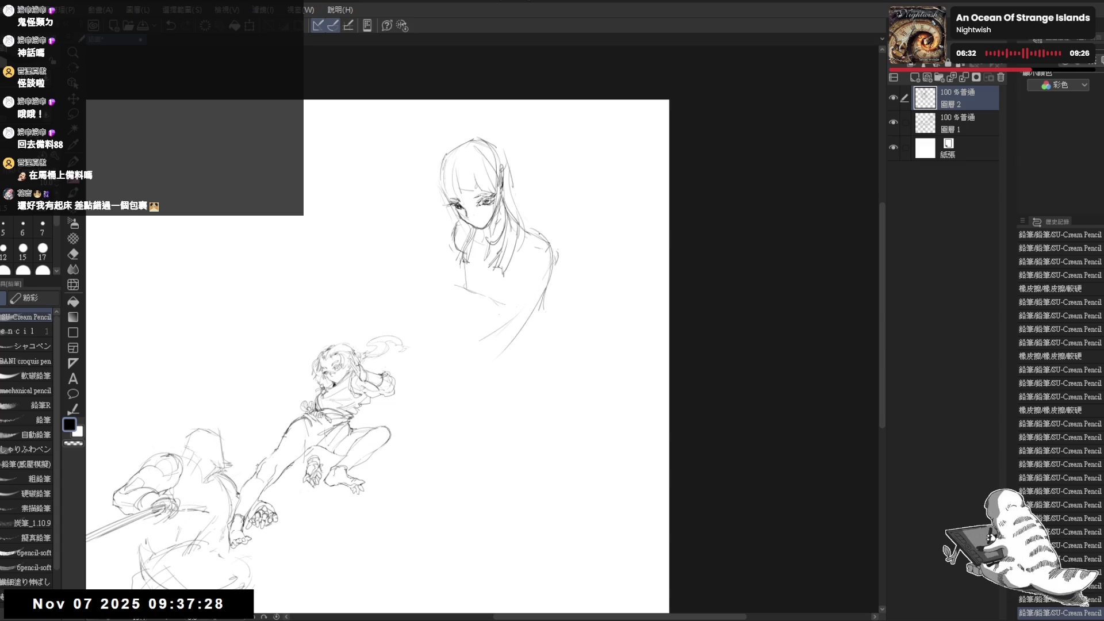
{"action": "left_click", "coordinate": [547, 298]}
{"action": "left_click_drag", "start_coordinate": [544, 322], "coordinate": [548, 395]}
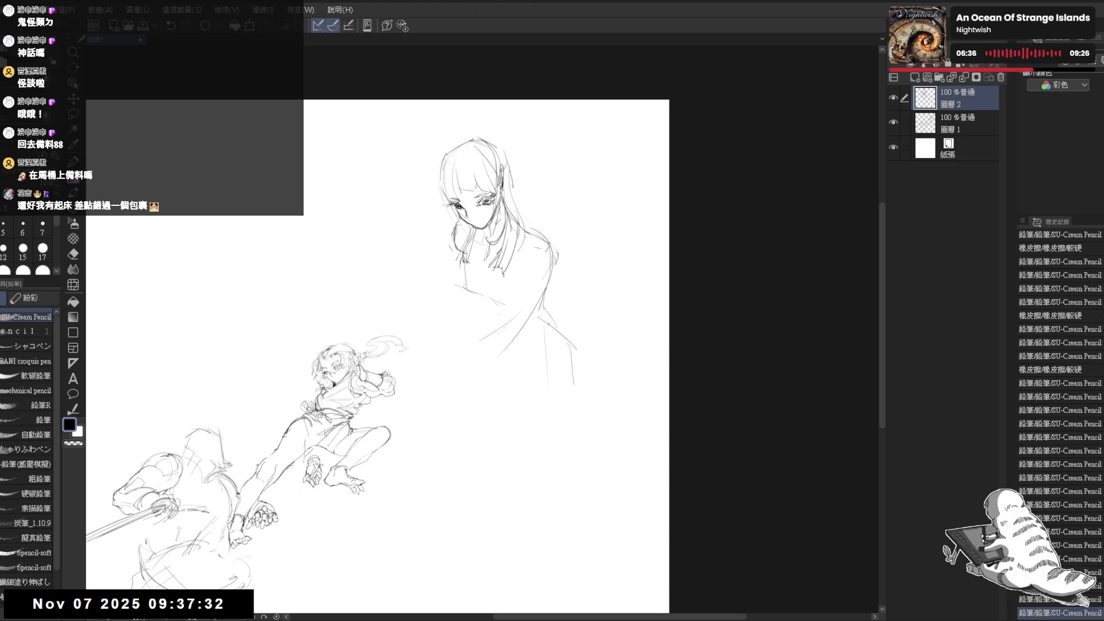
{"action": "left_click_drag", "start_coordinate": [549, 326], "coordinate": [558, 439]}
{"action": "left_click_drag", "start_coordinate": [479, 381], "coordinate": [546, 404]}
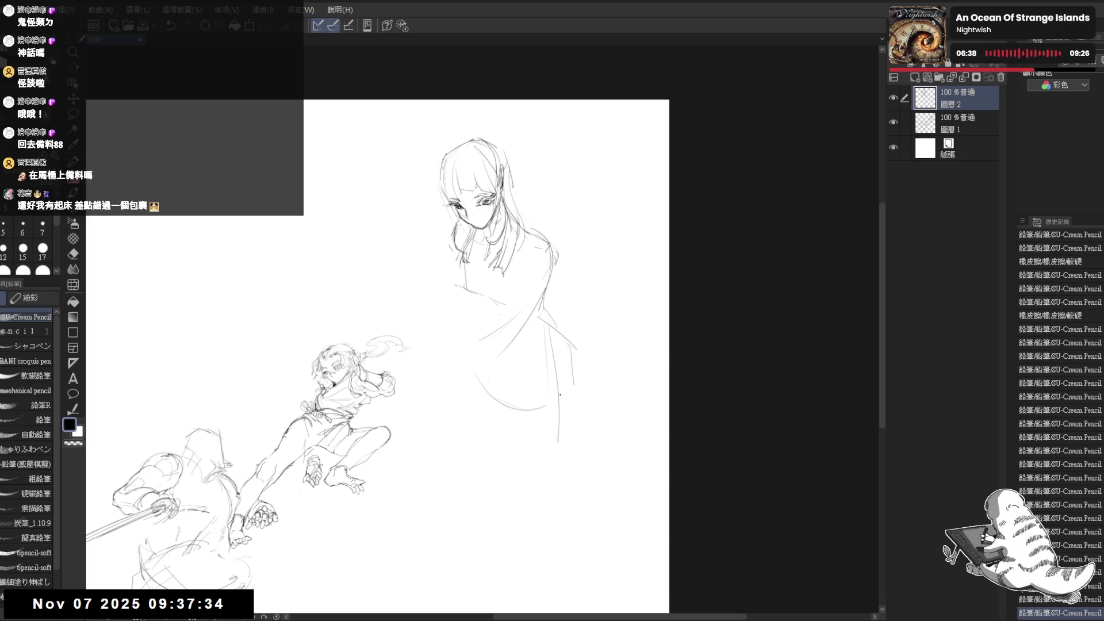
{"action": "left_click_drag", "start_coordinate": [455, 361], "coordinate": [509, 386]}
{"action": "left_click_drag", "start_coordinate": [544, 319], "coordinate": [551, 360]}
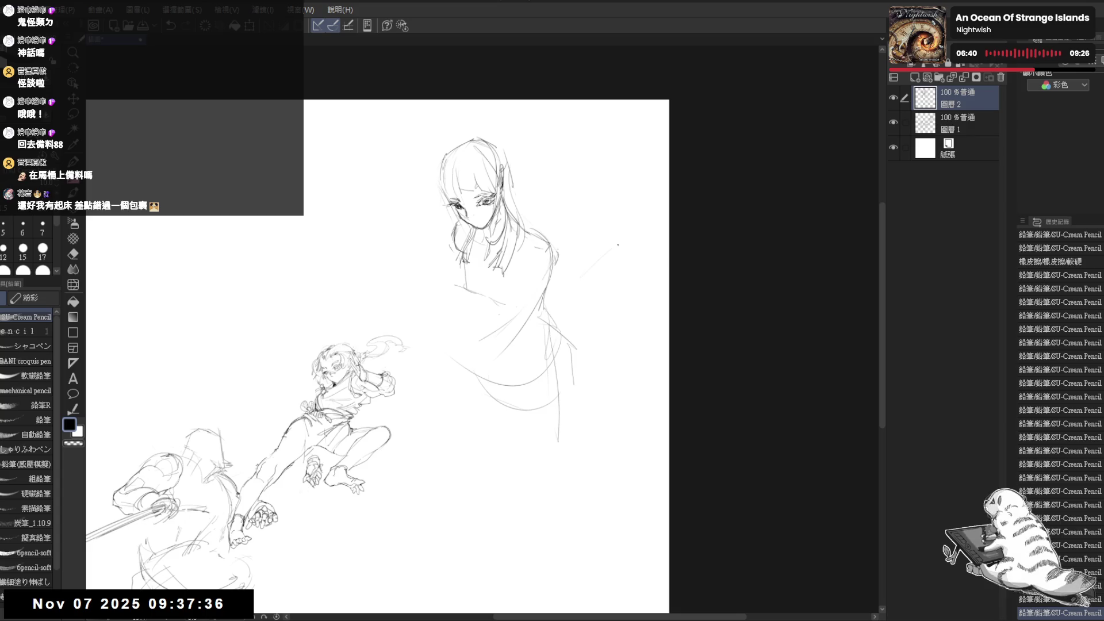
{"action": "mouse_move", "coordinate": [609, 242]}
{"action": "left_mouse_down"}
{"action": "mouse_move", "coordinate": [636, 269]}
{"action": "mouse_move", "coordinate": [619, 241]}
{"action": "mouse_move", "coordinate": [633, 245]}
{"action": "mouse_move", "coordinate": [712, 171]}
{"action": "left_mouse_up"}
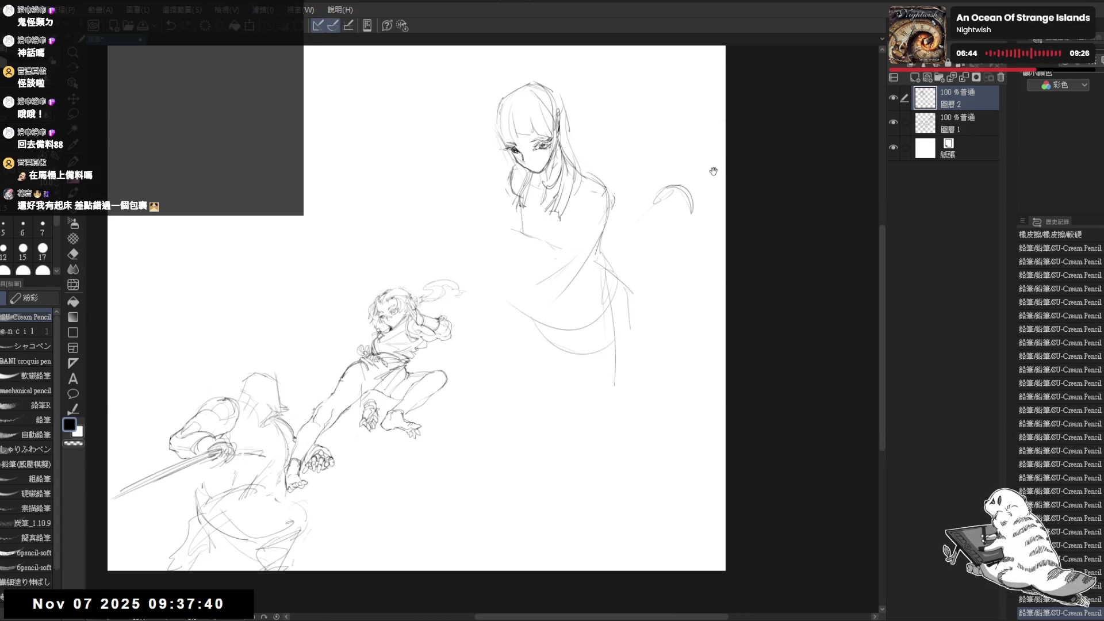
Rework the lower robe line and clear marks near the girl's shoulder.
{"action": "mouse_move", "coordinate": [654, 204]}
{"action": "left_mouse_down"}
{"action": "mouse_move", "coordinate": [687, 213]}
{"action": "mouse_move", "coordinate": [657, 187]}
{"action": "mouse_move", "coordinate": [674, 236]}
{"action": "mouse_move", "coordinate": [629, 236]}
{"action": "mouse_move", "coordinate": [669, 239]}
{"action": "mouse_move", "coordinate": [712, 197]}
{"action": "left_mouse_up"}
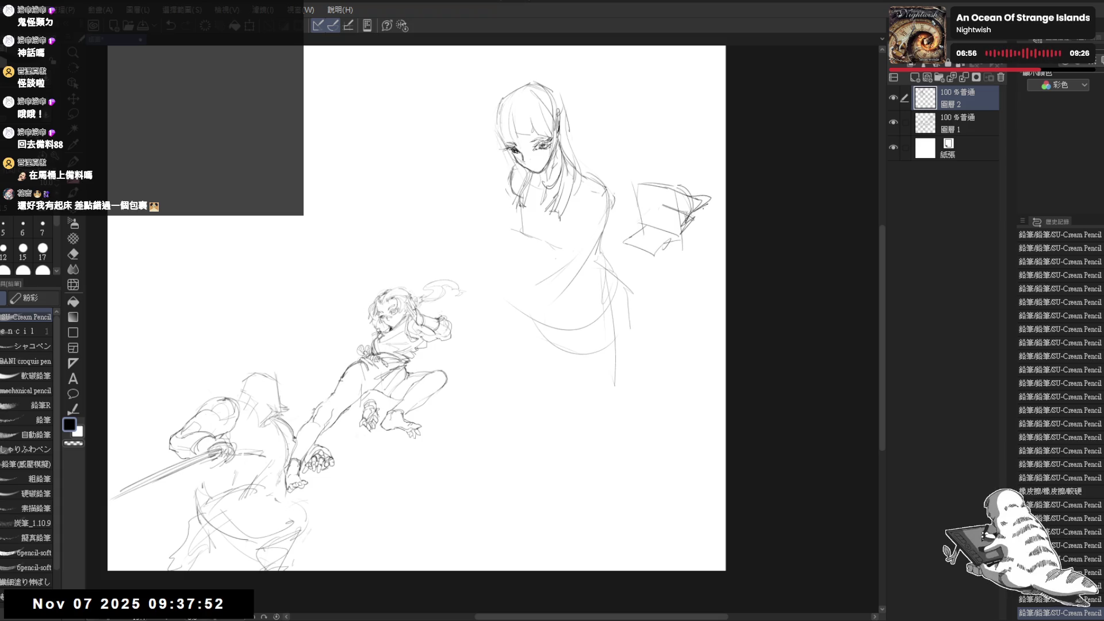
{"action": "mouse_move", "coordinate": [647, 295]}
{"action": "left_mouse_down"}
{"action": "mouse_move", "coordinate": [634, 289]}
{"action": "mouse_move", "coordinate": [598, 356]}
{"action": "mouse_move", "coordinate": [601, 322]}
{"action": "left_mouse_up"}
{"action": "key", "text": "e"}
{"action": "key", "text": "p"}
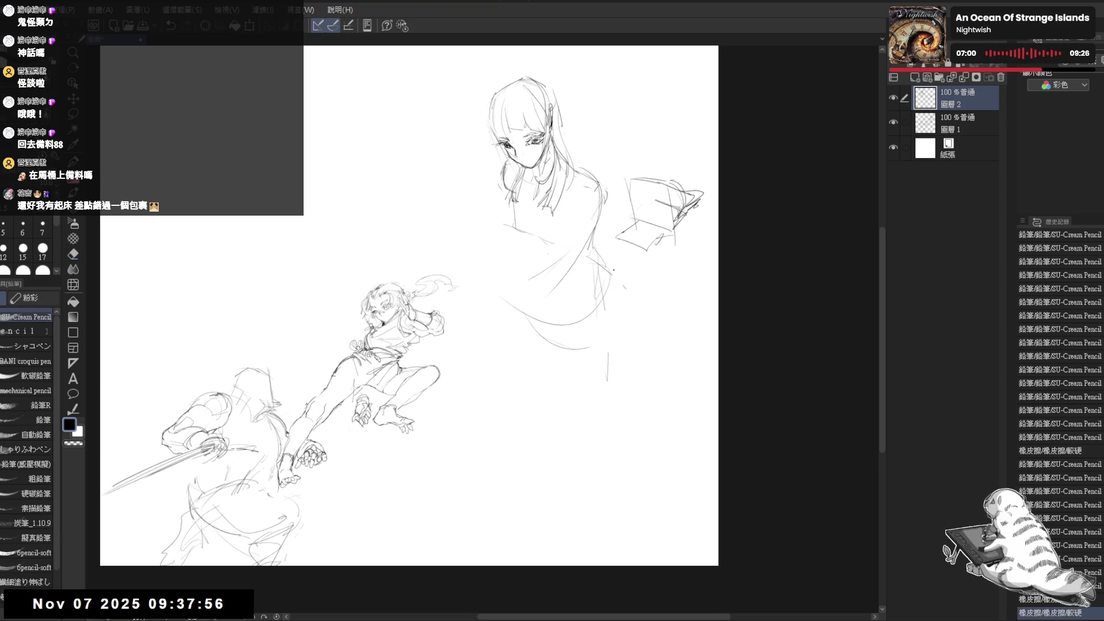
{"action": "mouse_move", "coordinate": [613, 271]}
{"action": "left_mouse_down"}
{"action": "mouse_move", "coordinate": [616, 299]}
{"action": "mouse_move", "coordinate": [611, 285]}
{"action": "mouse_move", "coordinate": [586, 316]}
{"action": "mouse_move", "coordinate": [611, 348]}
{"action": "mouse_move", "coordinate": [603, 428]}
{"action": "left_mouse_up"}
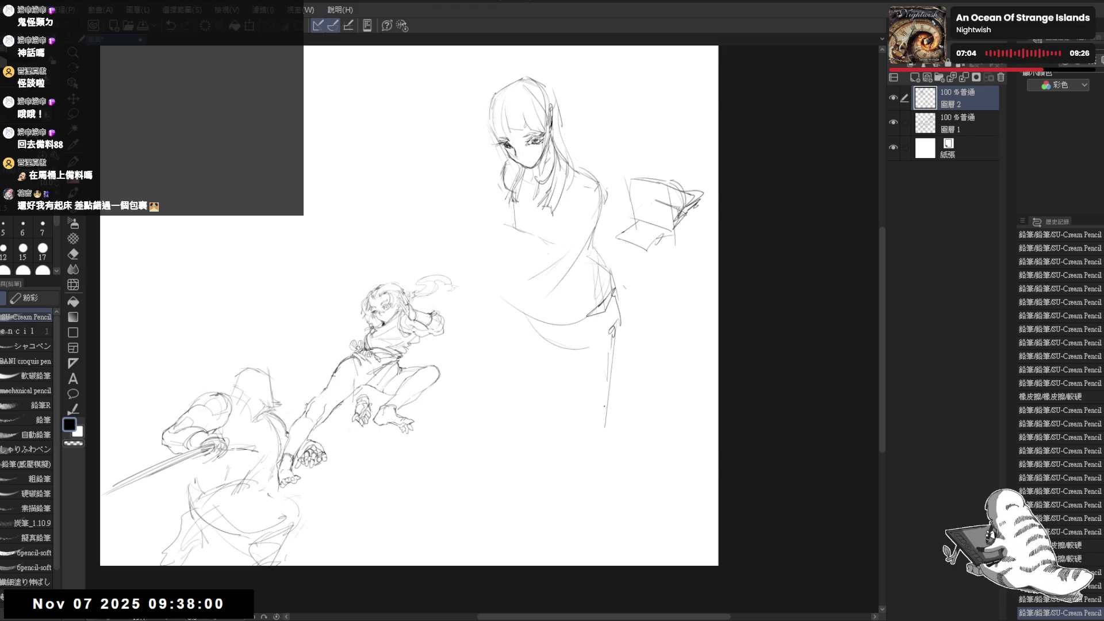
{"action": "mouse_move", "coordinate": [600, 167]}
{"action": "left_mouse_down"}
{"action": "mouse_move", "coordinate": [593, 245]}
{"action": "mouse_move", "coordinate": [523, 262]}
{"action": "left_mouse_up"}
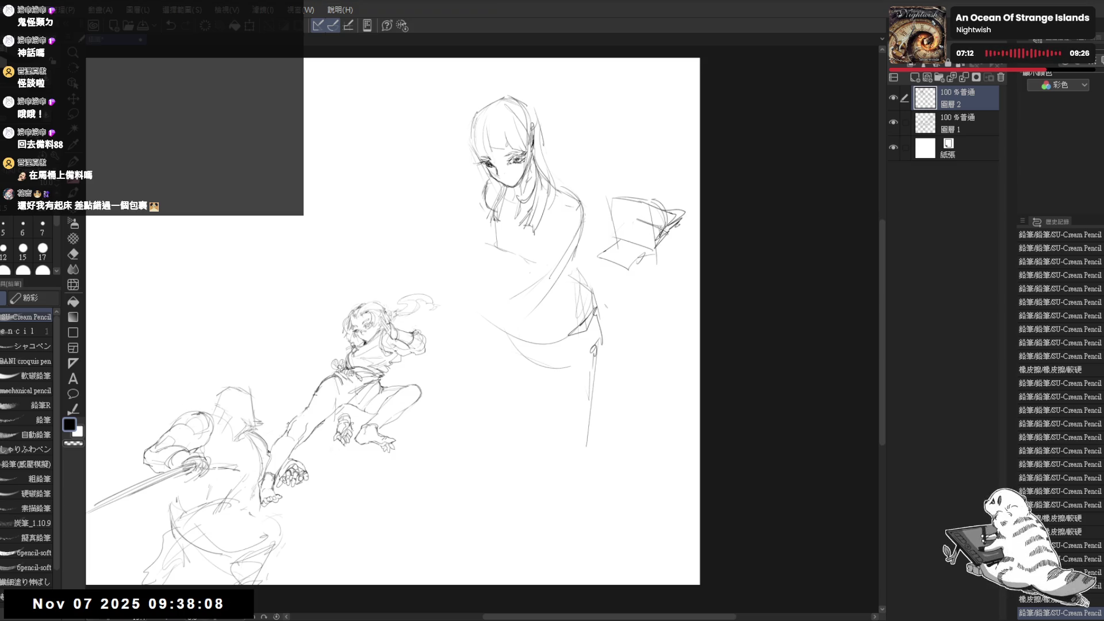
Erase a stray stroke on the robe's left side and rework the marks beside her hair.
{"action": "scroll", "coordinate": [391, 322], "scroll_direction": "down", "scroll_amount": 2}
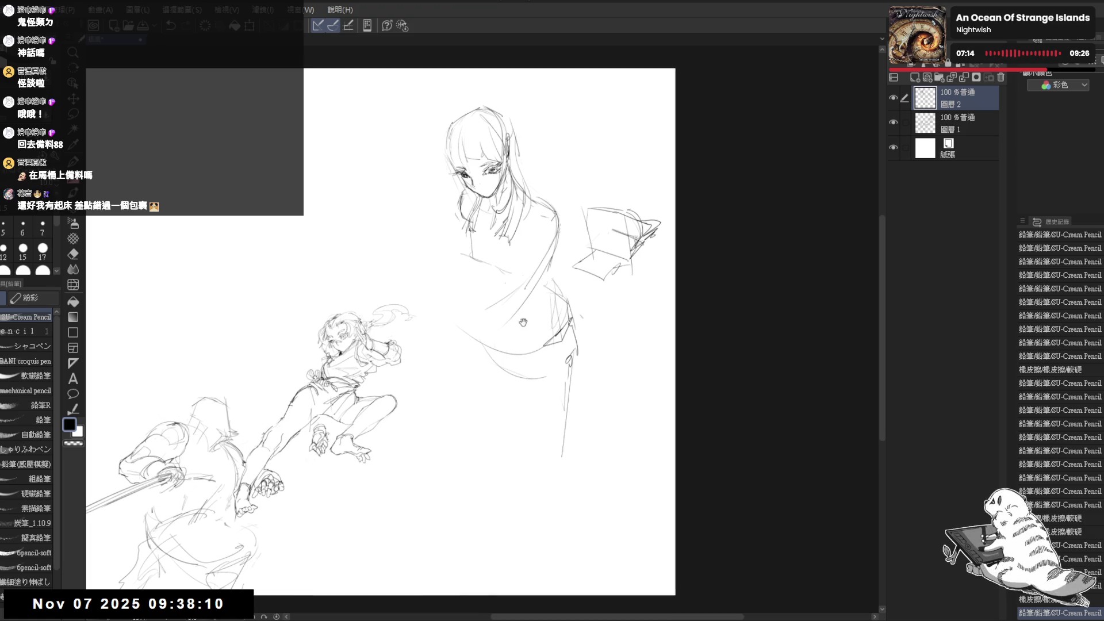
{"action": "scroll", "coordinate": [551, 307], "scroll_direction": "down", "scroll_amount": 1}
{"action": "left_click_drag", "start_coordinate": [519, 297], "coordinate": [518, 298]}
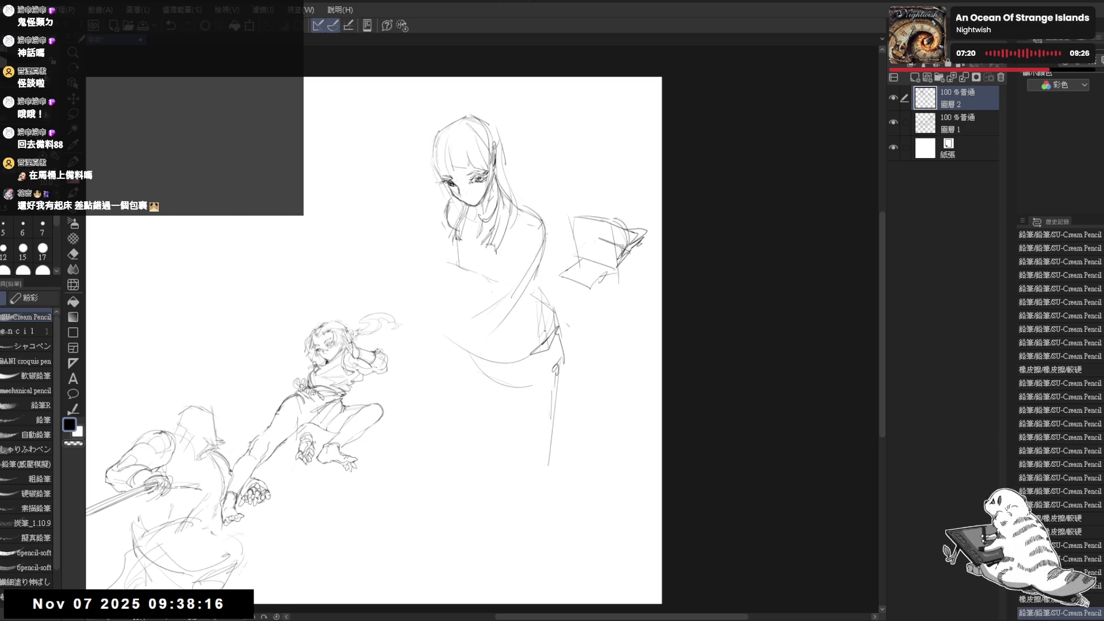
{"action": "key", "text": "e"}
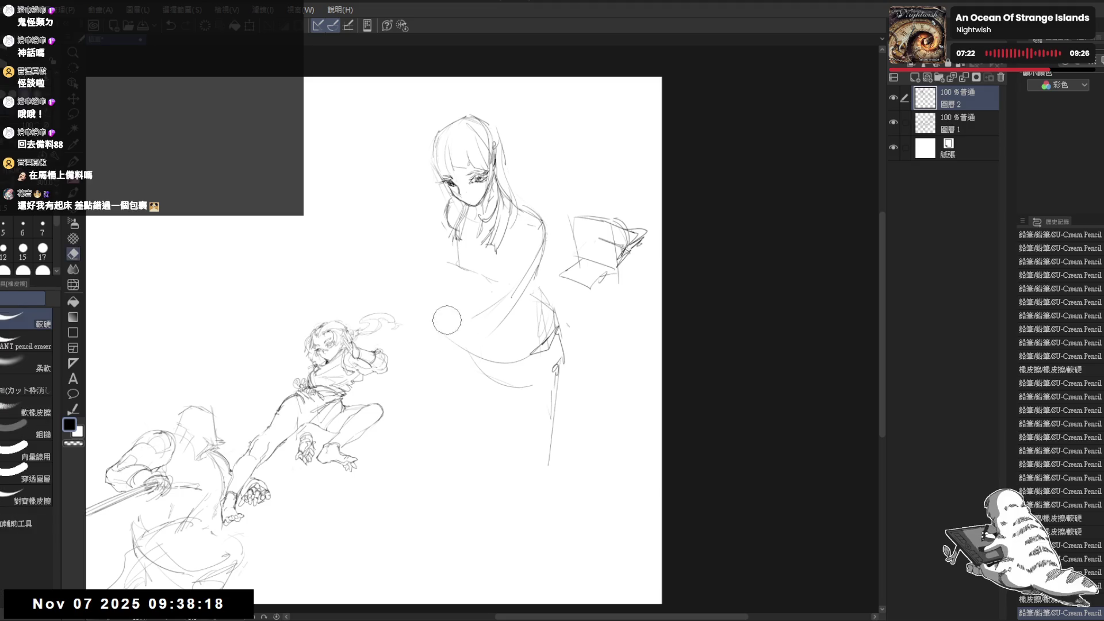
{"action": "left_click_drag", "start_coordinate": [469, 323], "coordinate": [472, 310]}
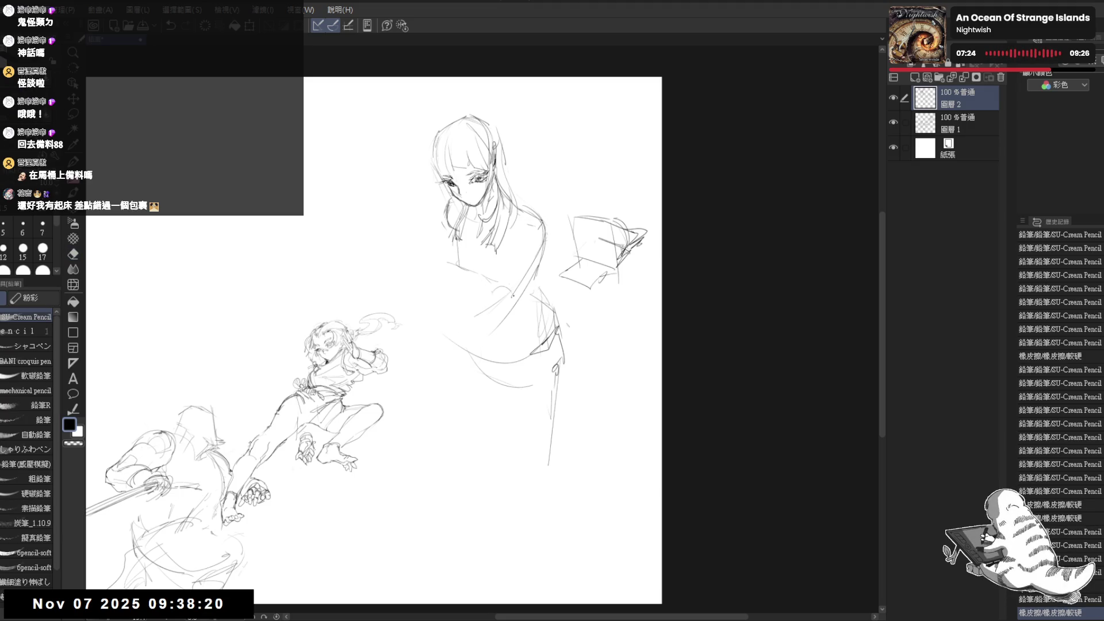
{"action": "left_click_drag", "start_coordinate": [510, 286], "coordinate": [513, 298]}
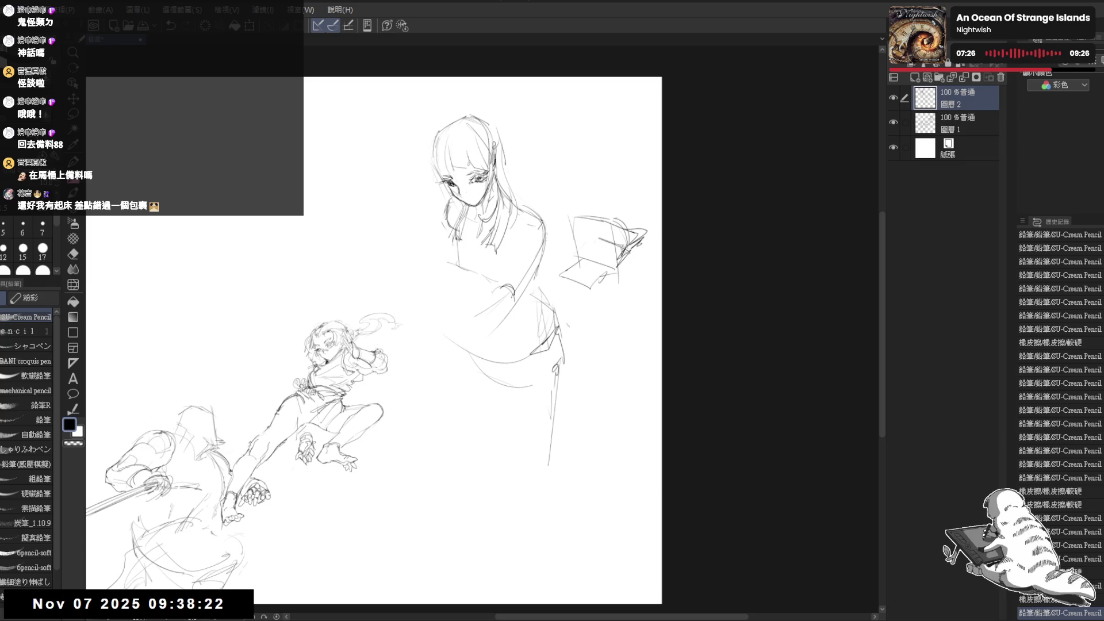
{"action": "key", "text": "e"}
{"action": "key", "text": "p"}
{"action": "mouse_move", "coordinate": [448, 221]}
{"action": "left_mouse_down"}
{"action": "mouse_move", "coordinate": [457, 236]}
{"action": "mouse_move", "coordinate": [447, 214]}
{"action": "left_mouse_up"}
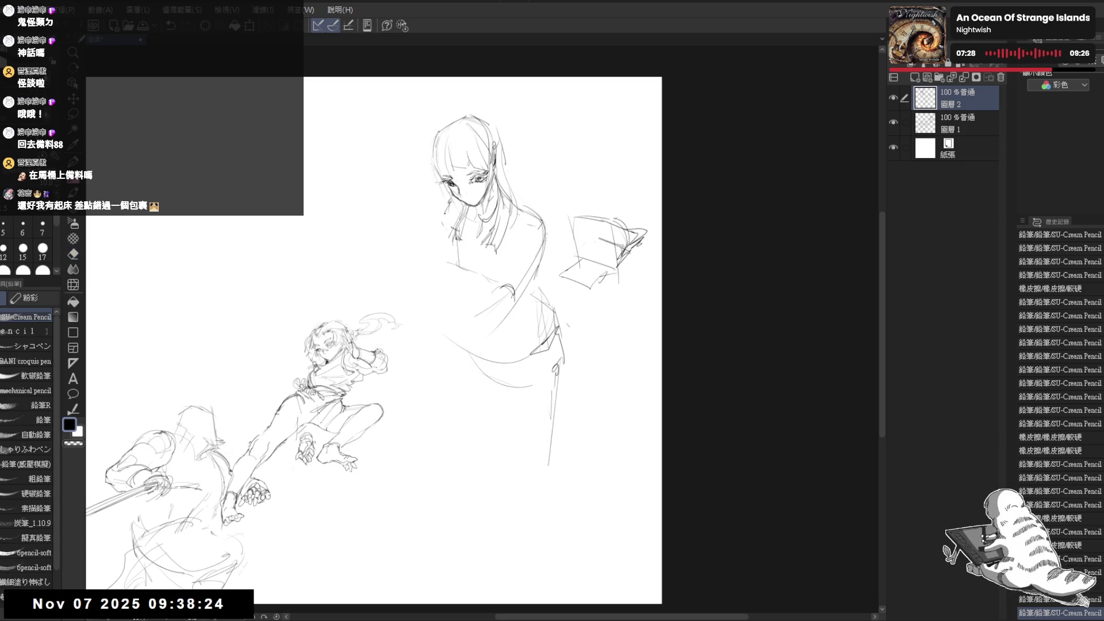
Draw a curved stroke for her reaching hand and extend the arm forward.
{"action": "left_click", "coordinate": [556, 259]}
{"action": "left_click_drag", "start_coordinate": [535, 266], "coordinate": [543, 287]}
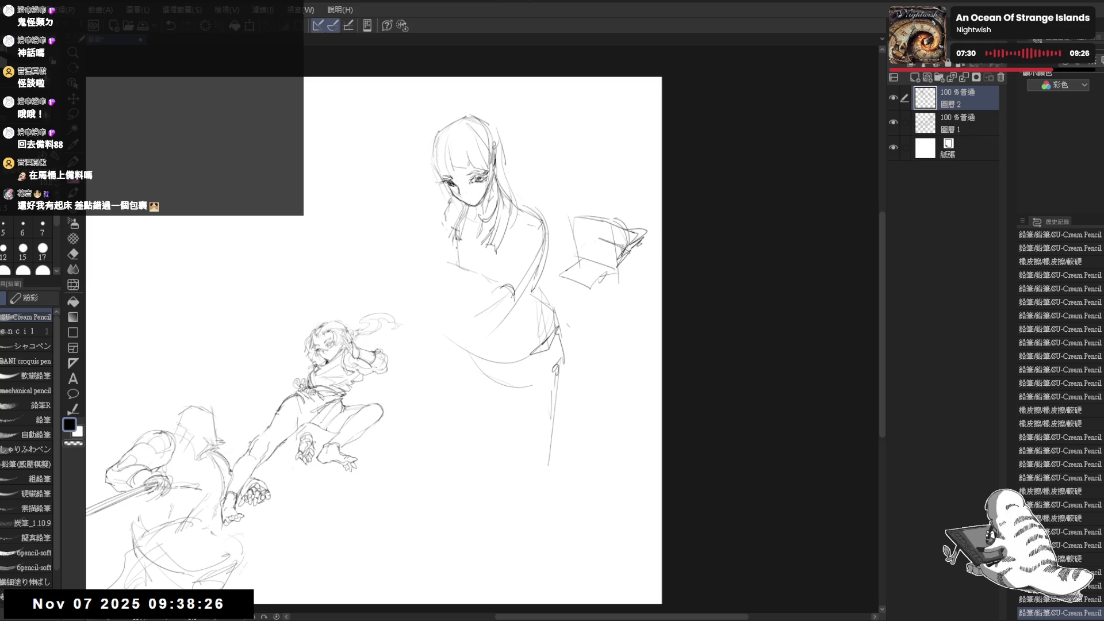
{"action": "mouse_move", "coordinate": [433, 283]}
{"action": "left_mouse_down"}
{"action": "mouse_move", "coordinate": [455, 285]}
{"action": "mouse_move", "coordinate": [444, 310]}
{"action": "mouse_move", "coordinate": [517, 300]}
{"action": "left_mouse_up"}
{"action": "scroll", "coordinate": [425, 254], "scroll_direction": "up", "scroll_amount": 1}
{"action": "left_click_drag", "start_coordinate": [519, 298], "coordinate": [534, 329]}
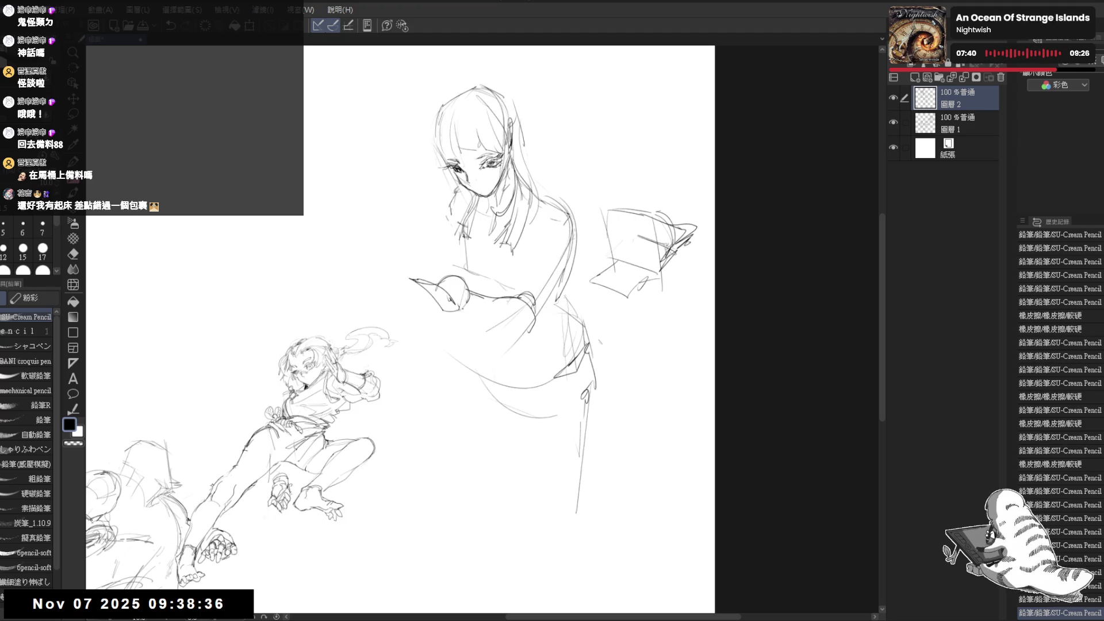
Draw the forearm line with short strokes and erase a small mark on the arm.
{"action": "mouse_move", "coordinate": [467, 292]}
{"action": "left_mouse_down"}
{"action": "mouse_move", "coordinate": [522, 295]}
{"action": "mouse_move", "coordinate": [512, 327]}
{"action": "mouse_move", "coordinate": [533, 333]}
{"action": "left_mouse_up"}
{"action": "left_click_drag", "start_coordinate": [435, 268], "coordinate": [448, 273]}
{"action": "left_click_drag", "start_coordinate": [564, 270], "coordinate": [546, 246]}
{"action": "key", "text": "e"}
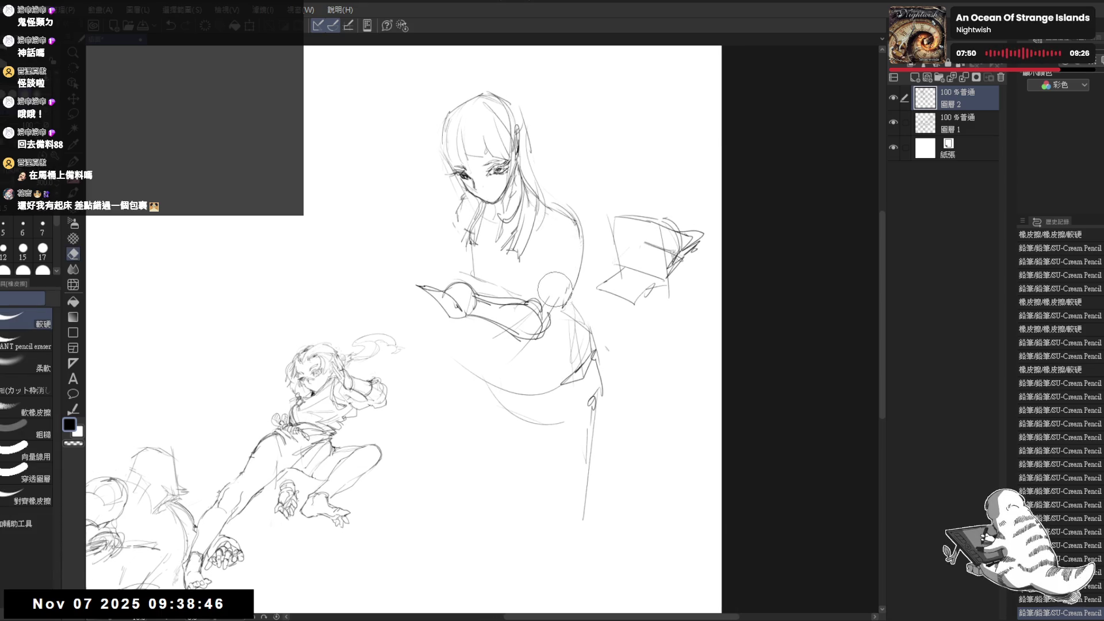
{"action": "left_click", "coordinate": [555, 285]}
{"action": "key", "text": "p"}
Lighten the old shoulder lines and redraw the shoulder with small marks.
{"action": "mouse_move", "coordinate": [554, 207]}
{"action": "left_mouse_down"}
{"action": "mouse_move", "coordinate": [569, 214]}
{"action": "mouse_move", "coordinate": [546, 253]}
{"action": "mouse_move", "coordinate": [565, 300]}
{"action": "left_mouse_up"}
{"action": "key", "text": "e"}
{"action": "key", "text": "p"}
{"action": "key", "text": "e"}
{"action": "key", "text": "p"}
{"action": "mouse_move", "coordinate": [598, 259]}
{"action": "left_mouse_down"}
{"action": "mouse_move", "coordinate": [558, 316]}
{"action": "mouse_move", "coordinate": [573, 275]}
{"action": "left_mouse_up"}
{"action": "left_click_drag", "start_coordinate": [566, 291], "coordinate": [556, 319]}
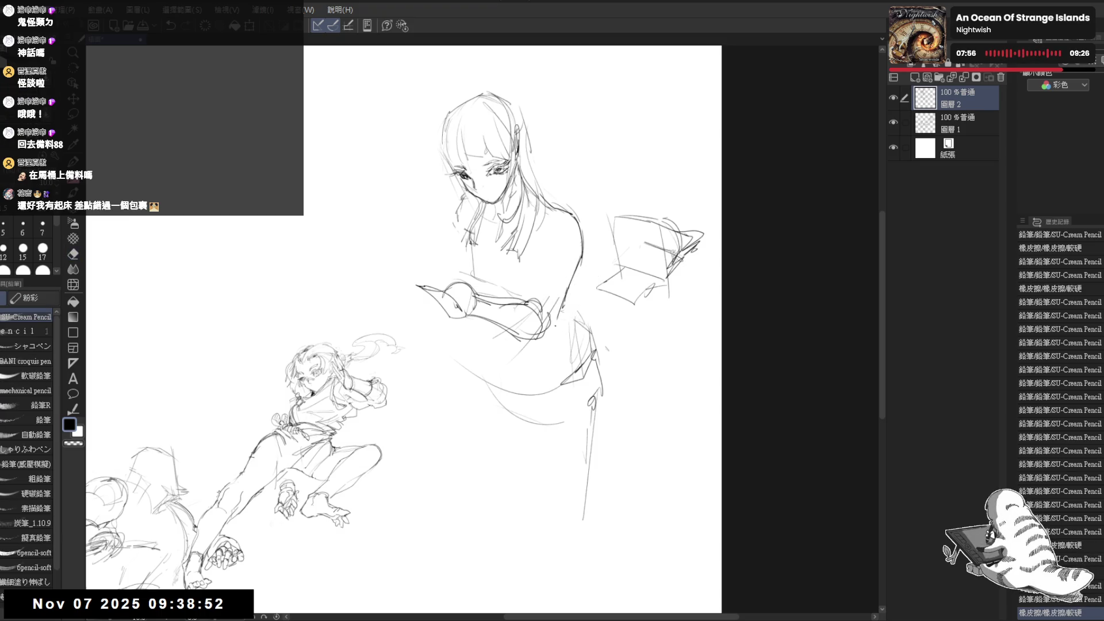
{"action": "left_click", "coordinate": [562, 228]}
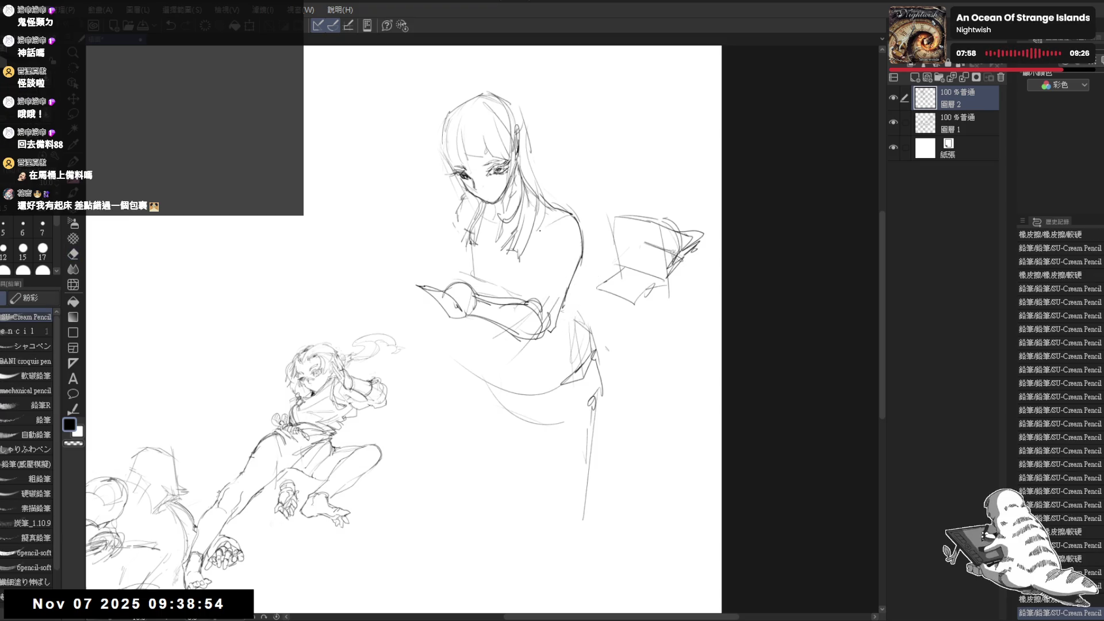
{"action": "left_click", "coordinate": [549, 269]}
Erase strokes near the shoulder and redraw the torso line with small marks.
{"action": "key", "text": "e"}
{"action": "mouse_move", "coordinate": [572, 221]}
{"action": "left_mouse_down"}
{"action": "mouse_move", "coordinate": [581, 253]}
{"action": "mouse_move", "coordinate": [555, 313]}
{"action": "left_mouse_up"}
{"action": "key", "text": "p"}
{"action": "key", "text": "e"}
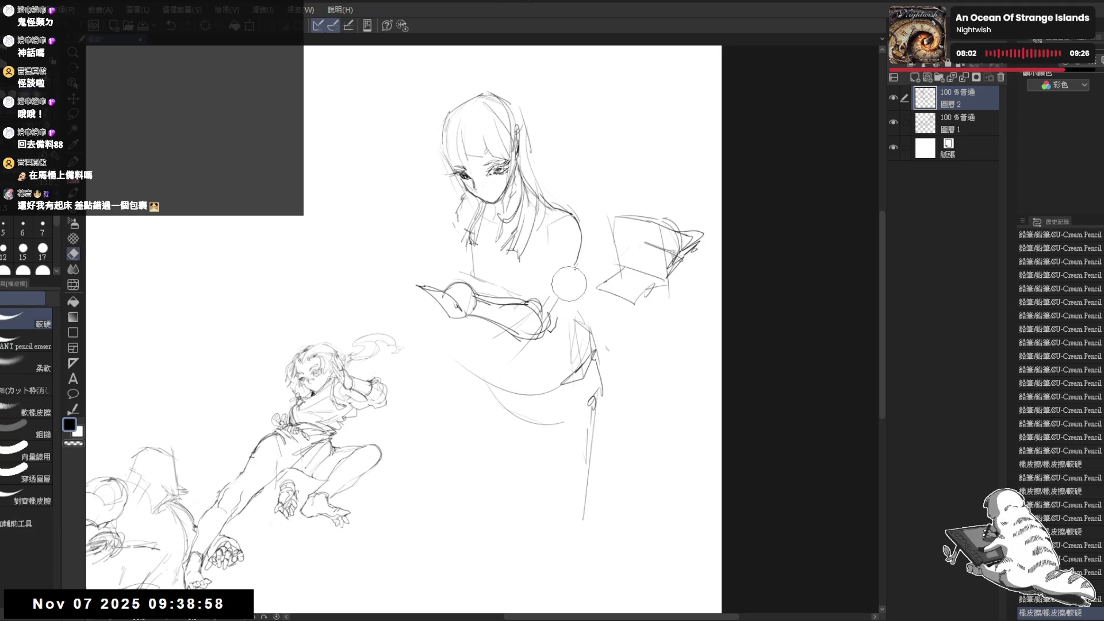
{"action": "key", "text": "p"}
{"action": "left_click_drag", "start_coordinate": [577, 258], "coordinate": [548, 335]}
{"action": "left_click", "coordinate": [538, 286]}
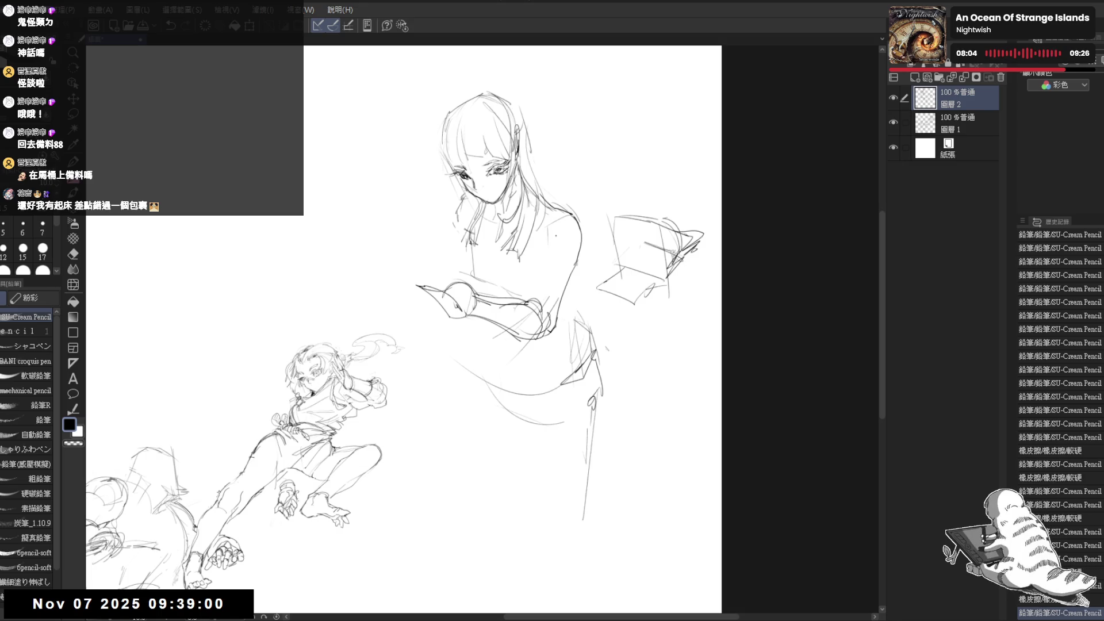
{"action": "left_click", "coordinate": [548, 244]}
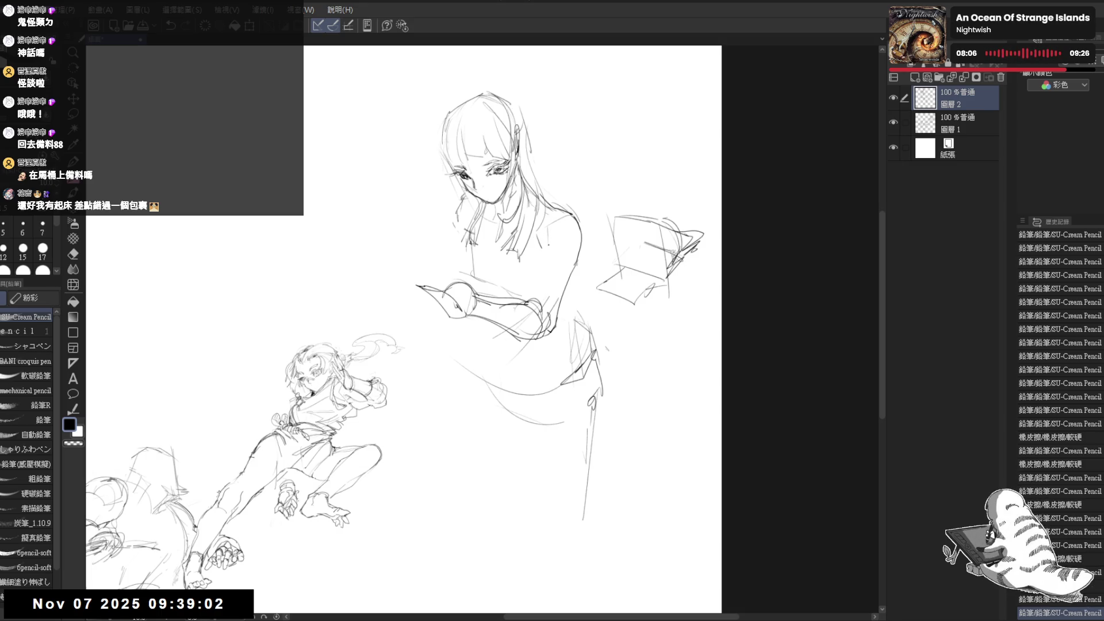
{"action": "left_click", "coordinate": [540, 259]}
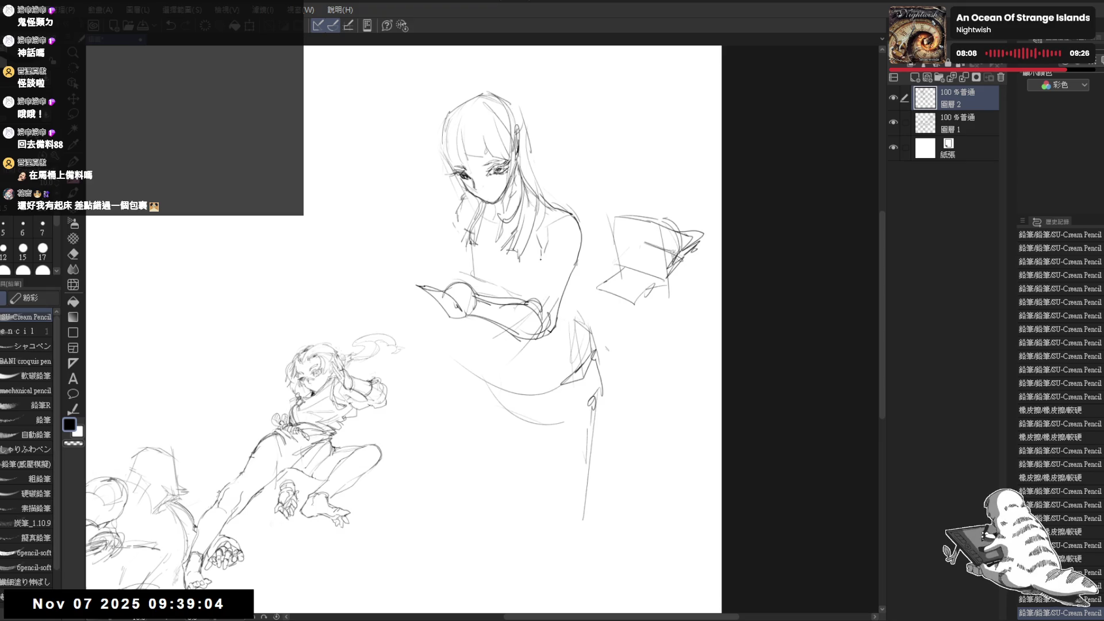
Mirror the canvas to check proportions, then restore it and reposition the view.
{"action": "key", "text": "h"}
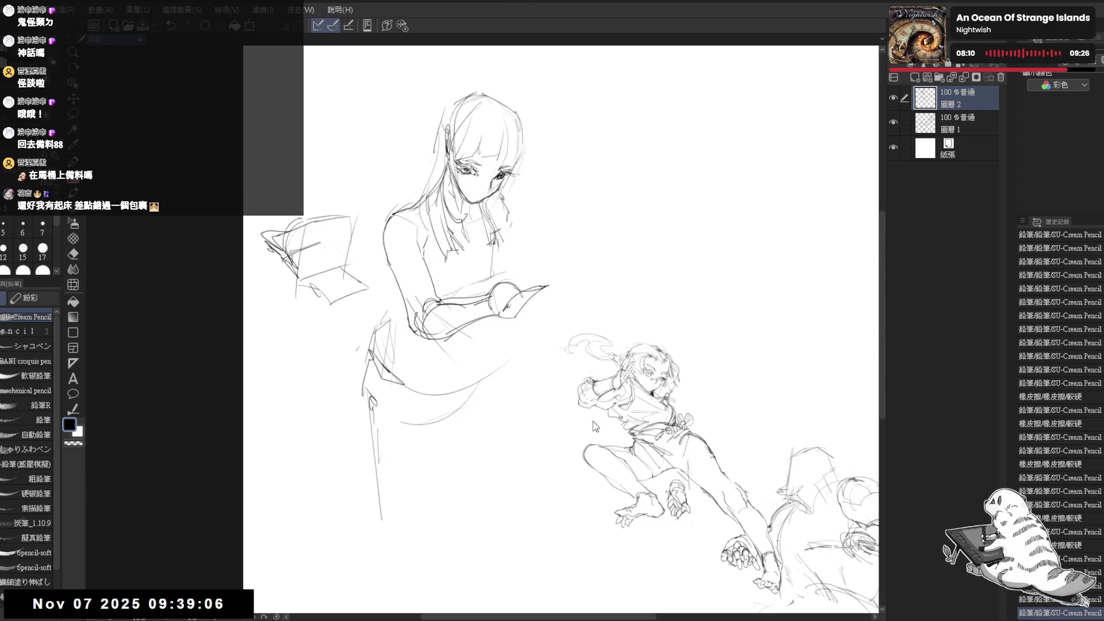
{"action": "key", "text": "h"}
{"action": "left_click_drag", "start_coordinate": [402, 288], "coordinate": [395, 303]}
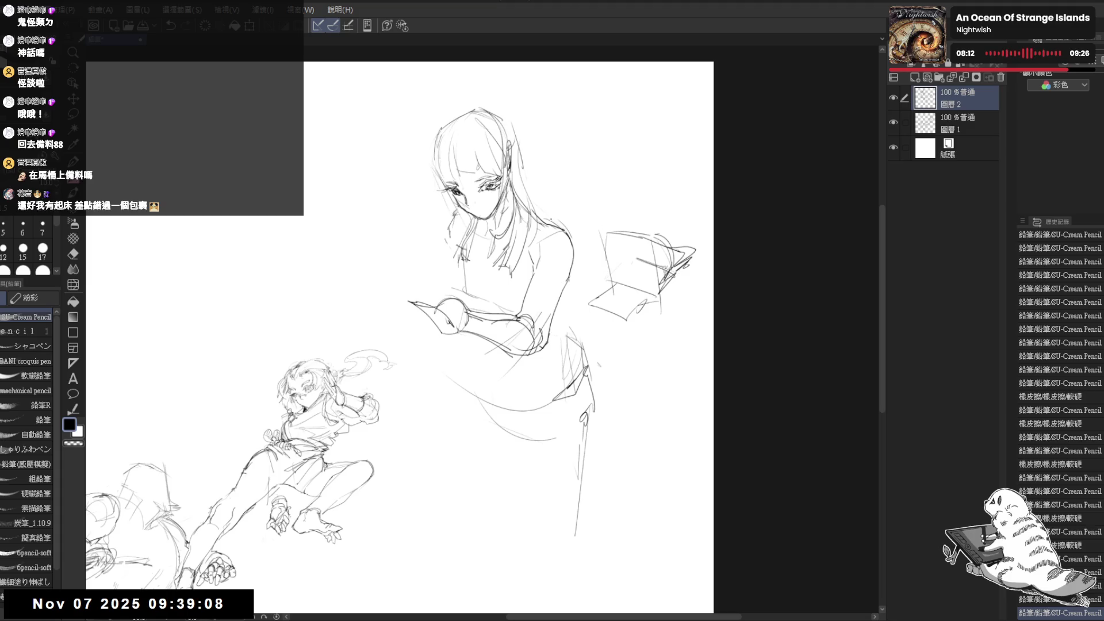
{"action": "mouse_move", "coordinate": [518, 216]}
{"action": "left_mouse_down"}
{"action": "mouse_move", "coordinate": [559, 233]}
{"action": "mouse_move", "coordinate": [549, 222]}
{"action": "left_mouse_up"}
Erase lines near the shoulder and redraw a short stroke on the arm.
{"action": "key", "text": "e"}
{"action": "key", "text": "p"}
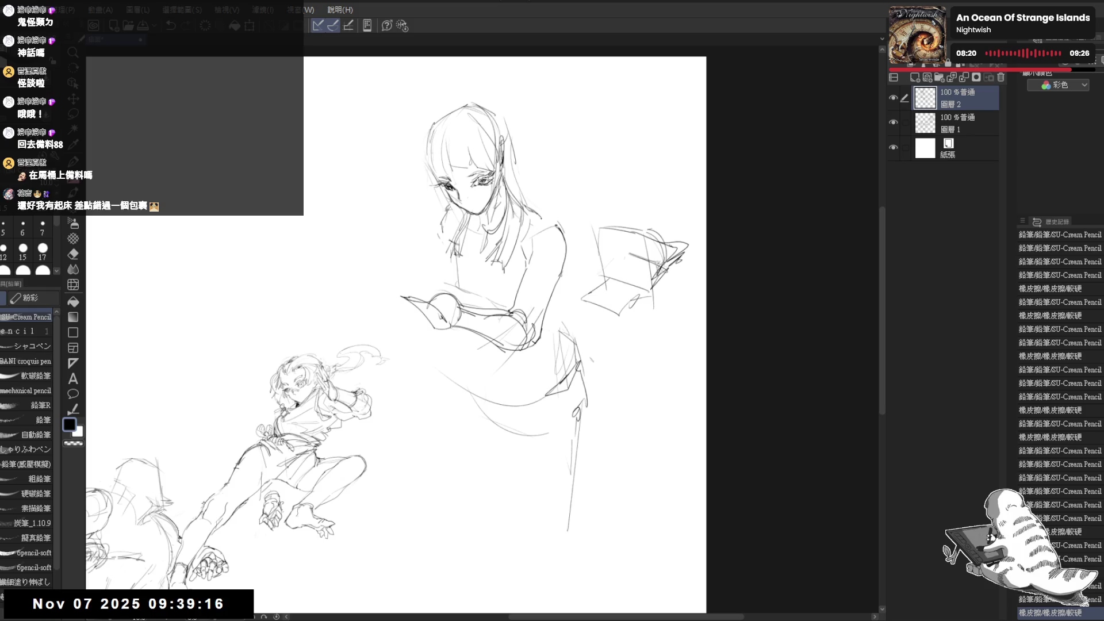
{"action": "key", "text": "e"}
{"action": "key", "text": "p"}
{"action": "left_click_drag", "start_coordinate": [556, 223], "coordinate": [564, 277]}
{"action": "key", "text": "h"}
{"action": "key", "text": "h"}
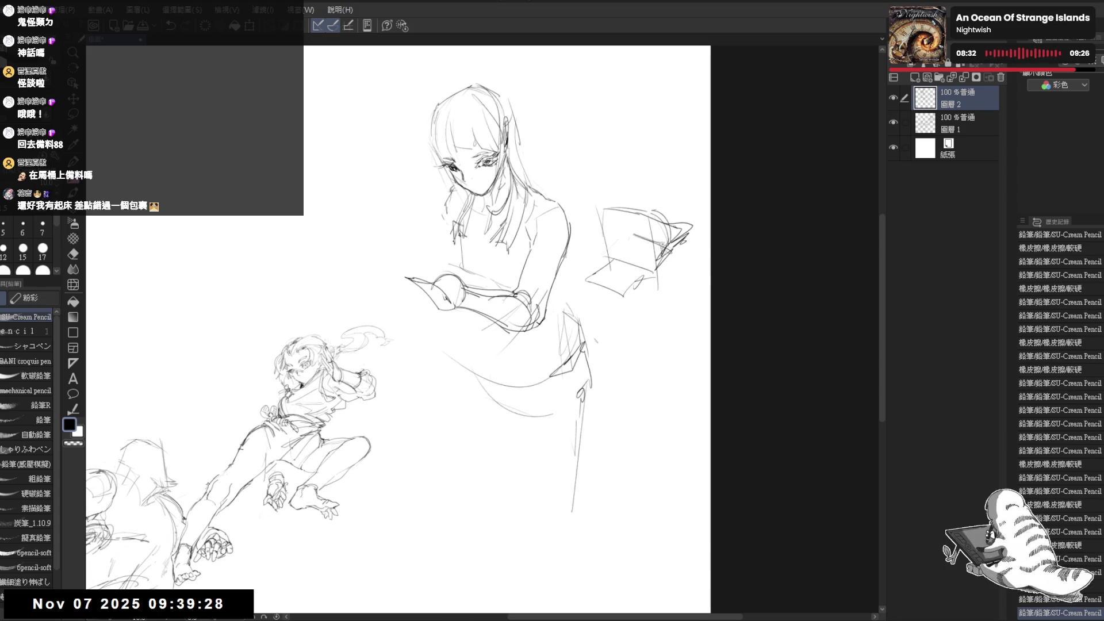
{"action": "left_click_drag", "start_coordinate": [454, 232], "coordinate": [454, 262]}
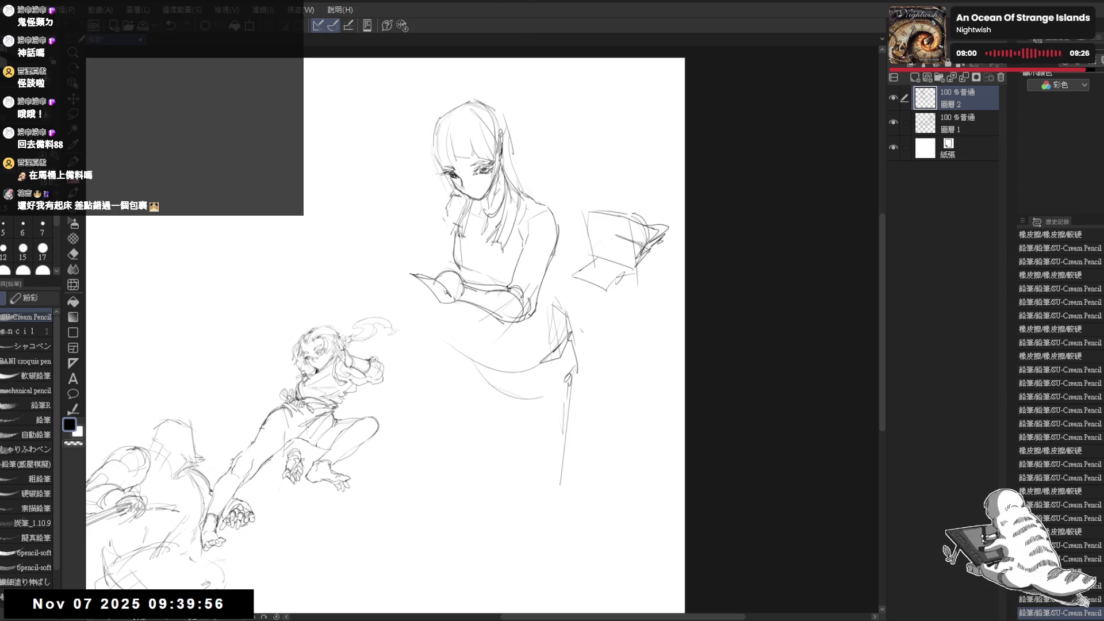
Erase part of the lower flowing curve and try extending the skirt's right edge, undoing overlong strokes.
{"action": "key", "text": "e"}
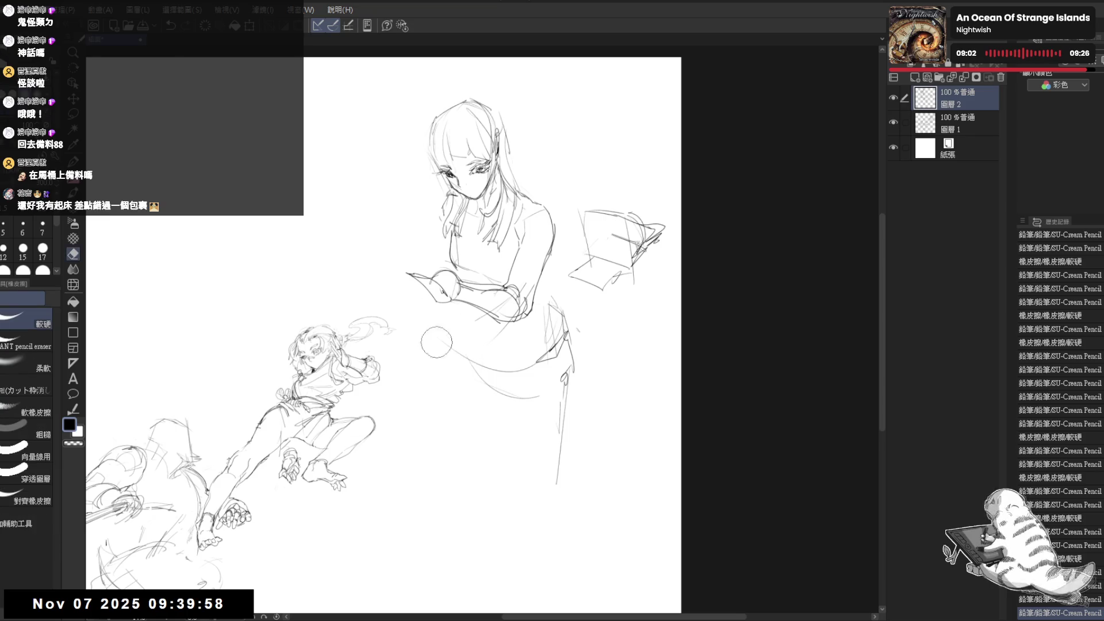
{"action": "mouse_move", "coordinate": [436, 343]}
{"action": "left_mouse_down"}
{"action": "mouse_move", "coordinate": [469, 352]}
{"action": "mouse_move", "coordinate": [484, 331]}
{"action": "left_mouse_up"}
{"action": "key", "text": "p"}
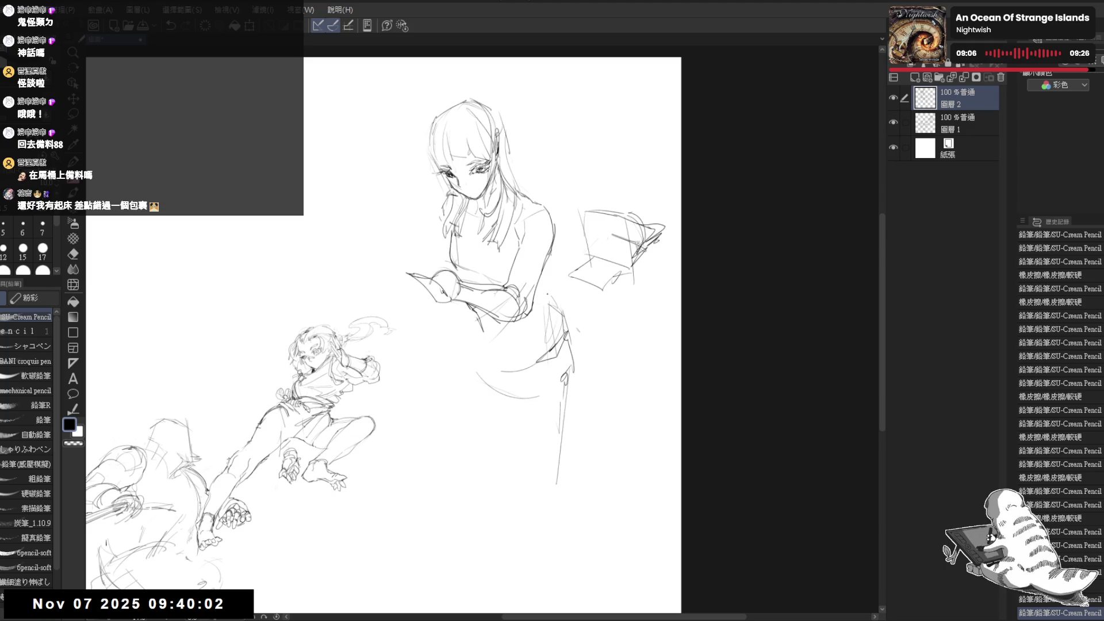
{"action": "mouse_move", "coordinate": [539, 282]}
{"action": "left_mouse_down"}
{"action": "mouse_move", "coordinate": [567, 306]}
{"action": "mouse_move", "coordinate": [563, 340]}
{"action": "mouse_move", "coordinate": [552, 328]}
{"action": "mouse_move", "coordinate": [541, 359]}
{"action": "mouse_move", "coordinate": [563, 315]}
{"action": "mouse_move", "coordinate": [550, 412]}
{"action": "left_mouse_up"}
{"action": "key", "text": "e"}
{"action": "key", "text": "p"}
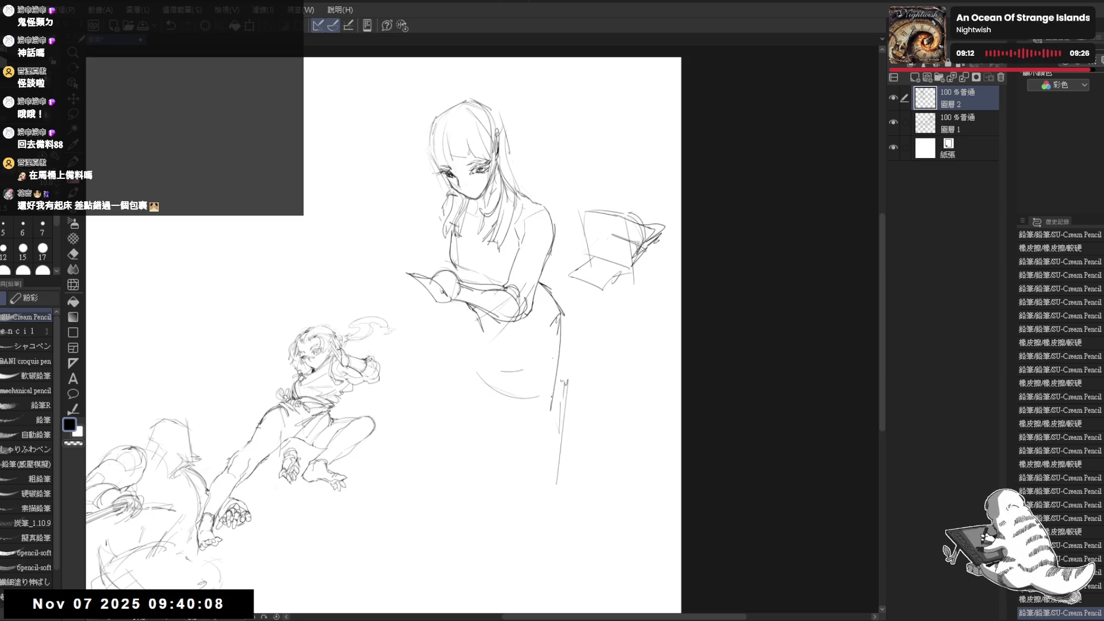
{"action": "key", "text": "ctrl+z"}
{"action": "mouse_move", "coordinate": [563, 320]}
{"action": "left_mouse_down"}
{"action": "mouse_move", "coordinate": [582, 377]}
{"action": "mouse_move", "coordinate": [541, 472]}
{"action": "left_mouse_up"}
{"action": "key", "text": "ctrl+z"}
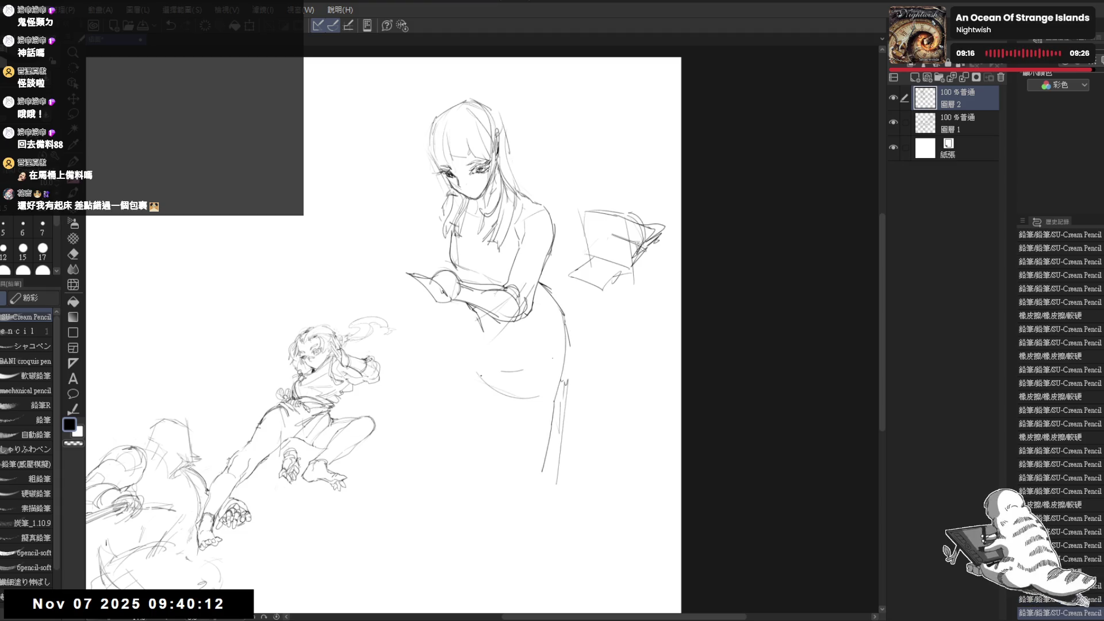
Erase part of the lower skirt curve and draw long lines down the skirt's sides.
{"action": "key", "text": "e"}
{"action": "mouse_move", "coordinate": [471, 397]}
{"action": "left_mouse_down"}
{"action": "mouse_move", "coordinate": [506, 394]}
{"action": "mouse_move", "coordinate": [523, 362]}
{"action": "mouse_move", "coordinate": [557, 483]}
{"action": "left_mouse_up"}
{"action": "key", "text": "p"}
{"action": "left_click_drag", "start_coordinate": [552, 426], "coordinate": [541, 473]}
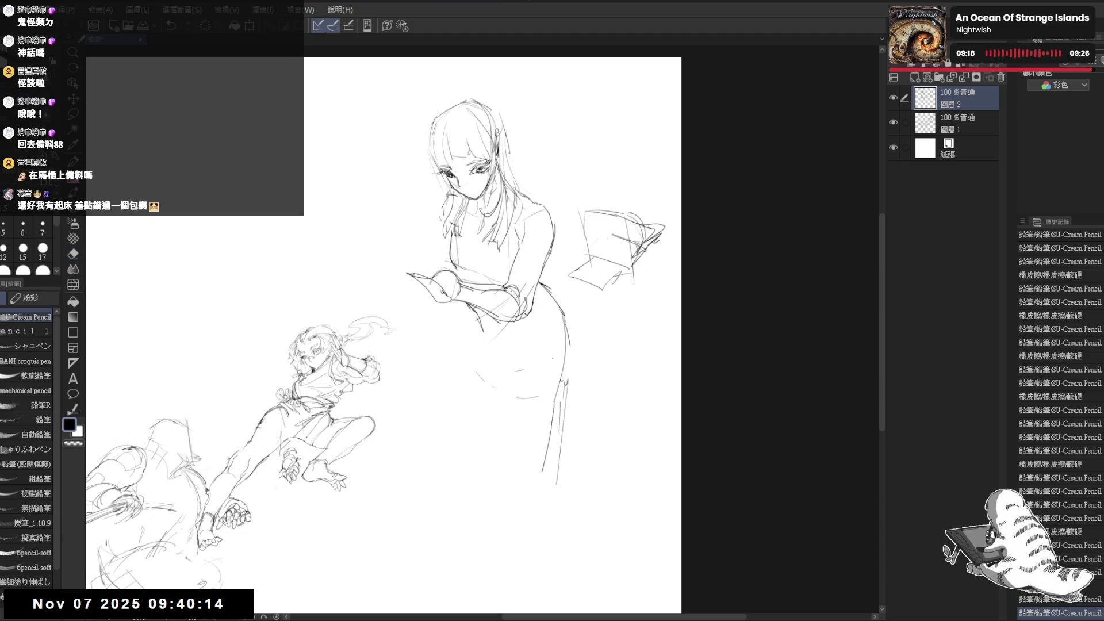
{"action": "left_click_drag", "start_coordinate": [513, 338], "coordinate": [508, 524]}
{"action": "left_click_drag", "start_coordinate": [513, 357], "coordinate": [511, 581]}
{"action": "left_click_drag", "start_coordinate": [489, 333], "coordinate": [532, 334]}
Erase small stray marks on the figure and add a short line at the girl's shoulder.
{"action": "key", "text": "e"}
{"action": "left_click", "coordinate": [469, 309]}
{"action": "key", "text": "p"}
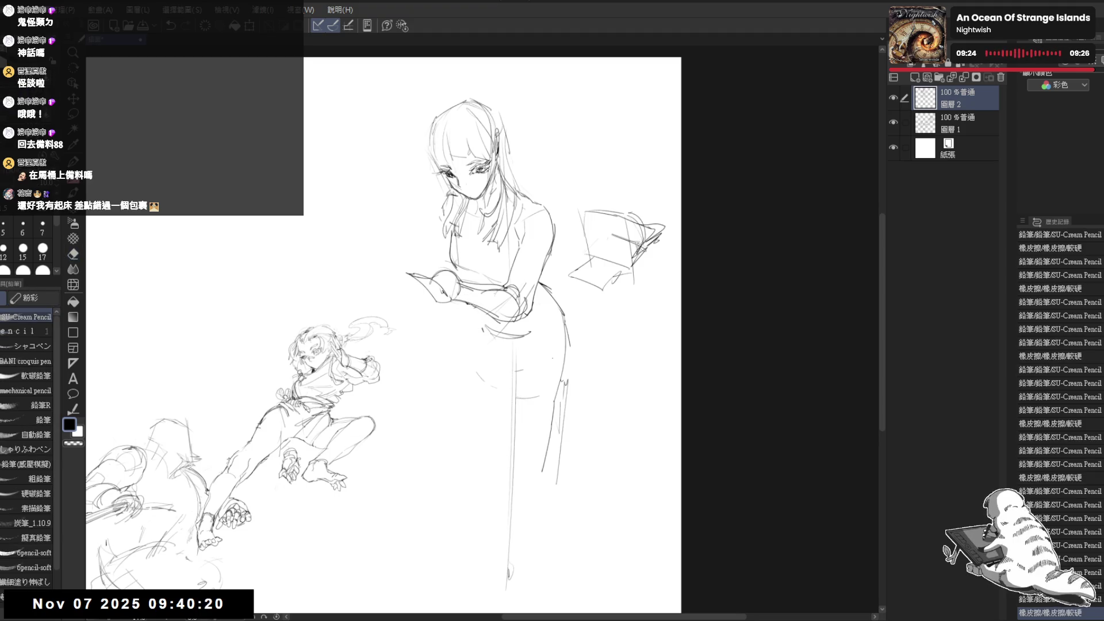
{"action": "key", "text": "e"}
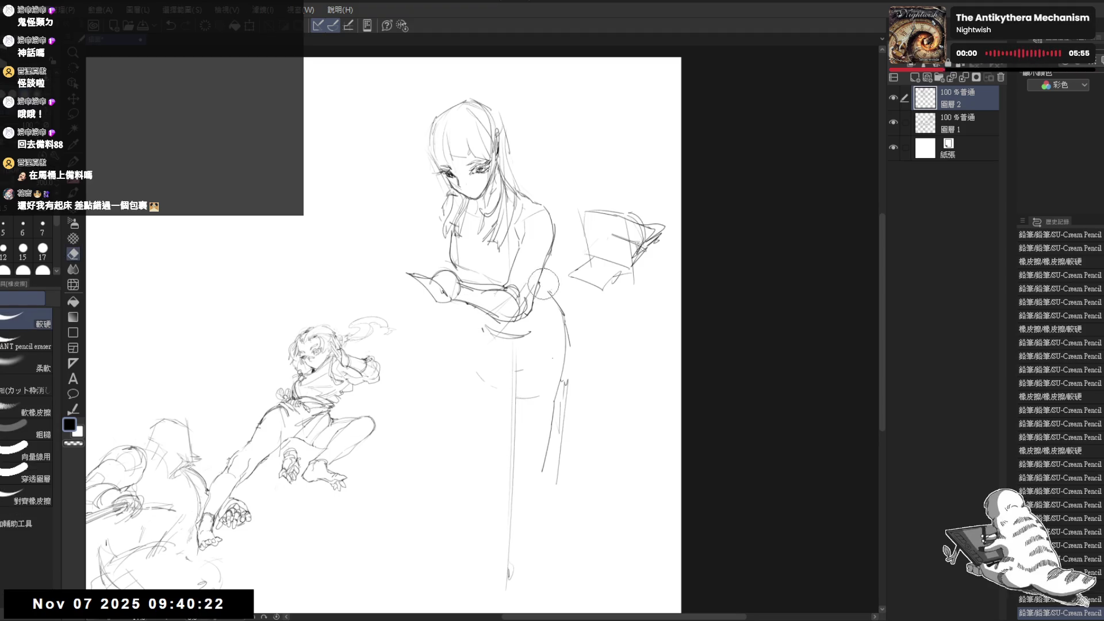
{"action": "left_click_drag", "start_coordinate": [527, 270], "coordinate": [539, 298]}
{"action": "key", "text": "p"}
{"action": "left_click_drag", "start_coordinate": [543, 205], "coordinate": [540, 225]}
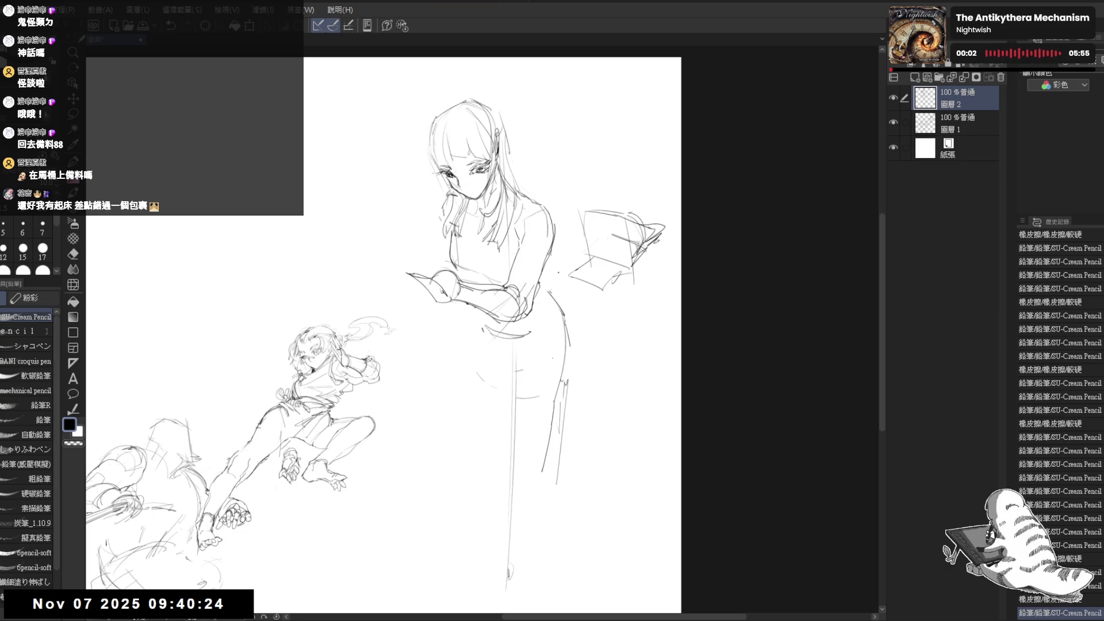
Erase stray lines near the girl's face and add a short line at the book's left edge.
{"action": "key", "text": "h"}
{"action": "key", "text": "h"}
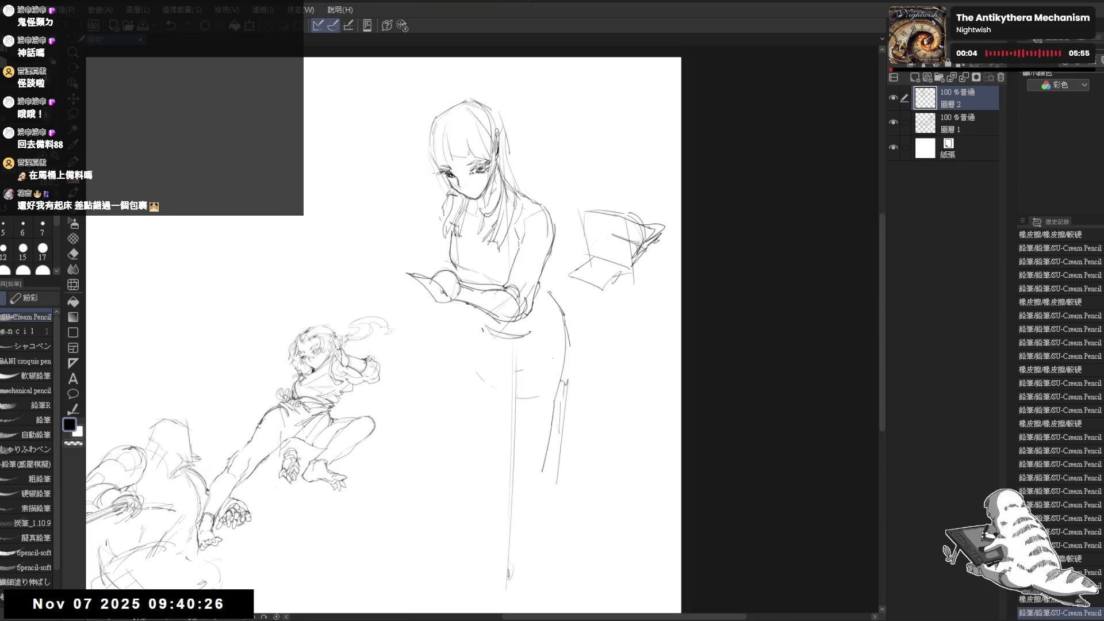
{"action": "key", "text": "e"}
{"action": "left_click_drag", "start_coordinate": [476, 175], "coordinate": [493, 194]}
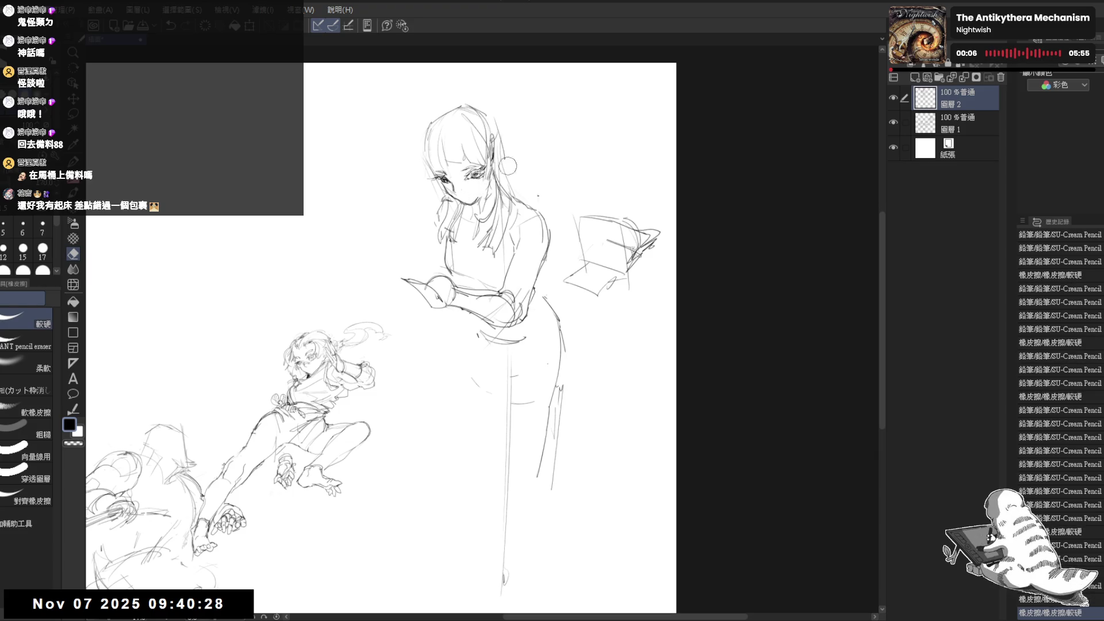
{"action": "key", "text": "p"}
{"action": "left_click_drag", "start_coordinate": [518, 345], "coordinate": [497, 322]}
{"action": "mouse_move", "coordinate": [550, 252]}
{"action": "left_mouse_down"}
{"action": "mouse_move", "coordinate": [538, 265]}
{"action": "mouse_move", "coordinate": [567, 291]}
{"action": "left_mouse_up"}
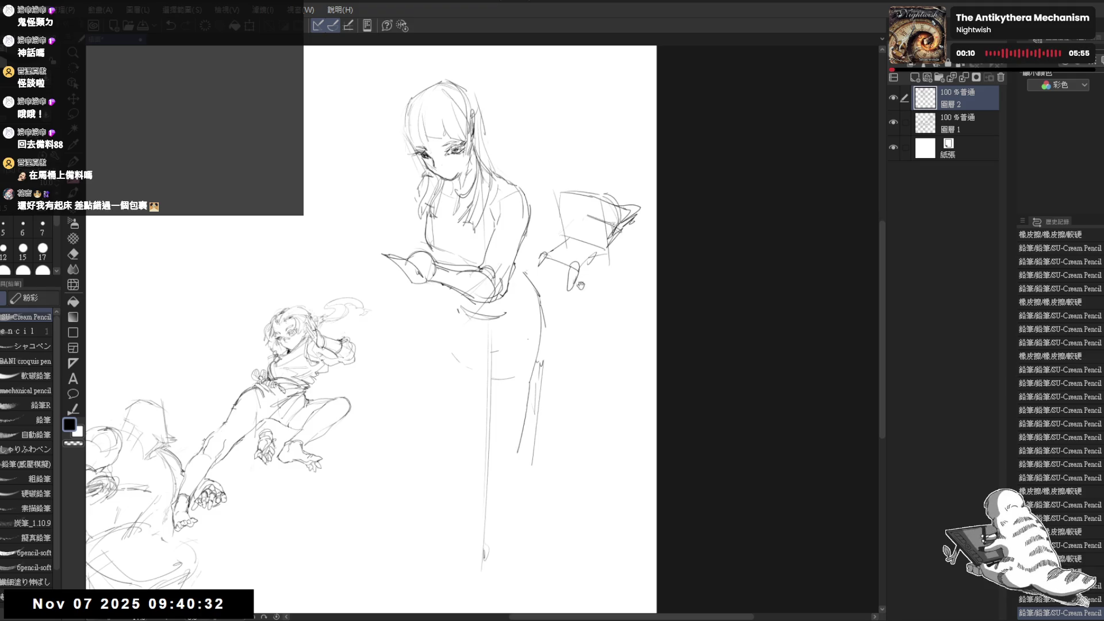
Zoom in on the book shape, erase its right edge and redraw its left edge.
{"action": "scroll", "coordinate": [571, 230], "scroll_direction": "up", "scroll_amount": 2}
{"action": "left_click_drag", "start_coordinate": [604, 379], "coordinate": [582, 390]}
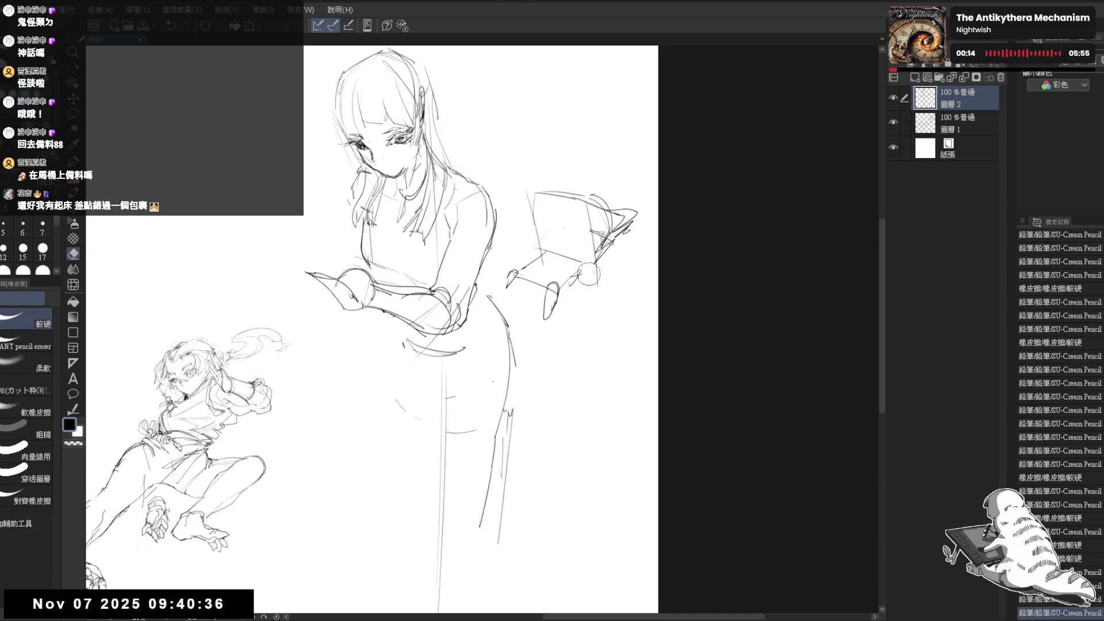
{"action": "left_click_drag", "start_coordinate": [589, 270], "coordinate": [598, 291]}
{"action": "left_click", "coordinate": [573, 231]}
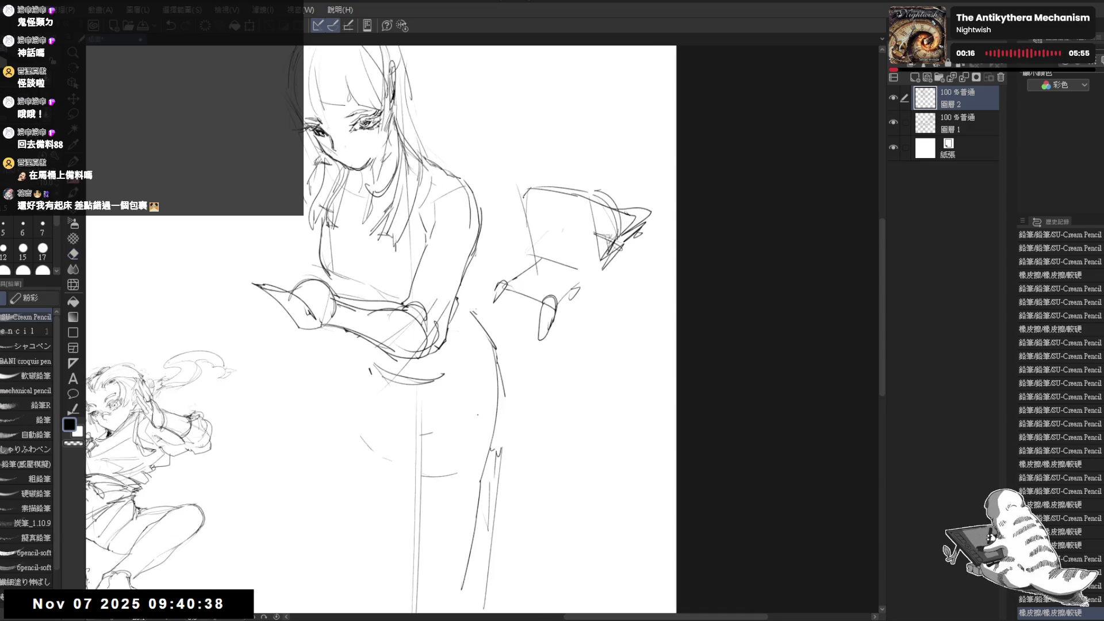
{"action": "mouse_move", "coordinate": [522, 199]}
{"action": "left_mouse_down"}
{"action": "mouse_move", "coordinate": [529, 270]}
{"action": "mouse_move", "coordinate": [543, 279]}
{"action": "mouse_move", "coordinate": [532, 263]}
{"action": "mouse_move", "coordinate": [542, 264]}
{"action": "mouse_move", "coordinate": [528, 265]}
{"action": "mouse_move", "coordinate": [480, 314]}
{"action": "mouse_move", "coordinate": [505, 277]}
{"action": "mouse_move", "coordinate": [510, 290]}
{"action": "mouse_move", "coordinate": [483, 315]}
{"action": "left_mouse_up"}
{"action": "key", "text": "e"}
{"action": "key", "text": "p"}
{"action": "key", "text": "e"}
{"action": "key", "text": "p"}
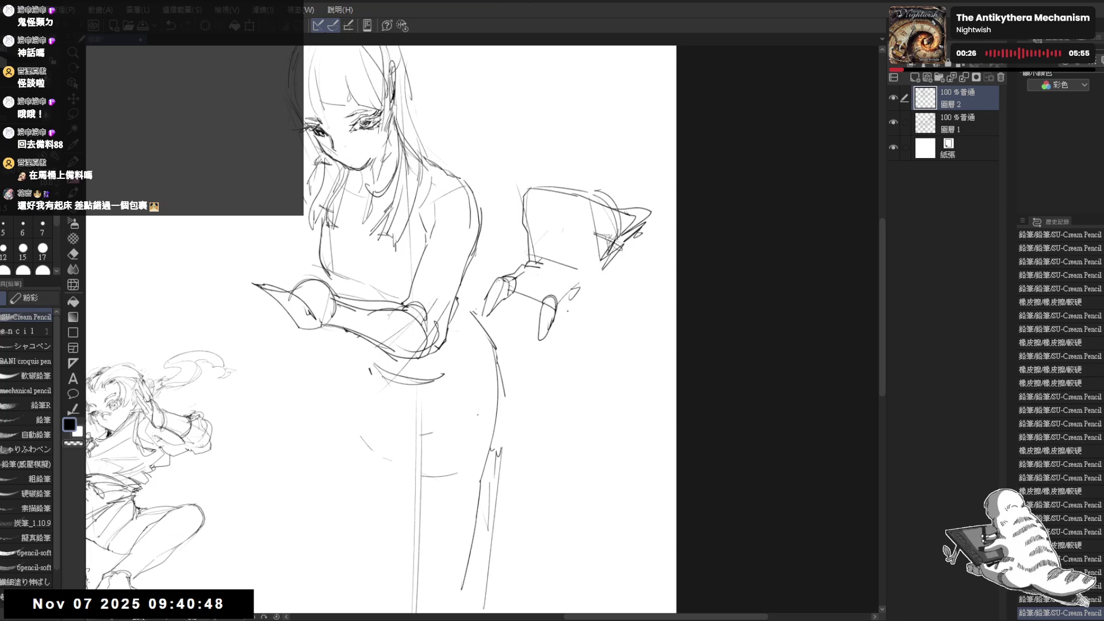
Erase stray lines around and above the hand and sketch strokes along its left edge.
{"action": "key", "text": "e"}
{"action": "mouse_move", "coordinate": [548, 302]}
{"action": "left_mouse_down"}
{"action": "mouse_move", "coordinate": [545, 322]}
{"action": "mouse_move", "coordinate": [549, 292]}
{"action": "mouse_move", "coordinate": [556, 300]}
{"action": "mouse_move", "coordinate": [542, 276]}
{"action": "left_mouse_up"}
{"action": "key", "text": "p"}
{"action": "key", "text": "e"}
{"action": "left_click_drag", "start_coordinate": [585, 247], "coordinate": [545, 276]}
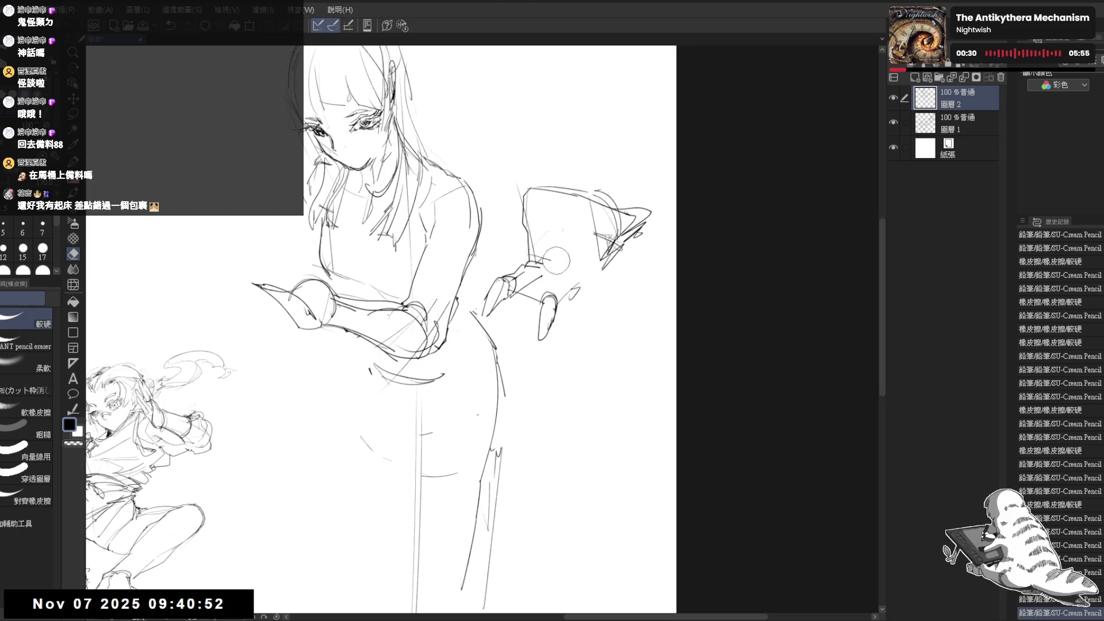
{"action": "key", "text": "p"}
{"action": "left_click_drag", "start_coordinate": [531, 189], "coordinate": [520, 232]}
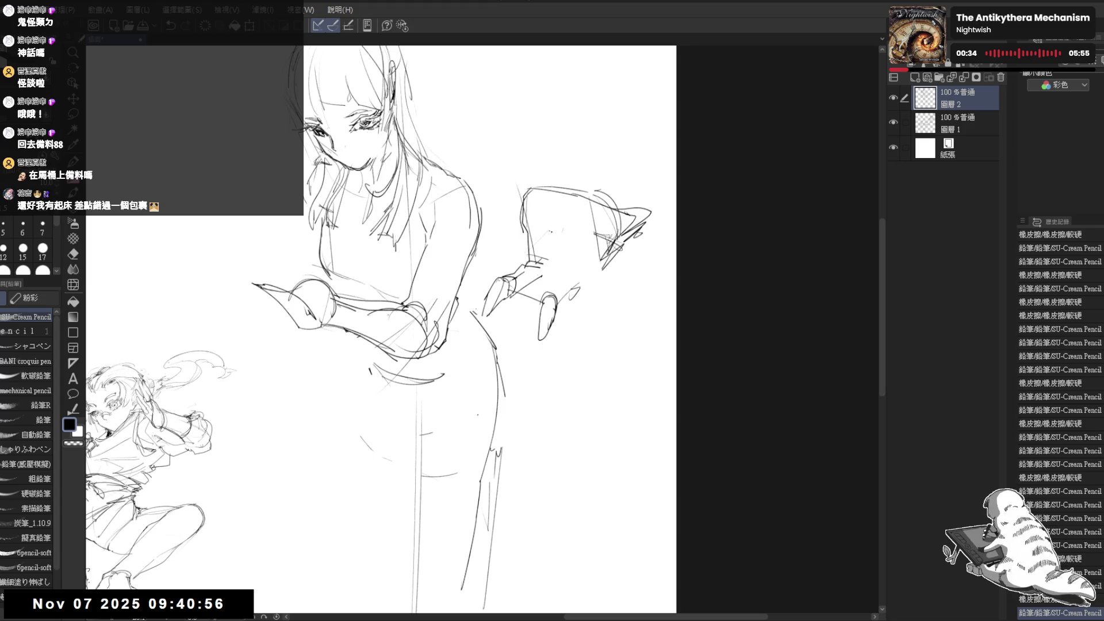
{"action": "mouse_move", "coordinate": [554, 240]}
{"action": "left_mouse_down"}
{"action": "mouse_move", "coordinate": [542, 277]}
{"action": "mouse_move", "coordinate": [566, 276]}
{"action": "mouse_move", "coordinate": [540, 300]}
{"action": "mouse_move", "coordinate": [555, 320]}
{"action": "mouse_move", "coordinate": [567, 253]}
{"action": "left_mouse_up"}
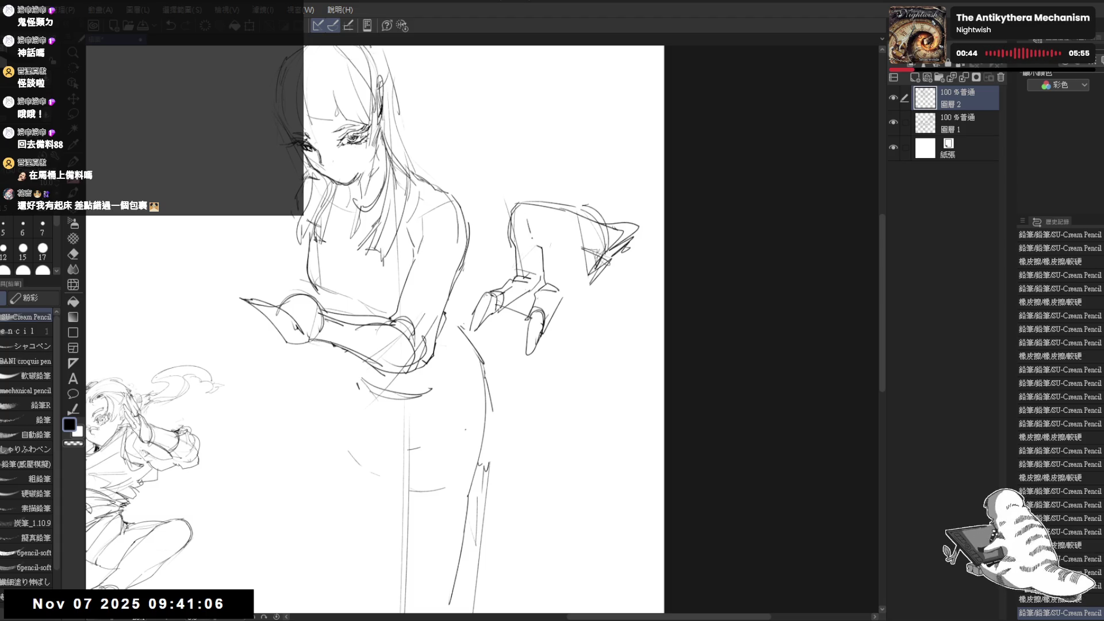
Sketch short finger strokes on the hand and erase old lines on its back.
{"action": "left_click", "coordinate": [556, 229]}
{"action": "left_click", "coordinate": [531, 221]}
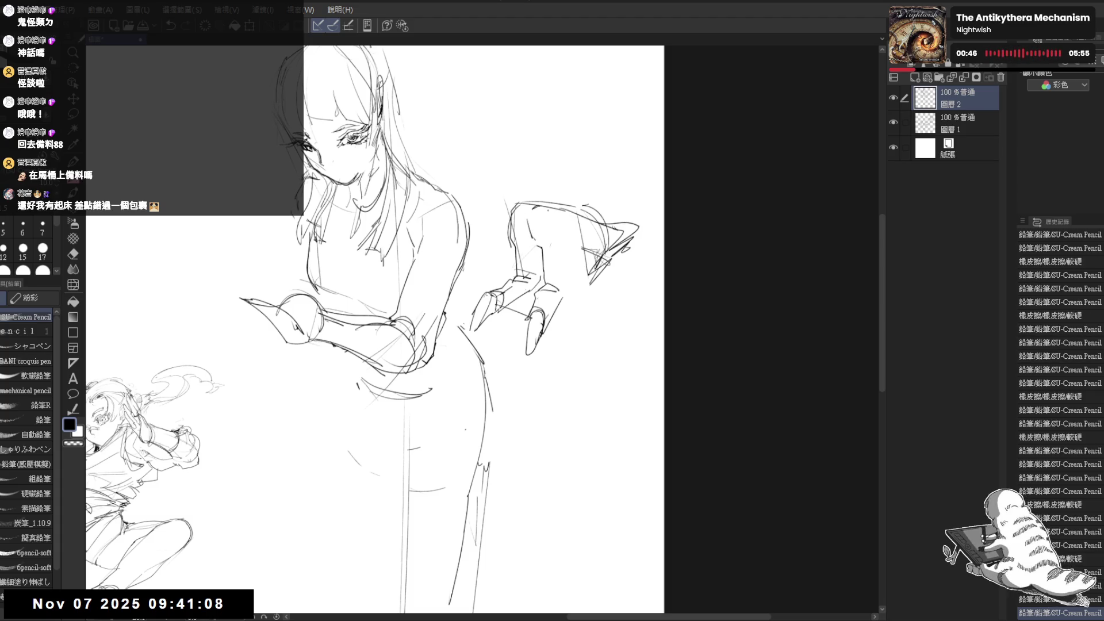
{"action": "left_click_drag", "start_coordinate": [561, 223], "coordinate": [570, 230]}
{"action": "key", "text": "ctrl+z"}
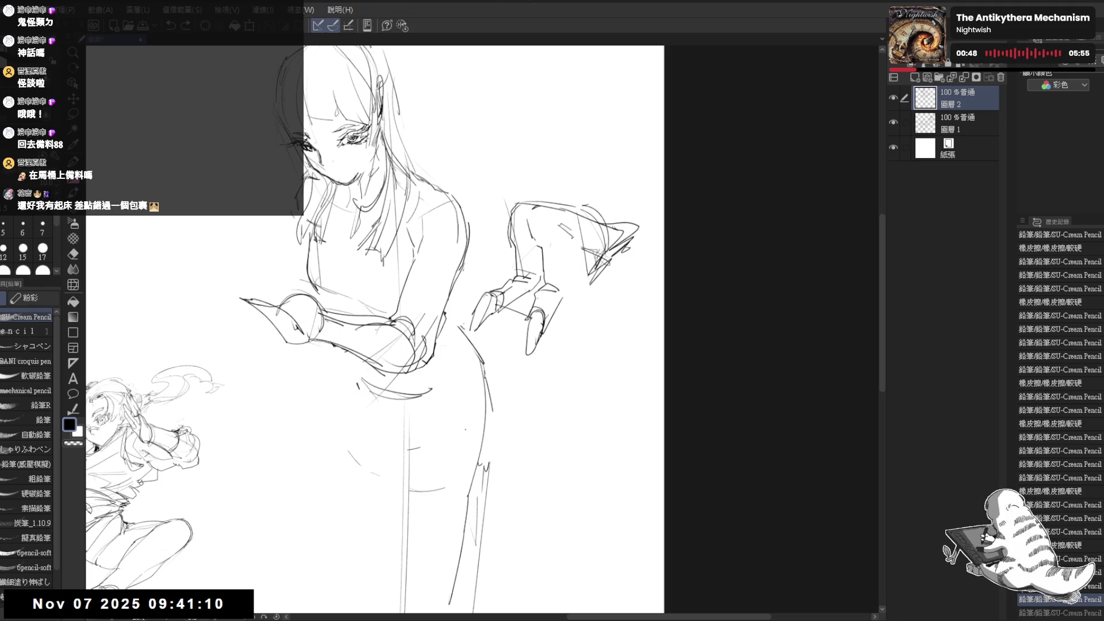
{"action": "left_click_drag", "start_coordinate": [569, 257], "coordinate": [562, 300]}
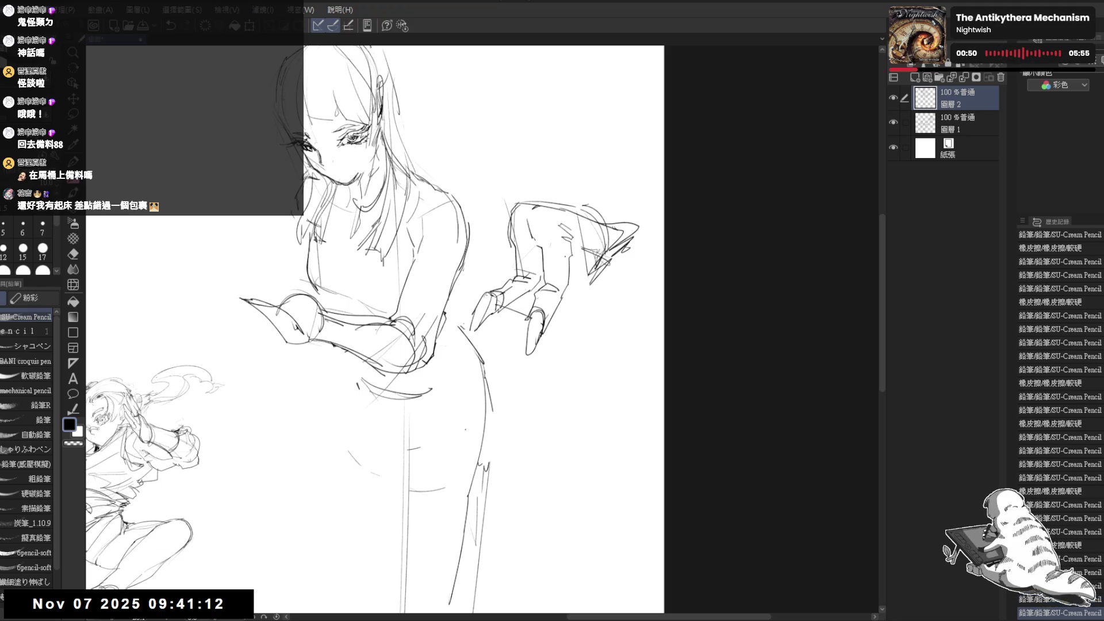
{"action": "key", "text": "e"}
{"action": "mouse_move", "coordinate": [581, 233]}
{"action": "left_mouse_down"}
{"action": "mouse_move", "coordinate": [609, 279]}
{"action": "mouse_move", "coordinate": [591, 298]}
{"action": "left_mouse_up"}
{"action": "key", "text": "p"}
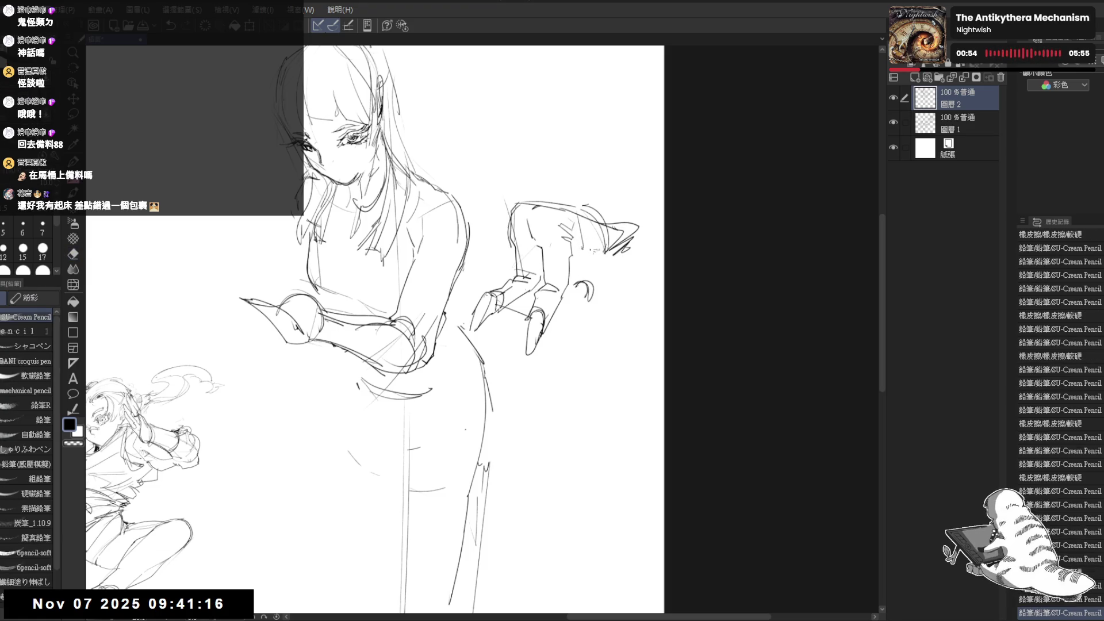
Redraw the finger contours and add pointed claw tips.
{"action": "left_click_drag", "start_coordinate": [606, 260], "coordinate": [566, 314]}
{"action": "key", "text": "e"}
{"action": "key", "text": "p"}
{"action": "key", "text": "e"}
{"action": "mouse_move", "coordinate": [598, 234]}
{"action": "left_mouse_down"}
{"action": "mouse_move", "coordinate": [603, 273]}
{"action": "mouse_move", "coordinate": [620, 267]}
{"action": "mouse_move", "coordinate": [591, 291]}
{"action": "left_mouse_up"}
{"action": "key", "text": "p"}
{"action": "key", "text": "e"}
{"action": "key", "text": "p"}
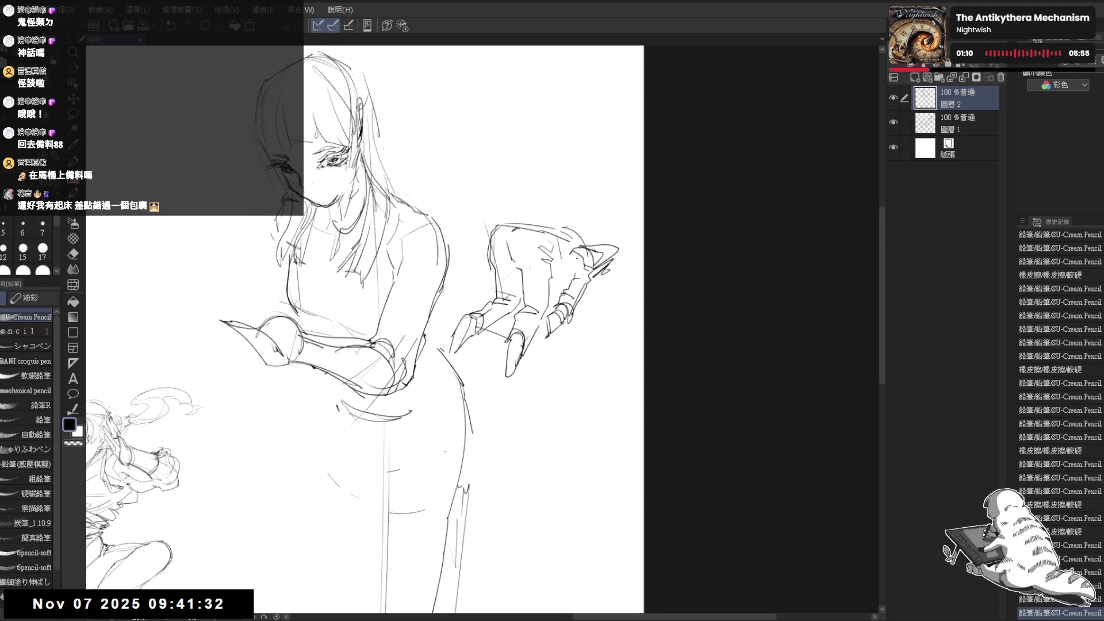
Add short strokes to the claw tips and the girl's hip line, then erase above the claw.
{"action": "left_click_drag", "start_coordinate": [551, 278], "coordinate": [561, 278]}
{"action": "left_click_drag", "start_coordinate": [467, 402], "coordinate": [473, 432]}
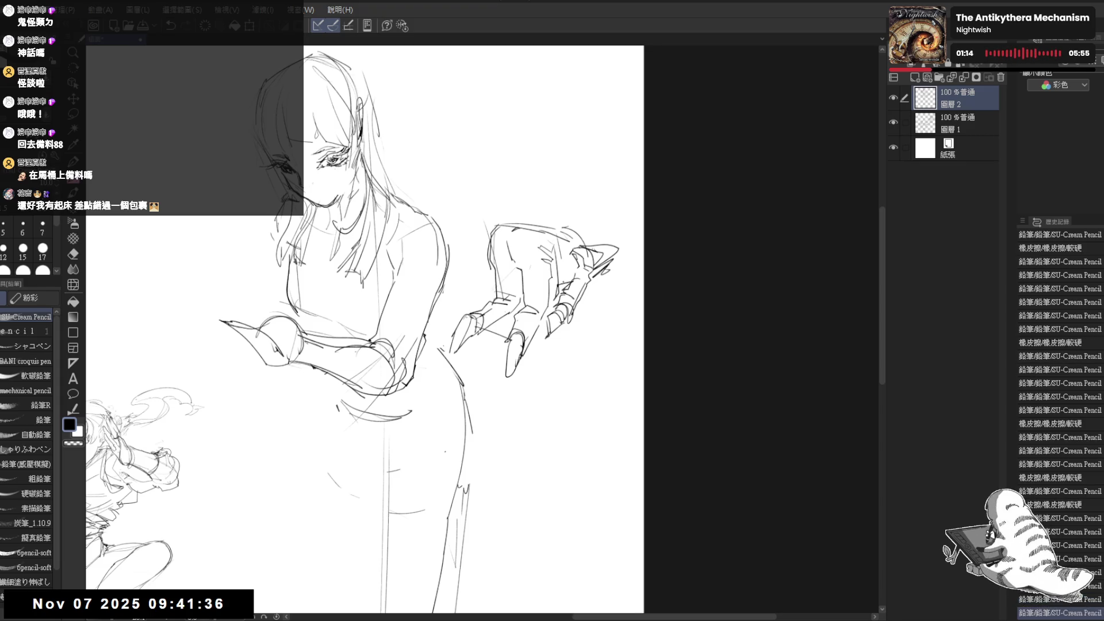
{"action": "left_click_drag", "start_coordinate": [551, 254], "coordinate": [556, 267]}
{"action": "mouse_move", "coordinate": [526, 213]}
{"action": "left_mouse_down"}
{"action": "mouse_move", "coordinate": [554, 236]}
{"action": "mouse_move", "coordinate": [568, 227]}
{"action": "mouse_move", "coordinate": [603, 267]}
{"action": "mouse_move", "coordinate": [574, 236]}
{"action": "mouse_move", "coordinate": [595, 257]}
{"action": "mouse_move", "coordinate": [593, 274]}
{"action": "left_mouse_up"}
{"action": "key", "text": "e"}
{"action": "key", "text": "p"}
Flip the canvas to check, add a stroke beside the claw and erase stray lines around it.
{"action": "key", "text": "h"}
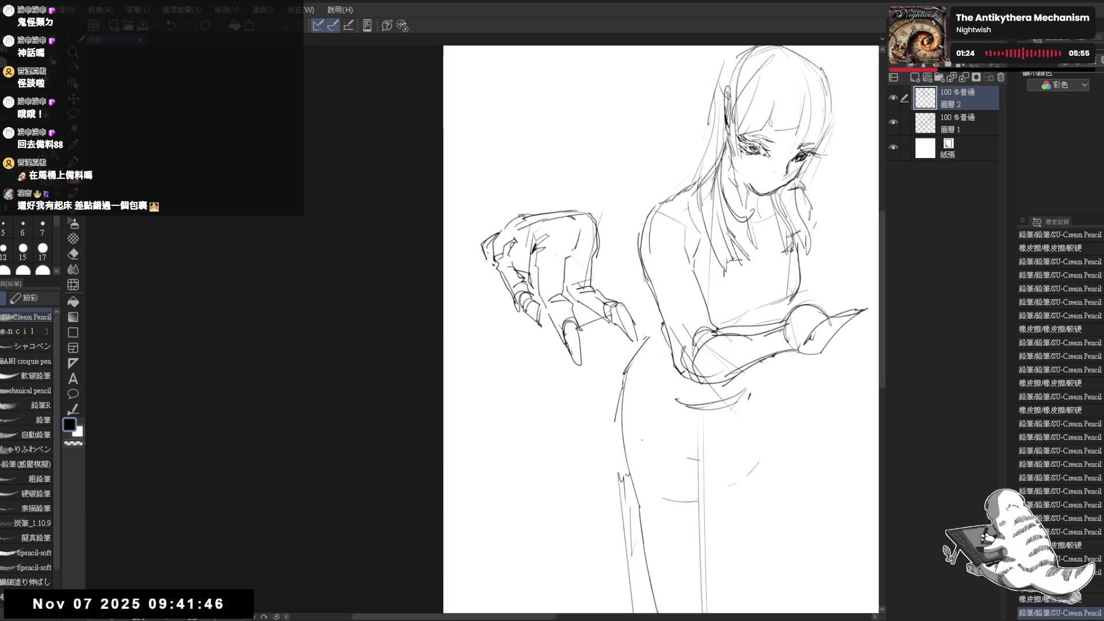
{"action": "key", "text": "h"}
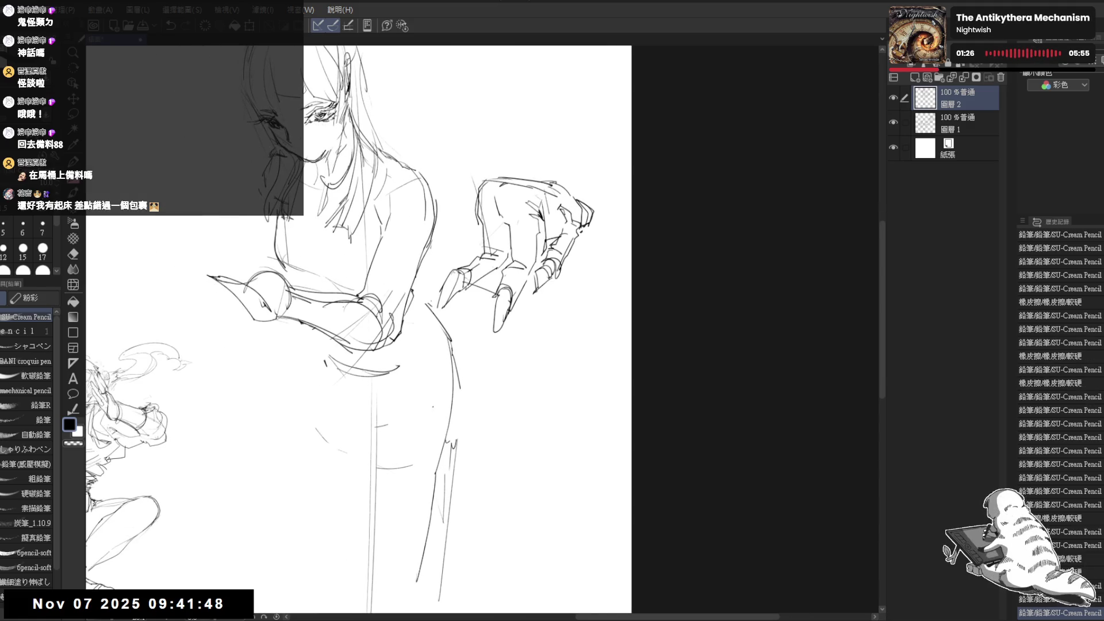
{"action": "mouse_move", "coordinate": [467, 251]}
{"action": "left_mouse_down"}
{"action": "mouse_move", "coordinate": [477, 242]}
{"action": "mouse_move", "coordinate": [502, 269]}
{"action": "left_mouse_up"}
{"action": "key", "text": "e"}
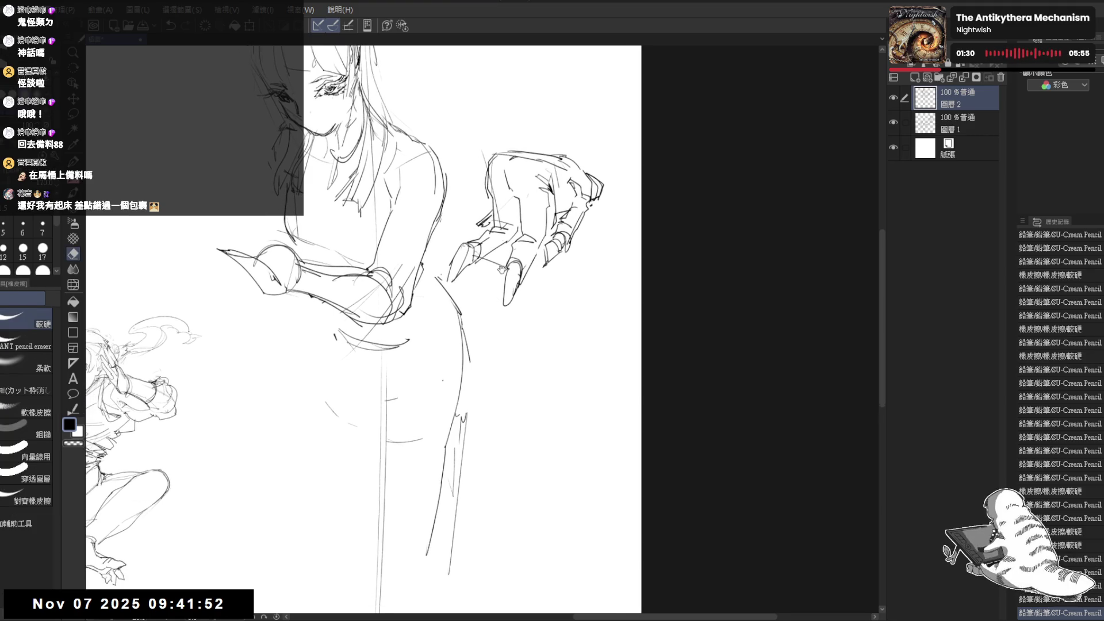
{"action": "key", "text": "ctrl+minus"}
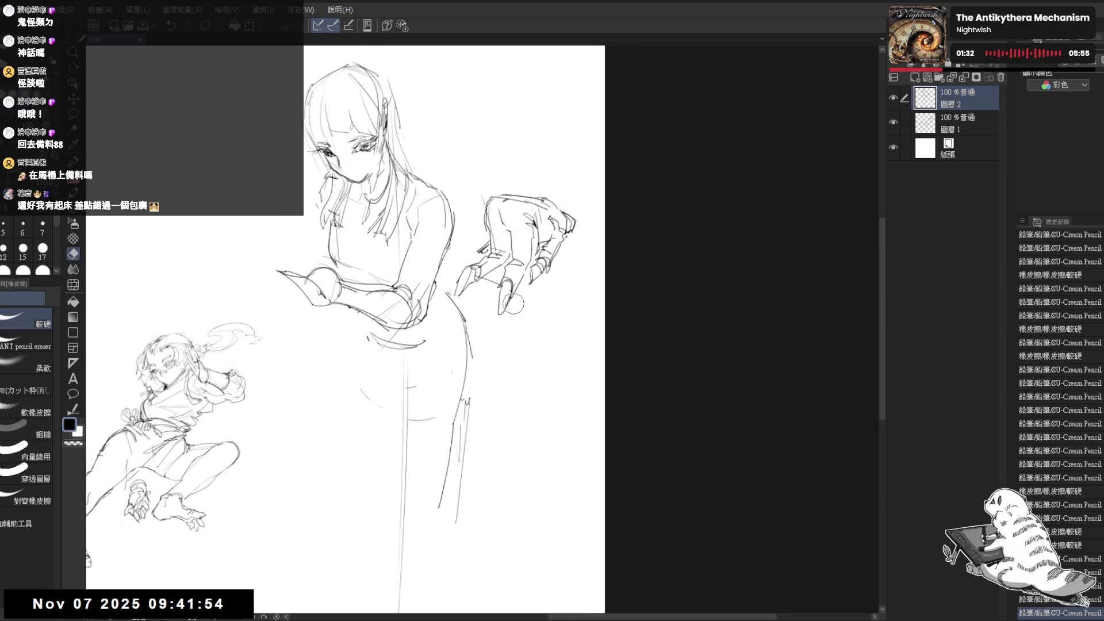
{"action": "mouse_move", "coordinate": [480, 290]}
{"action": "left_mouse_down"}
{"action": "mouse_move", "coordinate": [466, 306]}
{"action": "mouse_move", "coordinate": [566, 236]}
{"action": "left_mouse_up"}
{"action": "key", "text": "p"}
Add a final stroke near the claw tip and pan the view around the right figure.
{"action": "mouse_move", "coordinate": [564, 225]}
{"action": "left_mouse_down"}
{"action": "mouse_move", "coordinate": [573, 227]}
{"action": "mouse_move", "coordinate": [558, 212]}
{"action": "left_mouse_up"}
{"action": "key", "text": "e"}
{"action": "key", "text": "p"}
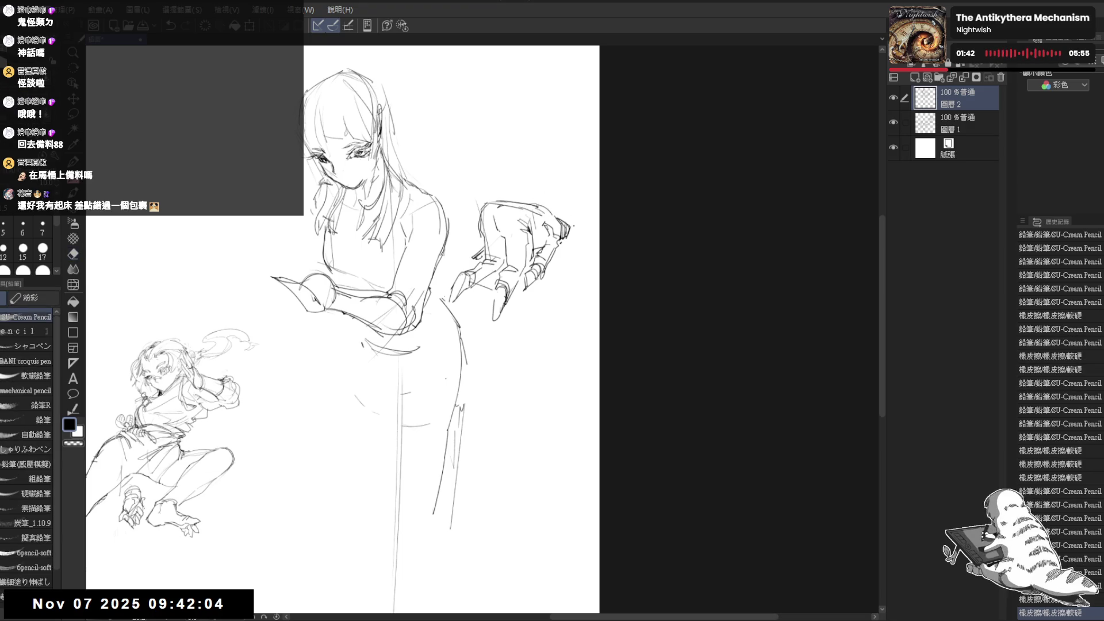
{"action": "left_click_drag", "start_coordinate": [589, 275], "coordinate": [599, 265]}
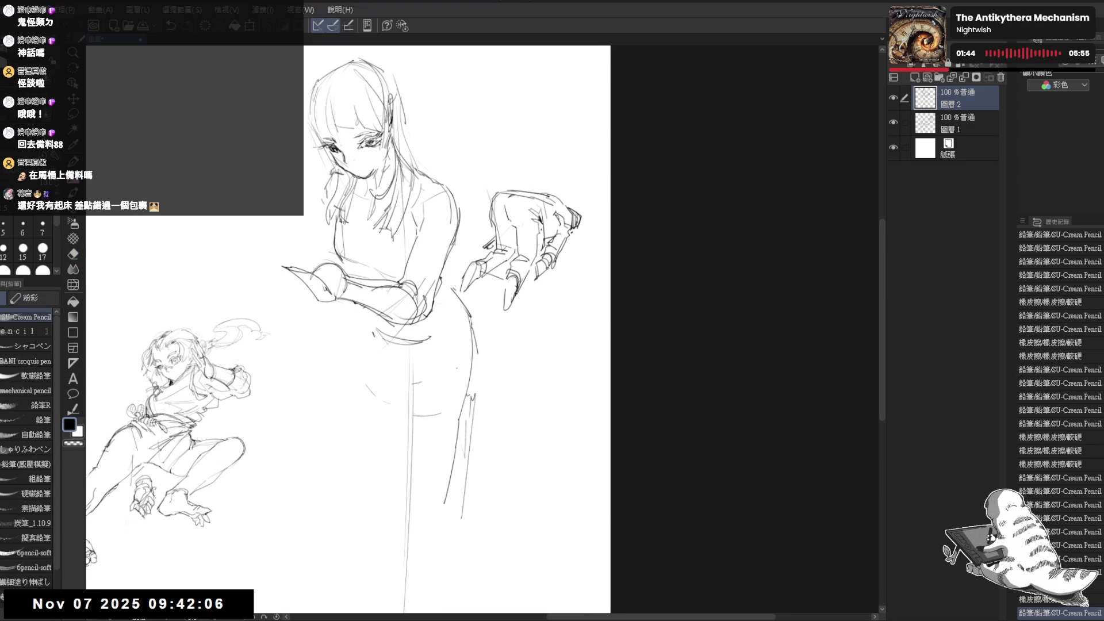
{"action": "left_click_drag", "start_coordinate": [510, 230], "coordinate": [527, 223]}
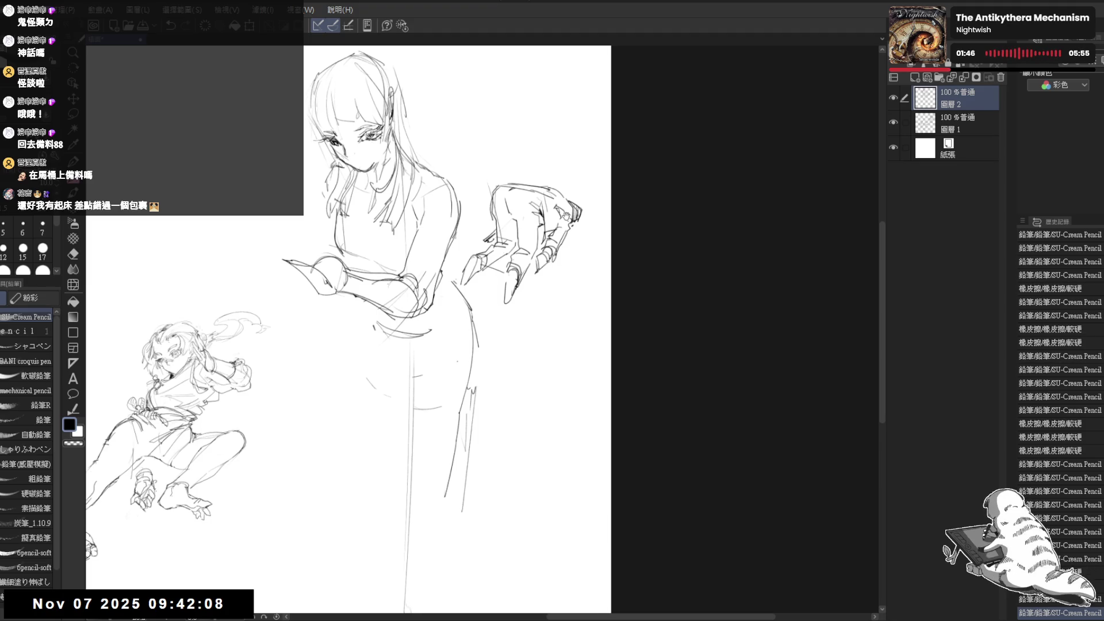
{"action": "scroll", "coordinate": [509, 190], "scroll_direction": "down", "scroll_amount": 2}
{"action": "left_click_drag", "start_coordinate": [460, 200], "coordinate": [525, 217]}
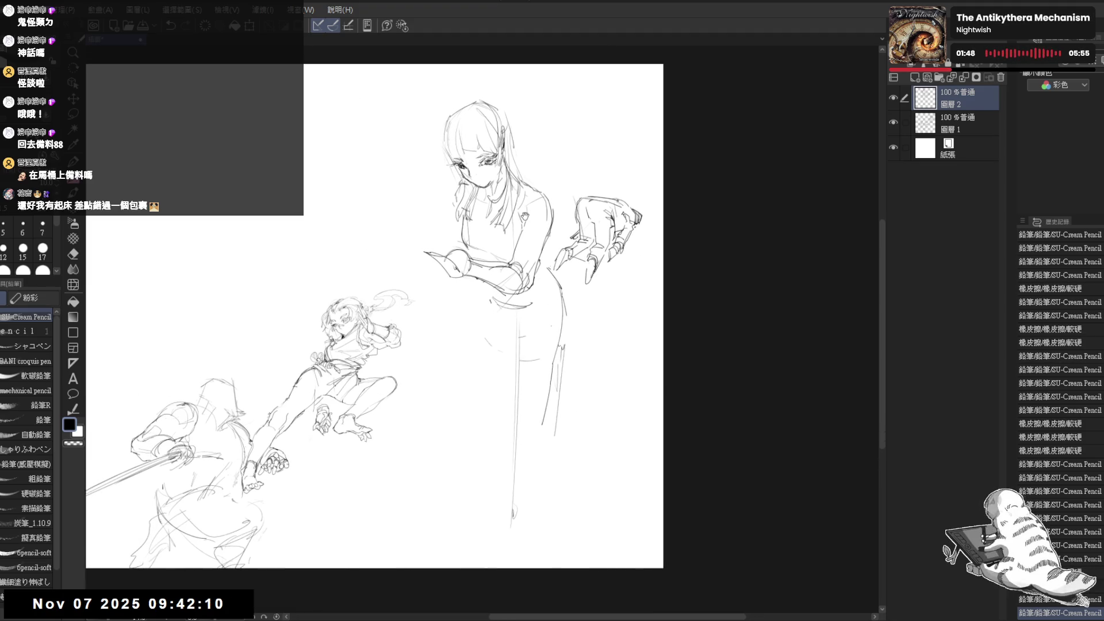
{"action": "left_click_drag", "start_coordinate": [478, 276], "coordinate": [472, 240]}
{"action": "scroll", "coordinate": [502, 302], "scroll_direction": "up", "scroll_amount": 2}
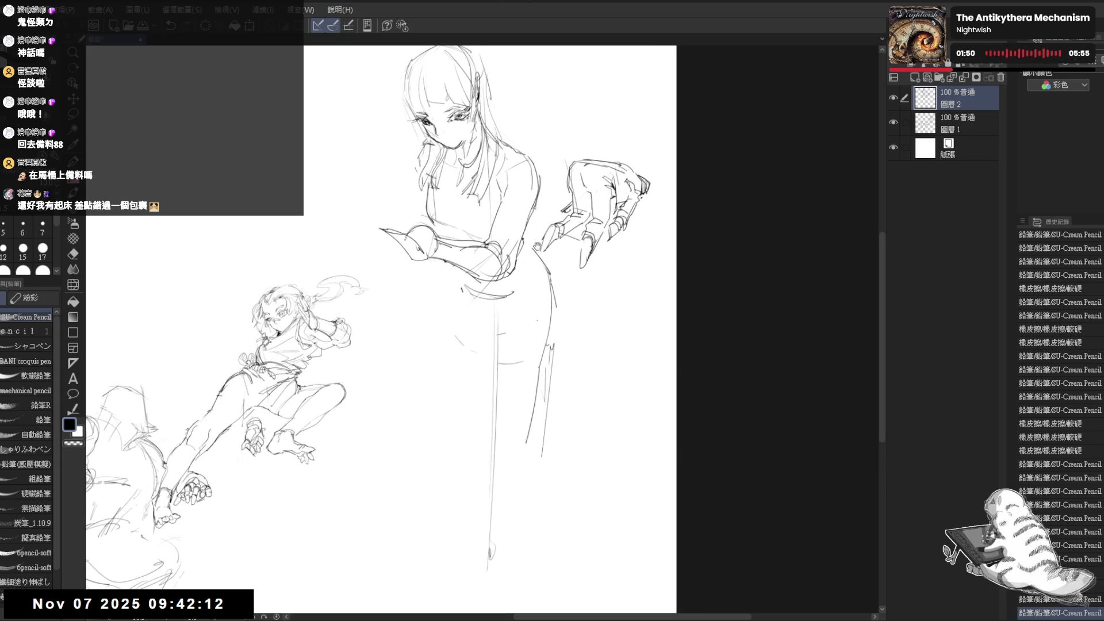
{"action": "left_click_drag", "start_coordinate": [502, 303], "coordinate": [491, 328]}
{"action": "key", "text": "e"}
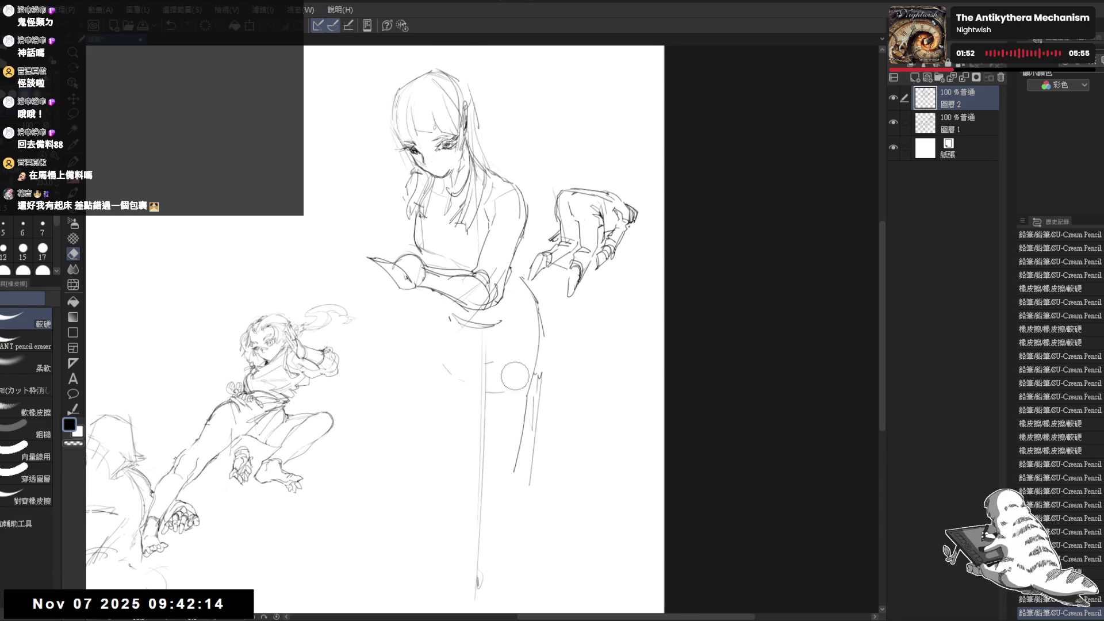
{"action": "left_click_drag", "start_coordinate": [523, 362], "coordinate": [534, 391]}
{"action": "key", "text": "p"}
{"action": "left_click_drag", "start_coordinate": [506, 310], "coordinate": [499, 330]}
{"action": "key", "text": "e"}
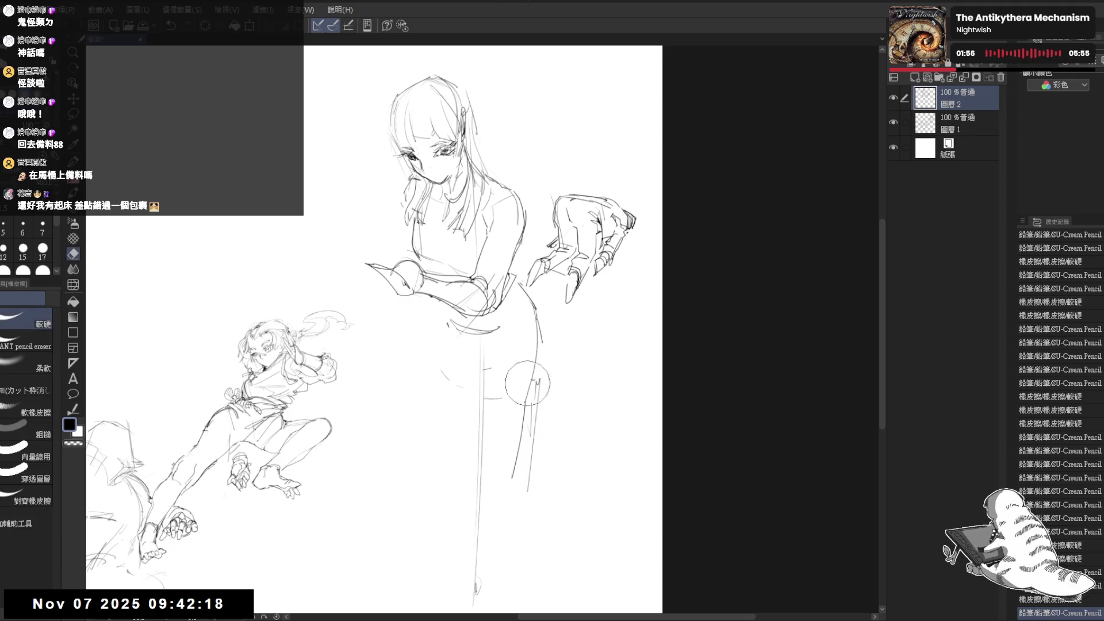
{"action": "left_click_drag", "start_coordinate": [537, 368], "coordinate": [517, 488]}
{"action": "key", "text": "p"}
{"action": "left_click_drag", "start_coordinate": [526, 285], "coordinate": [519, 310]}
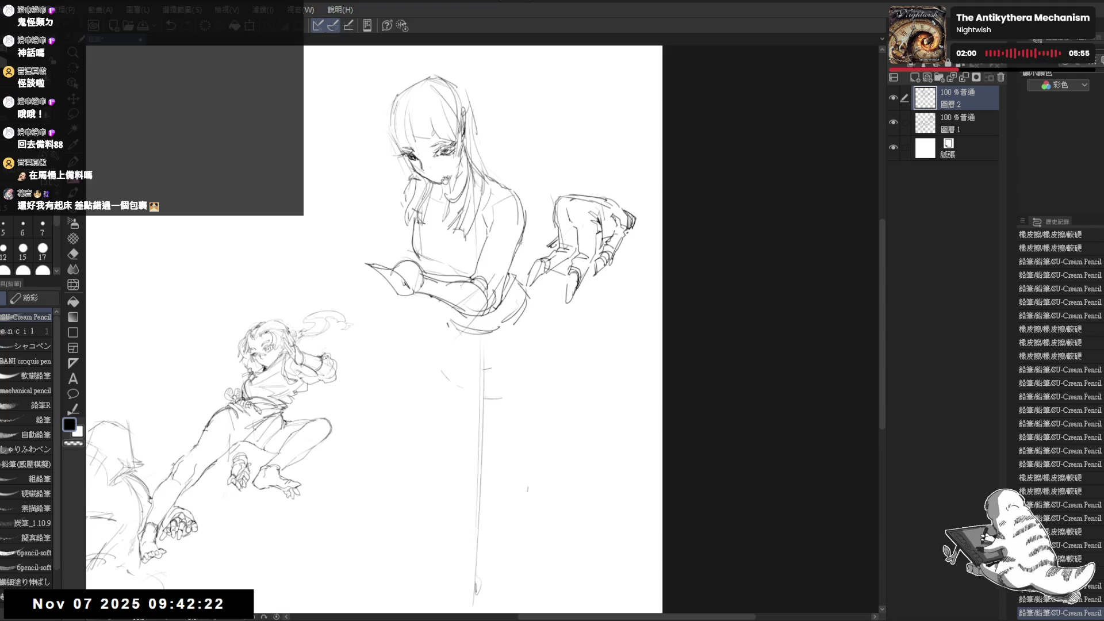
{"action": "left_click_drag", "start_coordinate": [419, 110], "coordinate": [425, 123]}
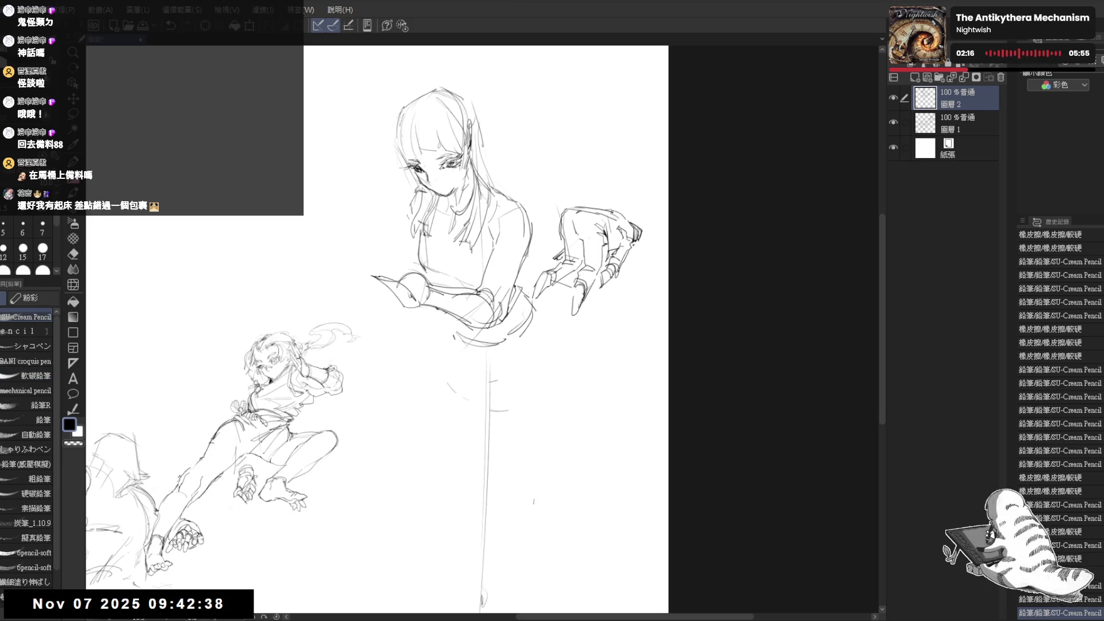
{"action": "scroll", "coordinate": [486, 328], "scroll_direction": "down", "scroll_amount": 2}
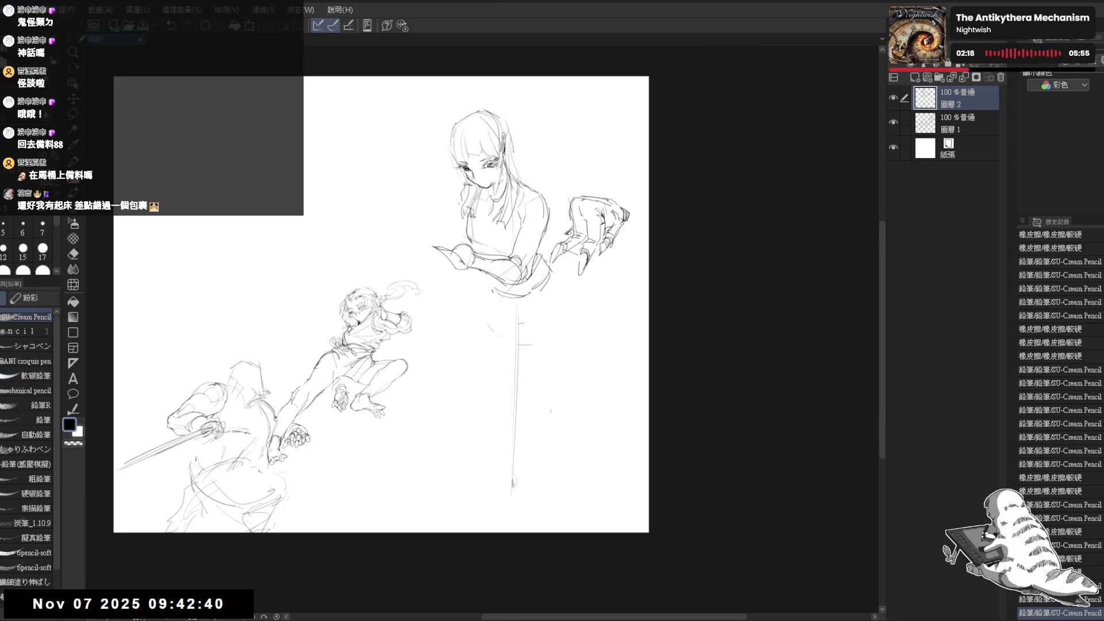
Paste the copied sketch into the new 插圖2 portrait canvas.
{"action": "left_click", "coordinate": [172, 39]}
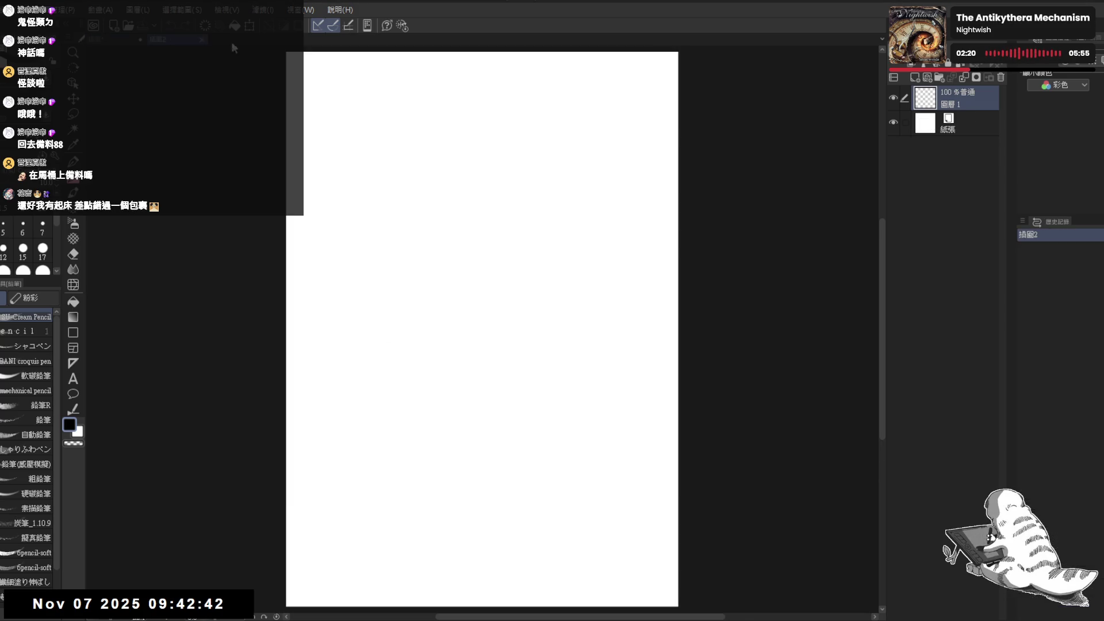
{"action": "left_click", "coordinate": [112, 38]}
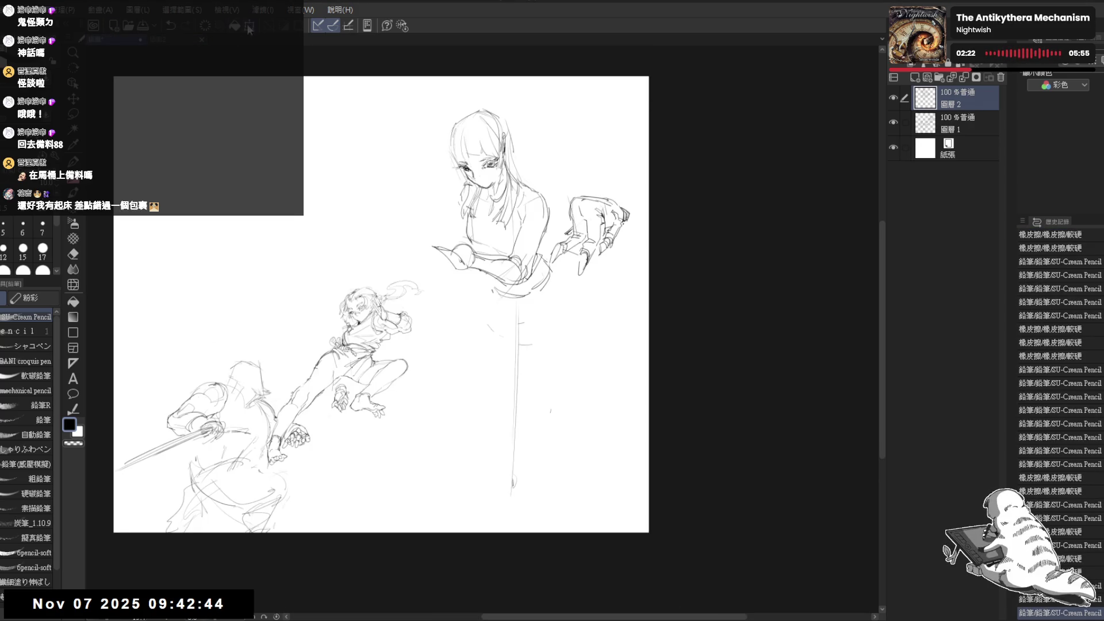
{"action": "left_click", "coordinate": [164, 39]}
{"action": "key", "text": "ctrl+v"}
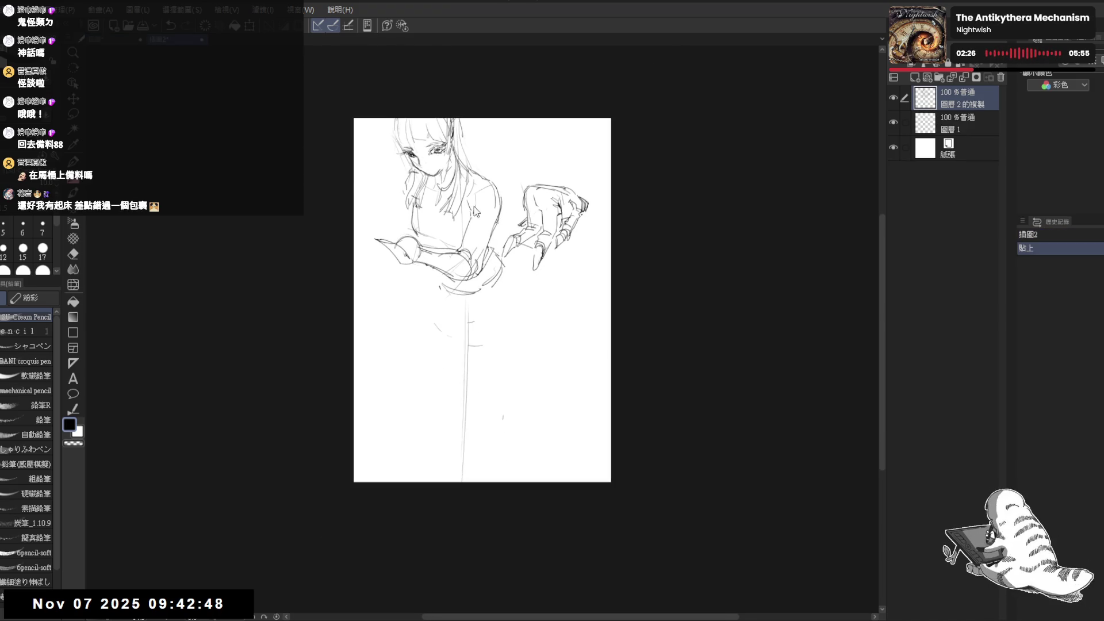
Scale the pasted sketch with Ctrl+T to fit the page and pick the soft eraser.
{"action": "key", "text": "ctrl+t"}
{"action": "left_click_drag", "start_coordinate": [493, 96], "coordinate": [490, 128]}
{"action": "left_click", "coordinate": [459, 530]}
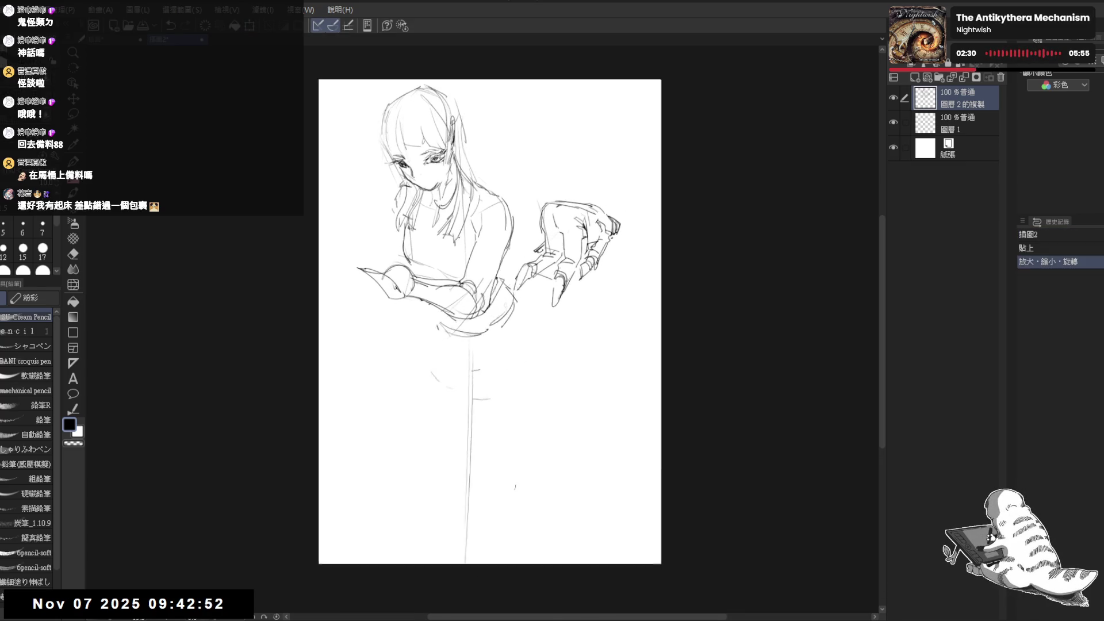
{"action": "key", "text": "e"}
{"action": "left_click", "coordinate": [26, 362]}
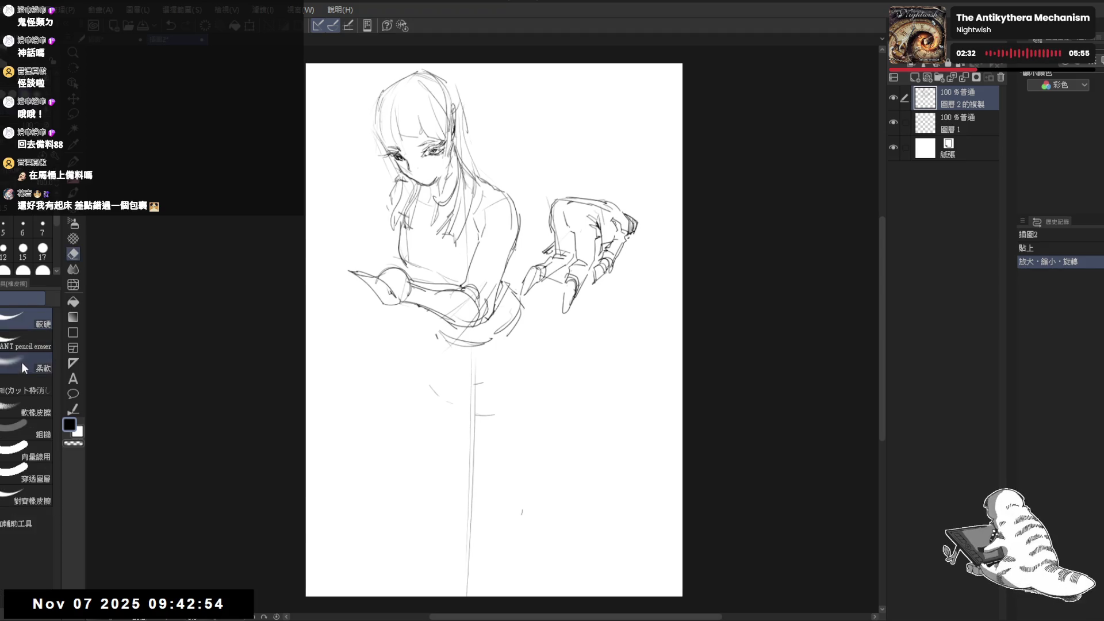
Lighten both of the girl's eyes with the soft eraser and touch up strokes around them.
{"action": "left_click_drag", "start_coordinate": [422, 138], "coordinate": [450, 162]}
{"action": "mouse_move", "coordinate": [386, 141]}
{"action": "left_mouse_down"}
{"action": "mouse_move", "coordinate": [411, 166]}
{"action": "mouse_move", "coordinate": [438, 151]}
{"action": "left_mouse_up"}
{"action": "key", "text": "p"}
{"action": "mouse_move", "coordinate": [427, 149]}
{"action": "left_mouse_down"}
{"action": "mouse_move", "coordinate": [439, 152]}
{"action": "mouse_move", "coordinate": [438, 166]}
{"action": "mouse_move", "coordinate": [440, 154]}
{"action": "left_mouse_up"}
{"action": "key", "text": "h"}
{"action": "key", "text": "h"}
{"action": "key", "text": "e"}
{"action": "key", "text": "p"}
{"action": "key", "text": "e"}
{"action": "mouse_move", "coordinate": [389, 96]}
{"action": "left_mouse_down"}
{"action": "mouse_move", "coordinate": [415, 123]}
{"action": "mouse_move", "coordinate": [442, 110]}
{"action": "left_mouse_up"}
Add small pencil marks to the face and refine the strands of the girl's hair.
{"action": "key", "text": "p"}
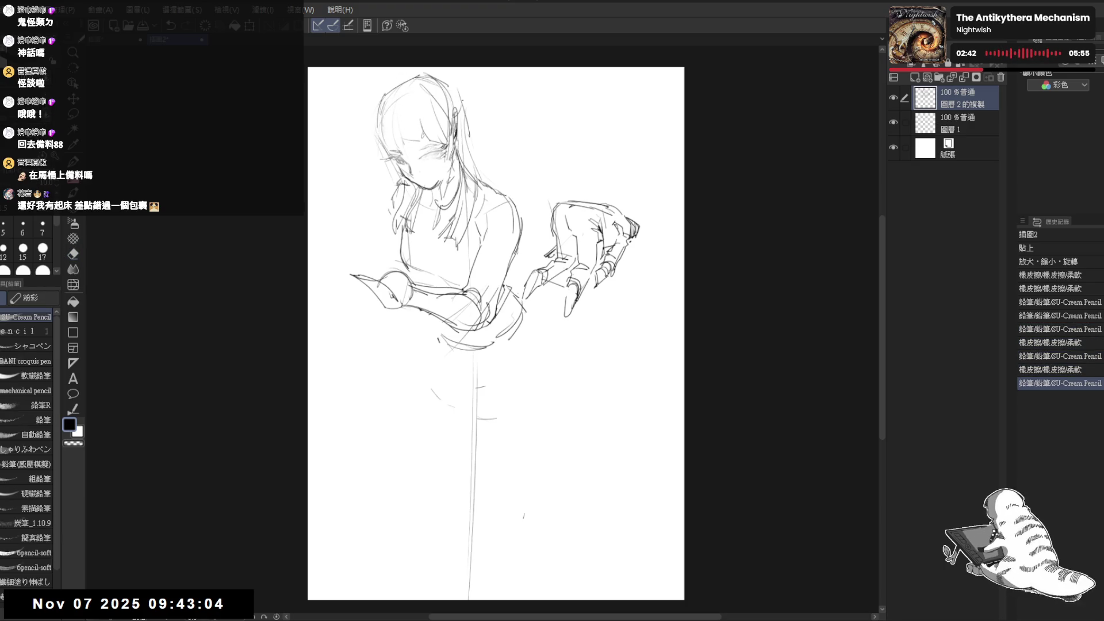
{"action": "left_click_drag", "start_coordinate": [476, 160], "coordinate": [478, 163]}
{"action": "left_click_drag", "start_coordinate": [477, 161], "coordinate": [479, 164]}
{"action": "left_click_drag", "start_coordinate": [478, 162], "coordinate": [495, 170]}
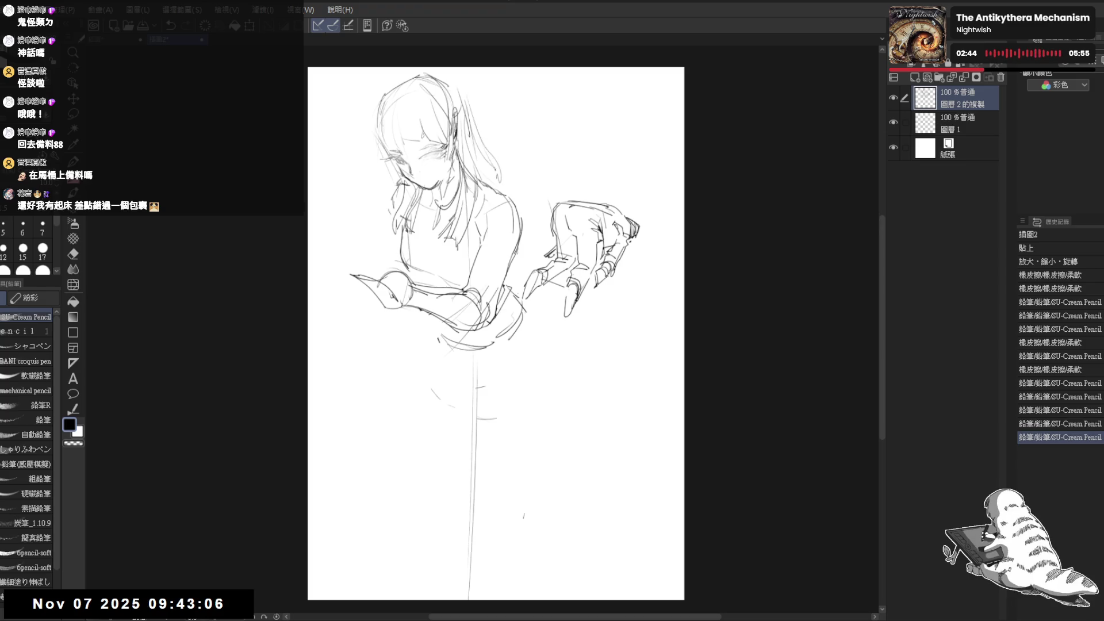
{"action": "left_click_drag", "start_coordinate": [475, 130], "coordinate": [487, 166]}
{"action": "left_click_drag", "start_coordinate": [484, 151], "coordinate": [492, 178]}
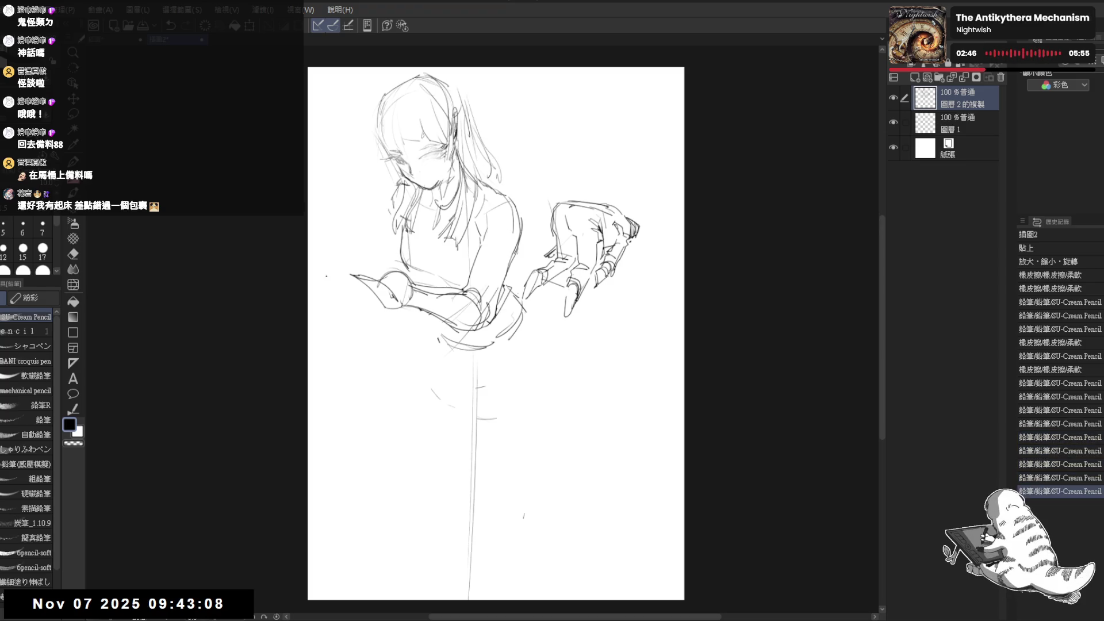
Erase the old arm and book lines and start sketching the outstretched arm.
{"action": "key", "text": "e"}
{"action": "mouse_move", "coordinate": [410, 290]}
{"action": "left_mouse_down"}
{"action": "mouse_move", "coordinate": [384, 287]}
{"action": "mouse_move", "coordinate": [437, 311]}
{"action": "left_mouse_up"}
{"action": "key", "text": "p"}
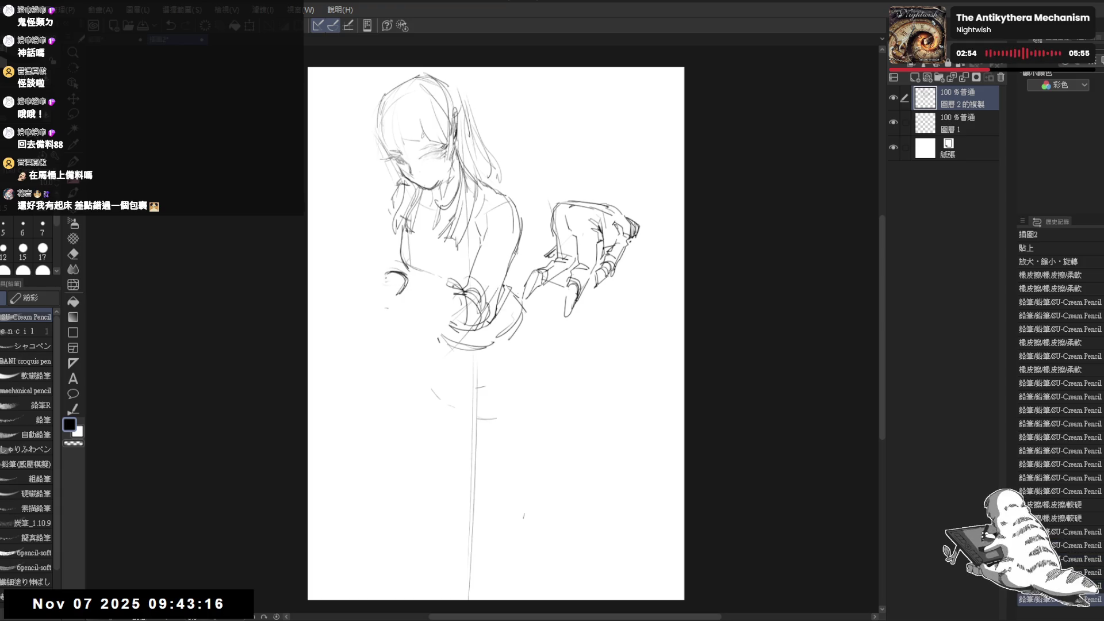
{"action": "mouse_move", "coordinate": [368, 269]}
{"action": "left_mouse_down"}
{"action": "mouse_move", "coordinate": [359, 279]}
{"action": "mouse_move", "coordinate": [395, 290]}
{"action": "mouse_move", "coordinate": [353, 278]}
{"action": "mouse_move", "coordinate": [362, 266]}
{"action": "left_mouse_up"}
{"action": "key", "text": "e"}
{"action": "key", "text": "p"}
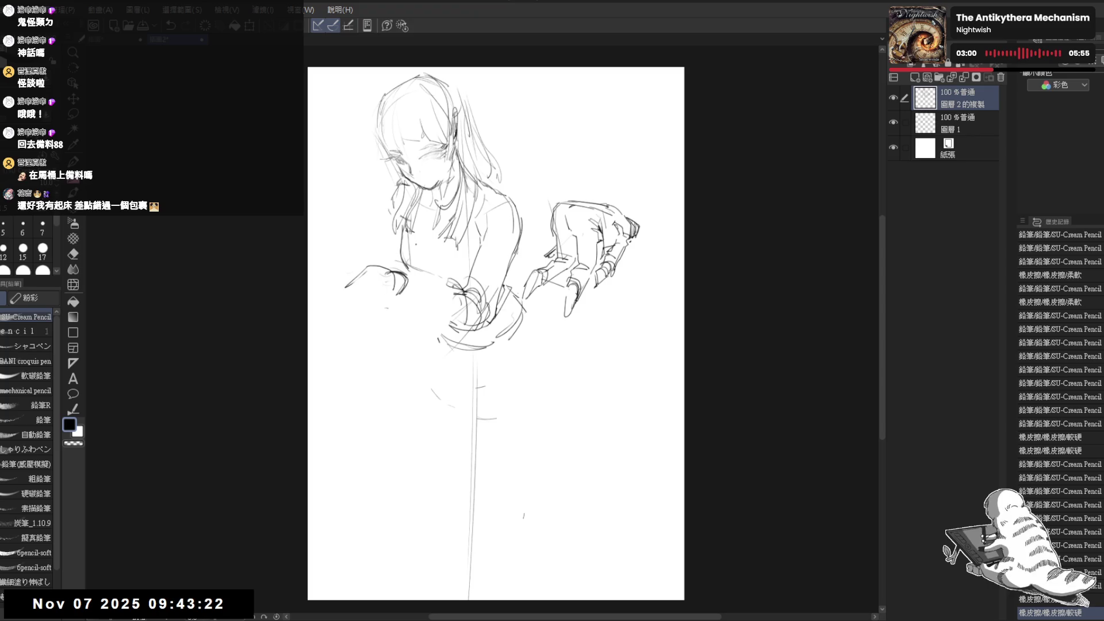
{"action": "key", "text": "e"}
{"action": "left_click_drag", "start_coordinate": [346, 283], "coordinate": [355, 262]}
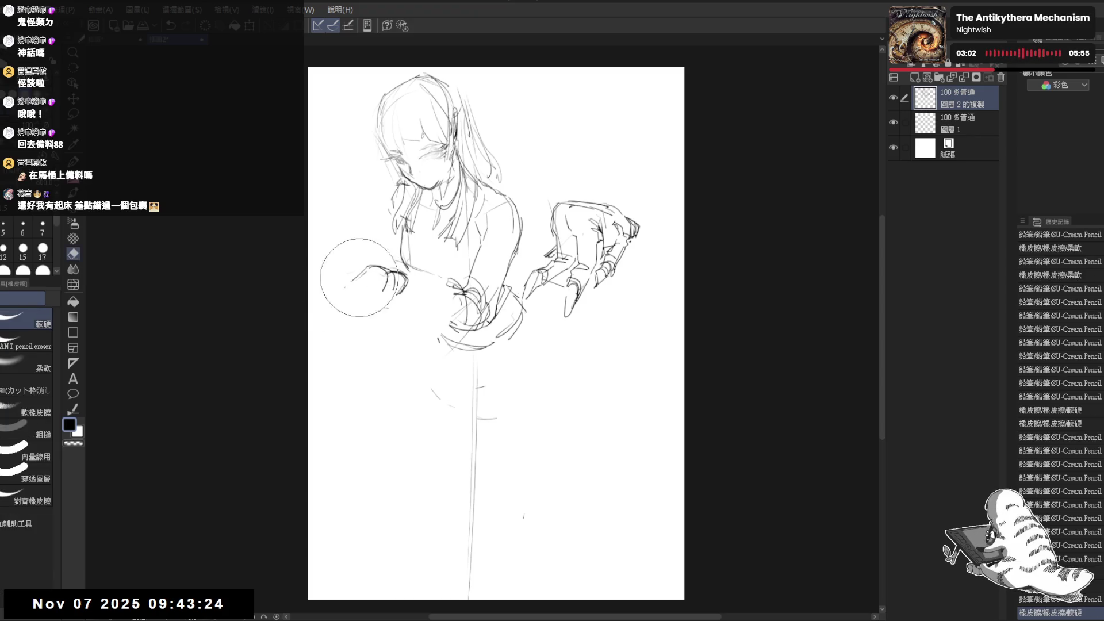
{"action": "key", "text": "p"}
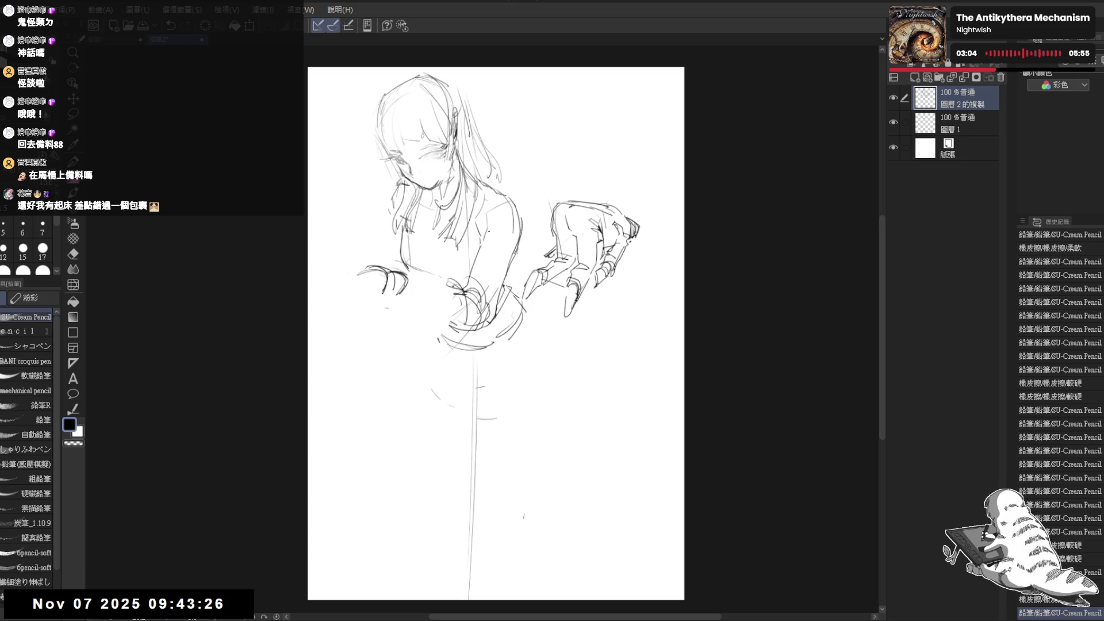
{"action": "left_click_drag", "start_coordinate": [436, 174], "coordinate": [431, 183]}
{"action": "scroll", "coordinate": [407, 274], "scroll_direction": "up", "scroll_amount": 2}
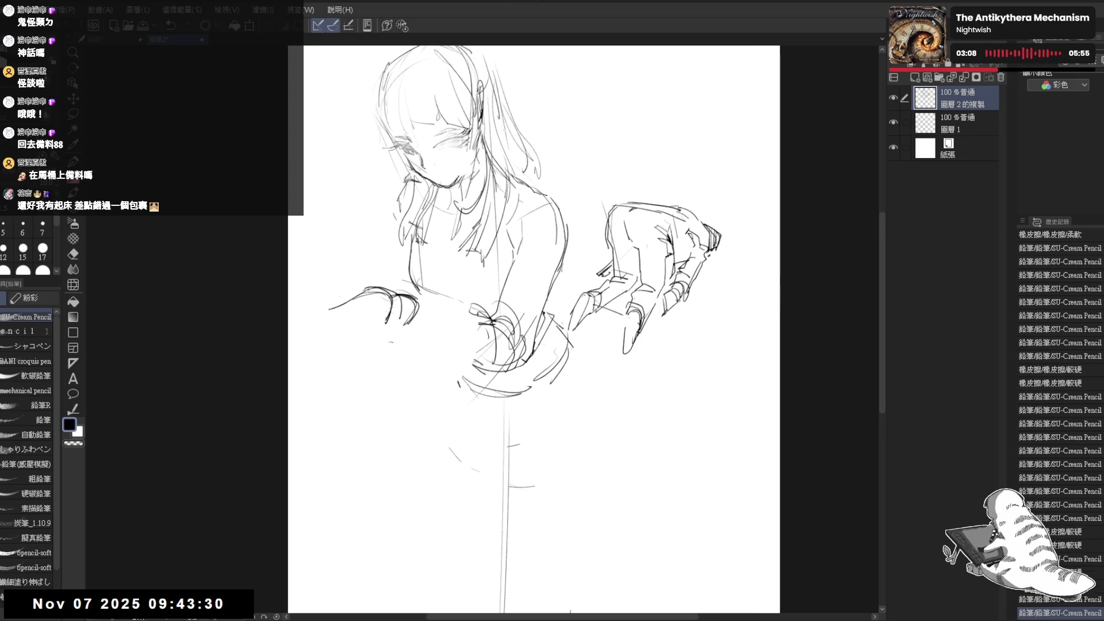
Darken the outstretched left arm, forearm and wrist, and erase stray lines over the shoulder.
{"action": "mouse_move", "coordinate": [364, 291]}
{"action": "left_mouse_down"}
{"action": "mouse_move", "coordinate": [331, 309]}
{"action": "mouse_move", "coordinate": [380, 326]}
{"action": "left_mouse_up"}
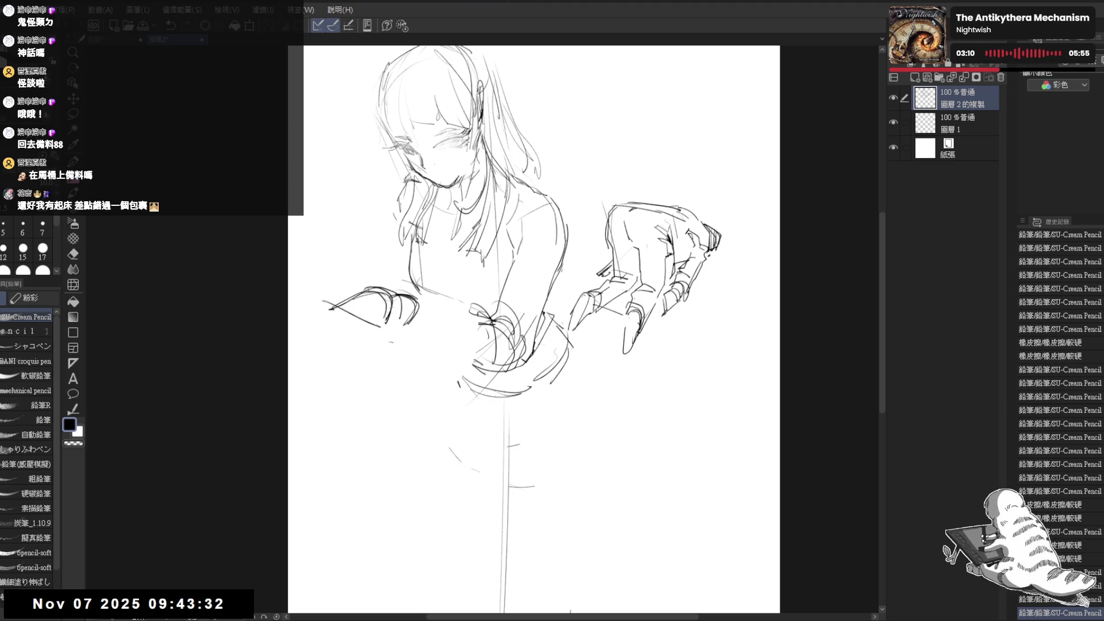
{"action": "left_click", "coordinate": [433, 314]}
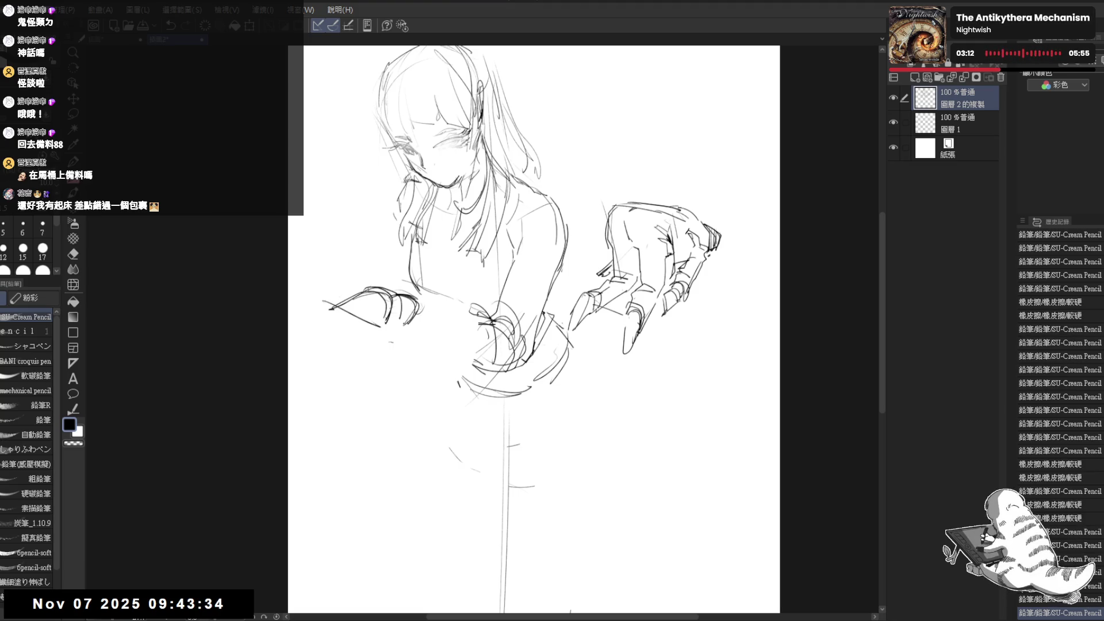
{"action": "left_click_drag", "start_coordinate": [382, 288], "coordinate": [475, 311]}
{"action": "mouse_move", "coordinate": [403, 300]}
{"action": "left_mouse_down"}
{"action": "mouse_move", "coordinate": [445, 347]}
{"action": "mouse_move", "coordinate": [424, 325]}
{"action": "mouse_move", "coordinate": [473, 349]}
{"action": "left_mouse_up"}
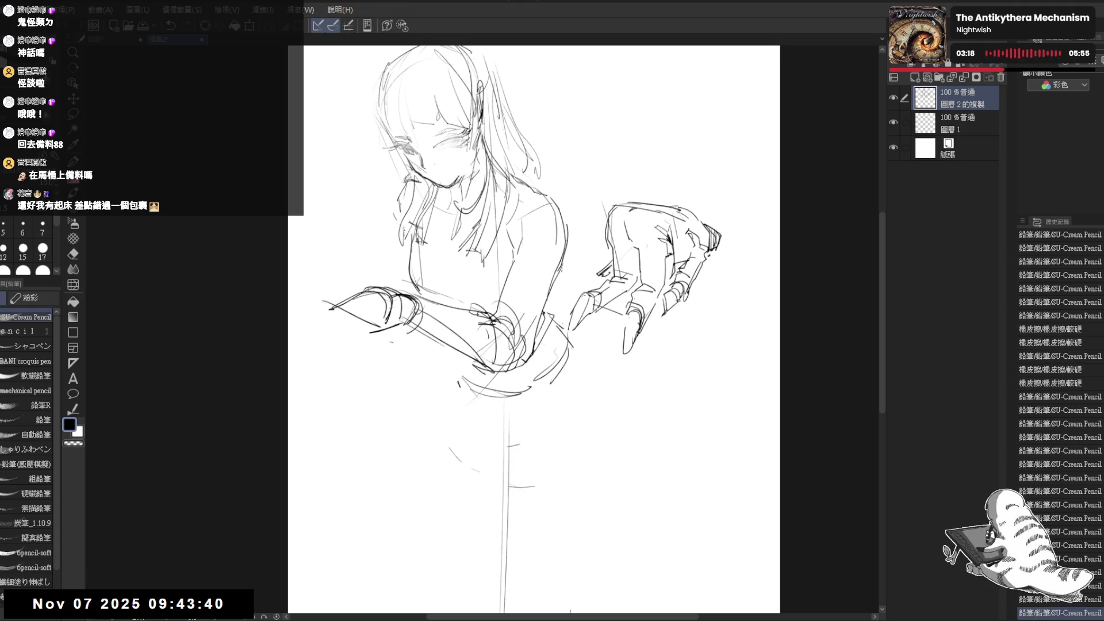
{"action": "key", "text": "e"}
{"action": "left_click_drag", "start_coordinate": [551, 224], "coordinate": [519, 198]}
Draw the curves of the girl's hips below the torso.
{"action": "key", "text": "p"}
{"action": "left_click", "coordinate": [578, 236]}
{"action": "left_click_drag", "start_coordinate": [578, 235], "coordinate": [552, 181]}
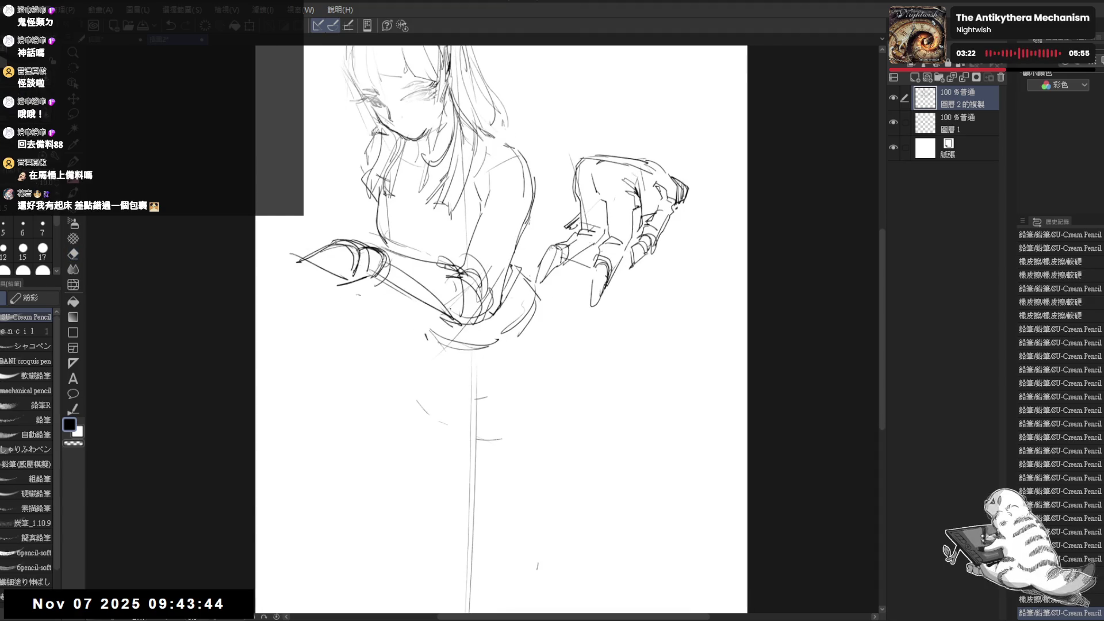
{"action": "left_click_drag", "start_coordinate": [396, 329], "coordinate": [476, 321]}
{"action": "left_click_drag", "start_coordinate": [416, 332], "coordinate": [478, 314]}
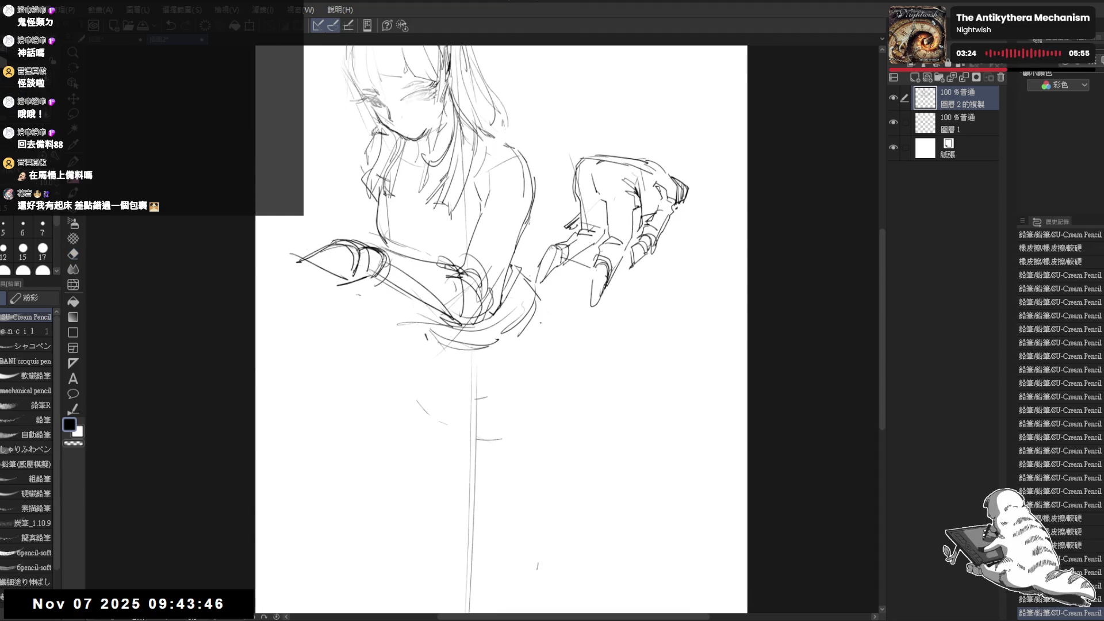
Outline the legs from the hip down and extend the lower leg and skirt hem.
{"action": "left_click_drag", "start_coordinate": [539, 334], "coordinate": [499, 471]}
{"action": "mouse_move", "coordinate": [510, 286]}
{"action": "left_mouse_down"}
{"action": "mouse_move", "coordinate": [540, 339]}
{"action": "mouse_move", "coordinate": [472, 569]}
{"action": "left_mouse_up"}
{"action": "left_click_drag", "start_coordinate": [411, 343], "coordinate": [532, 349]}
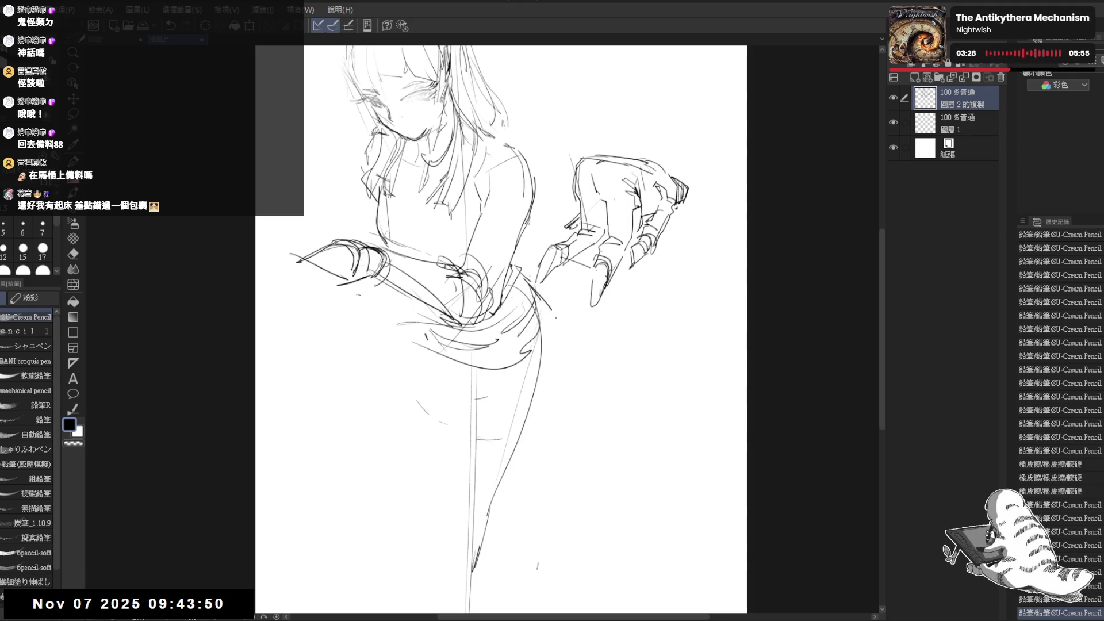
{"action": "mouse_move", "coordinate": [429, 342]}
{"action": "left_mouse_down"}
{"action": "mouse_move", "coordinate": [476, 313]}
{"action": "mouse_move", "coordinate": [426, 424]}
{"action": "left_mouse_up"}
{"action": "left_click_drag", "start_coordinate": [449, 346], "coordinate": [403, 562]}
{"action": "left_click_drag", "start_coordinate": [436, 463], "coordinate": [441, 581]}
Erase extra skirt lines on the right and add strokes along both skirt edges.
{"action": "left_click_drag", "start_coordinate": [495, 321], "coordinate": [487, 332]}
{"action": "left_click_drag", "start_coordinate": [564, 328], "coordinate": [529, 350]}
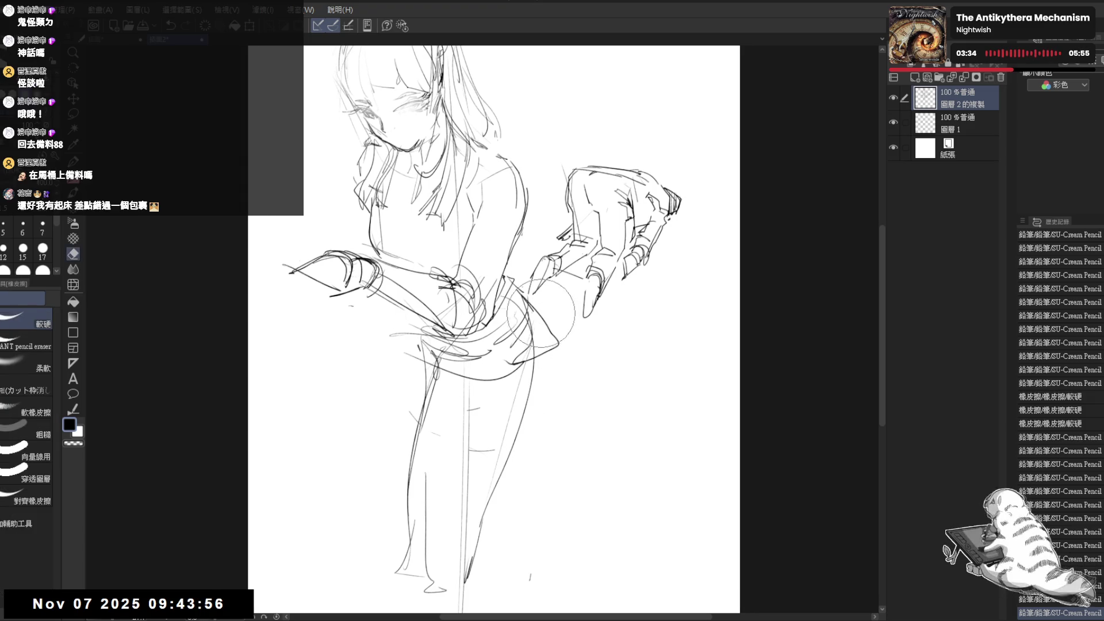
{"action": "left_click_drag", "start_coordinate": [517, 281], "coordinate": [575, 345]}
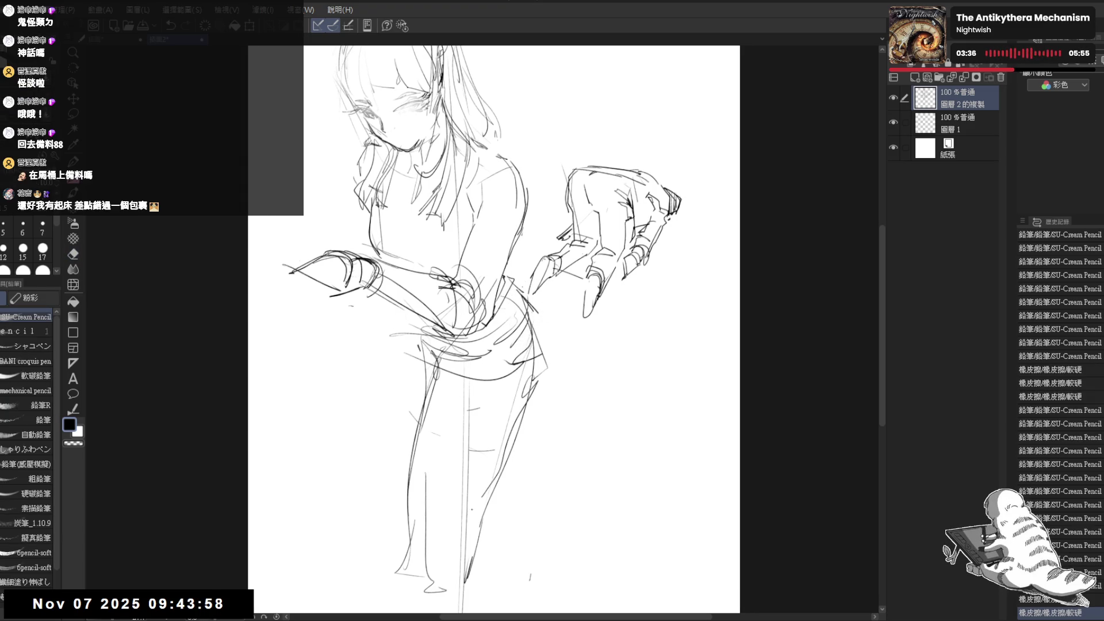
{"action": "mouse_move", "coordinate": [402, 325]}
{"action": "left_mouse_down"}
{"action": "mouse_move", "coordinate": [425, 352]}
{"action": "mouse_move", "coordinate": [454, 348]}
{"action": "mouse_move", "coordinate": [454, 368]}
{"action": "mouse_move", "coordinate": [411, 333]}
{"action": "mouse_move", "coordinate": [436, 350]}
{"action": "mouse_move", "coordinate": [405, 387]}
{"action": "left_mouse_up"}
{"action": "key", "text": "e"}
{"action": "key", "text": "p"}
{"action": "left_click_drag", "start_coordinate": [531, 388], "coordinate": [545, 441]}
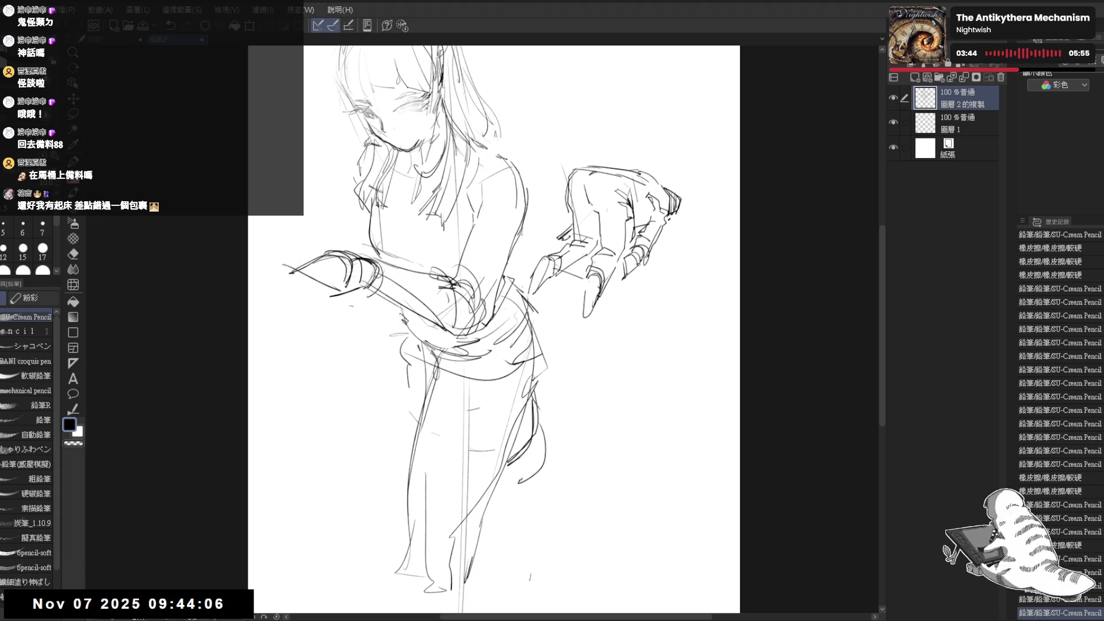
Sketch the foot at the bottom of the leg and mirror the view to check proportions.
{"action": "scroll", "coordinate": [602, 290], "scroll_direction": "down", "scroll_amount": 3}
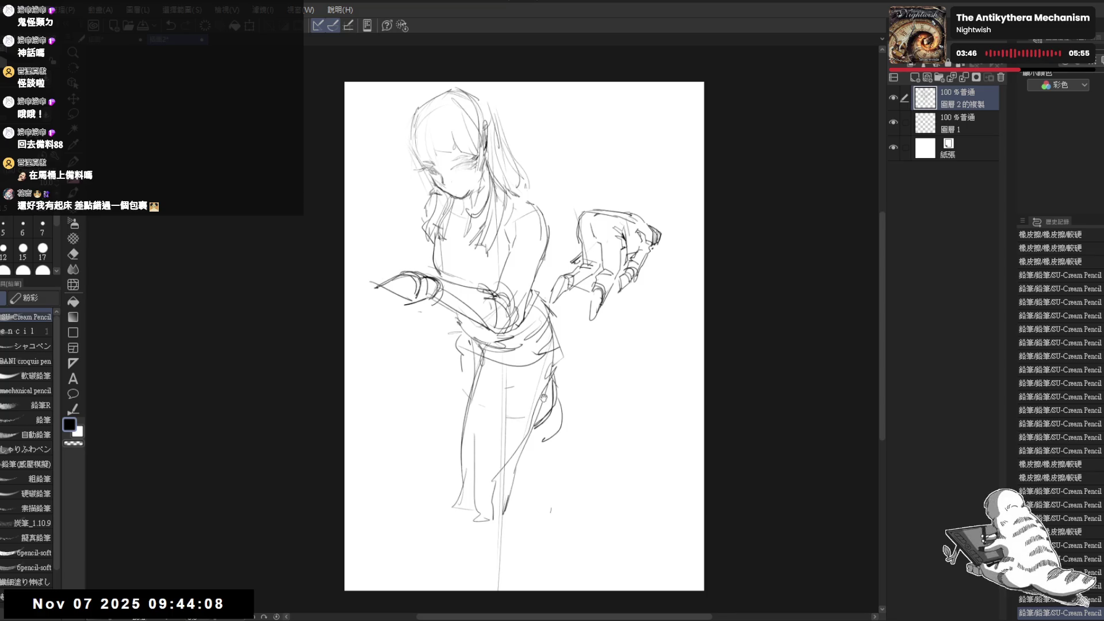
{"action": "left_click_drag", "start_coordinate": [543, 397], "coordinate": [505, 374]}
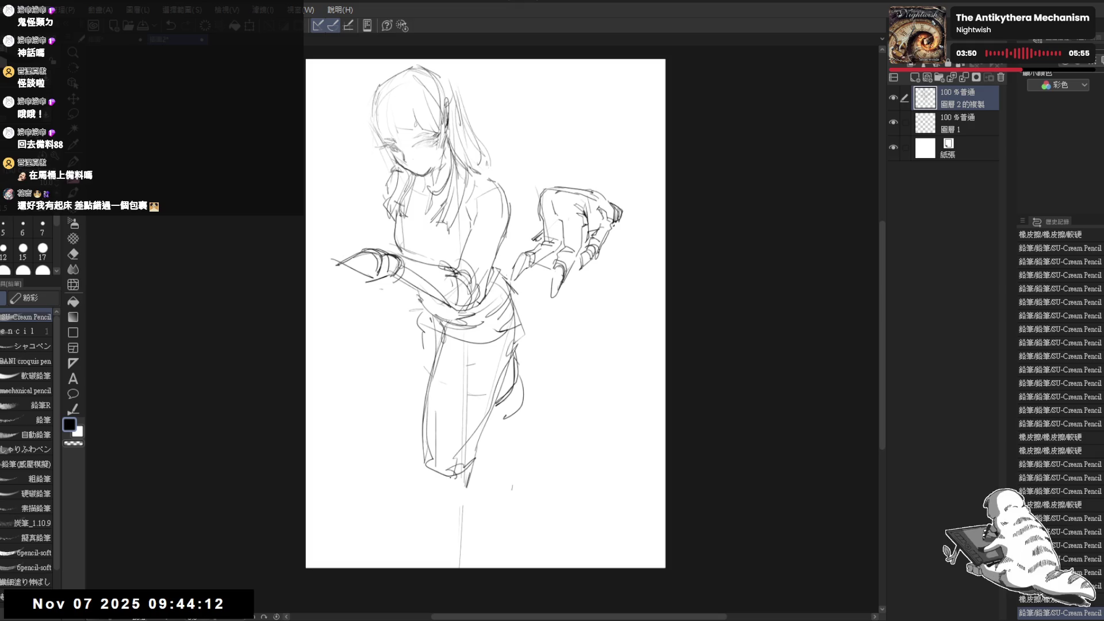
{"action": "mouse_move", "coordinate": [456, 492]}
{"action": "left_mouse_down"}
{"action": "mouse_move", "coordinate": [463, 501]}
{"action": "mouse_move", "coordinate": [437, 506]}
{"action": "mouse_move", "coordinate": [454, 523]}
{"action": "left_mouse_up"}
{"action": "key", "text": "h"}
{"action": "key", "text": "h"}
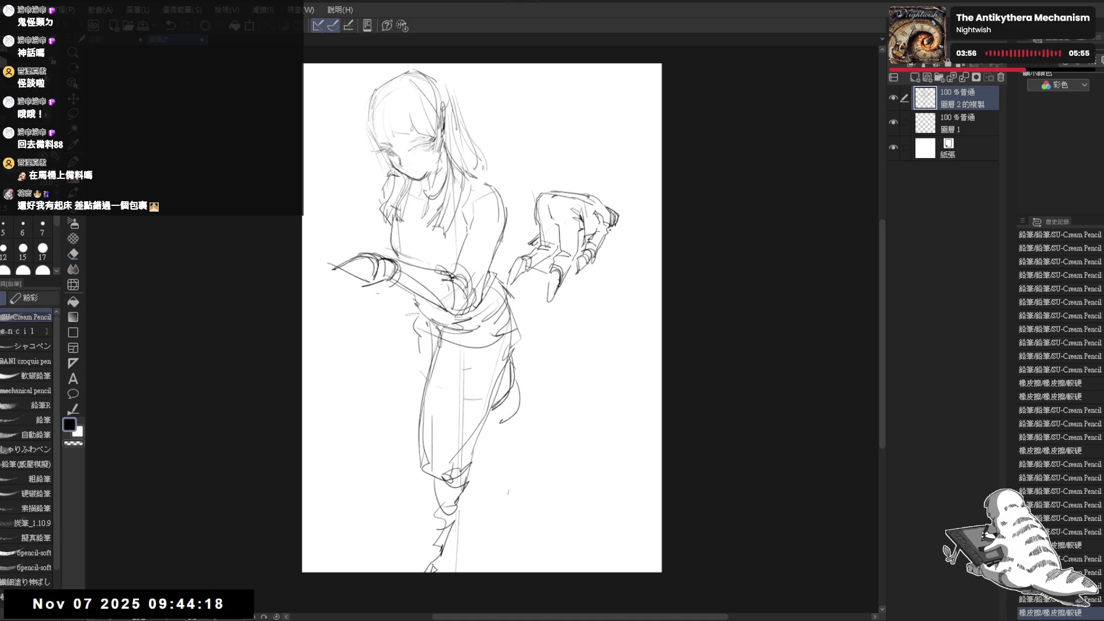
Sketch a small bent-back foot beside the lower leg and add a stroke near the torso.
{"action": "left_click", "coordinate": [520, 431]}
{"action": "mouse_move", "coordinate": [522, 404]}
{"action": "left_mouse_down"}
{"action": "mouse_move", "coordinate": [529, 373]}
{"action": "mouse_move", "coordinate": [506, 402]}
{"action": "mouse_move", "coordinate": [550, 375]}
{"action": "left_mouse_up"}
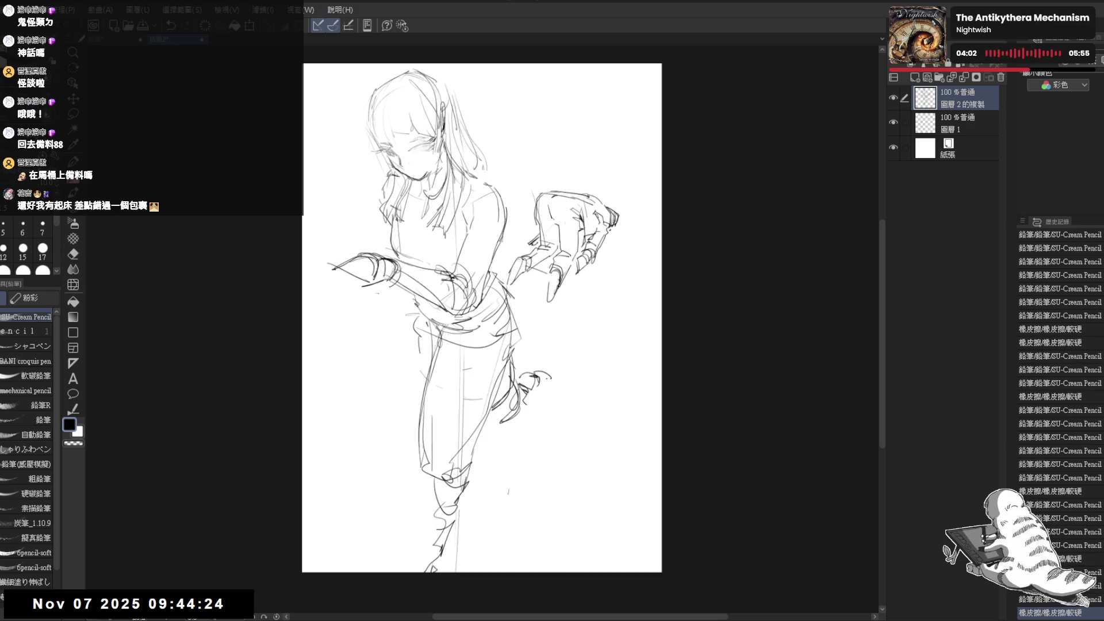
{"action": "scroll", "coordinate": [364, 63], "scroll_direction": "up", "scroll_amount": 1}
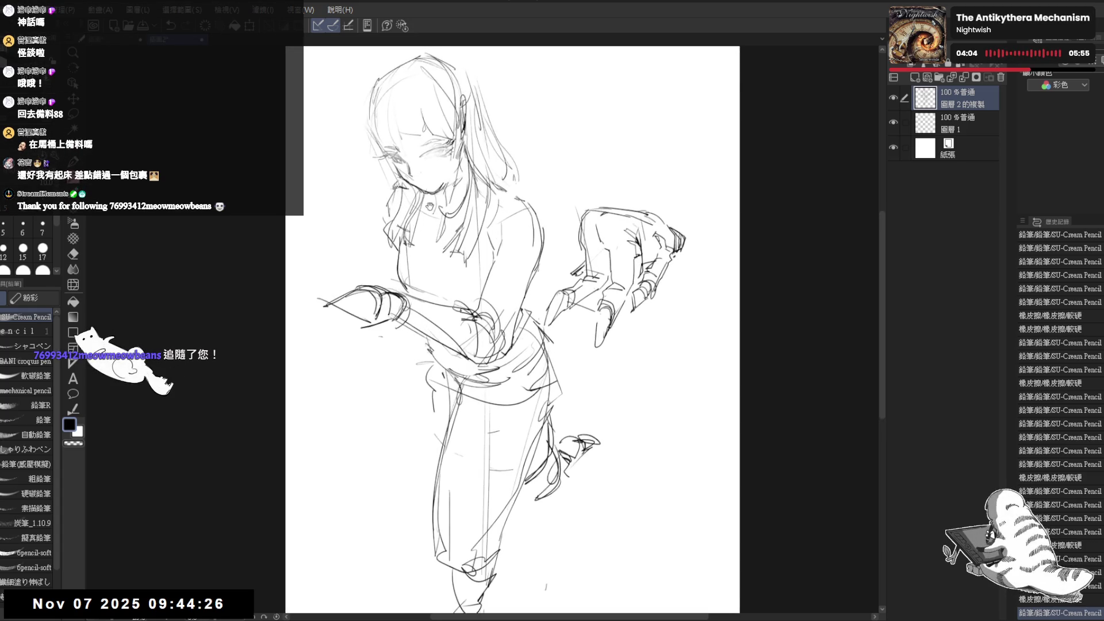
{"action": "left_click_drag", "start_coordinate": [575, 141], "coordinate": [534, 192]}
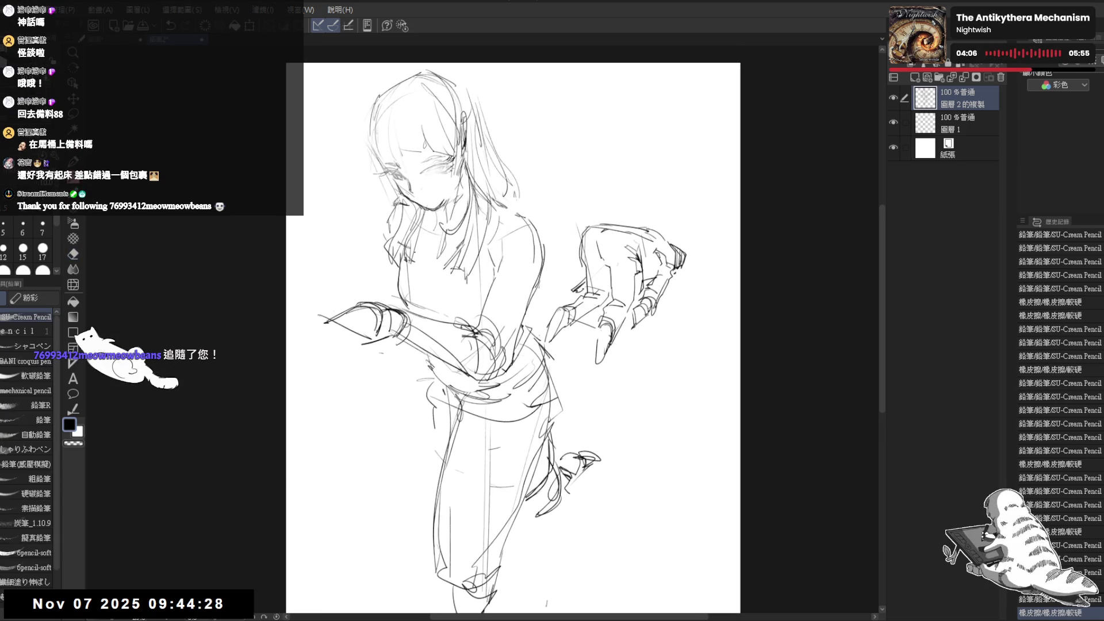
{"action": "mouse_move", "coordinate": [400, 266]}
{"action": "left_mouse_down"}
{"action": "mouse_move", "coordinate": [412, 327]}
{"action": "mouse_move", "coordinate": [417, 314]}
{"action": "mouse_move", "coordinate": [402, 368]}
{"action": "left_mouse_up"}
Erase the stray strokes around the clawed hand and the reaching hand.
{"action": "key", "text": "e"}
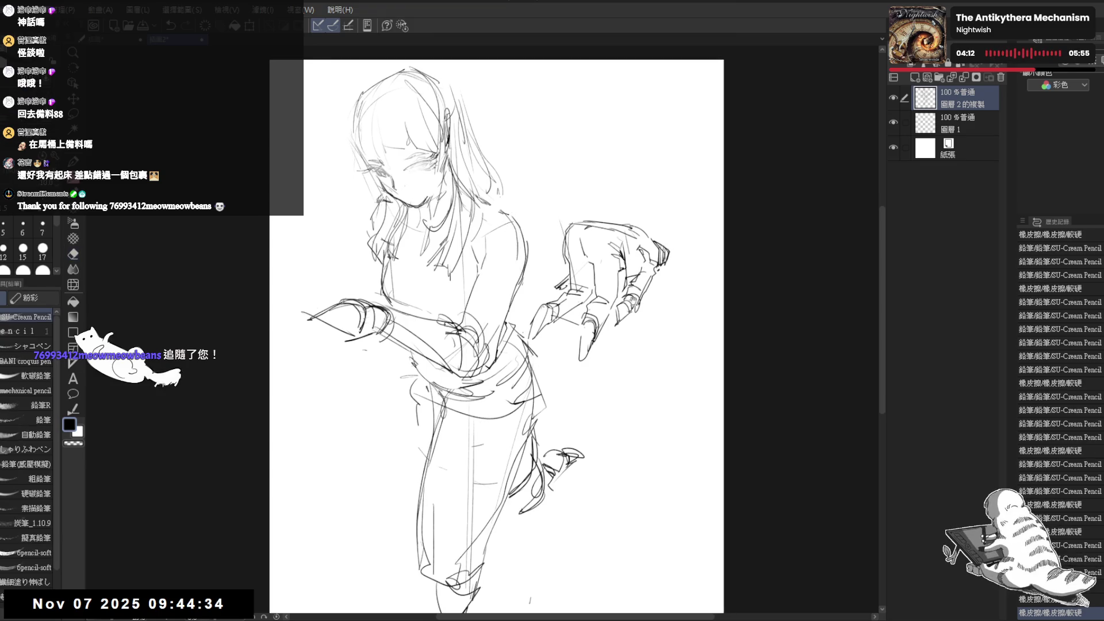
{"action": "mouse_move", "coordinate": [561, 322]}
{"action": "left_mouse_down"}
{"action": "mouse_move", "coordinate": [506, 315]}
{"action": "mouse_move", "coordinate": [514, 299]}
{"action": "left_mouse_up"}
{"action": "left_click_drag", "start_coordinate": [559, 167], "coordinate": [549, 182]}
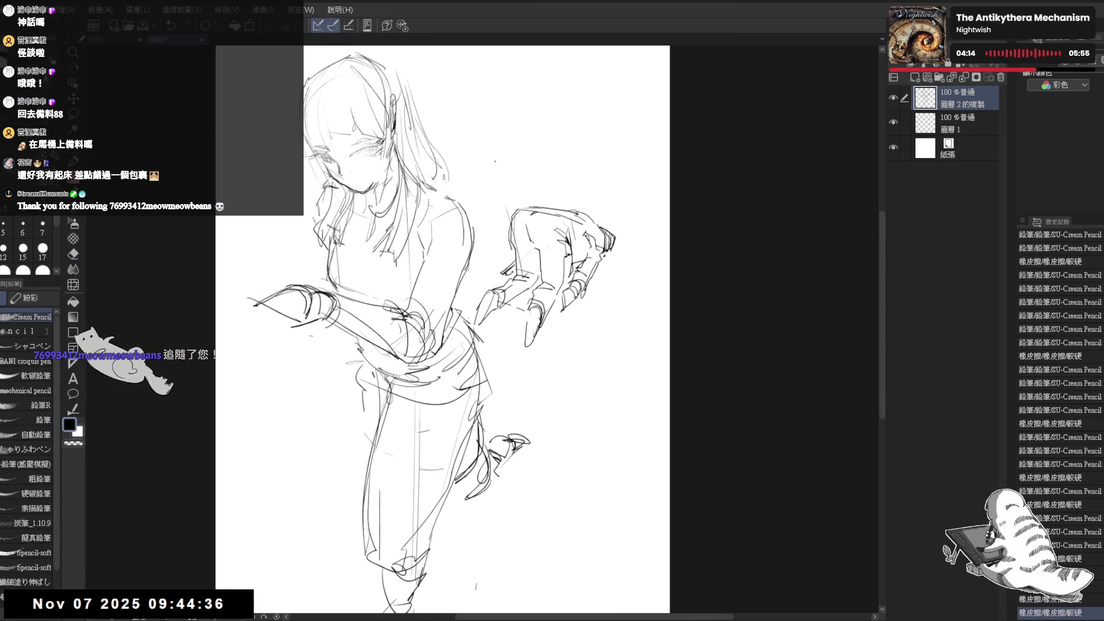
{"action": "mouse_move", "coordinate": [493, 205]}
{"action": "left_mouse_down"}
{"action": "mouse_move", "coordinate": [499, 221]}
{"action": "mouse_move", "coordinate": [518, 165]}
{"action": "mouse_move", "coordinate": [469, 171]}
{"action": "left_mouse_up"}
{"action": "key", "text": "p"}
{"action": "key", "text": "e"}
{"action": "key", "text": "p"}
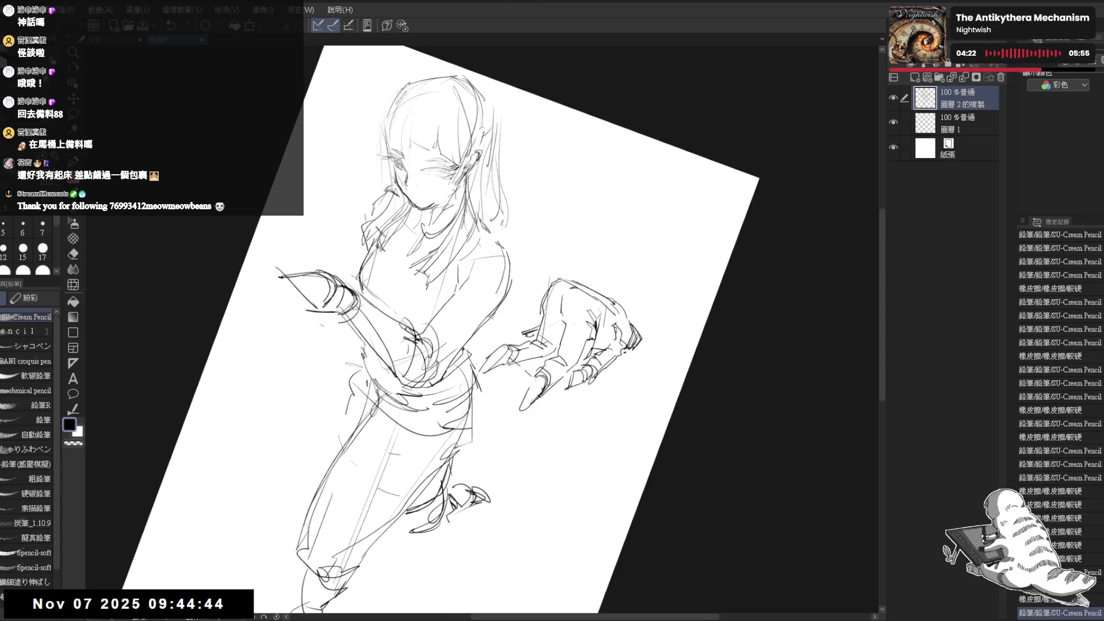
Reset the canvas rotation, flip it horizontally to check proportions, and pan the view.
{"action": "key", "text": "ctrl+at"}
{"action": "key", "text": "h"}
{"action": "key", "text": "h"}
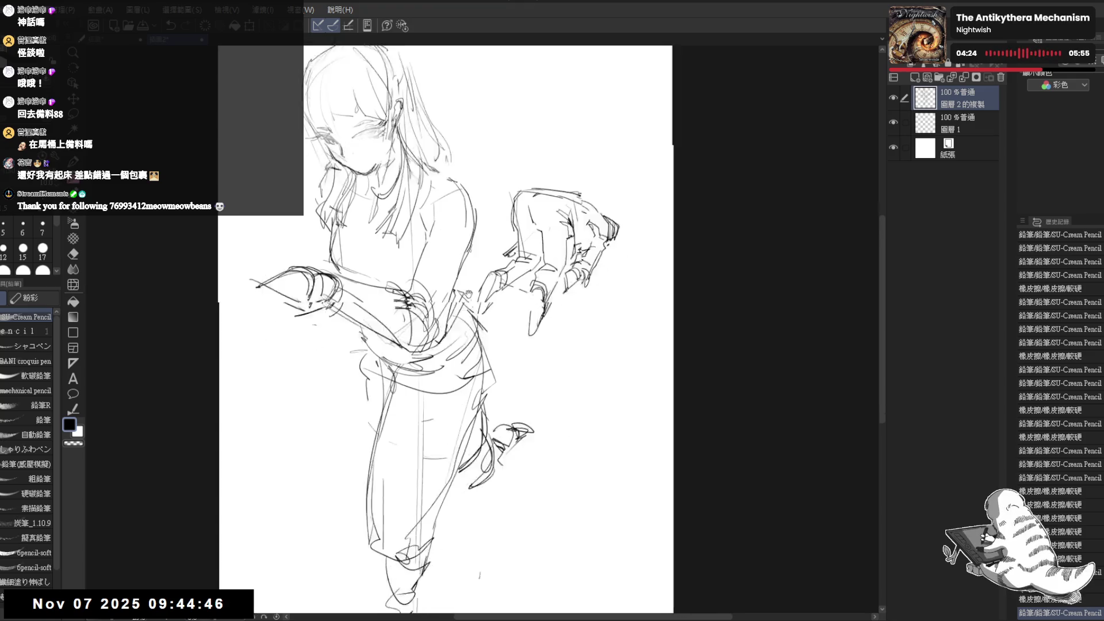
{"action": "left_click_drag", "start_coordinate": [468, 315], "coordinate": [509, 397]}
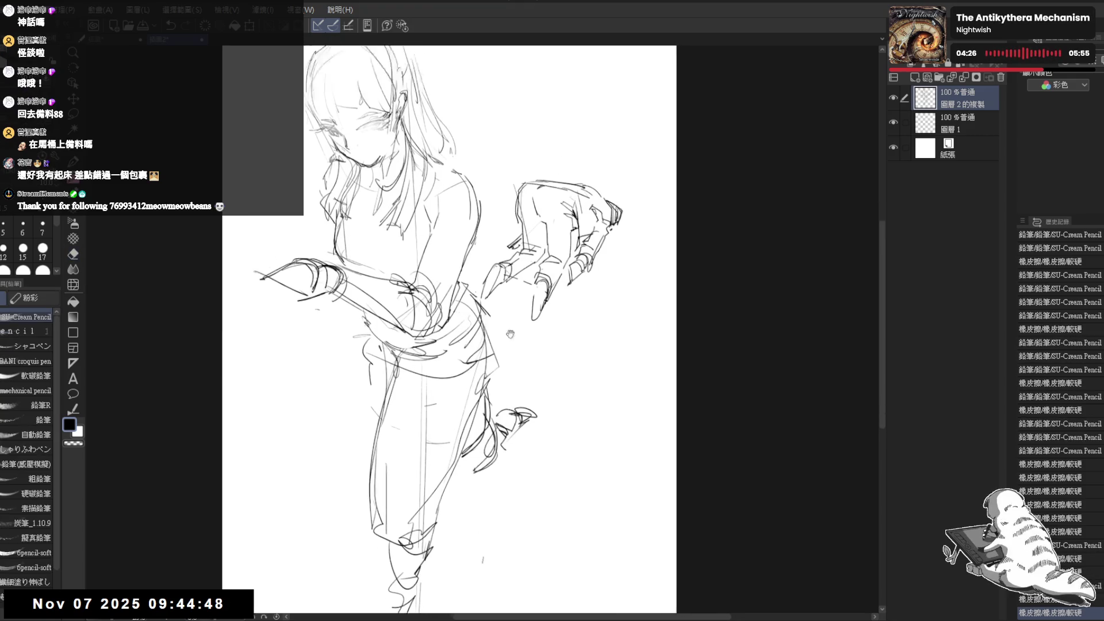
{"action": "scroll", "coordinate": [463, 356], "scroll_direction": "down", "scroll_amount": 2}
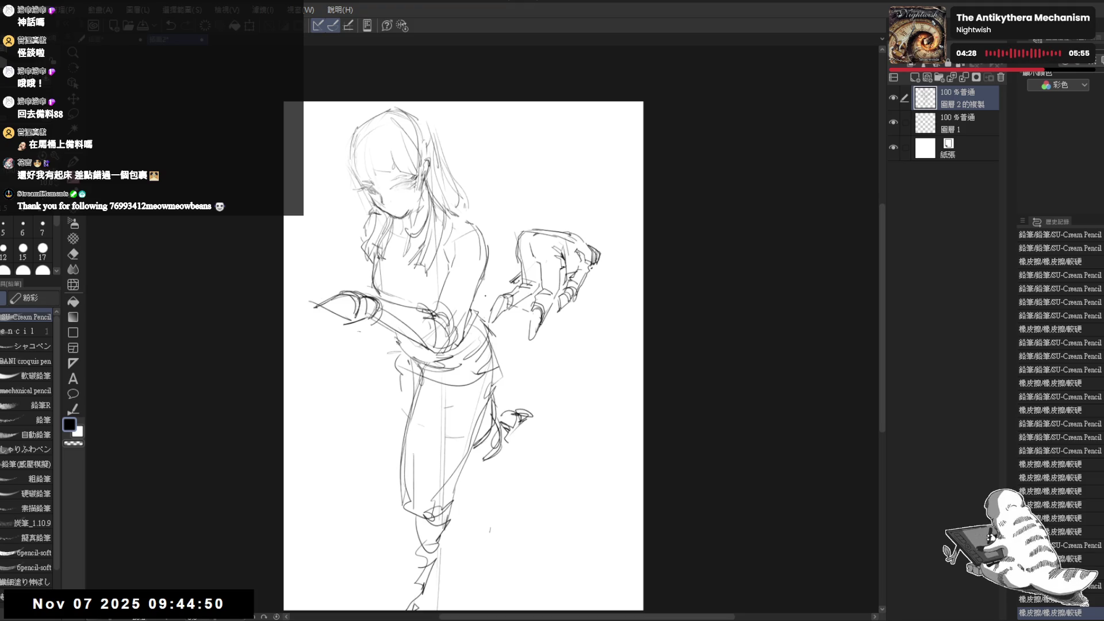
{"action": "left_click_drag", "start_coordinate": [485, 296], "coordinate": [473, 288]}
Lasso the clawed hand, shift it down-right and reshape it with a free transform.
{"action": "key", "text": "m"}
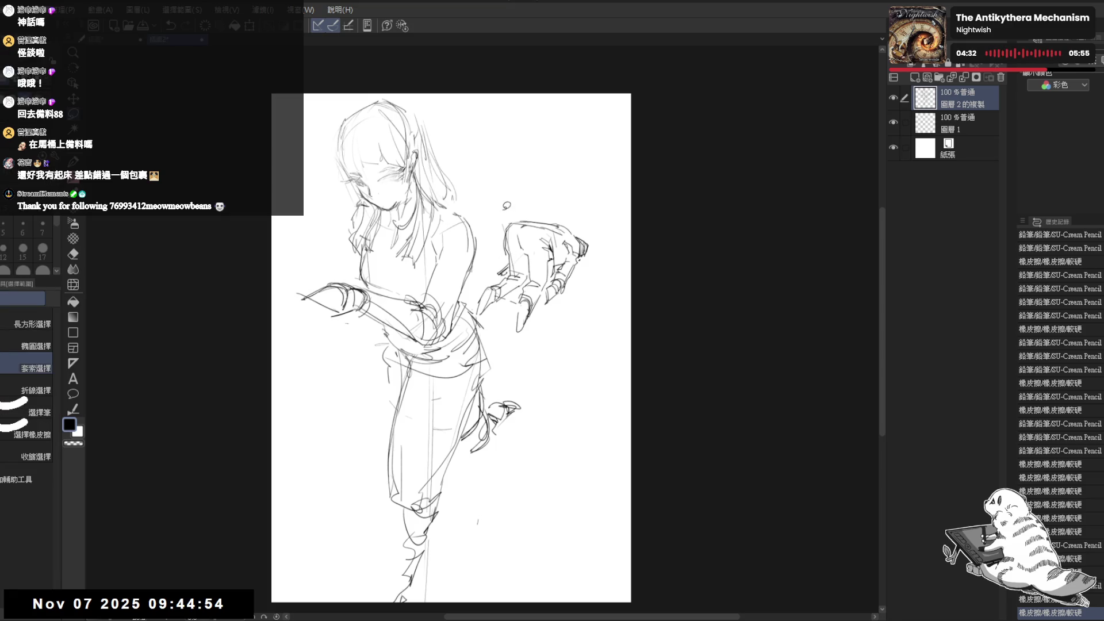
{"action": "mouse_move", "coordinate": [505, 212]}
{"action": "left_mouse_down"}
{"action": "mouse_move", "coordinate": [477, 298]}
{"action": "mouse_move", "coordinate": [554, 336]}
{"action": "mouse_move", "coordinate": [603, 212]}
{"action": "left_mouse_up"}
{"action": "left_click_drag", "start_coordinate": [546, 270], "coordinate": [564, 281]}
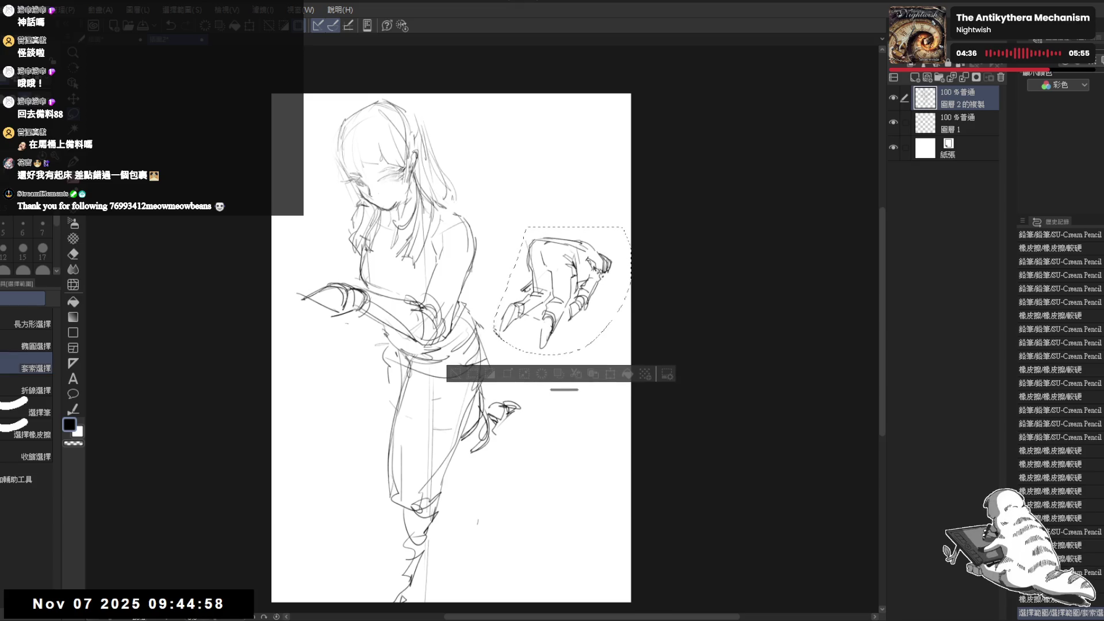
{"action": "key", "text": "ctrl+t"}
{"action": "left_click_drag", "start_coordinate": [631, 227], "coordinate": [629, 241]}
{"action": "left_click_drag", "start_coordinate": [562, 292], "coordinate": [567, 299]}
{"action": "left_click_drag", "start_coordinate": [634, 239], "coordinate": [629, 244]}
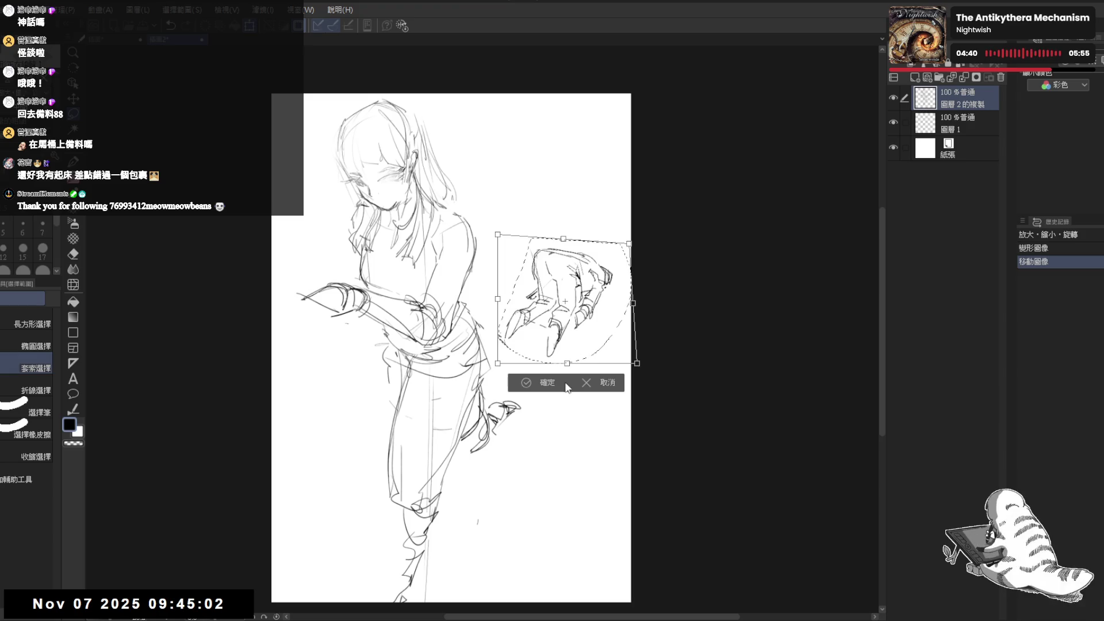
{"action": "key", "text": "Return"}
{"action": "key", "text": "ctrl+d"}
Flip the view to check, then erase a stray line near the lower leg.
{"action": "key", "text": "h"}
{"action": "key", "text": "h"}
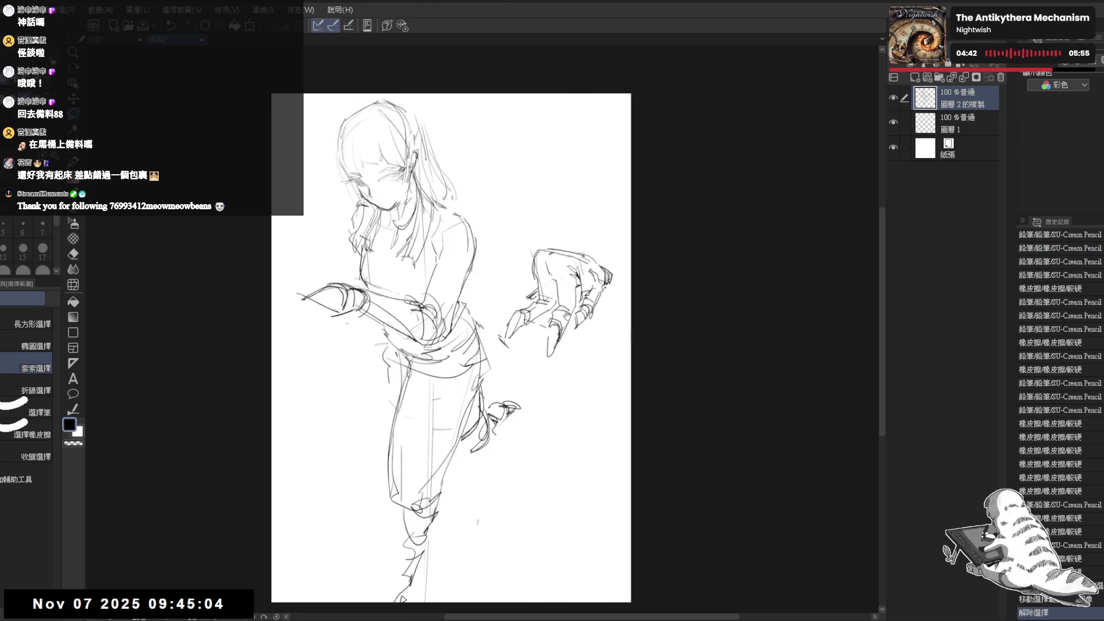
{"action": "key", "text": "p"}
{"action": "key", "text": "e"}
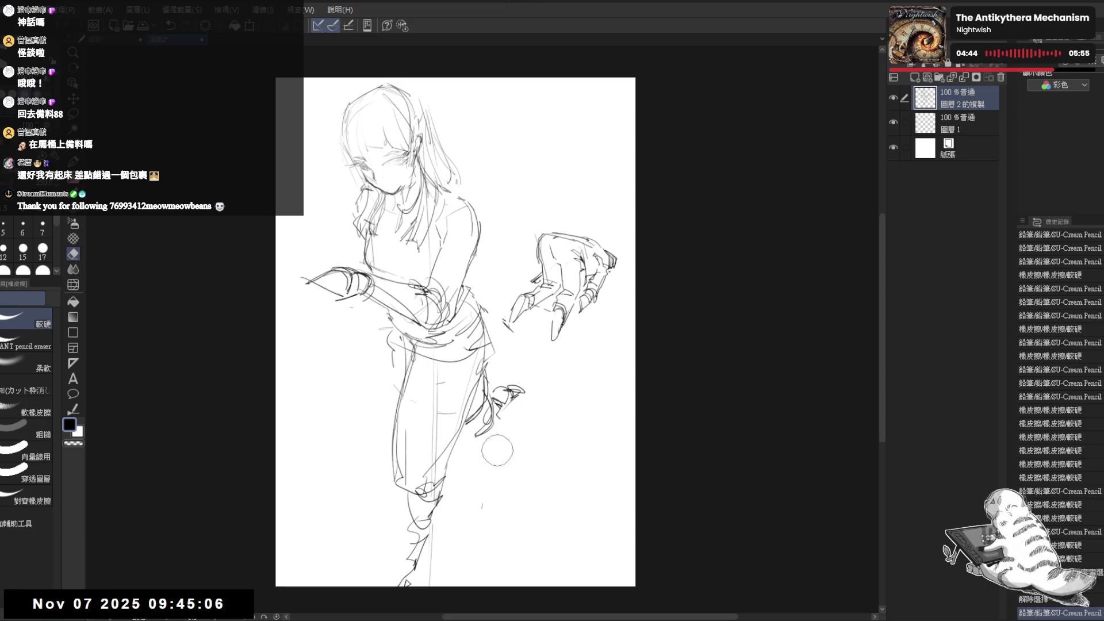
{"action": "left_click_drag", "start_coordinate": [466, 502], "coordinate": [437, 552]}
{"action": "key", "text": "p"}
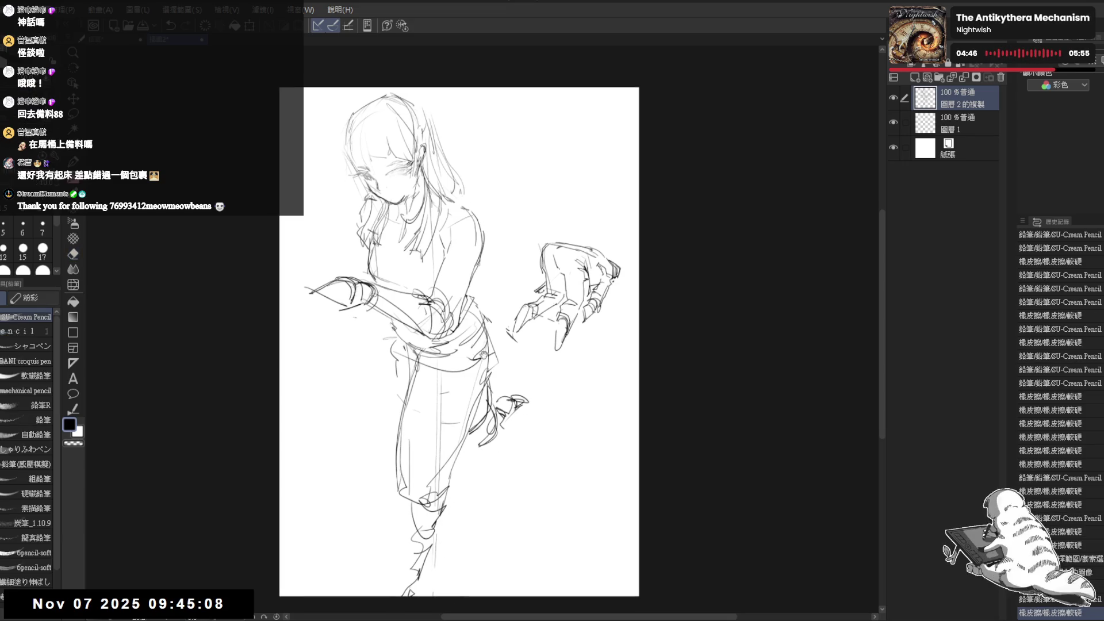
{"action": "scroll", "coordinate": [437, 230], "scroll_direction": "up", "scroll_amount": 1}
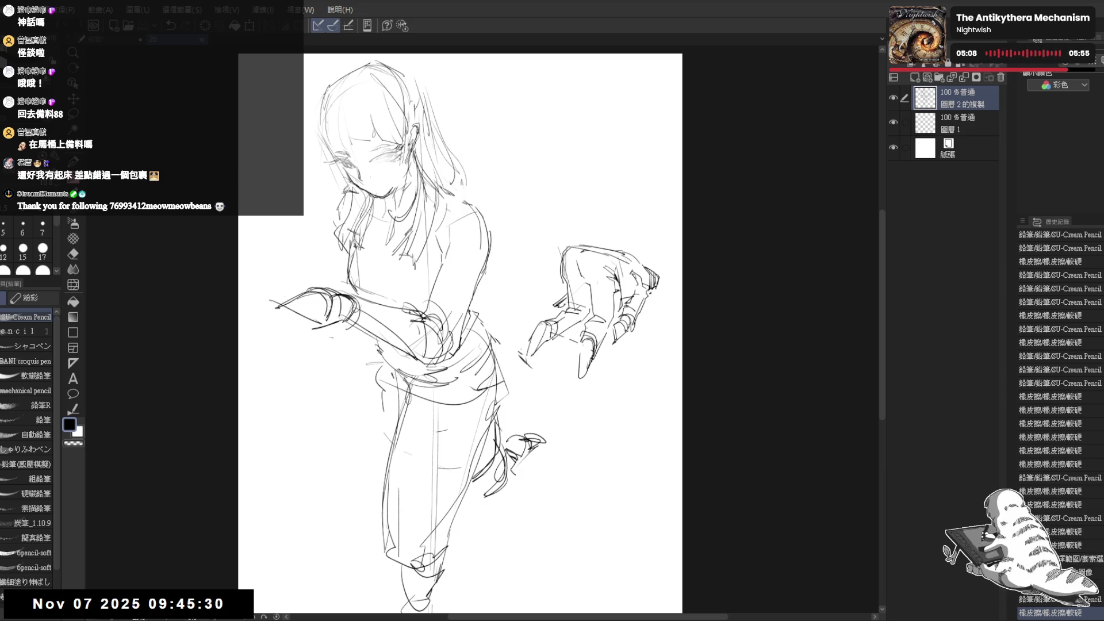
{"action": "left_click_drag", "start_coordinate": [460, 333], "coordinate": [479, 349]}
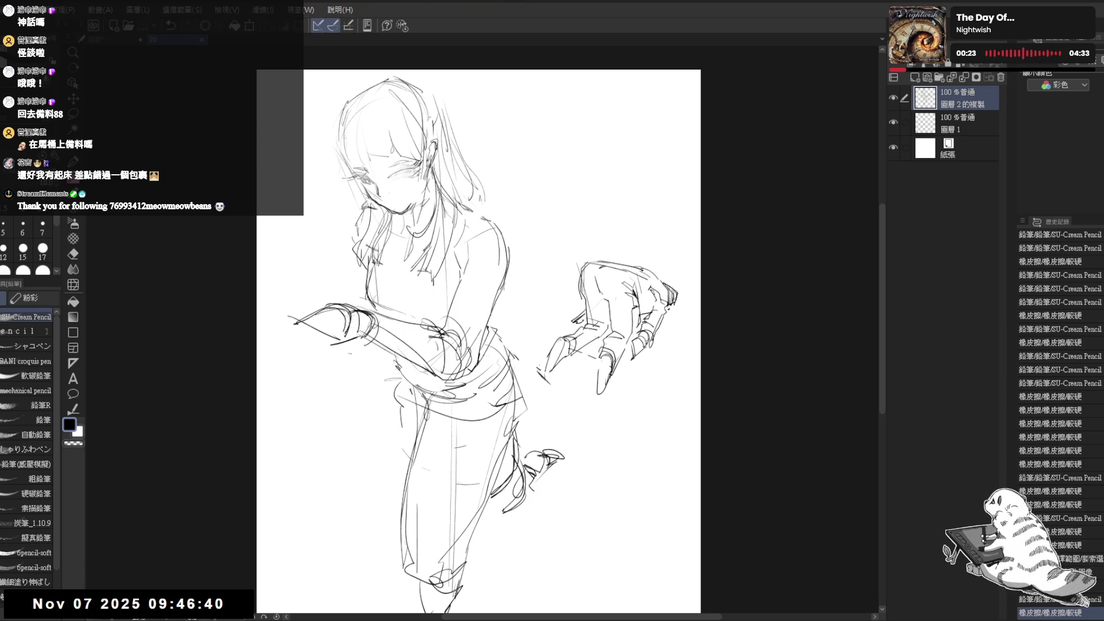
Lasso the skirt and legs and move them up closer to the torso.
{"action": "left_click_drag", "start_coordinate": [448, 298], "coordinate": [455, 274]}
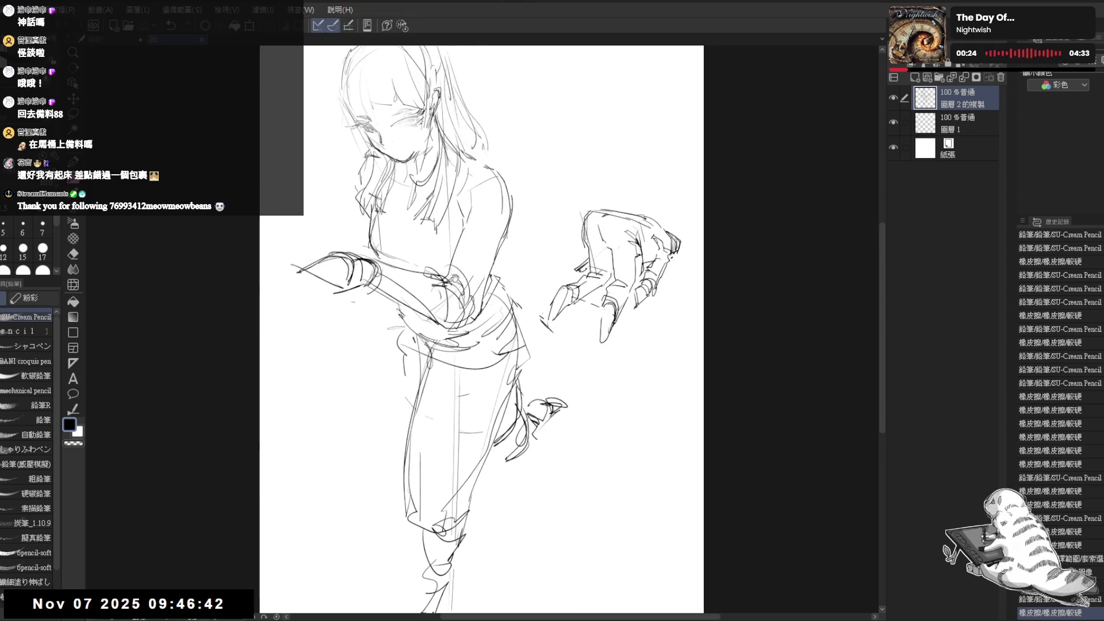
{"action": "left_click_drag", "start_coordinate": [404, 218], "coordinate": [395, 252]}
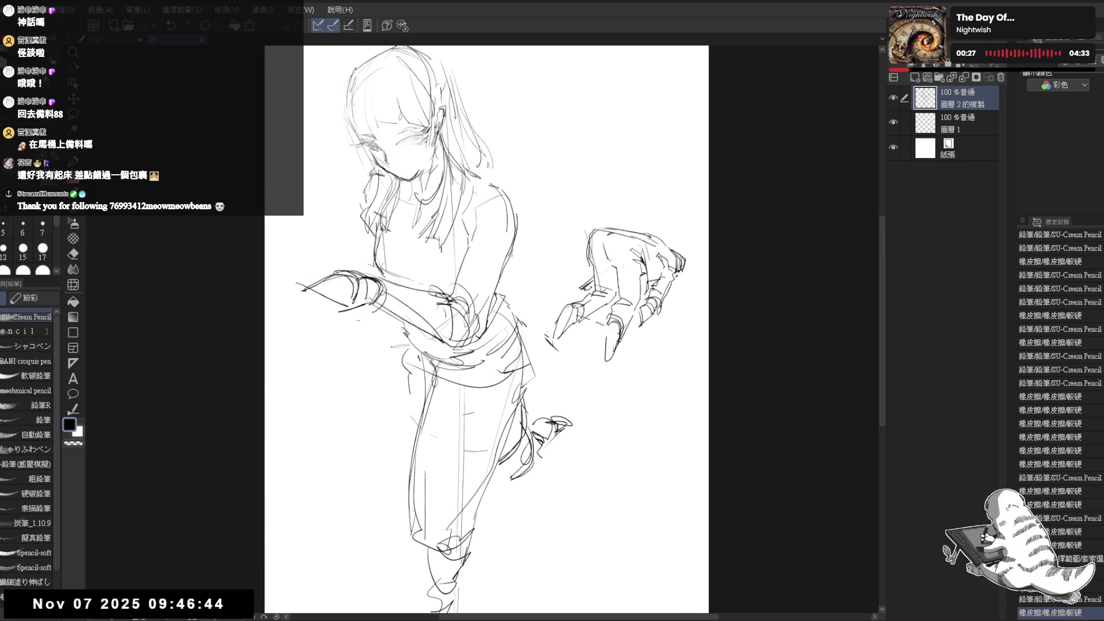
{"action": "key", "text": "m"}
{"action": "mouse_move", "coordinate": [398, 323]}
{"action": "left_mouse_down"}
{"action": "mouse_move", "coordinate": [387, 379]}
{"action": "mouse_move", "coordinate": [431, 571]}
{"action": "mouse_move", "coordinate": [582, 423]}
{"action": "mouse_move", "coordinate": [517, 292]}
{"action": "mouse_move", "coordinate": [483, 345]}
{"action": "mouse_move", "coordinate": [506, 365]}
{"action": "left_mouse_up"}
{"action": "key", "text": "ctrl+d"}
{"action": "scroll", "coordinate": [486, 328], "scroll_direction": "down", "scroll_amount": 2}
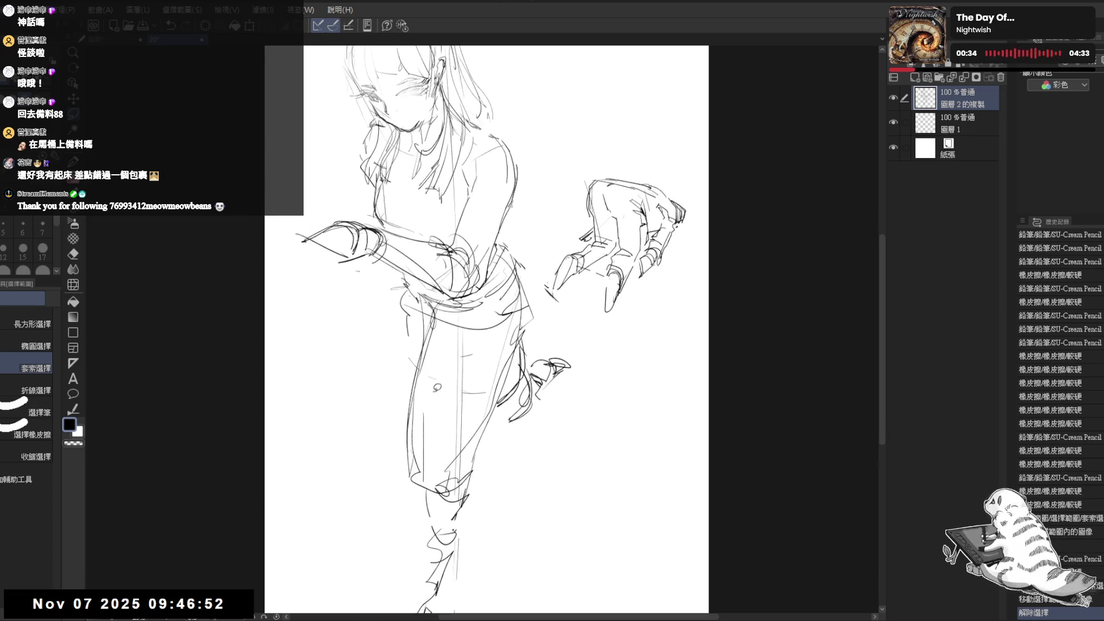
Erase parts of the old left leg outline.
{"action": "key", "text": "e"}
{"action": "left_click_drag", "start_coordinate": [419, 396], "coordinate": [414, 452]}
{"action": "key", "text": "p"}
{"action": "scroll", "coordinate": [487, 328], "scroll_direction": "up", "scroll_amount": 1}
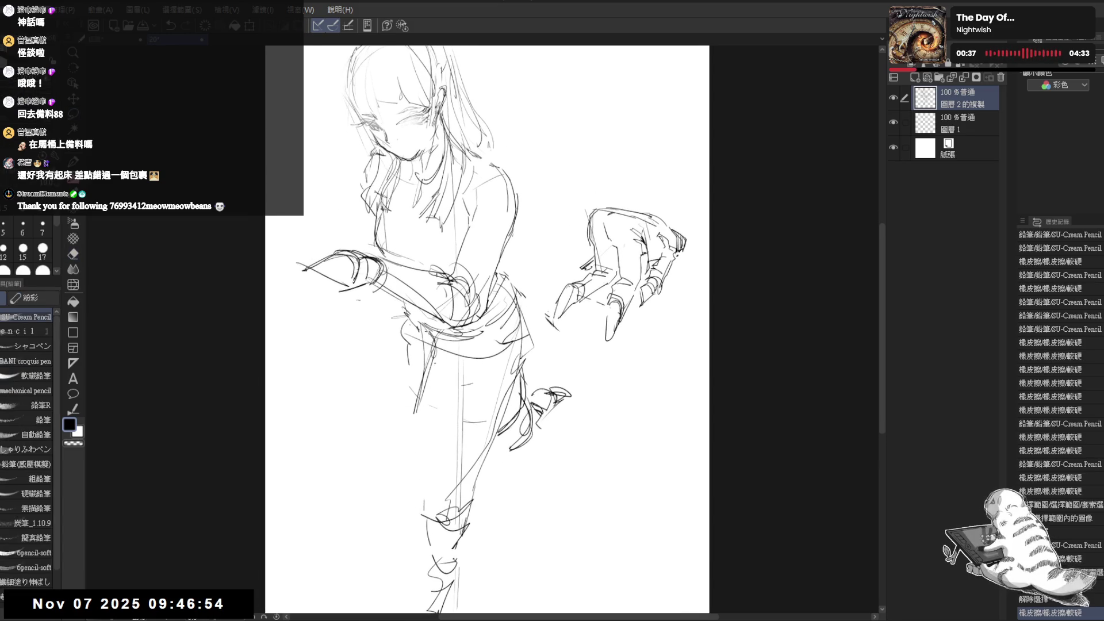
{"action": "key", "text": "e"}
{"action": "left_click_drag", "start_coordinate": [406, 331], "coordinate": [397, 383]}
{"action": "key", "text": "p"}
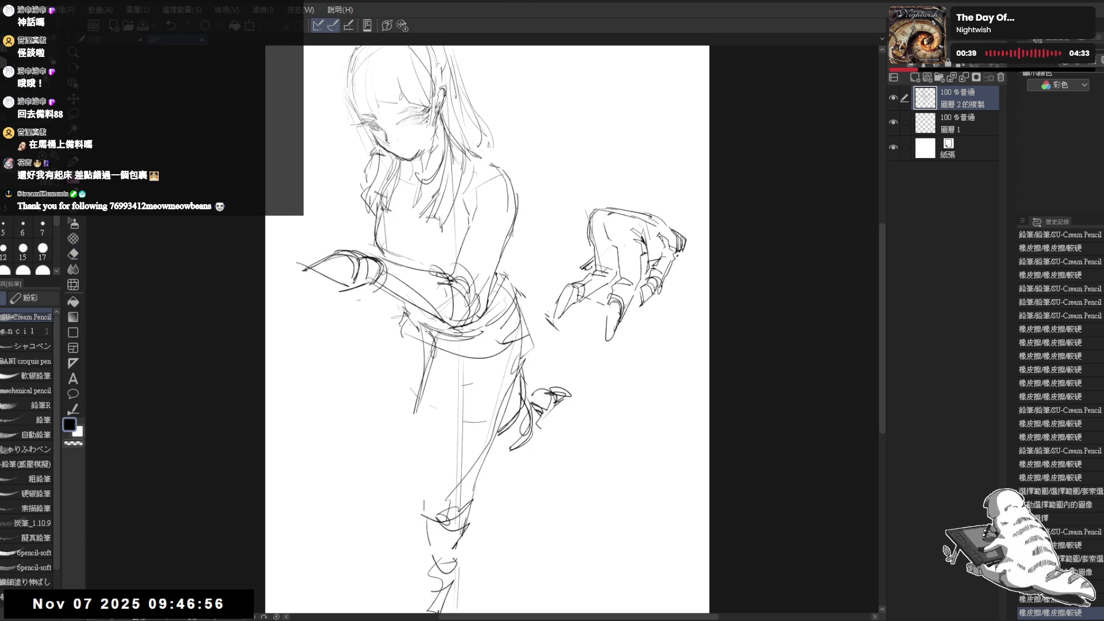
Redraw the left hip and leg with fresh pencil strokes.
{"action": "left_click_drag", "start_coordinate": [402, 325], "coordinate": [409, 362]}
{"action": "left_click_drag", "start_coordinate": [399, 305], "coordinate": [428, 376]}
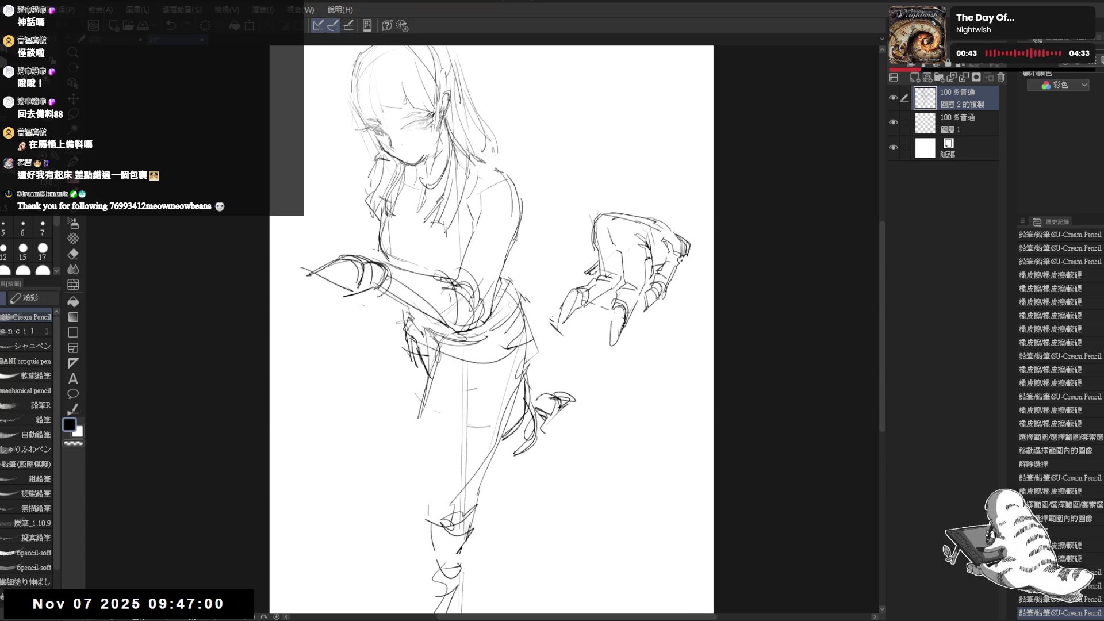
{"action": "left_click_drag", "start_coordinate": [402, 331], "coordinate": [438, 424]}
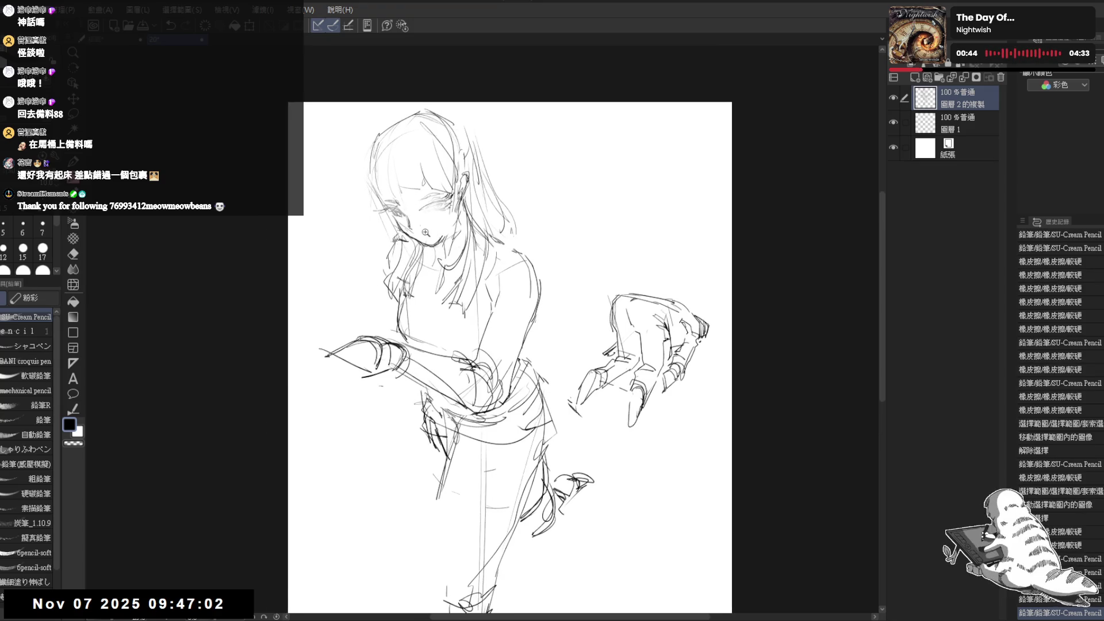
Zoom in and erase a small stray line beside the girl's eye.
{"action": "scroll", "coordinate": [425, 231], "scroll_direction": "up", "scroll_amount": 2}
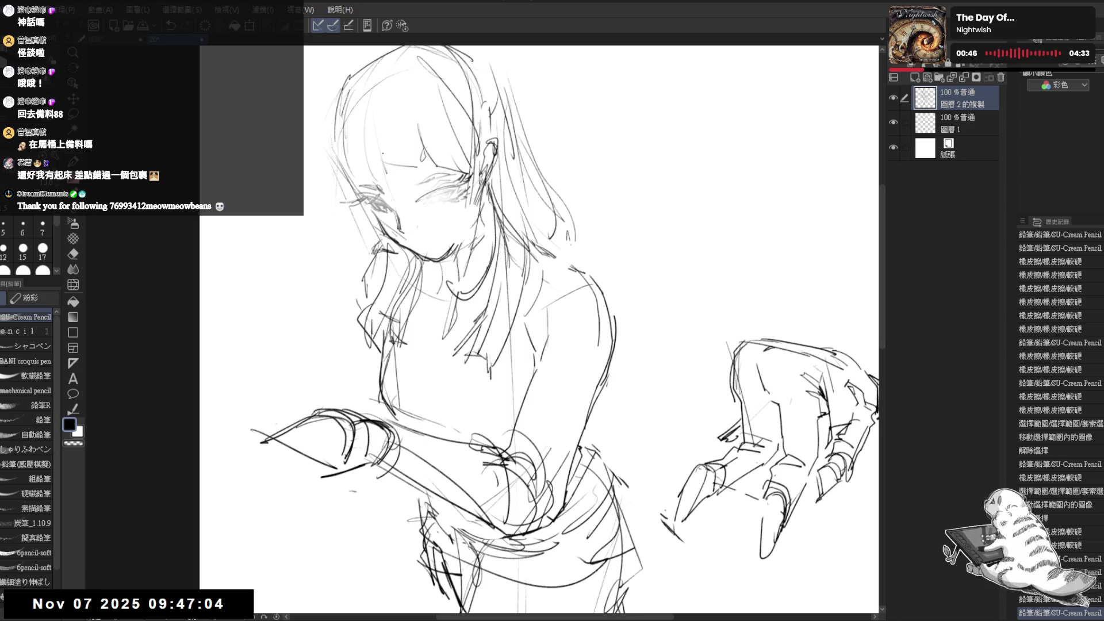
{"action": "key", "text": "e"}
{"action": "mouse_move", "coordinate": [368, 201]}
{"action": "left_mouse_down"}
{"action": "mouse_move", "coordinate": [351, 205]}
{"action": "mouse_move", "coordinate": [365, 201]}
{"action": "left_mouse_up"}
{"action": "key", "text": "p"}
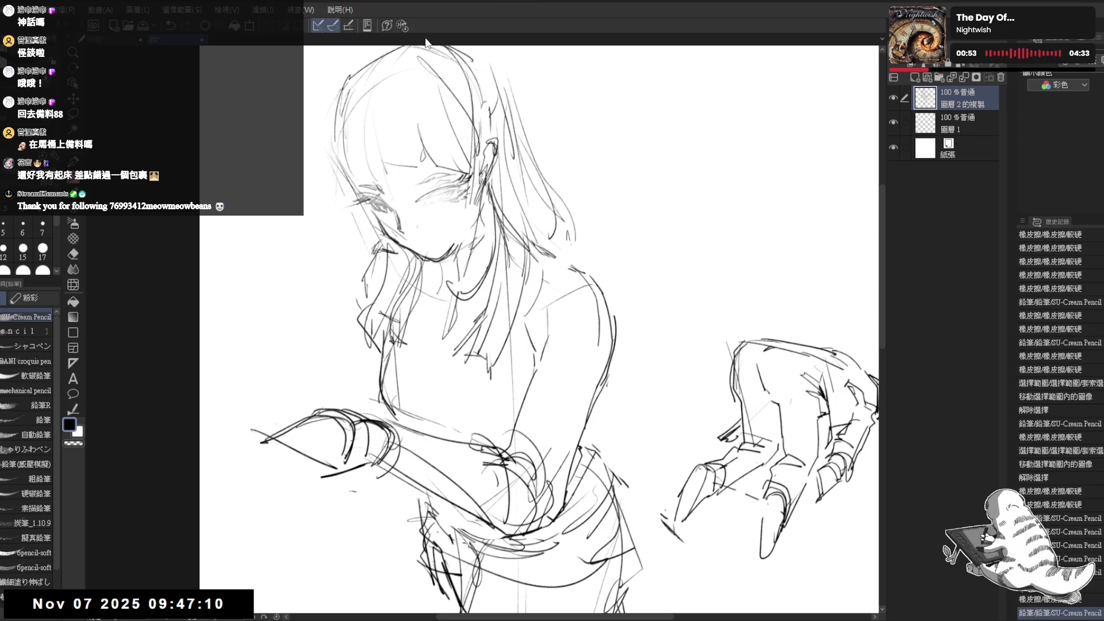
Lighten the face, torso and arm sketch lines with the Soft eraser.
{"action": "key", "text": "e"}
{"action": "left_click", "coordinate": [29, 365]}
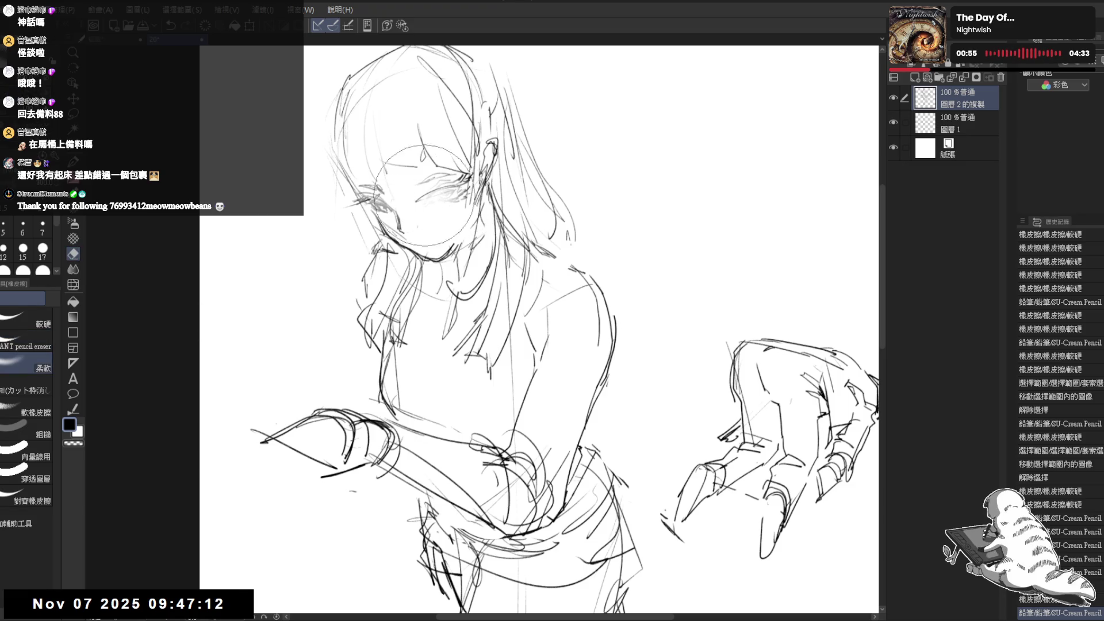
{"action": "left_click_drag", "start_coordinate": [373, 190], "coordinate": [345, 199]}
{"action": "left_click_drag", "start_coordinate": [414, 196], "coordinate": [382, 197]}
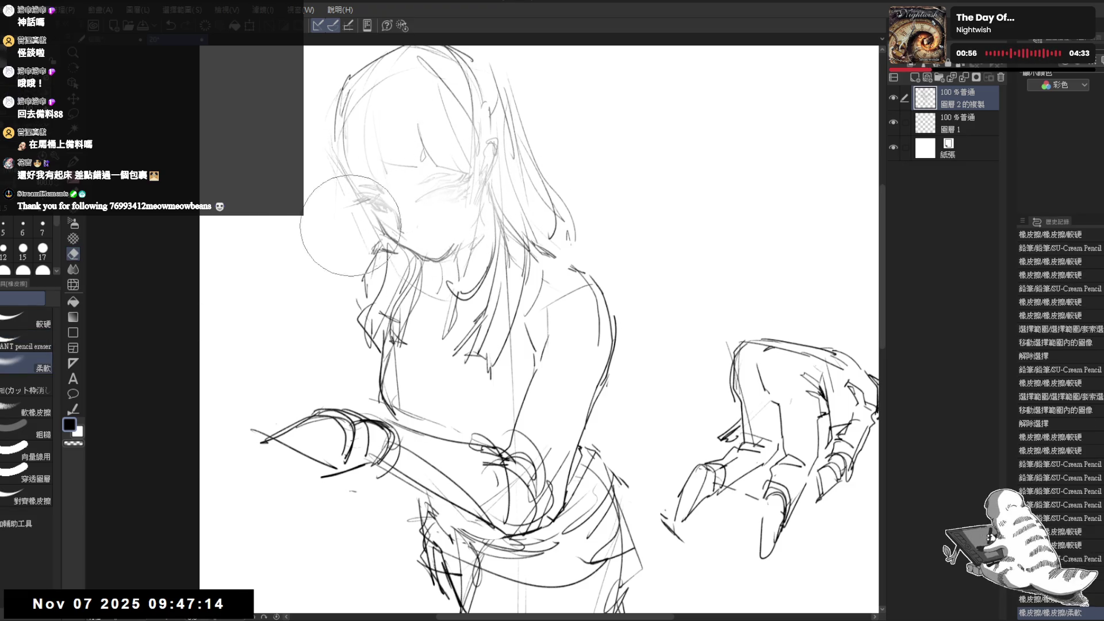
{"action": "left_click_drag", "start_coordinate": [480, 284], "coordinate": [321, 233]}
{"action": "mouse_move", "coordinate": [322, 345]}
{"action": "left_mouse_down"}
{"action": "mouse_move", "coordinate": [529, 419]}
{"action": "mouse_move", "coordinate": [499, 330]}
{"action": "left_mouse_up"}
Redraw darker eyelash strokes on the girl's eye with the pencil.
{"action": "key", "text": "p"}
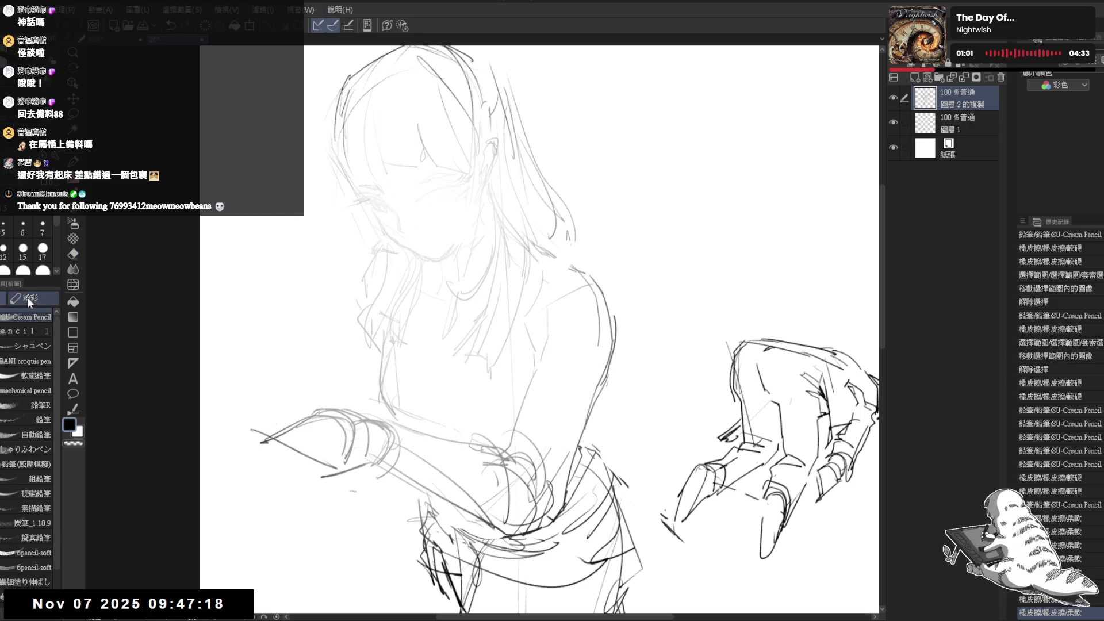
{"action": "left_click_drag", "start_coordinate": [367, 198], "coordinate": [368, 202]}
{"action": "left_click_drag", "start_coordinate": [362, 200], "coordinate": [368, 202]}
{"action": "left_click_drag", "start_coordinate": [362, 199], "coordinate": [369, 203]}
{"action": "left_click_drag", "start_coordinate": [363, 201], "coordinate": [374, 204]}
{"action": "left_click_drag", "start_coordinate": [362, 202], "coordinate": [382, 206]}
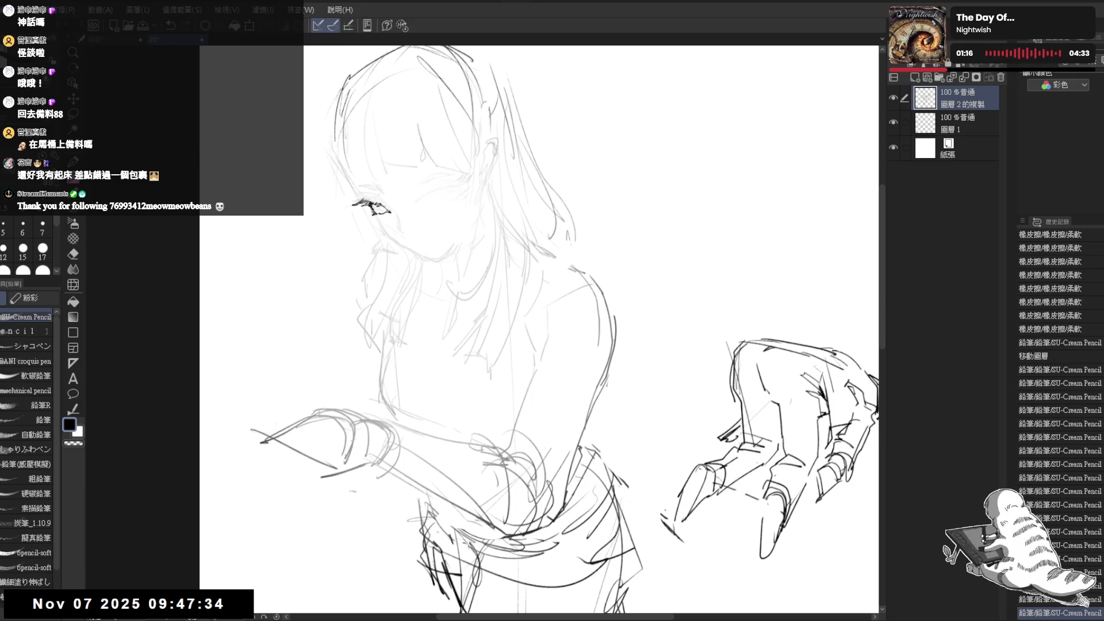